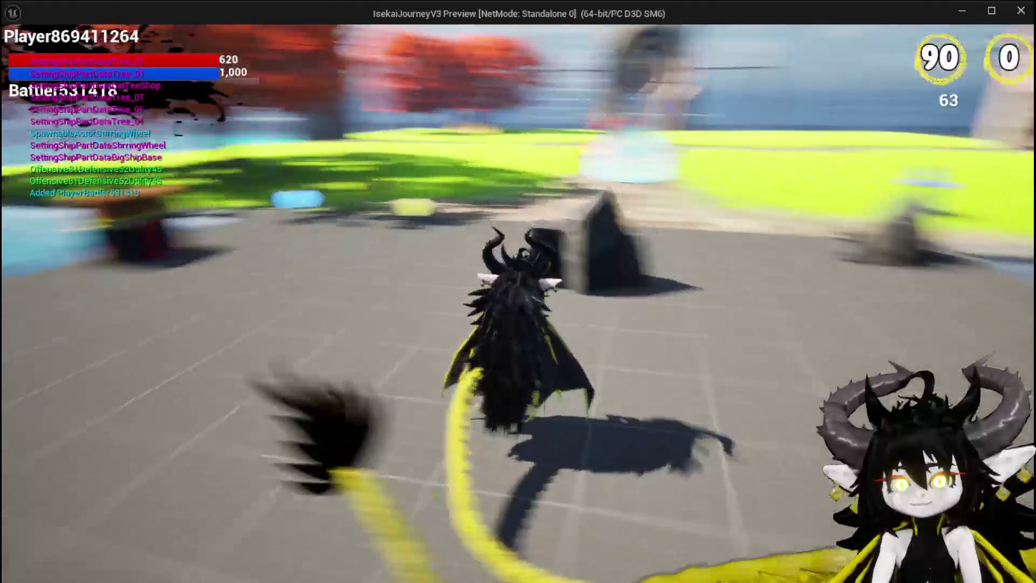
In the play preview, open Equipment, view the first perk and hands-slot items, then close it.
key("Tab")
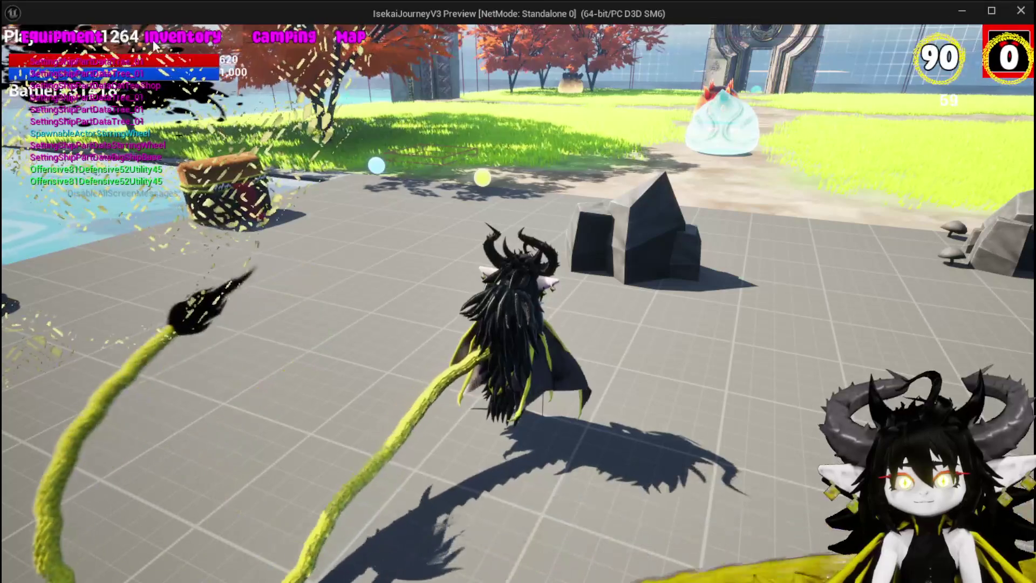
left_click(90, 41)
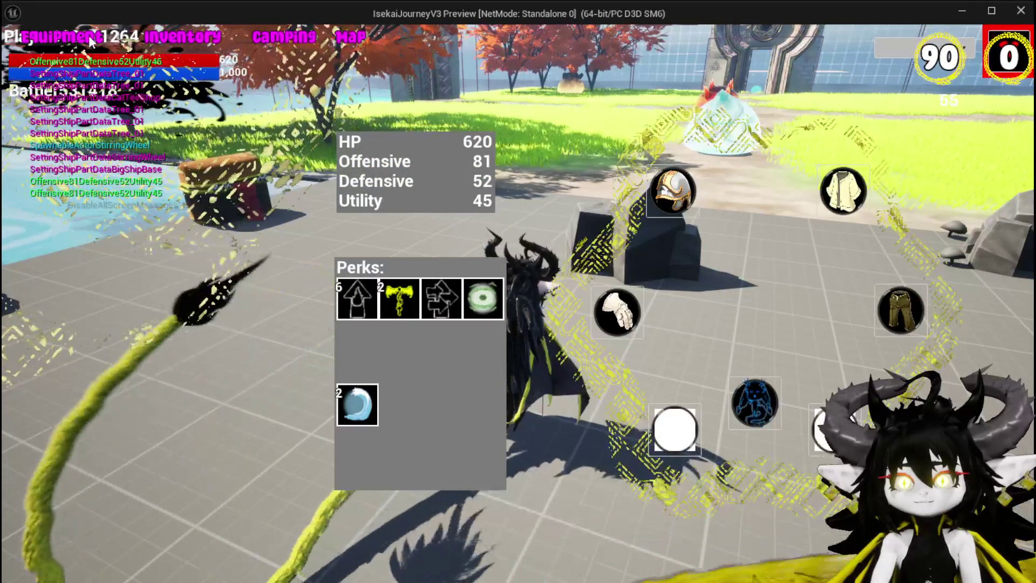
left_click(359, 306)
left_click(357, 405)
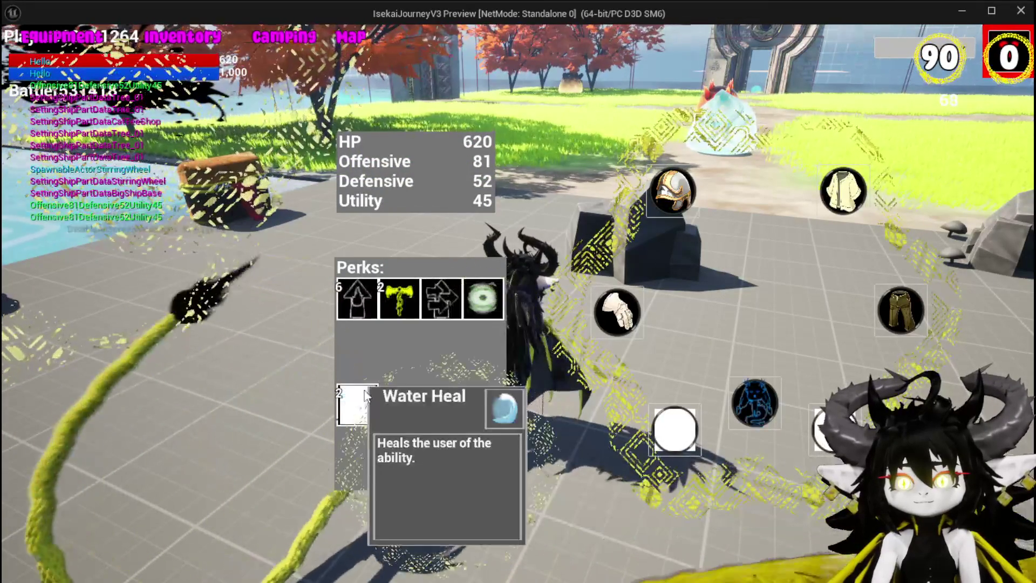
left_click(616, 312)
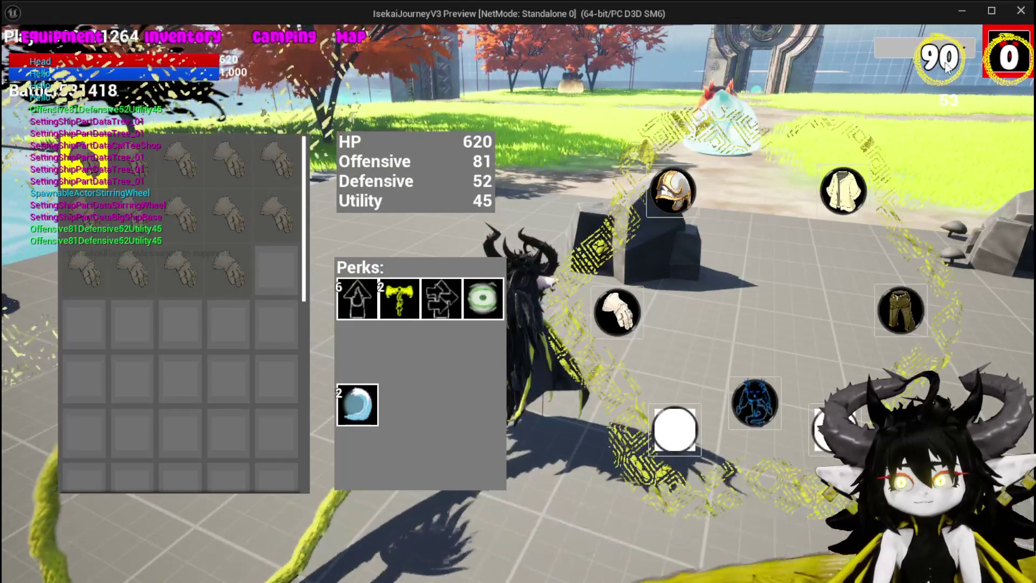
left_click(996, 37)
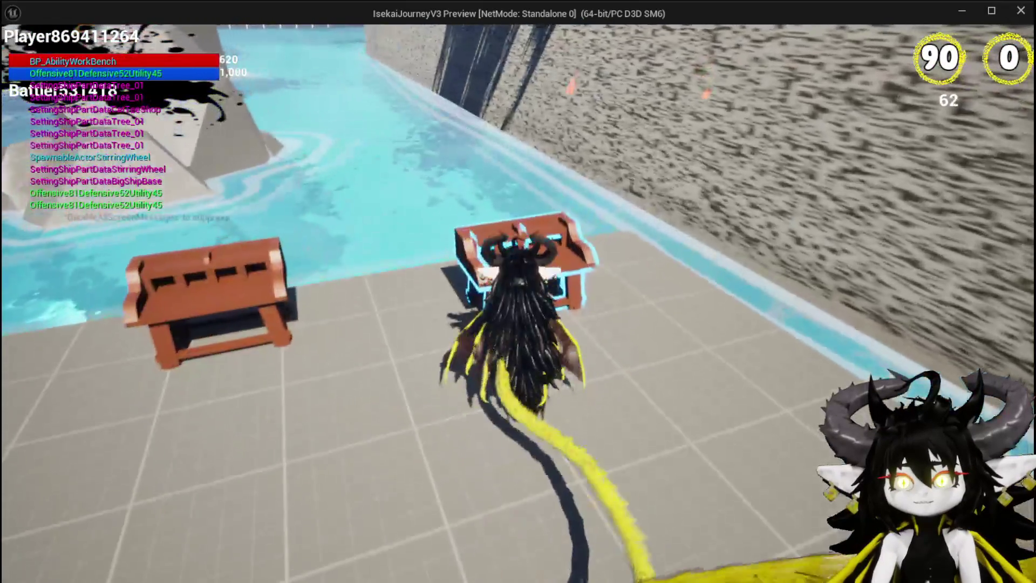
At the workbench, pick the blue gem under Cut Gems and open Iron_Head under Upgrade, then exit.
key("e")
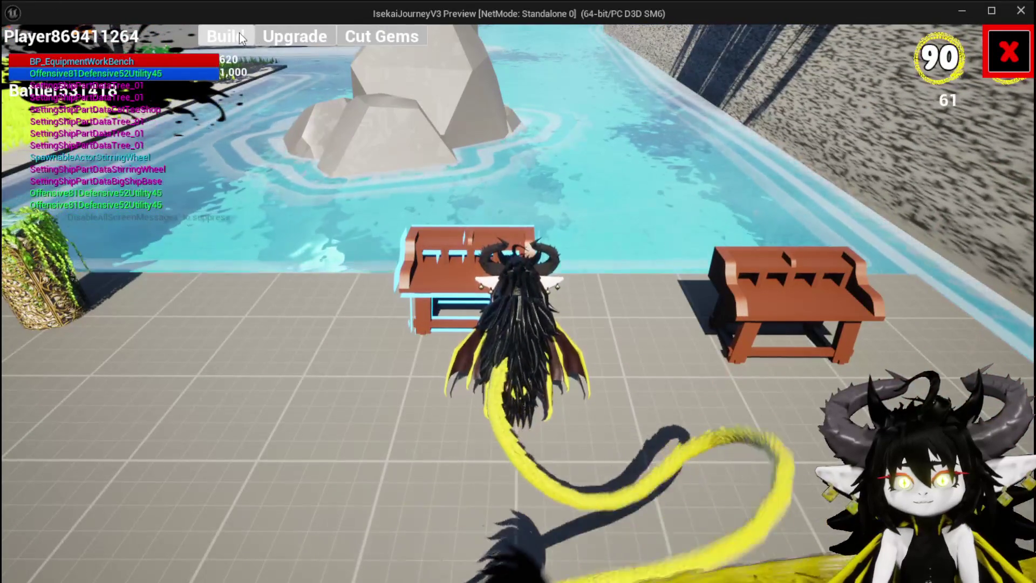
left_click(384, 36)
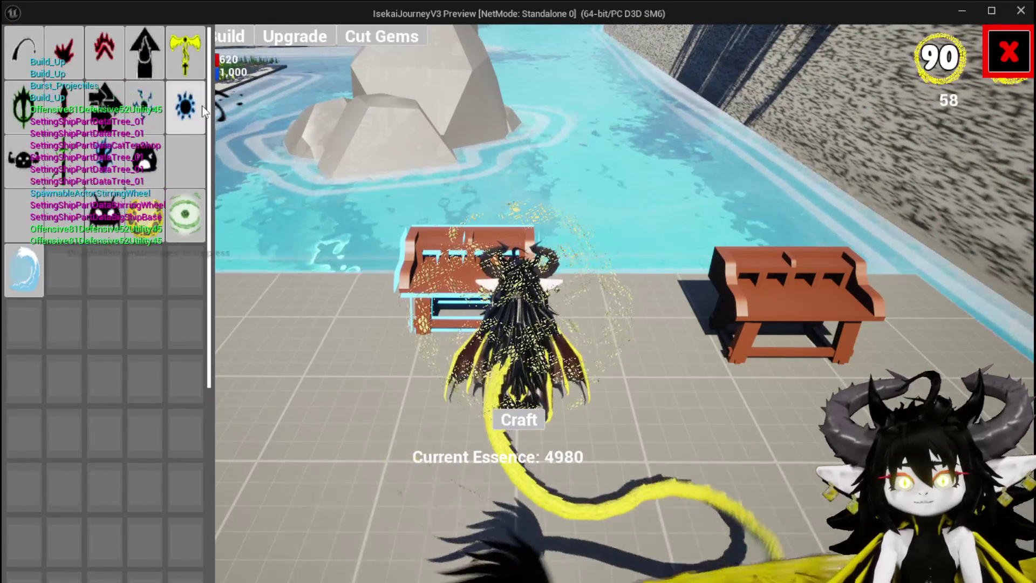
left_click(202, 105)
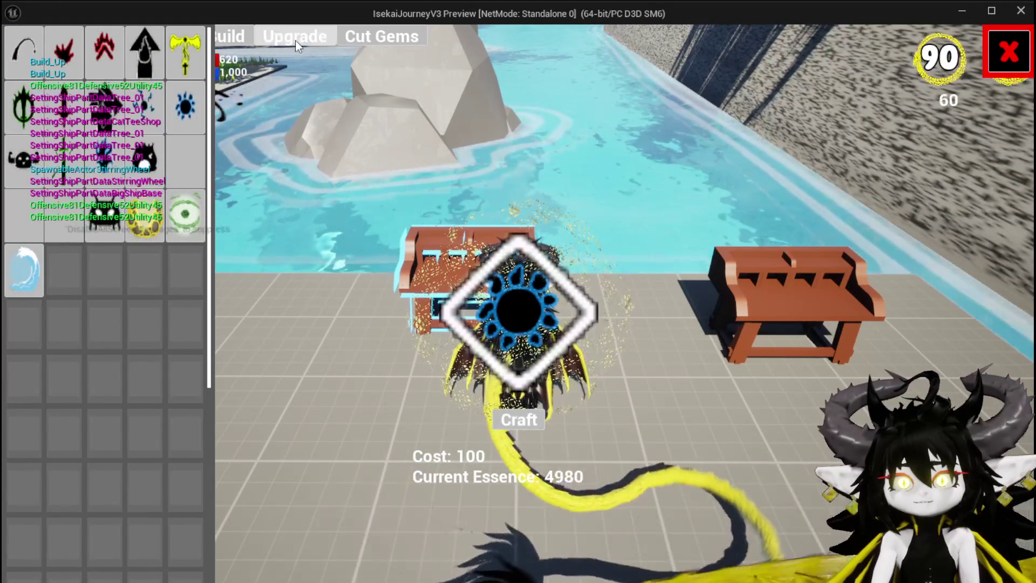
left_click(296, 40)
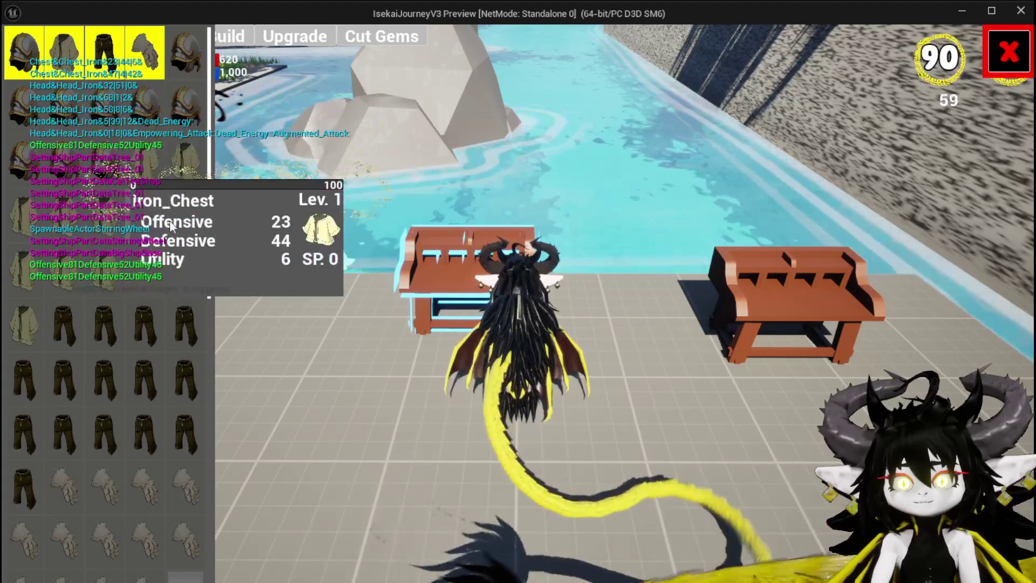
left_click(141, 136)
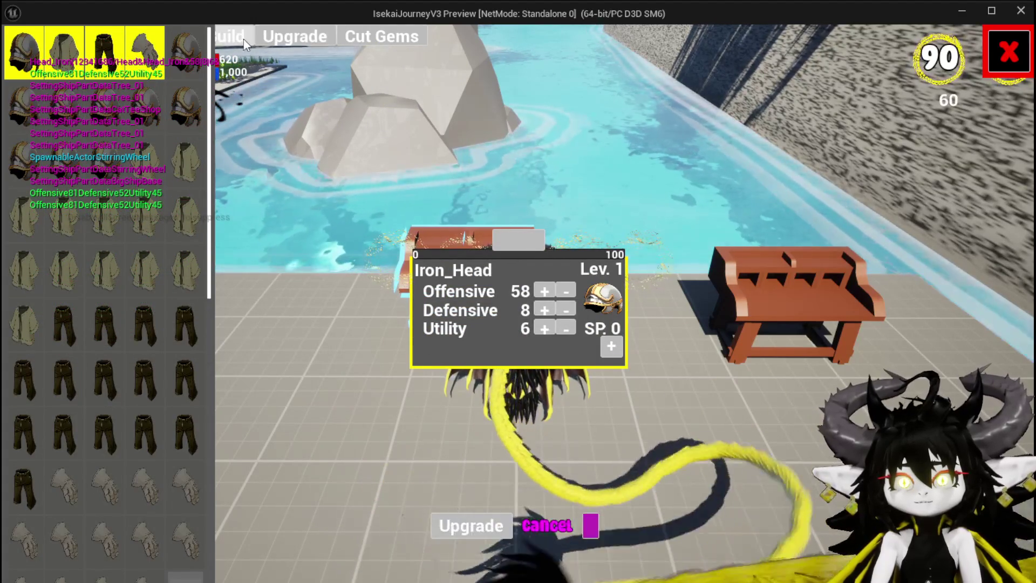
key("Tab")
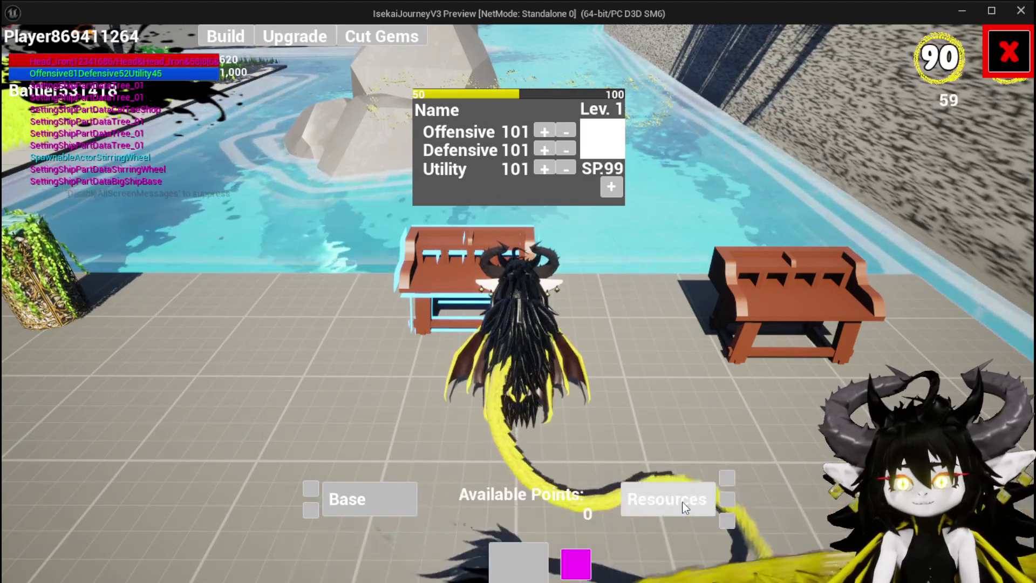
key("Tab")
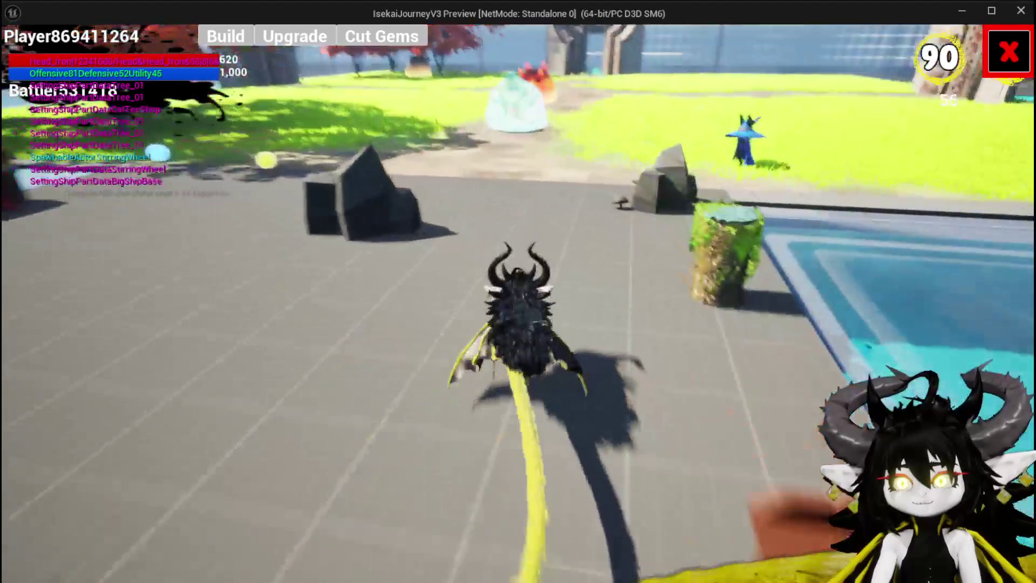
End the play session and save the level.
key("alt+Tab")
key("Escape")
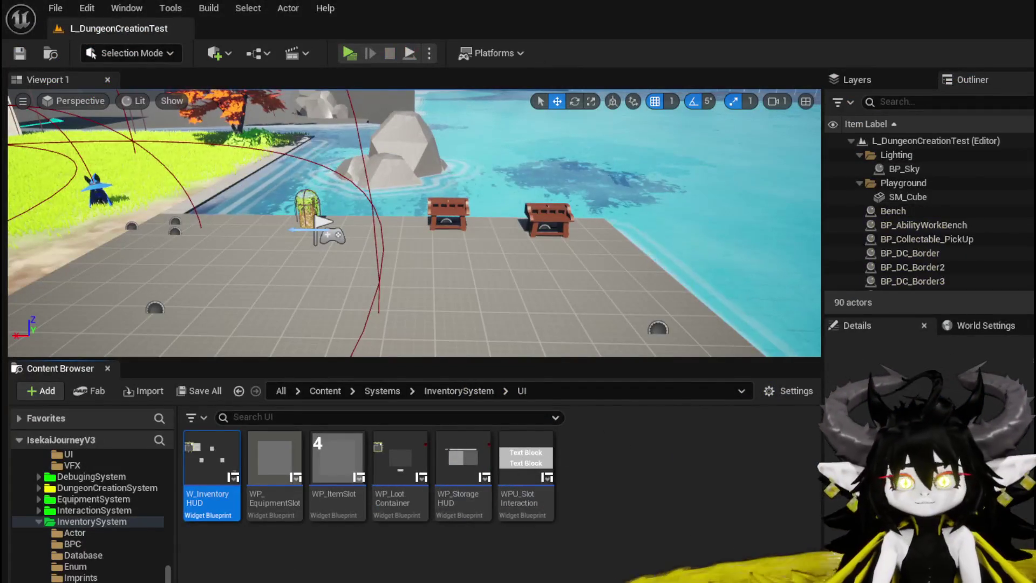
left_click(21, 53)
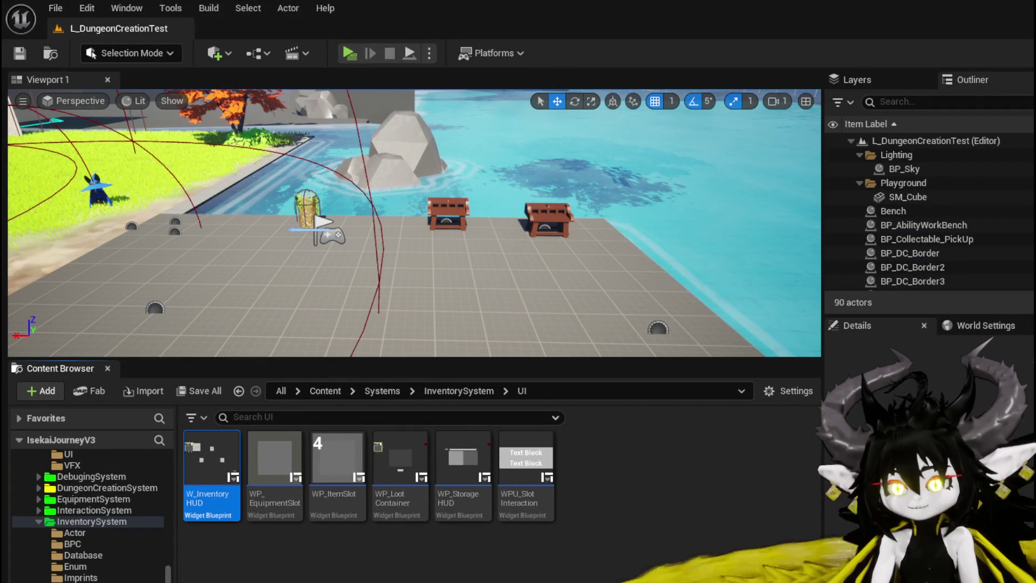
Inspect the Opace node in WP_ButtonWidget's EventGraph, then switch to the AbilityWorkBench widget.
key("alt+Tab")
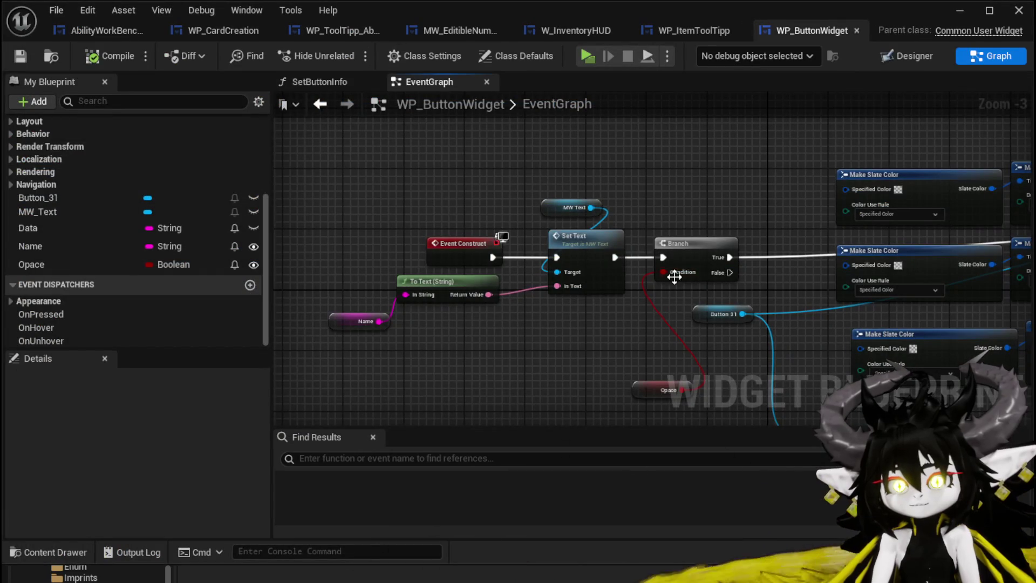
left_click(668, 388)
scroll(138, 436, "down", 12)
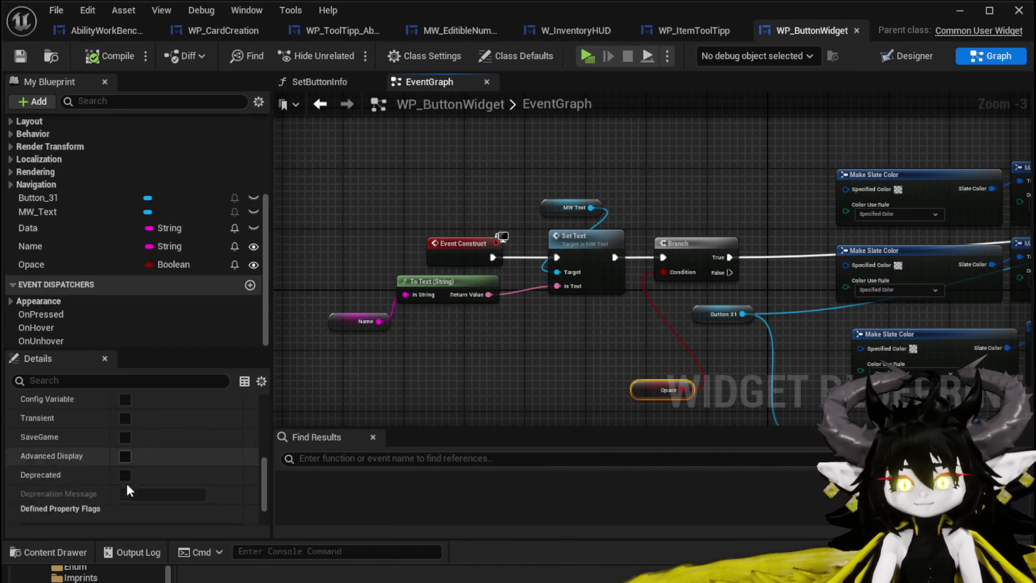
mouse_move(639, 398)
left_mouse_down()
mouse_move(580, 388)
mouse_move(482, 331)
mouse_move(599, 350)
left_mouse_up()
left_click(444, 300)
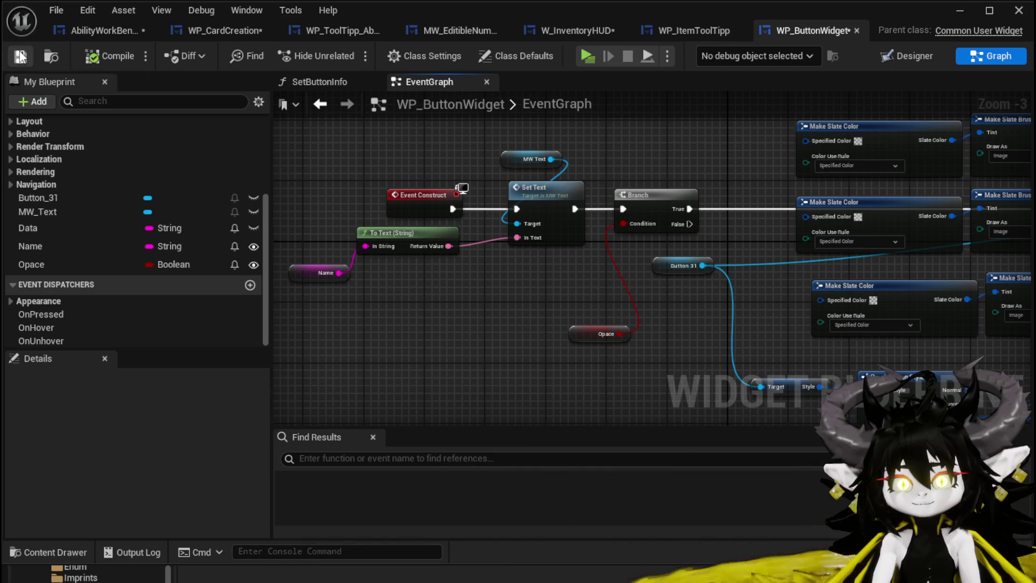
left_click(64, 32)
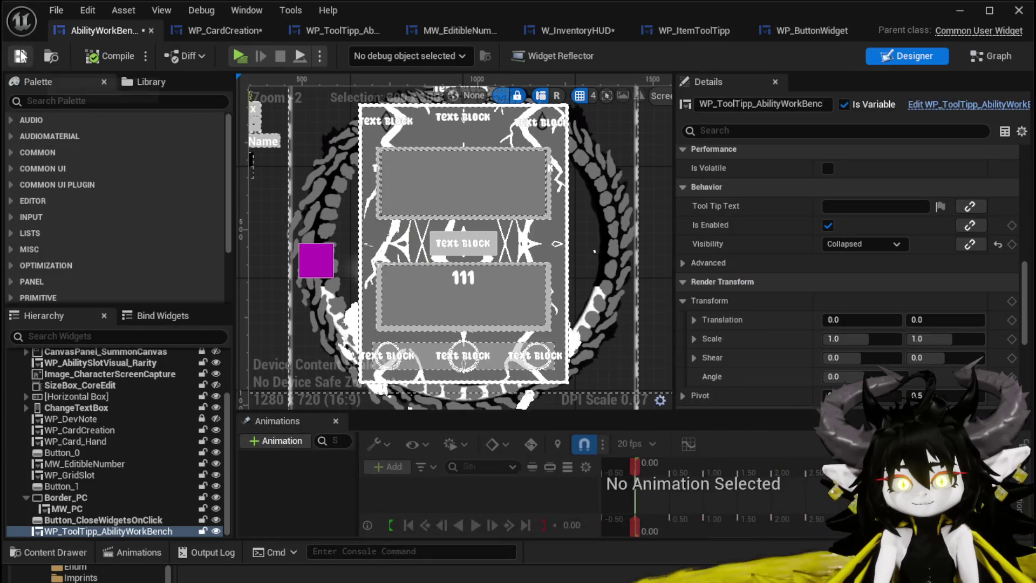
Review WP_CardCreation, then select MW_Text in WP_ButtonWidget's Designer and check its Foreground Color values.
left_click(219, 32)
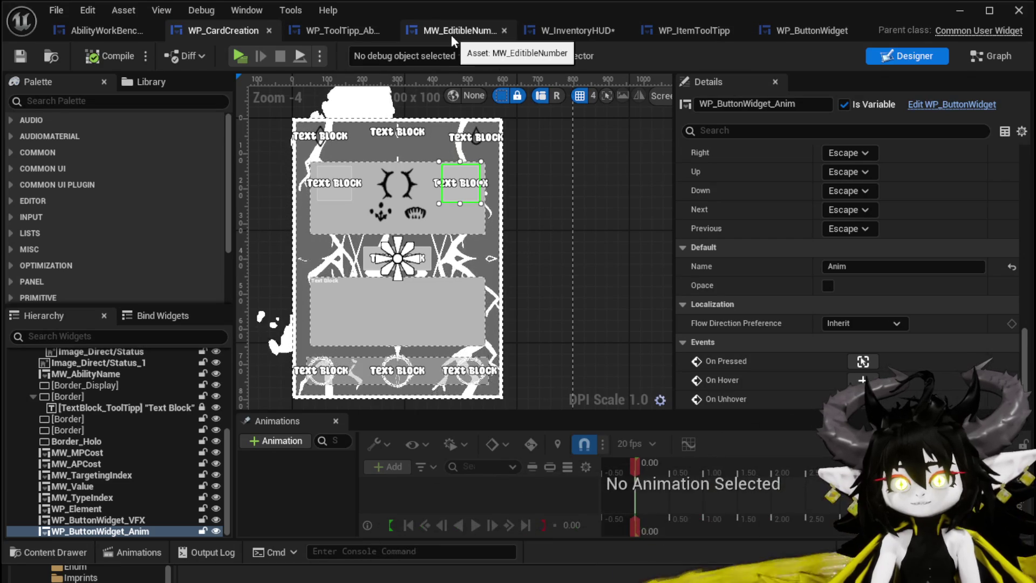
left_click(819, 30)
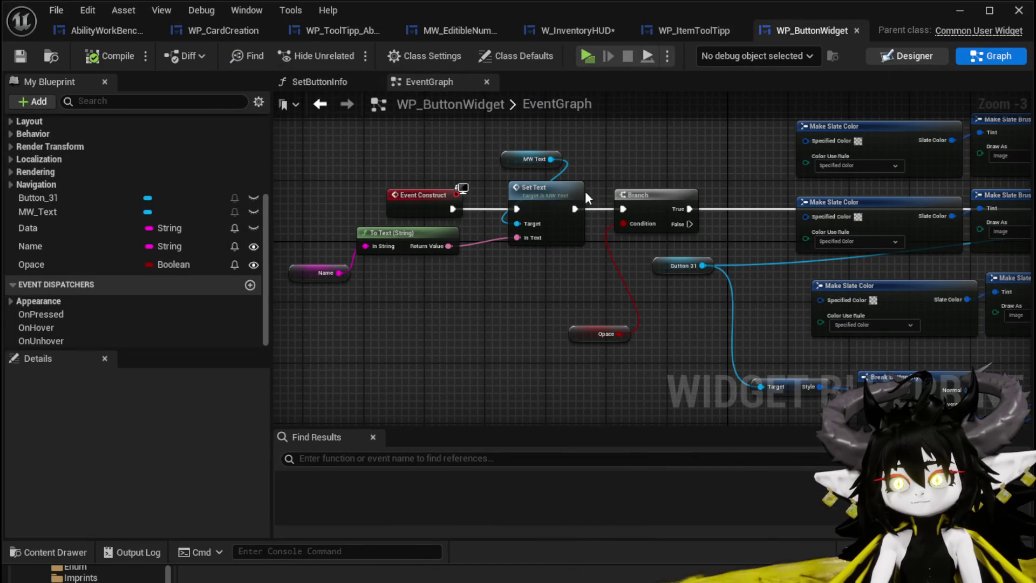
left_click(908, 55)
left_click(534, 271)
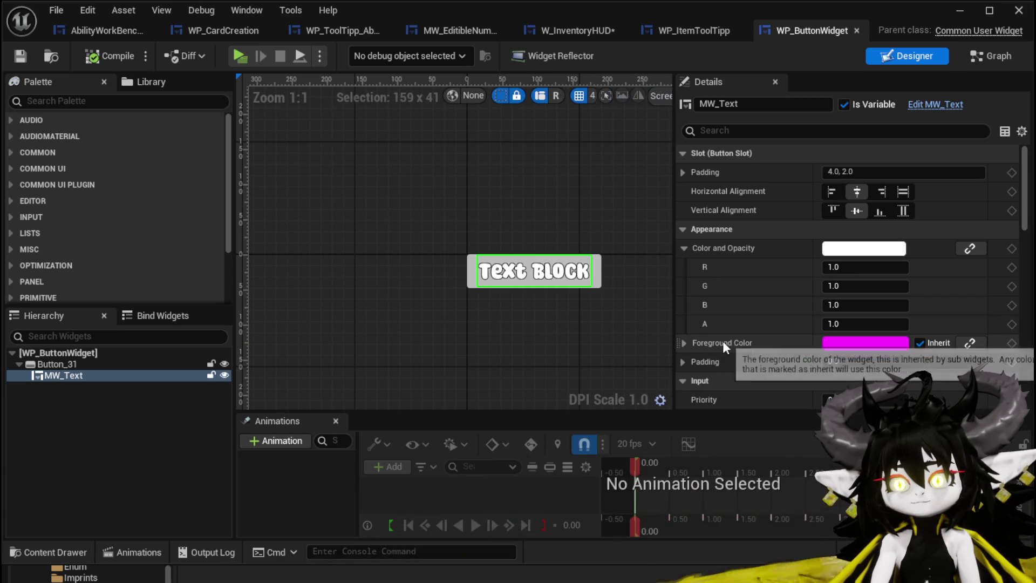
left_click(685, 344)
left_click(685, 343)
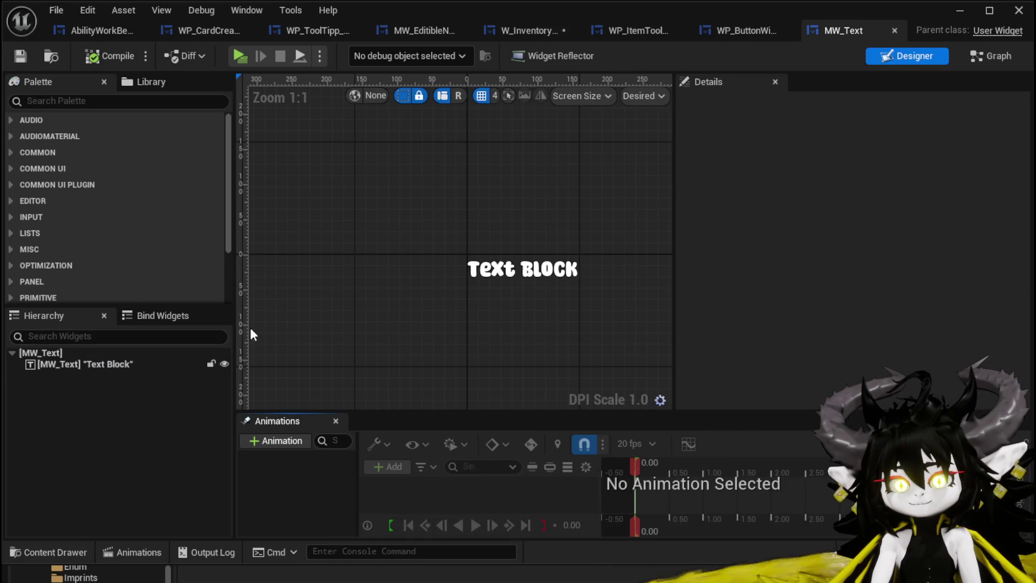
left_click(472, 277)
scroll(889, 297, "down", 10)
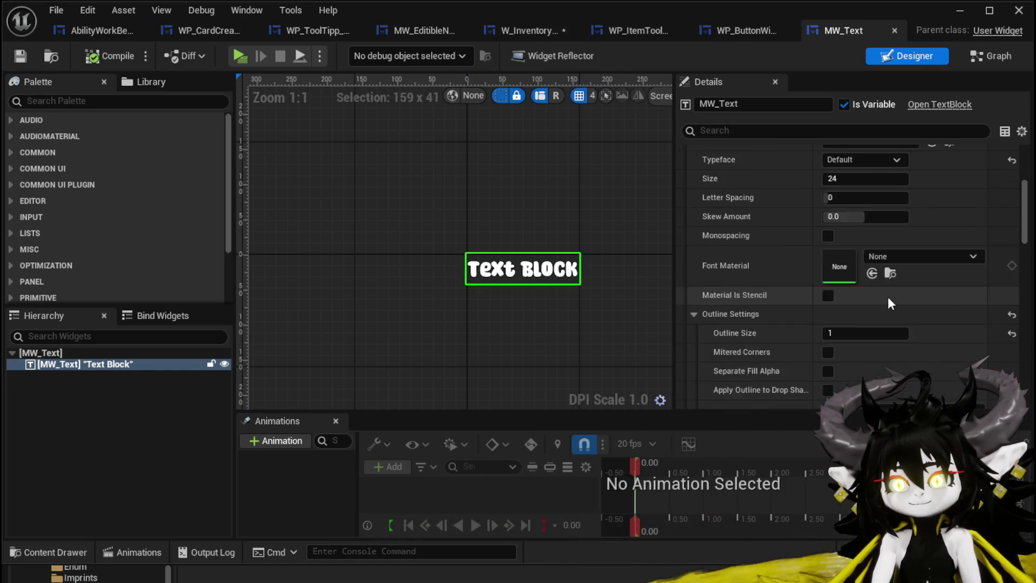
scroll(888, 297, "down", 15)
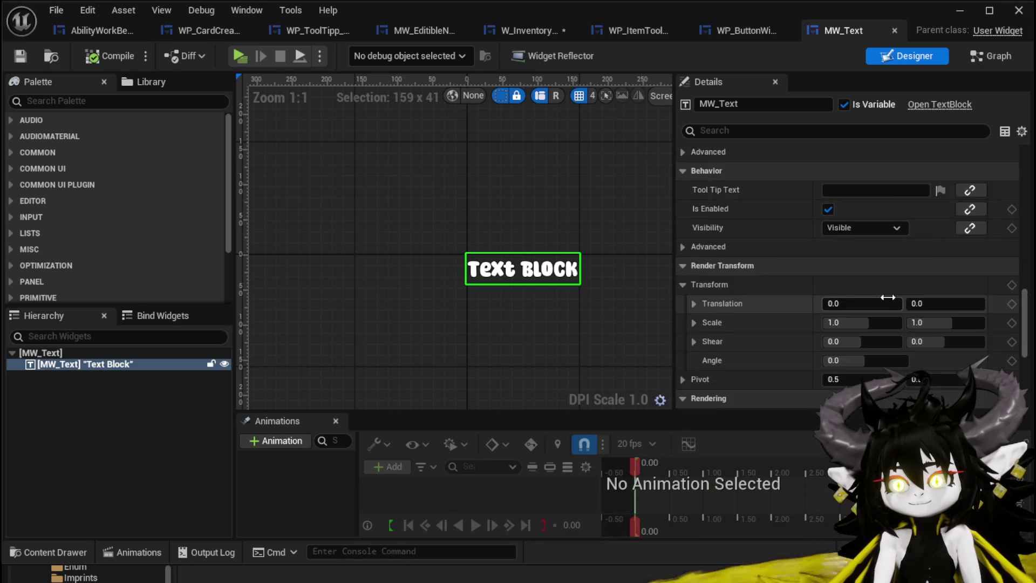
scroll(889, 296, "down", 3)
scroll(889, 297, "up", 12)
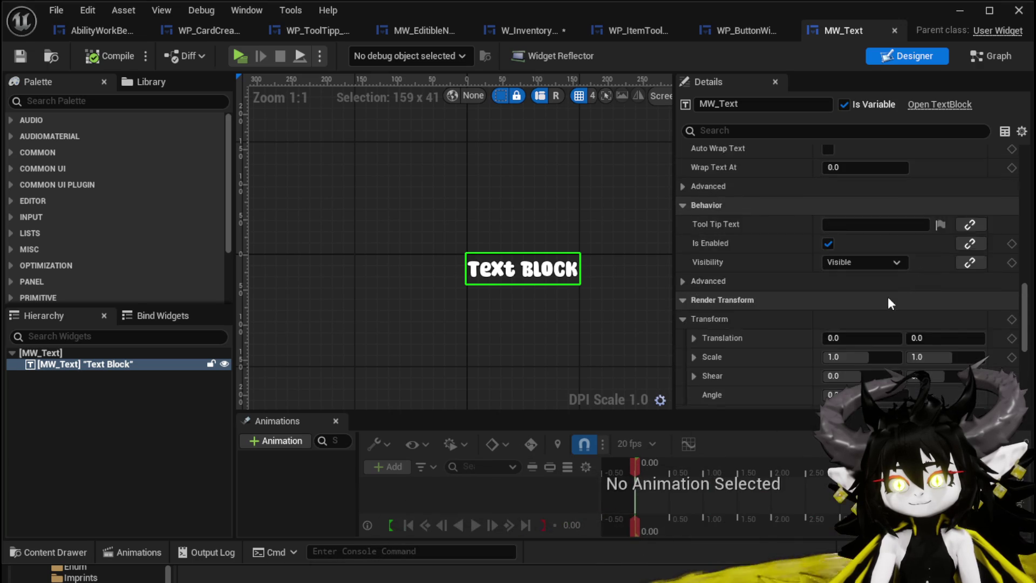
scroll(889, 296, "up", 10)
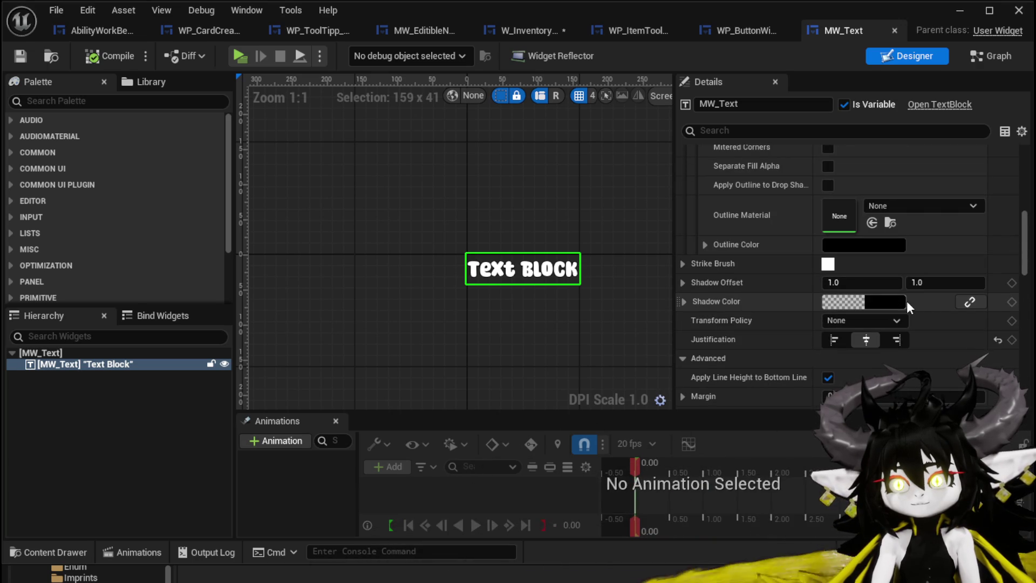
scroll(907, 302, "up", 3)
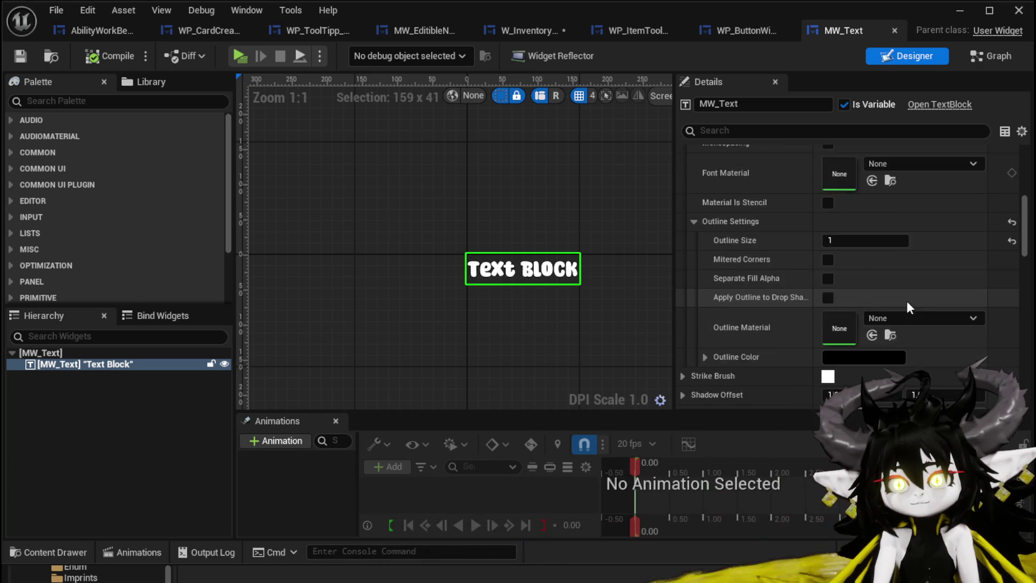
scroll(907, 301, "up", 4)
scroll(907, 301, "up", 5)
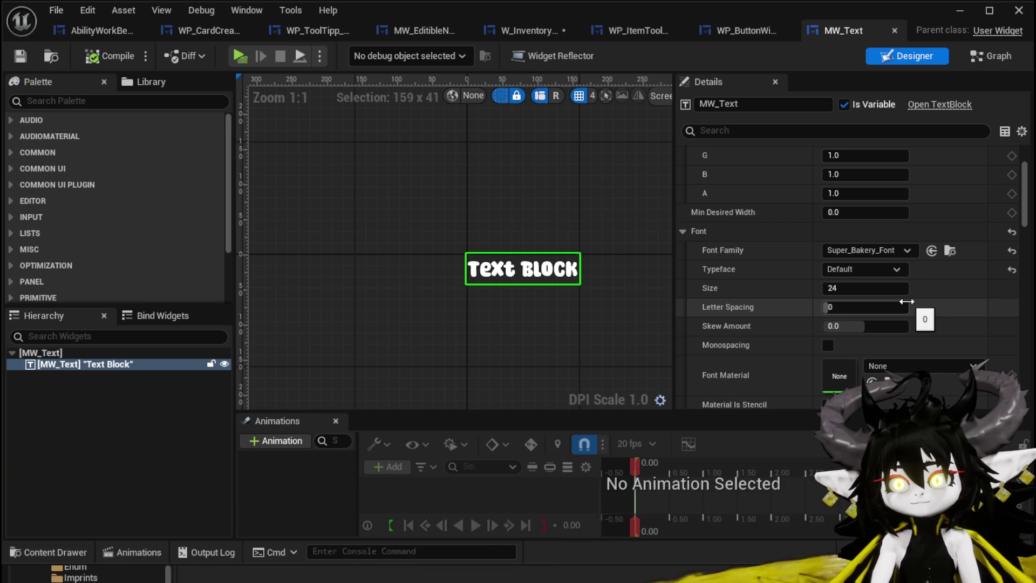
scroll(907, 301, "up", 3)
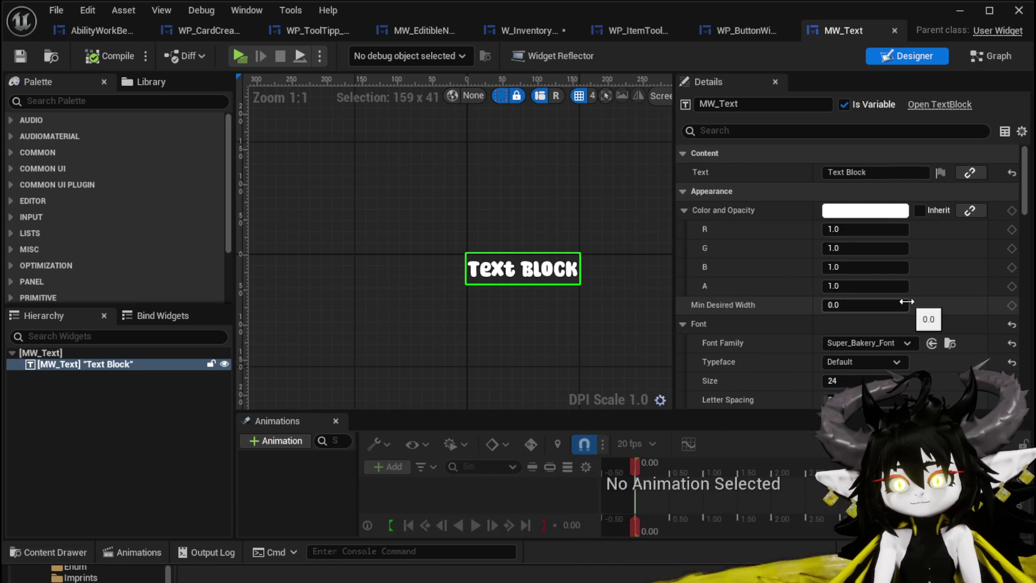
scroll(832, 246, "down", 10)
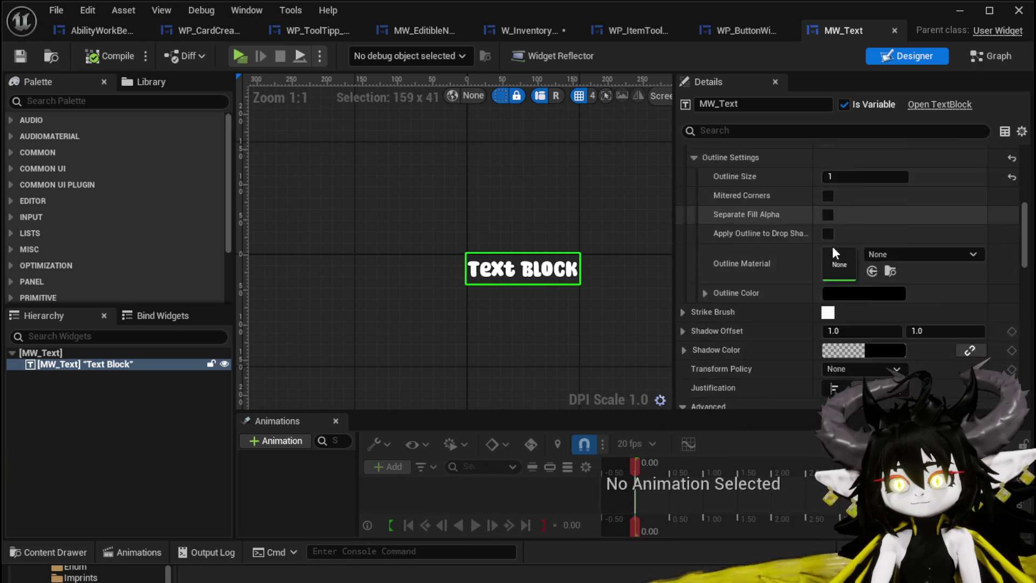
scroll(832, 246, "down", 5)
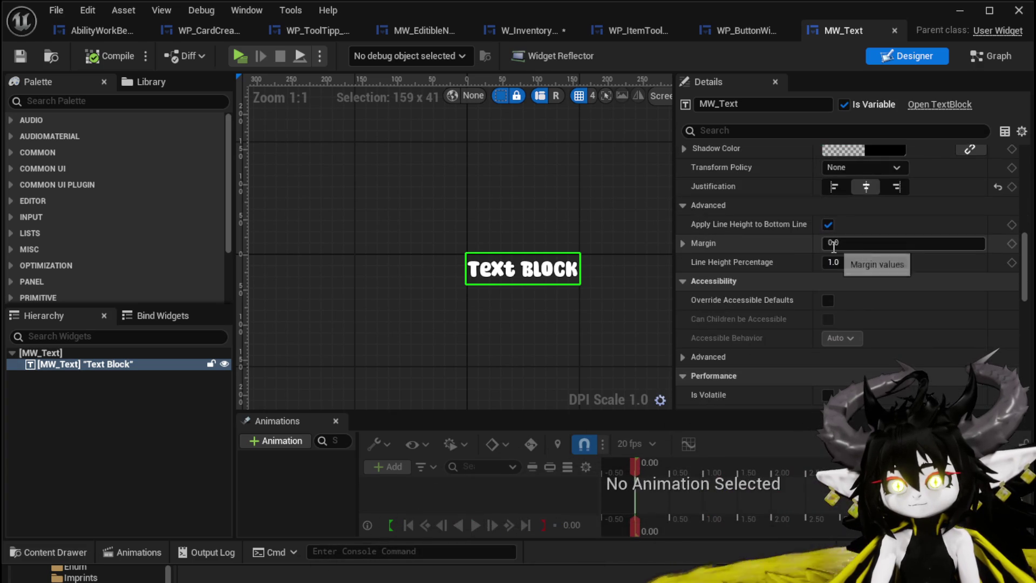
scroll(834, 248, "up", 3)
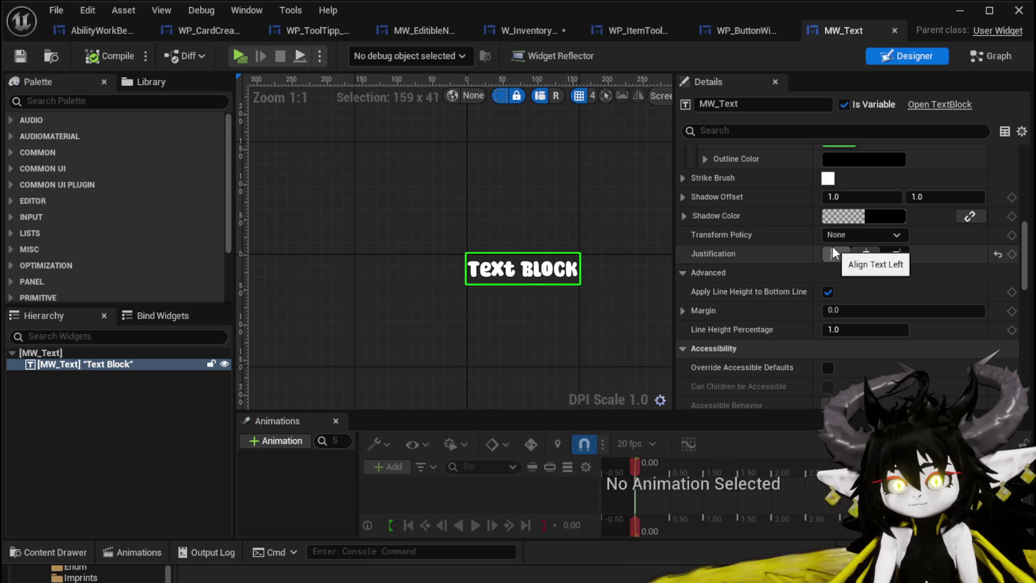
left_click(683, 178)
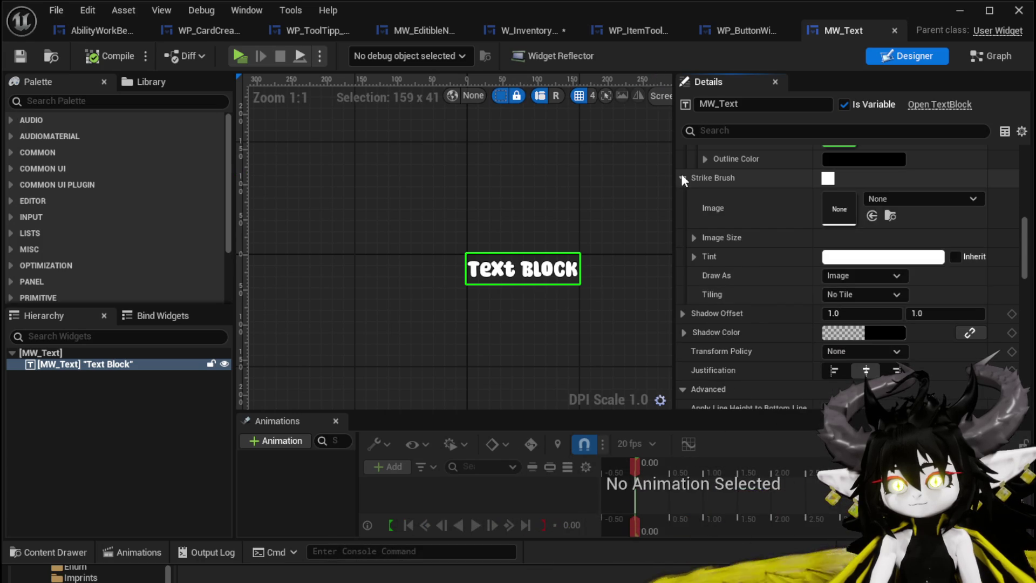
left_click(683, 313)
scroll(718, 280, "down", 3)
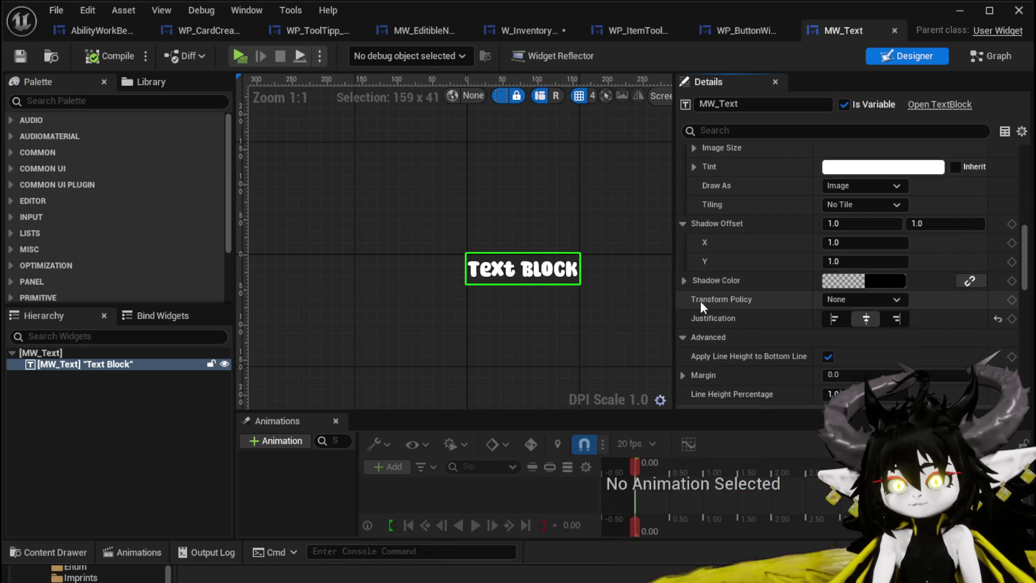
left_click(684, 280)
scroll(722, 276, "down", 10)
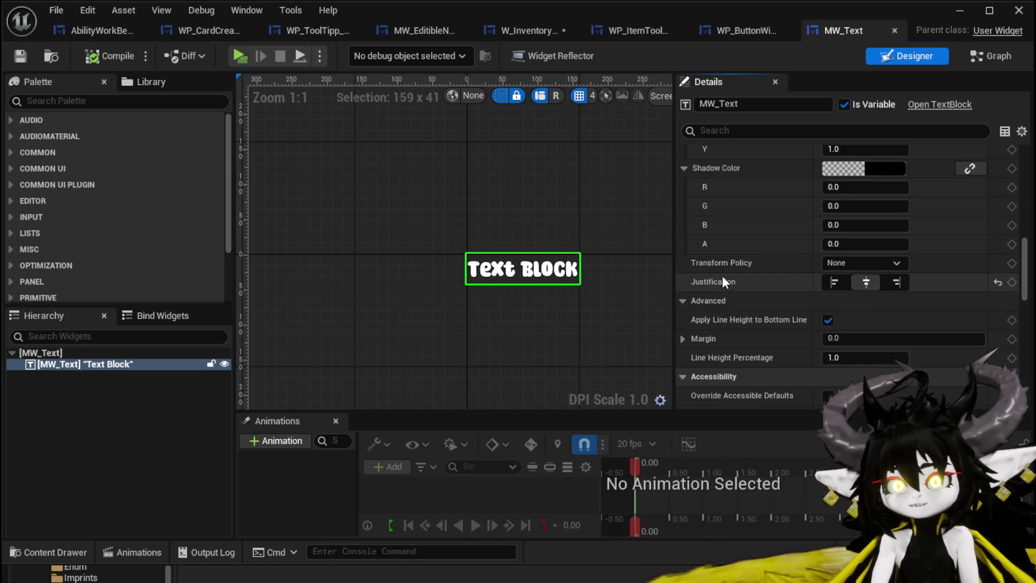
scroll(722, 275, "down", 5)
scroll(722, 275, "up", 5)
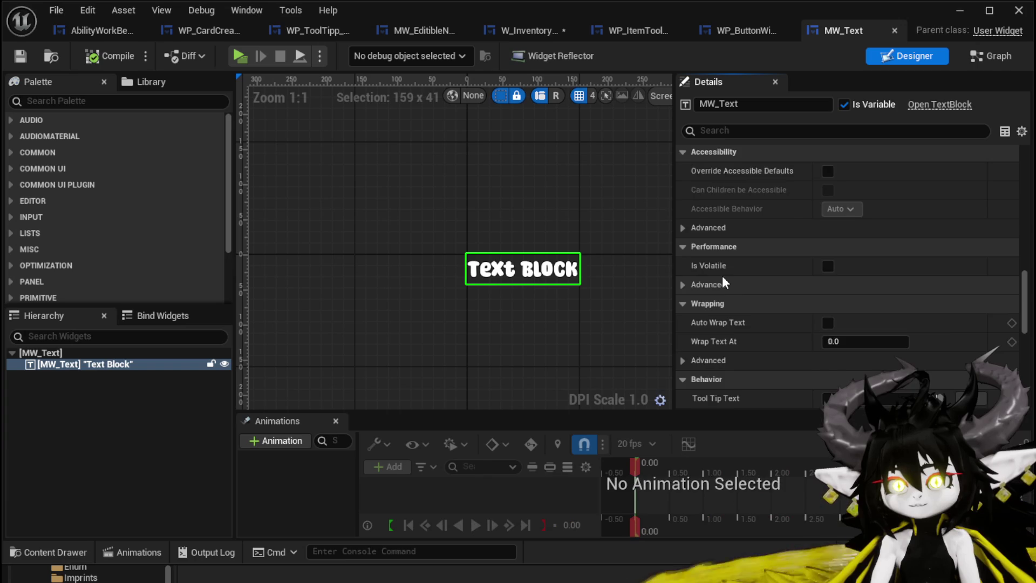
scroll(722, 275, "up", 10)
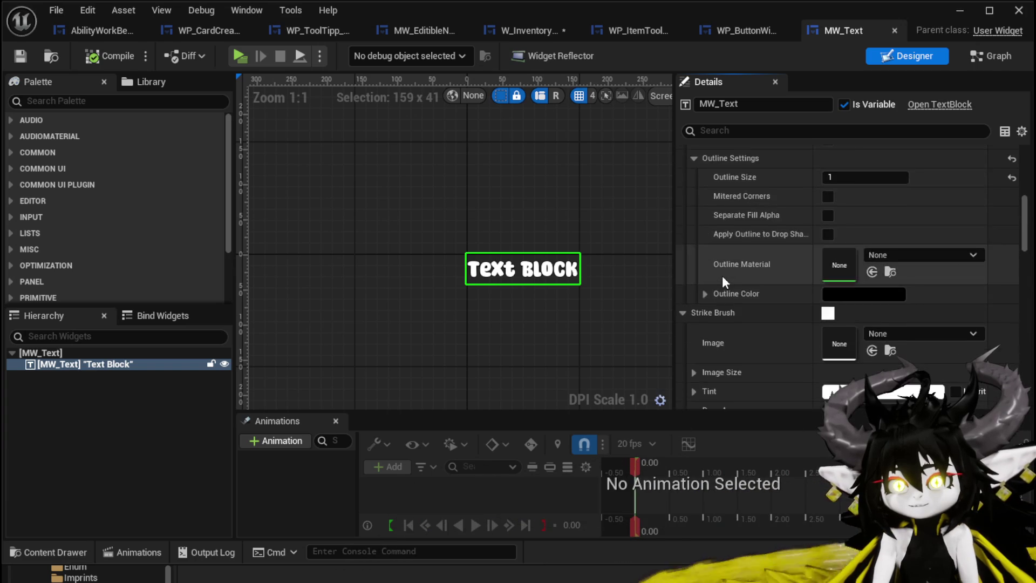
scroll(722, 276, "up", 8)
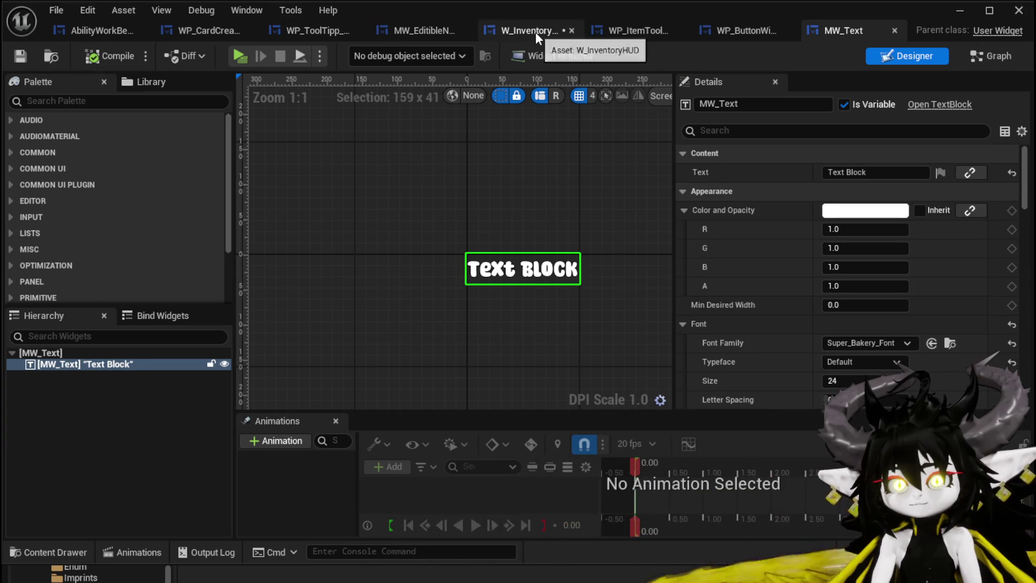
Save W_InventoryHUD, then uncheck Foreground Color Inherit on MW_Text in WP_ButtonWidget.
left_click(501, 32)
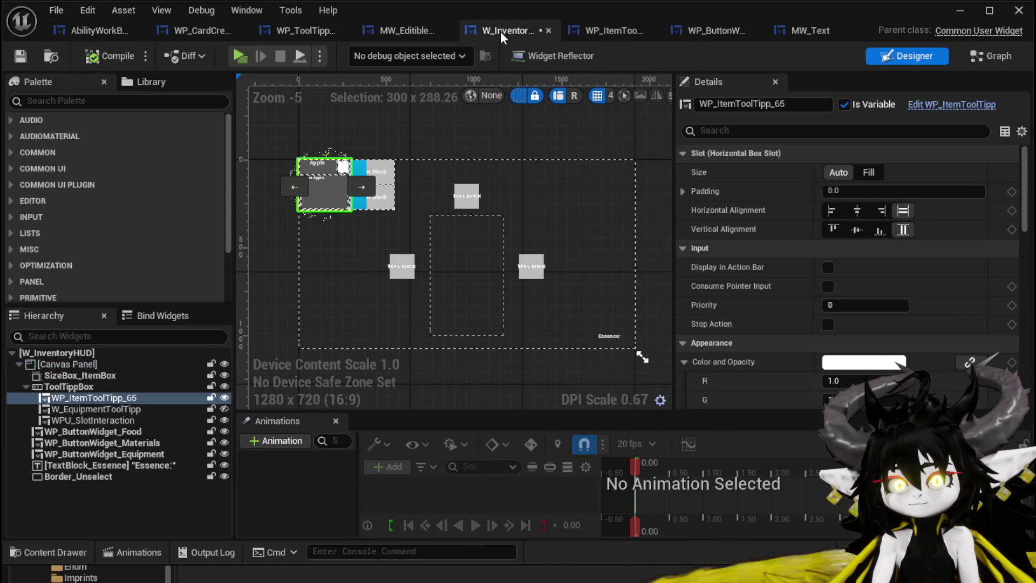
left_click(20, 56)
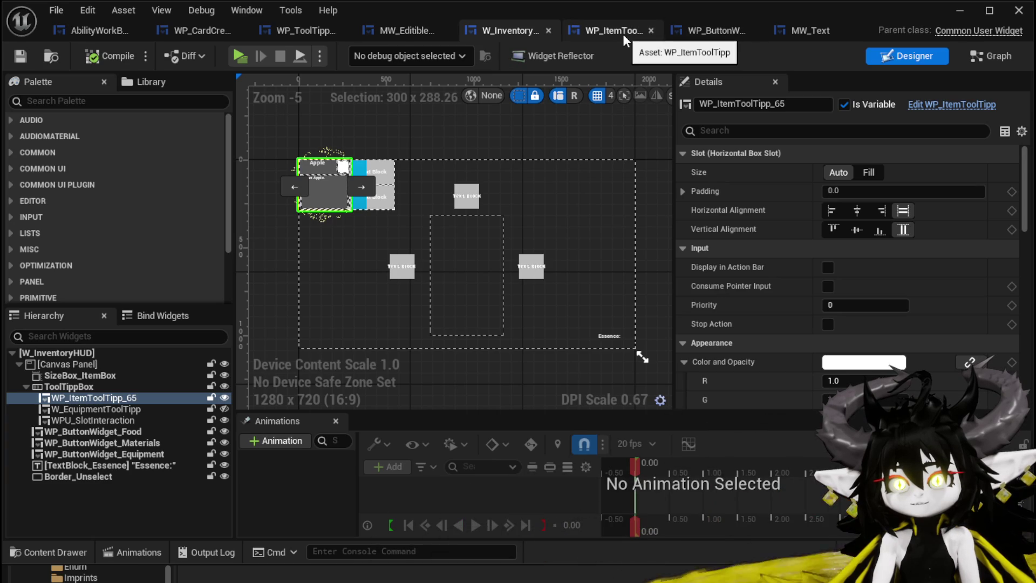
left_click(725, 34)
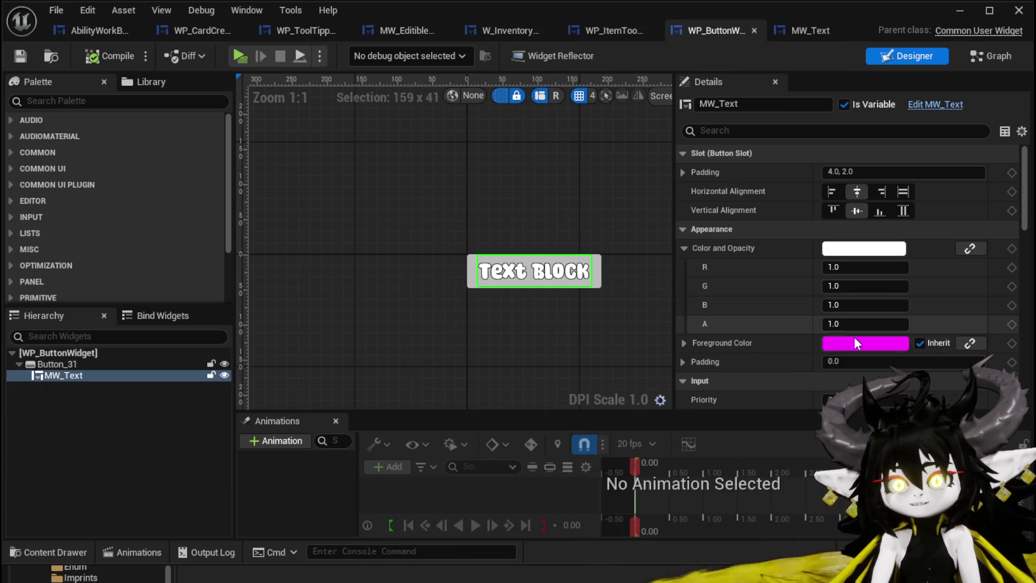
left_click(640, 341)
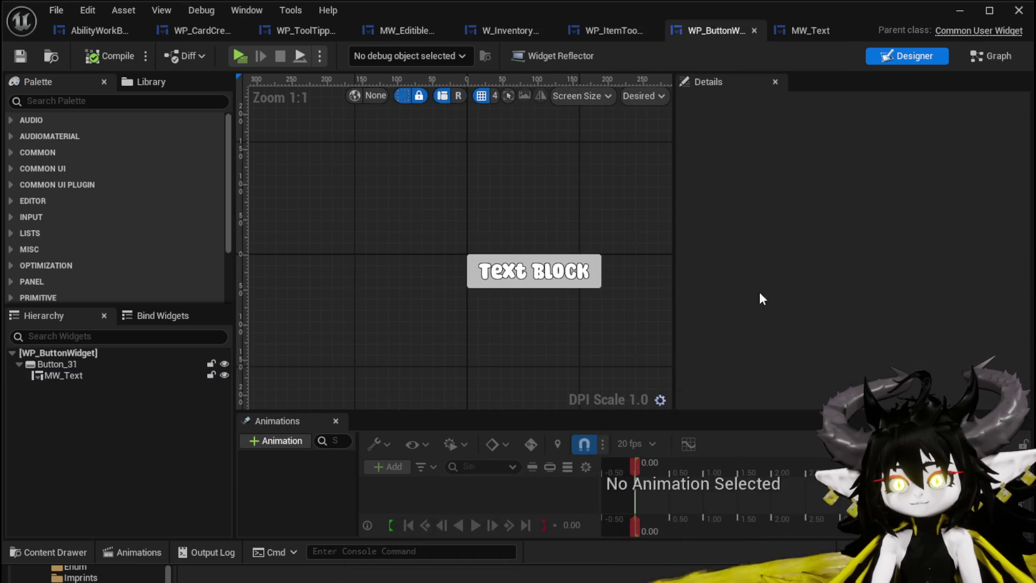
left_click(541, 281)
left_click(920, 344)
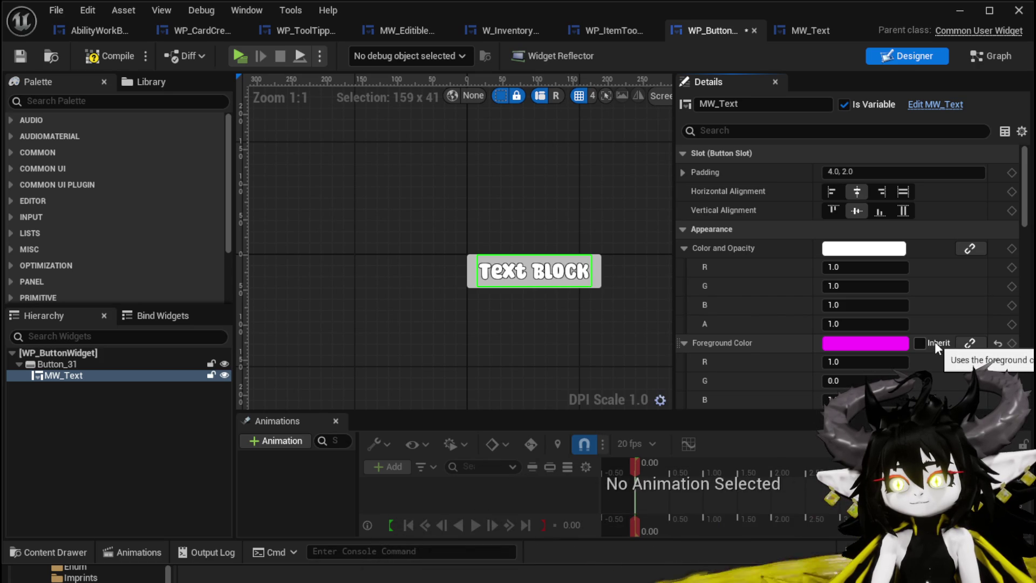
Compile and save WP_ButtonWidget and start a play-in-editor session.
left_click(21, 57)
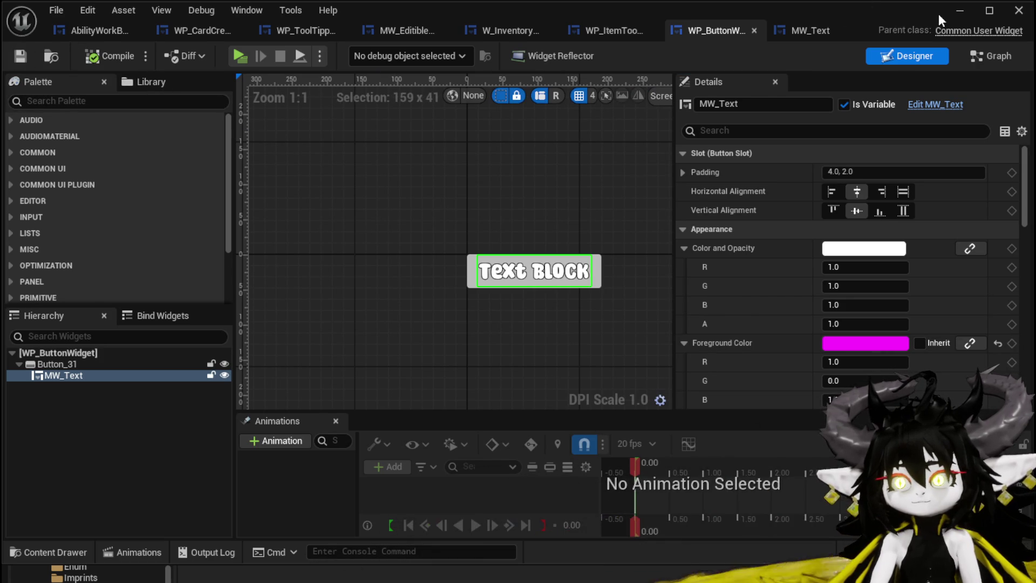
left_click(960, 10)
left_click(352, 58)
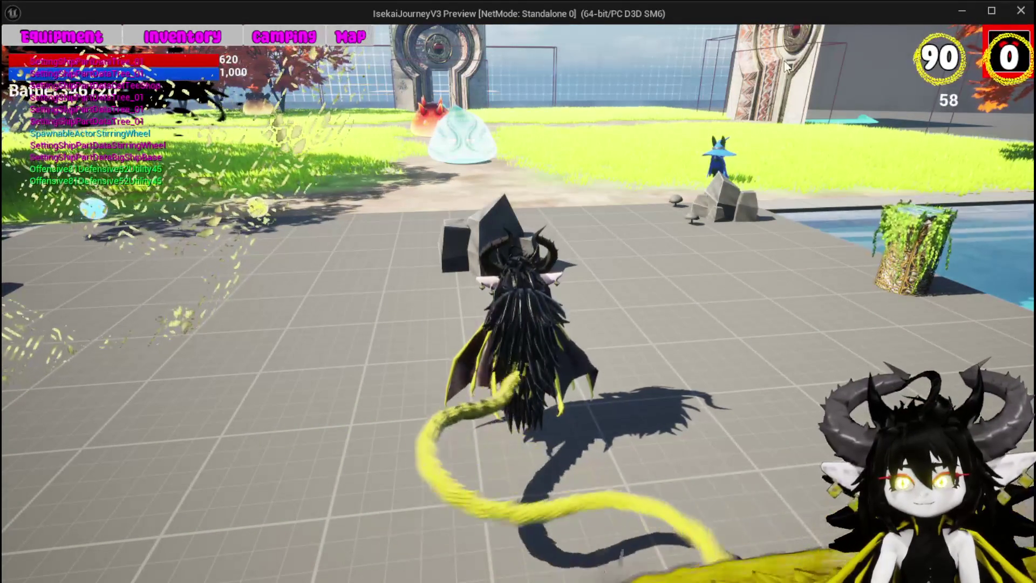
Stop the game preview and save all modified assets.
left_click(1005, 38)
key("Escape")
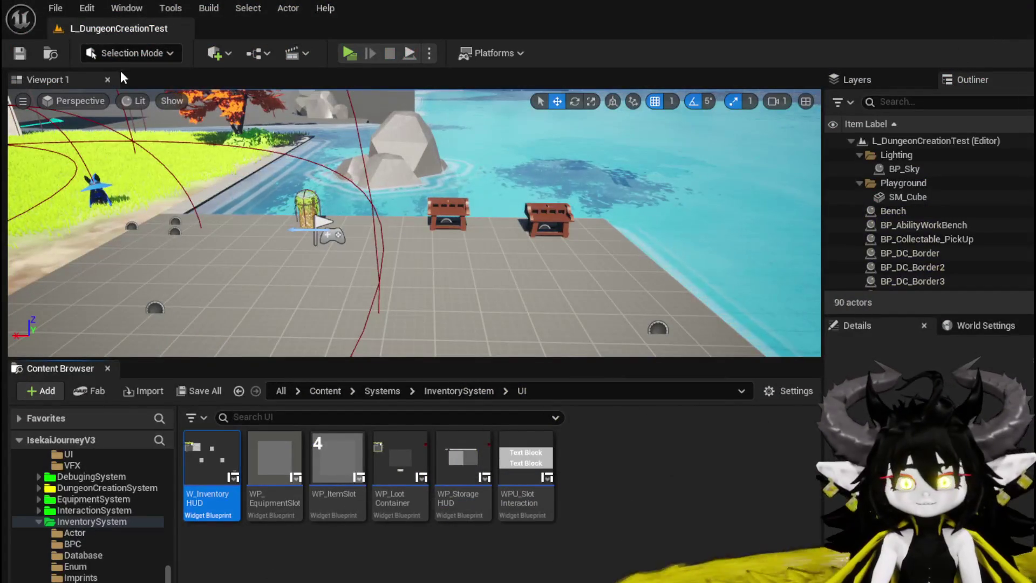
key("ctrl+s")
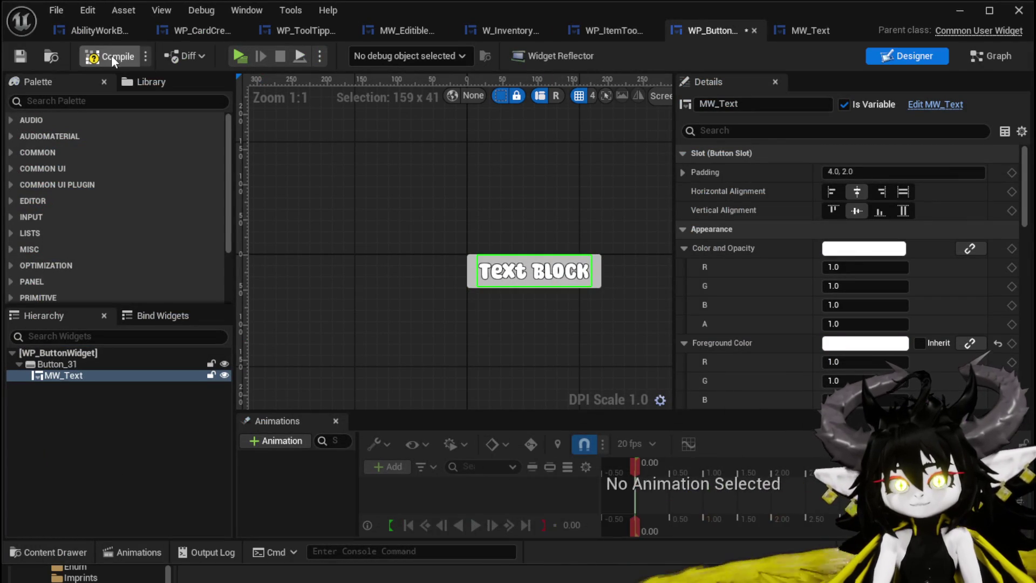
Compile and save WP_ButtonWidget with white foreground, test in a standalone preview, then return.
left_click(25, 53)
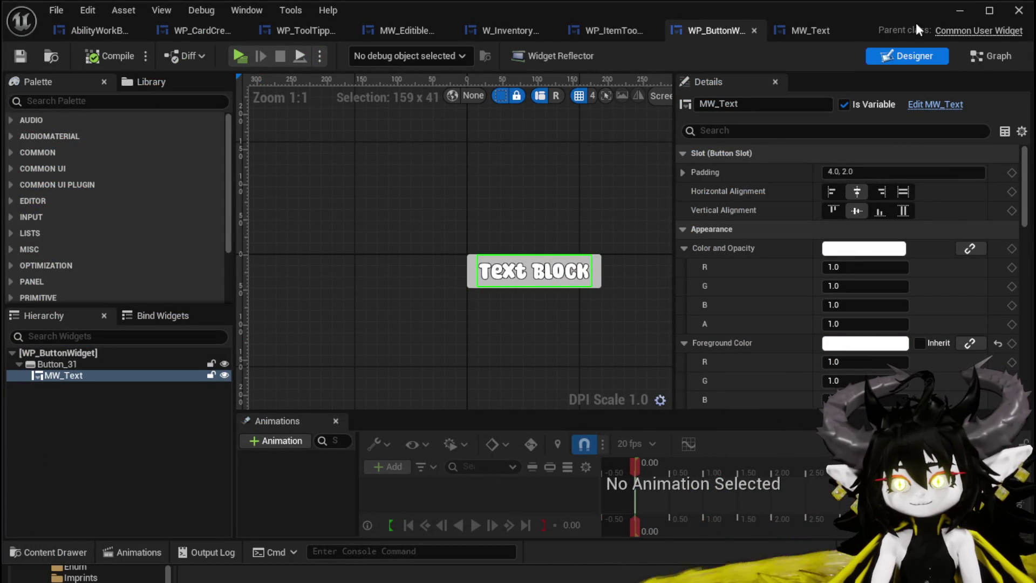
left_click(959, 11)
left_click(343, 53)
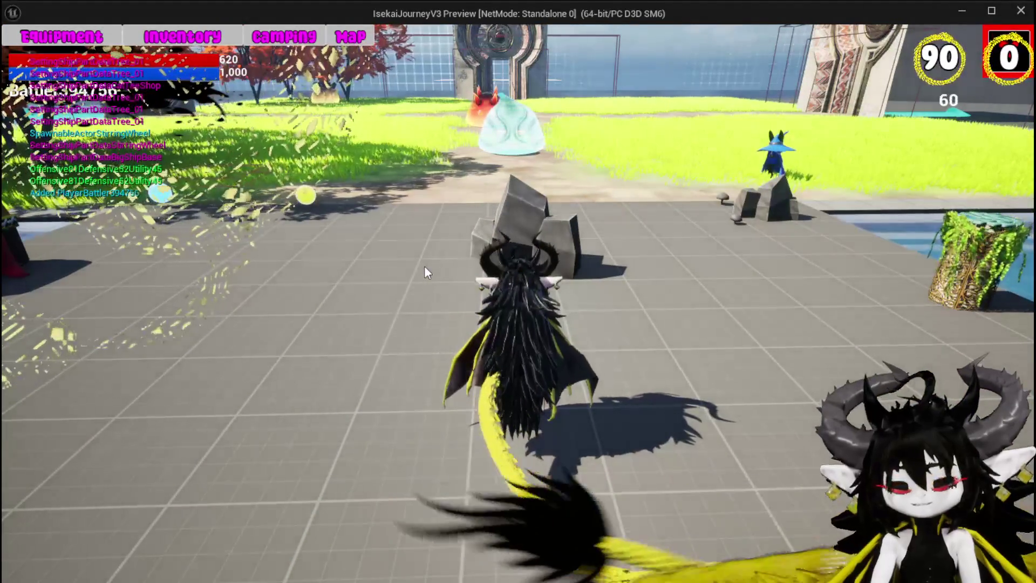
key("Escape")
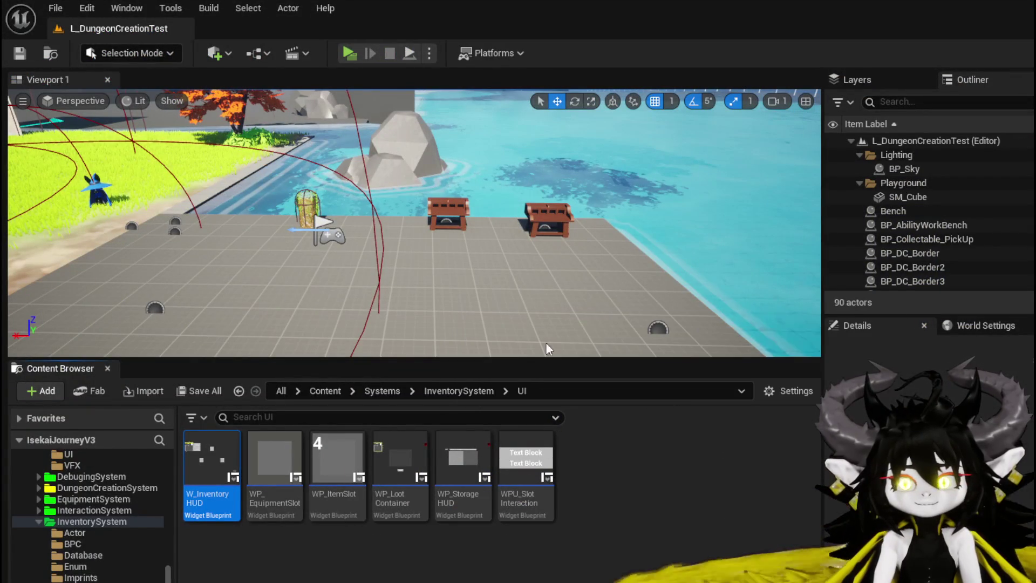
key("alt+Tab")
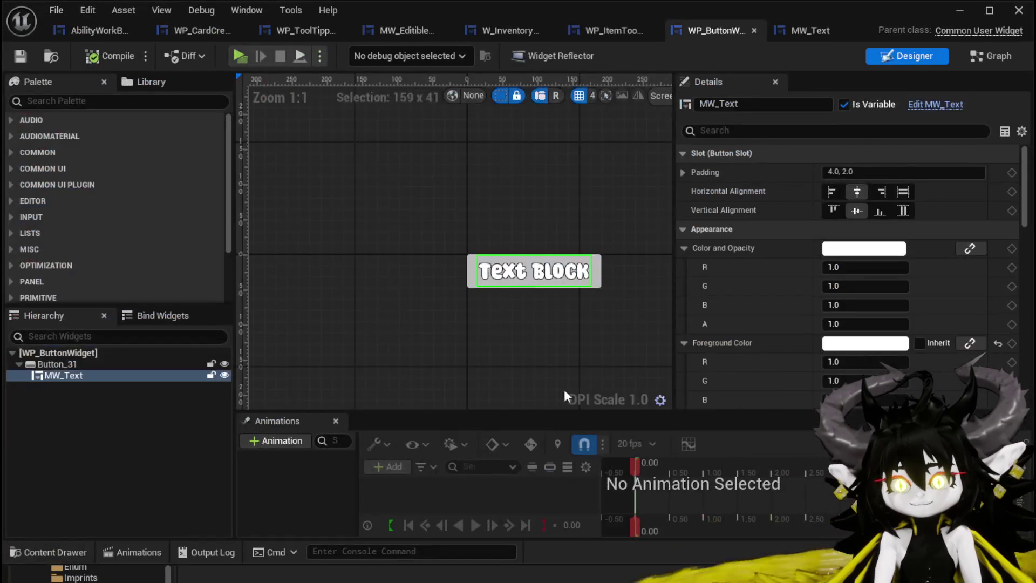
Set MW_Text's Color And Opacity green channel to 1.0, making it white, then compile and save.
scroll(779, 251, "down", 5)
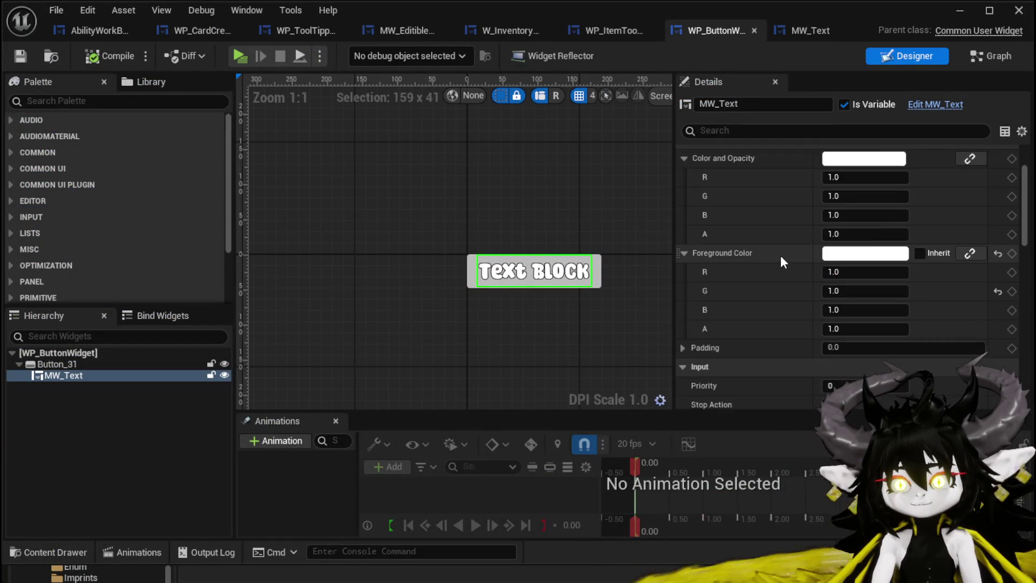
scroll(784, 262, "down", 5)
scroll(780, 255, "down", 10)
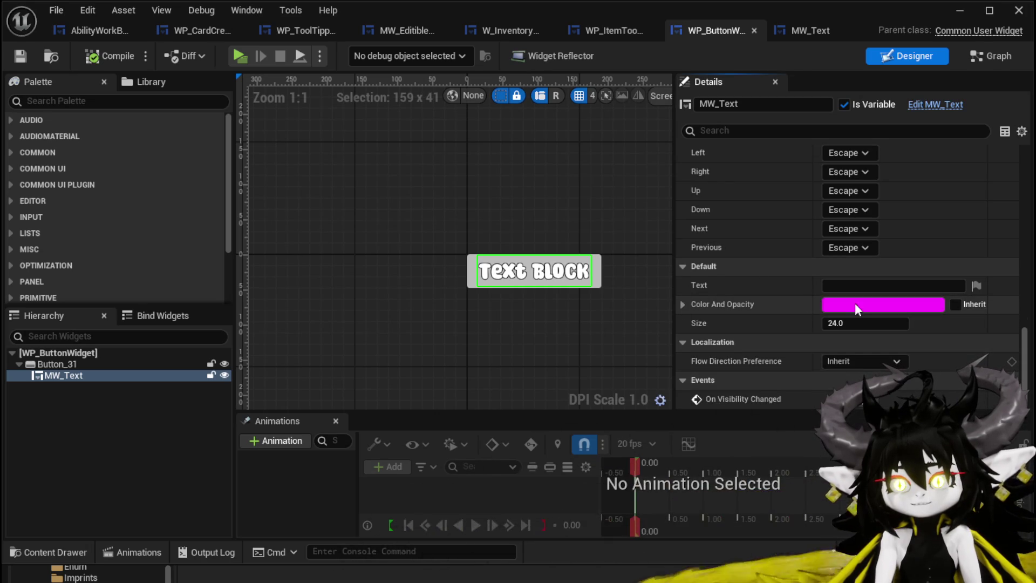
left_click(686, 302)
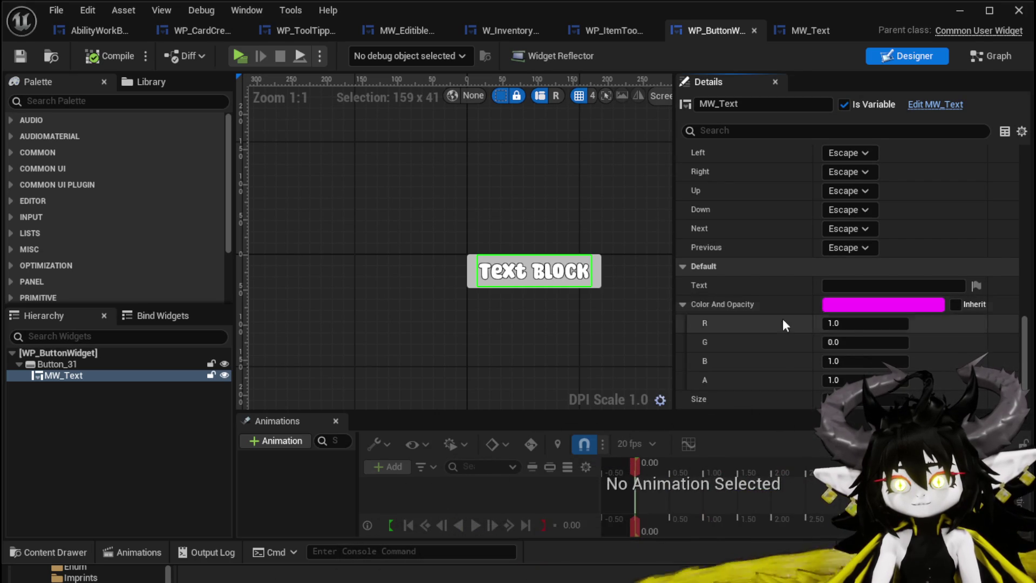
type("1")
key("Return")
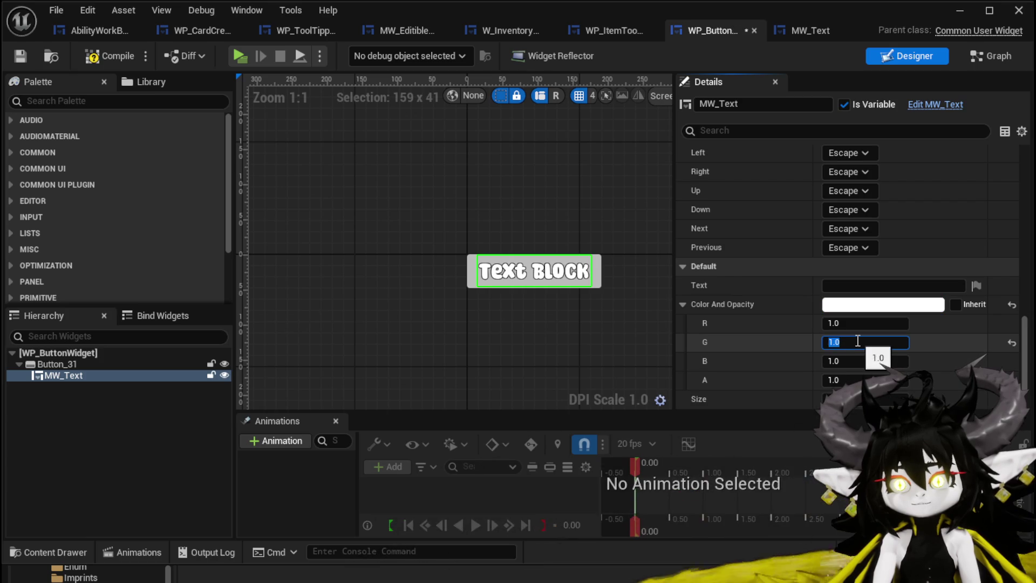
left_click(21, 54)
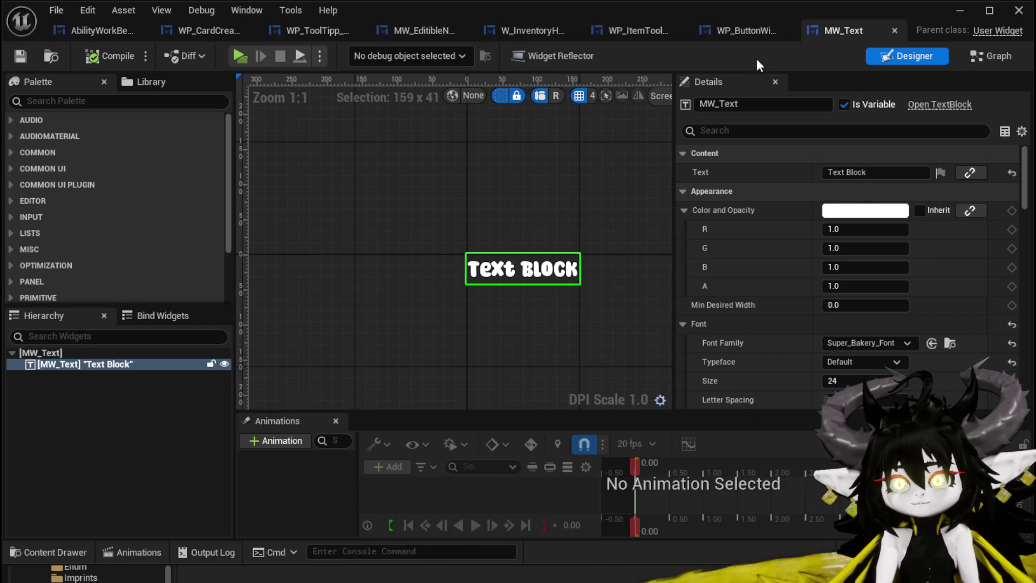
Recompile and save WP_ButtonWidget and launch a standalone game preview.
left_click(742, 31)
scroll(769, 287, "down", 2)
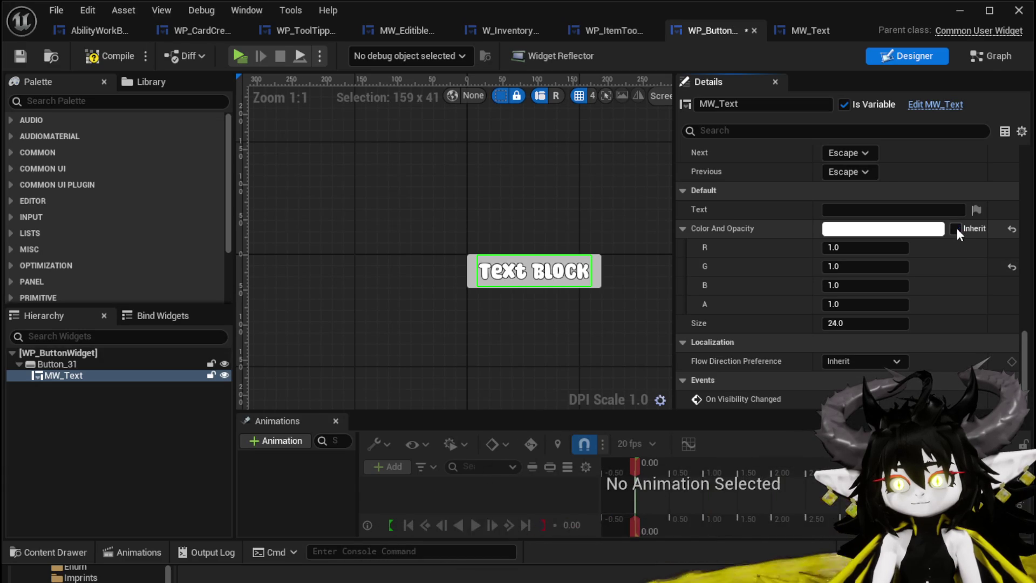
left_click(15, 55)
left_click(961, 11)
left_click(417, 48)
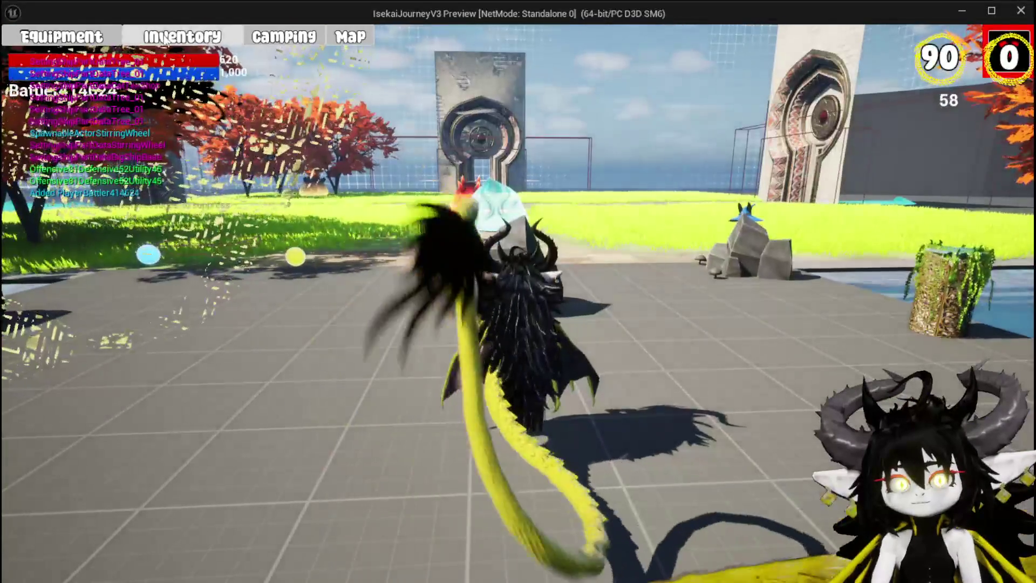
Test the equipment screen's head and hands slots, jump twice, then stop the preview.
key("Tab")
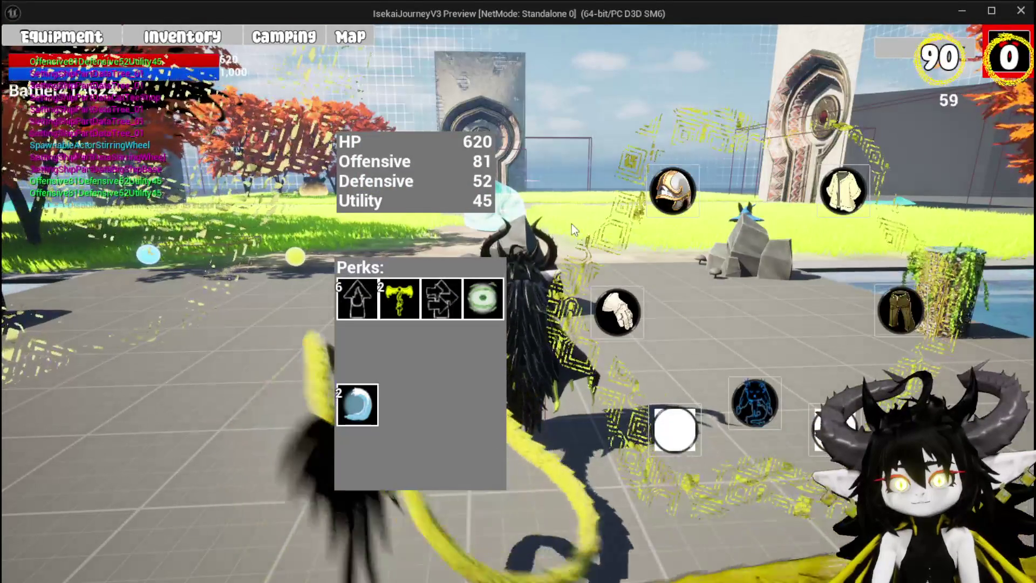
left_click(677, 189)
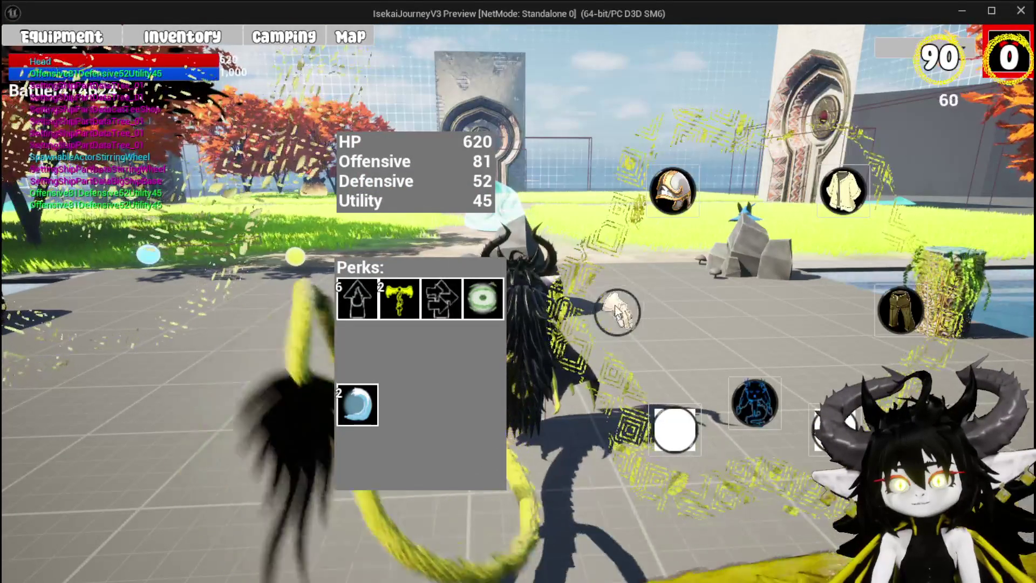
left_click(617, 312)
mouse_move(134, 172)
left_click(199, 244)
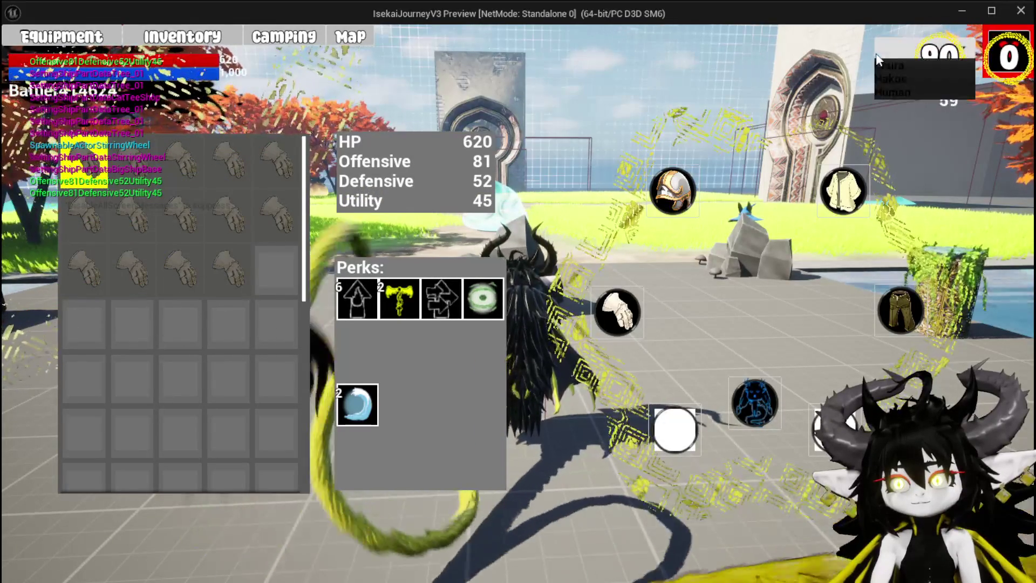
key("Tab")
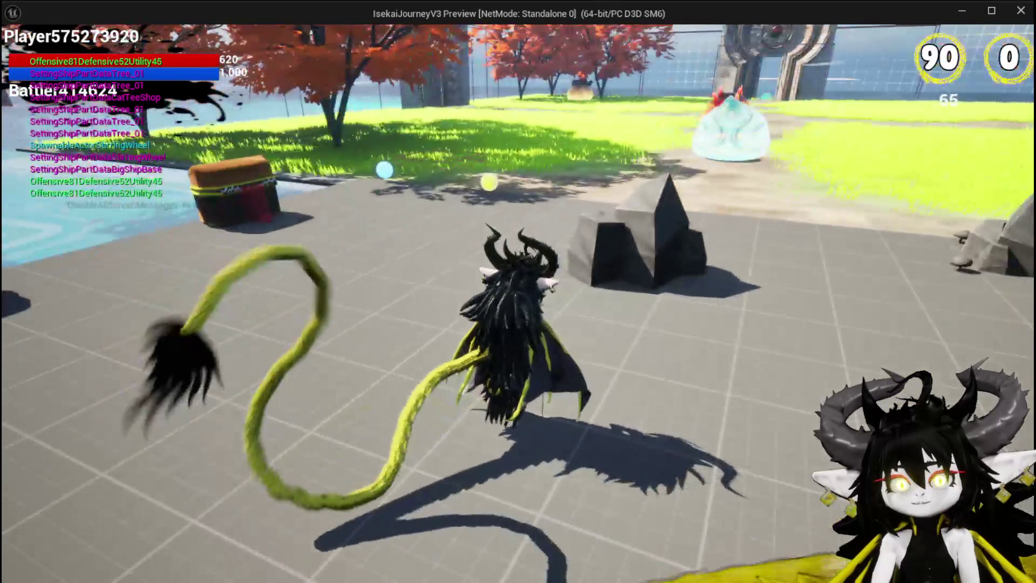
key("space")
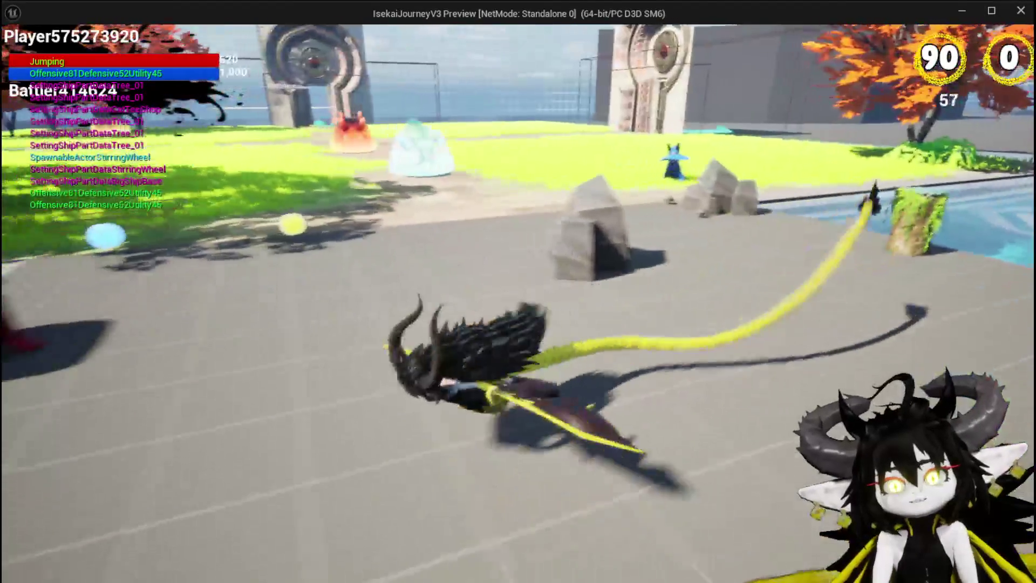
key("space")
key("Escape")
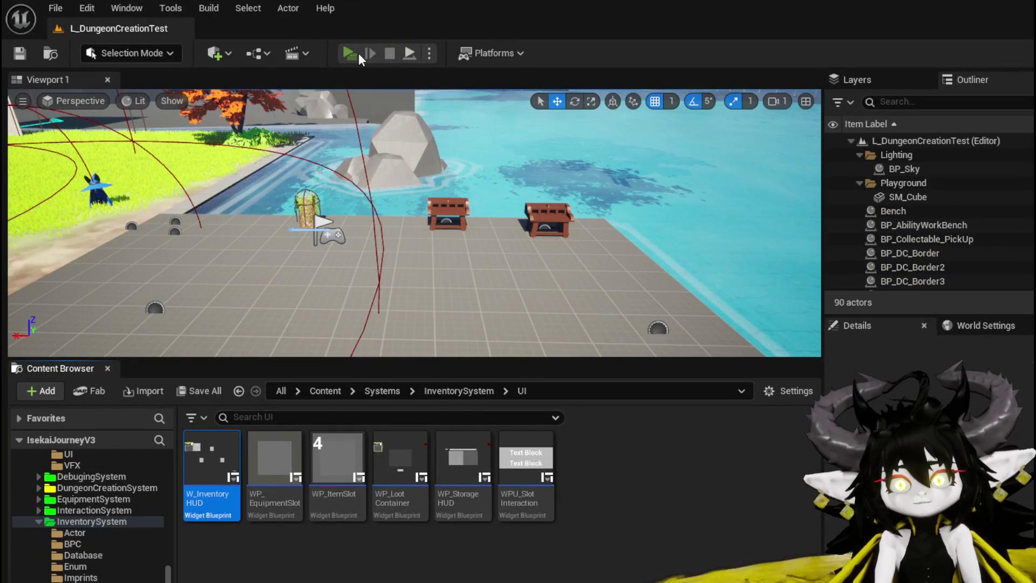
Relaunch the preview, enlarge the Nature EarthSlimeFist card in the ability panel, then stop the session.
left_click(350, 53)
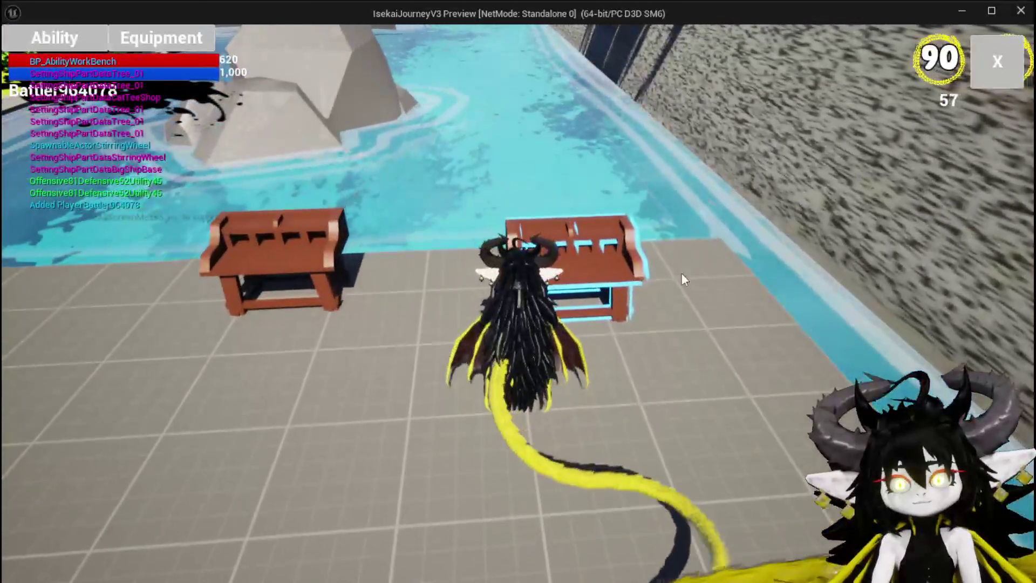
left_click(78, 31)
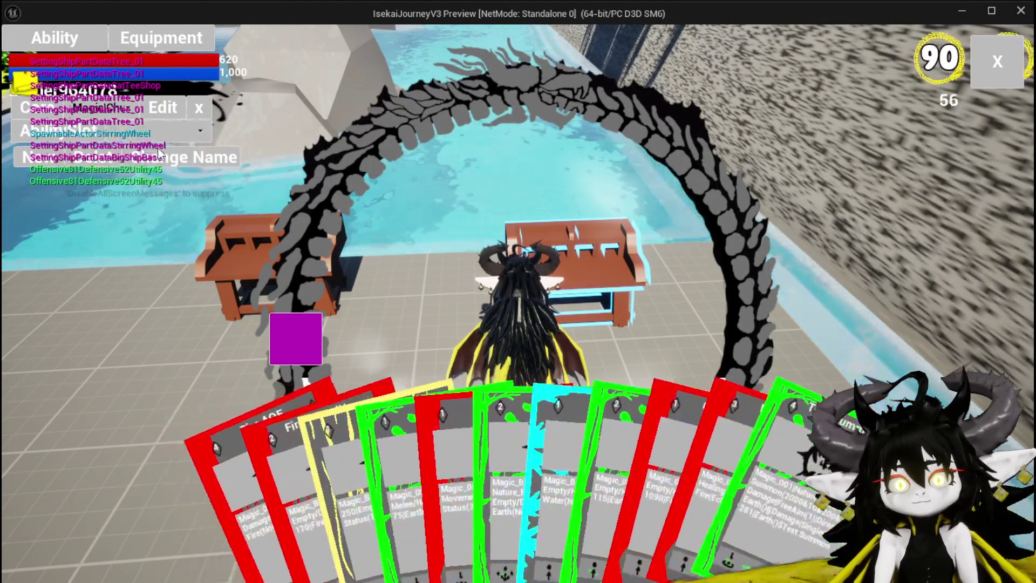
left_click(500, 442)
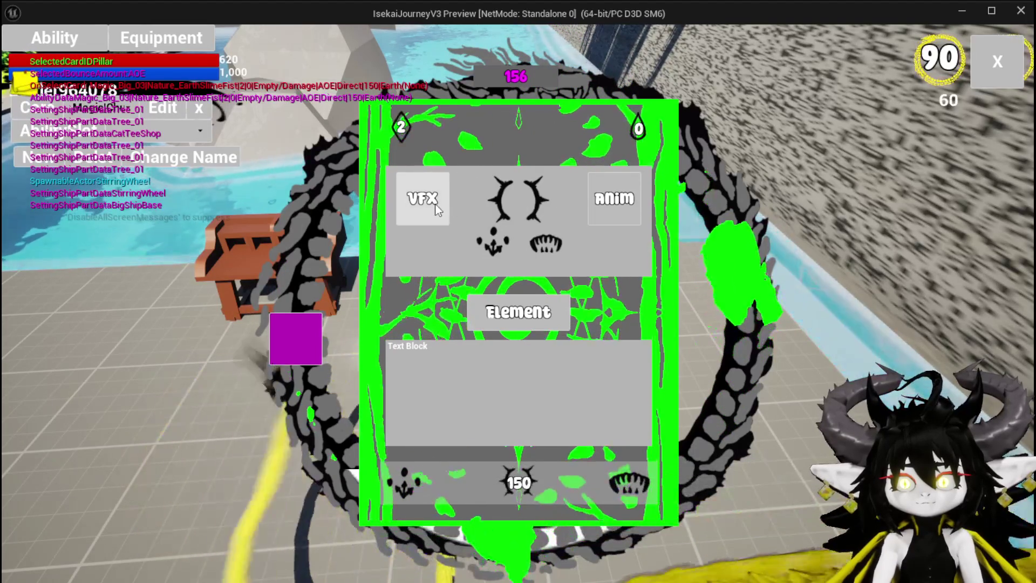
left_click(998, 61)
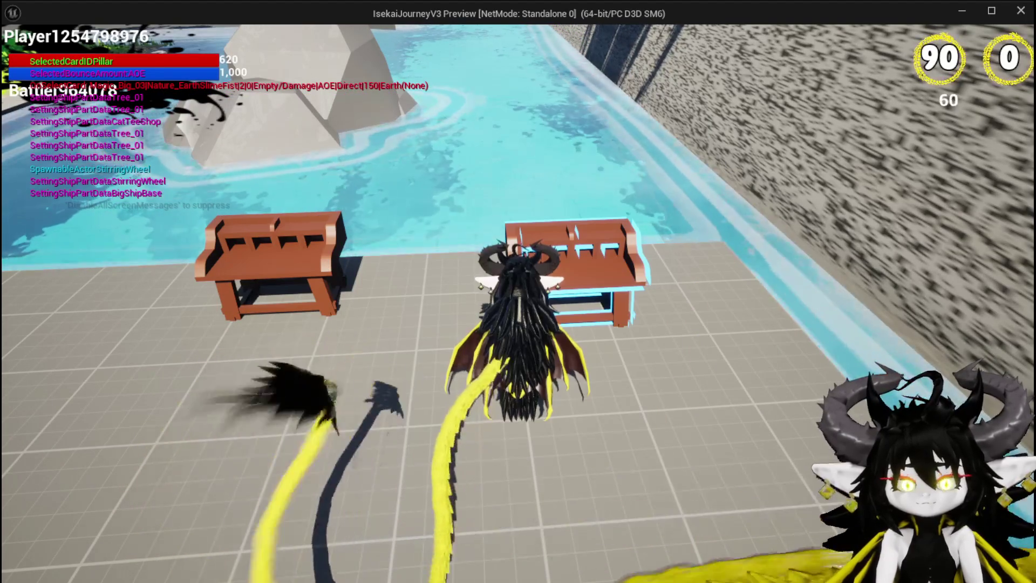
key("alt+Tab")
key("Escape")
key("ctrl+s")
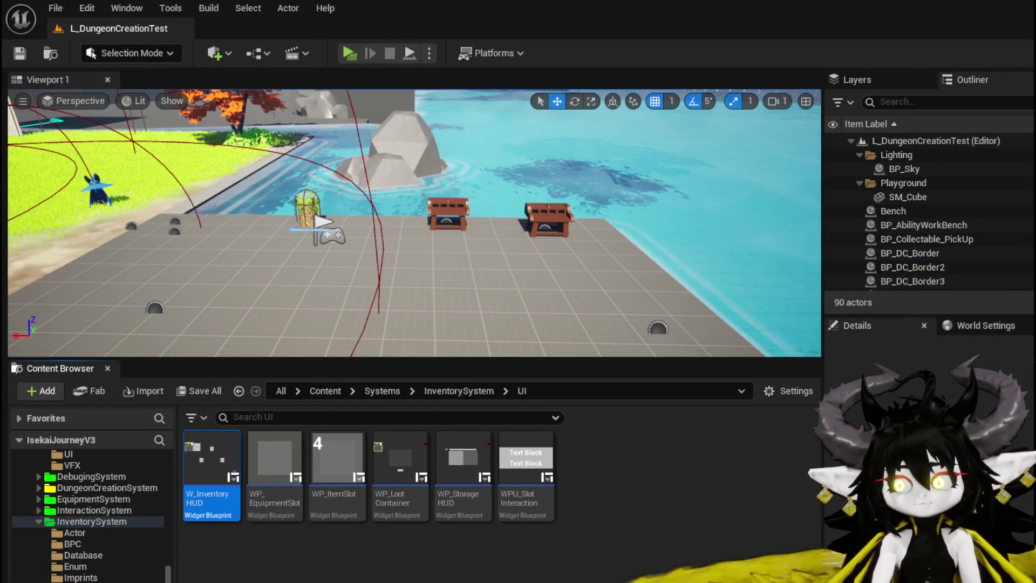
Inspect MW_TargetingIndex, Image_Targeting and Button_Targeting in WP_CardCreation, then return to WP_ButtonWidget.
key("alt+Tab")
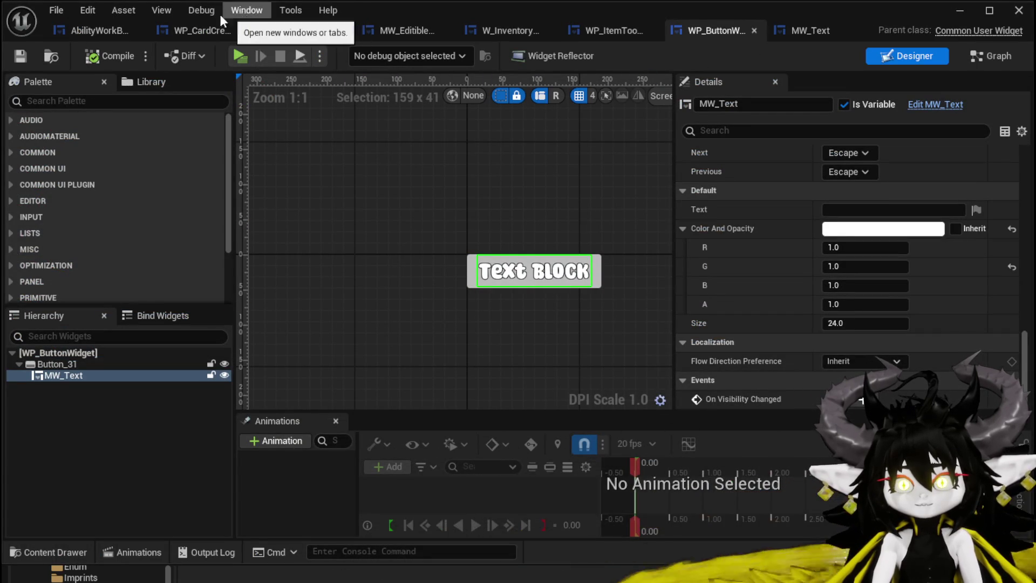
left_click(188, 26)
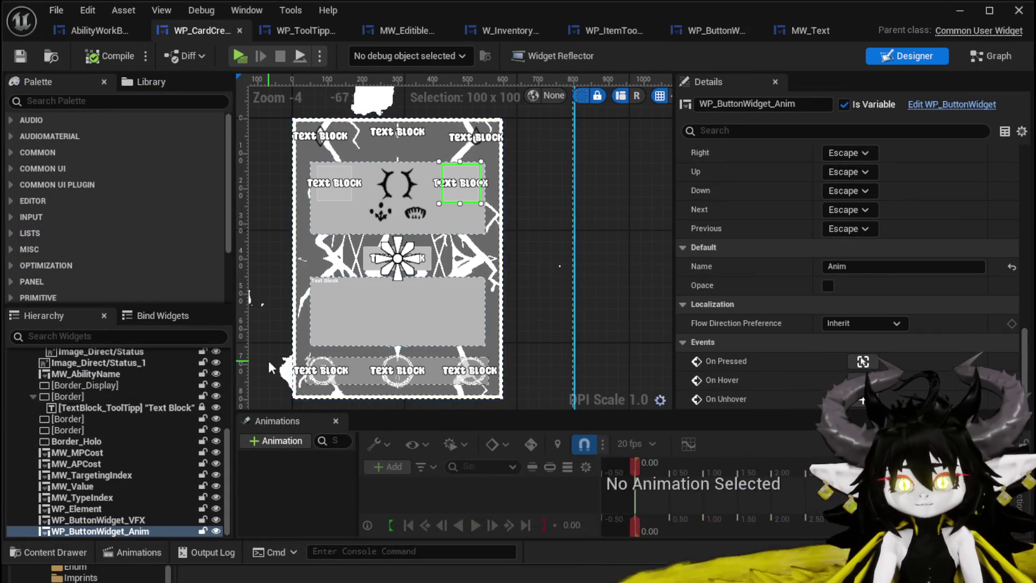
scroll(270, 368, "up", 4)
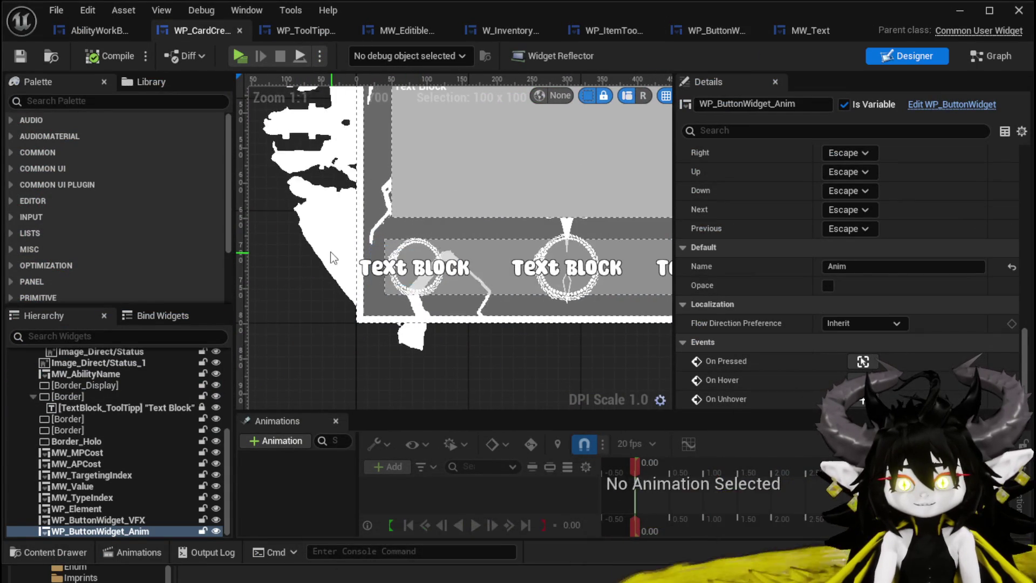
left_click(418, 275)
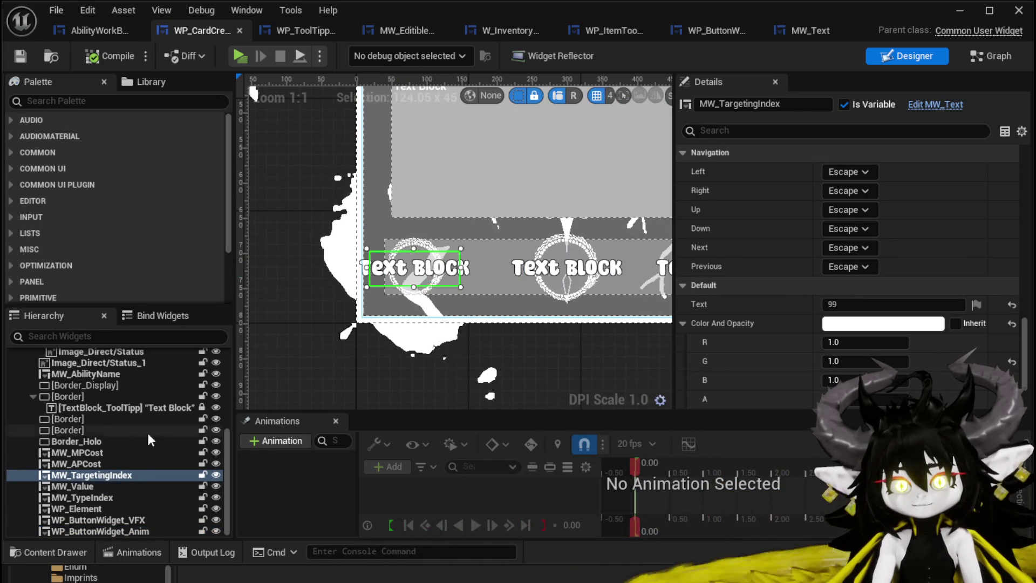
left_click(406, 244)
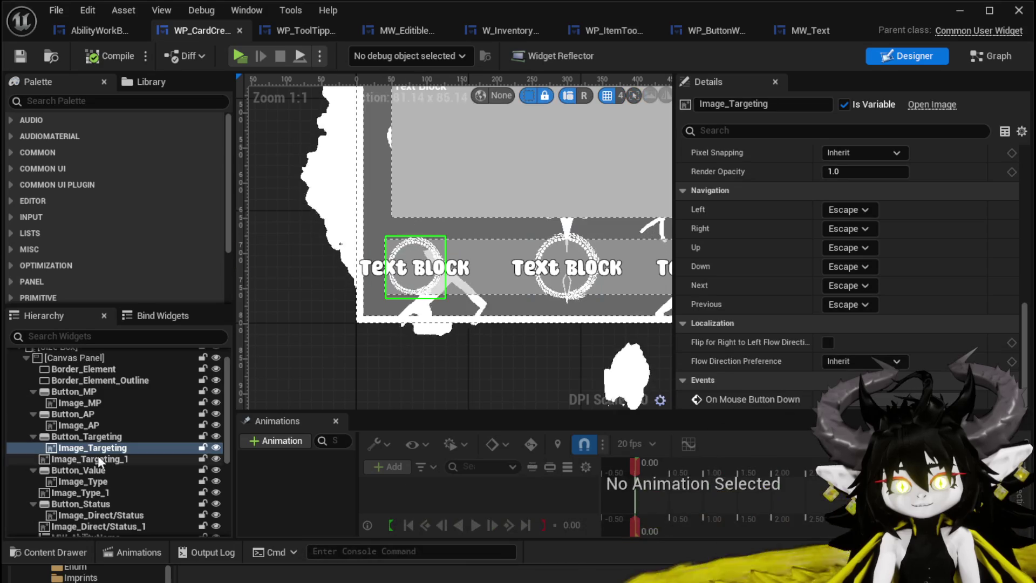
left_click(71, 437)
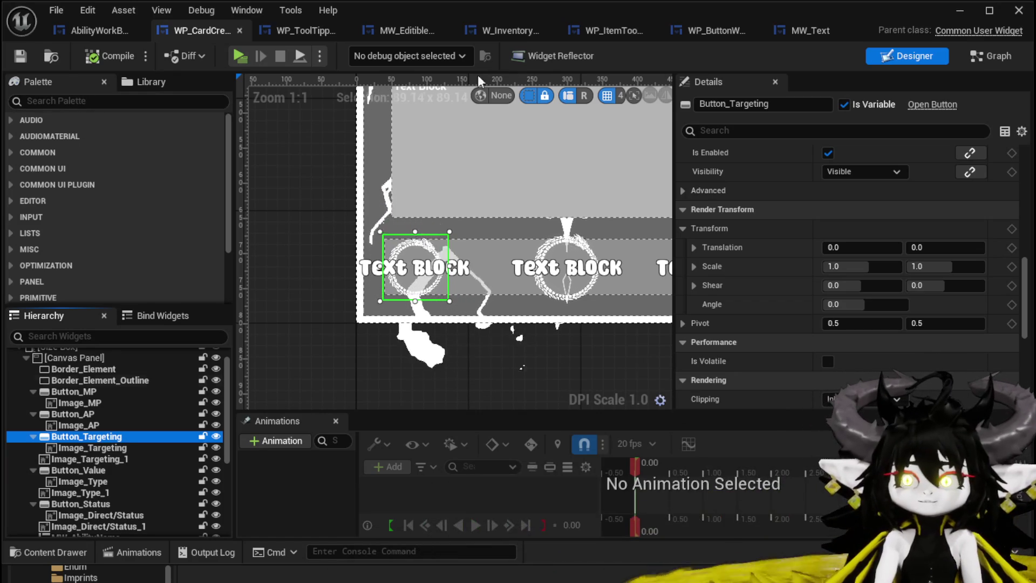
left_click(701, 31)
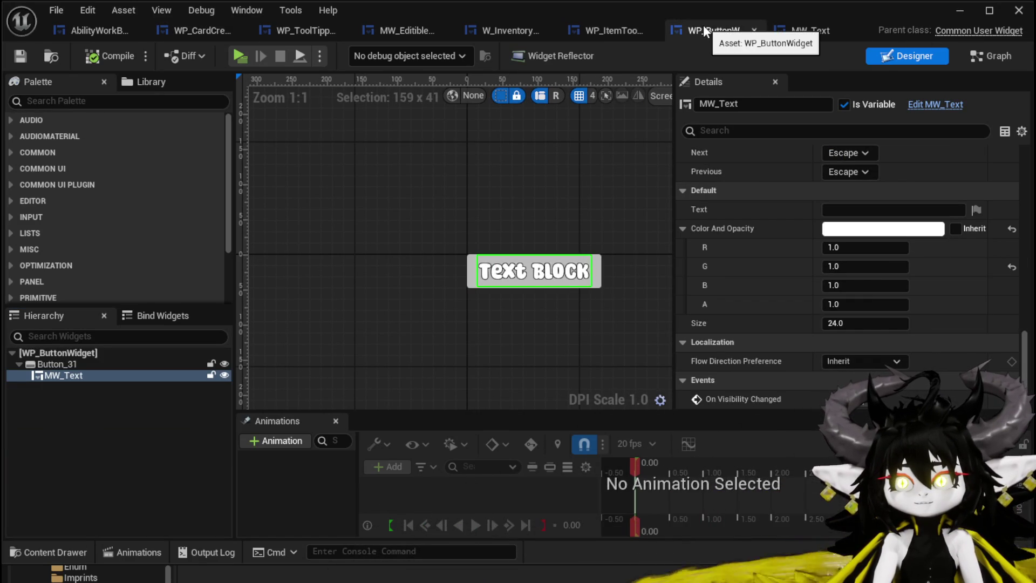
Browse the Content Browser to Content/UniversalWidgets and open its Buttons folder.
left_click(959, 10)
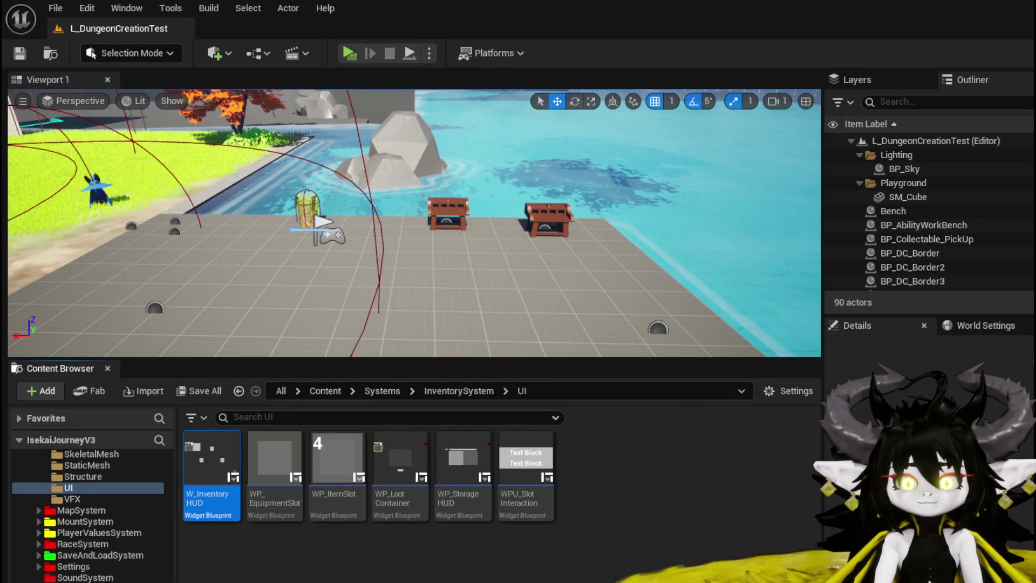
key("alt+Left")
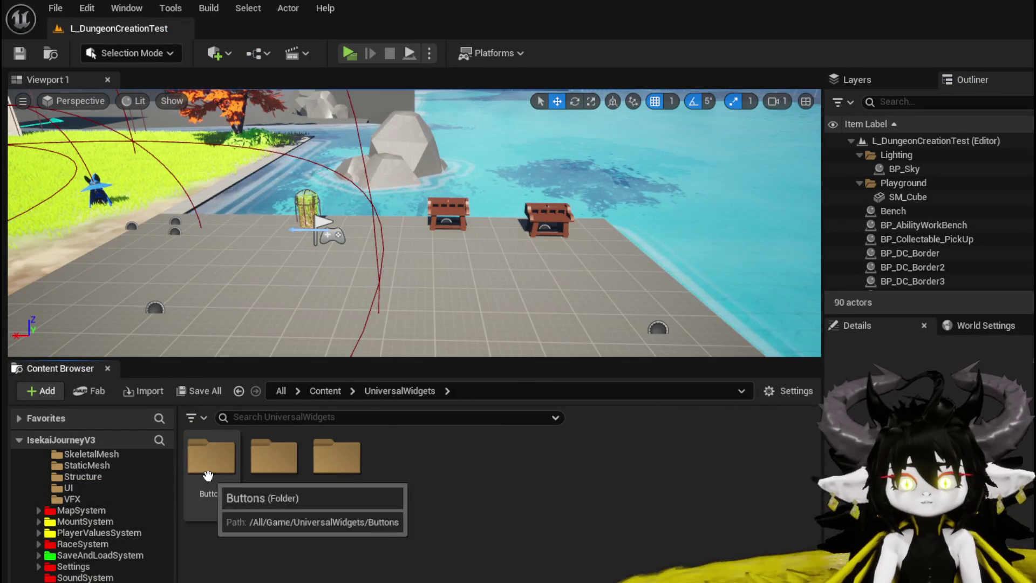
double_click(214, 465)
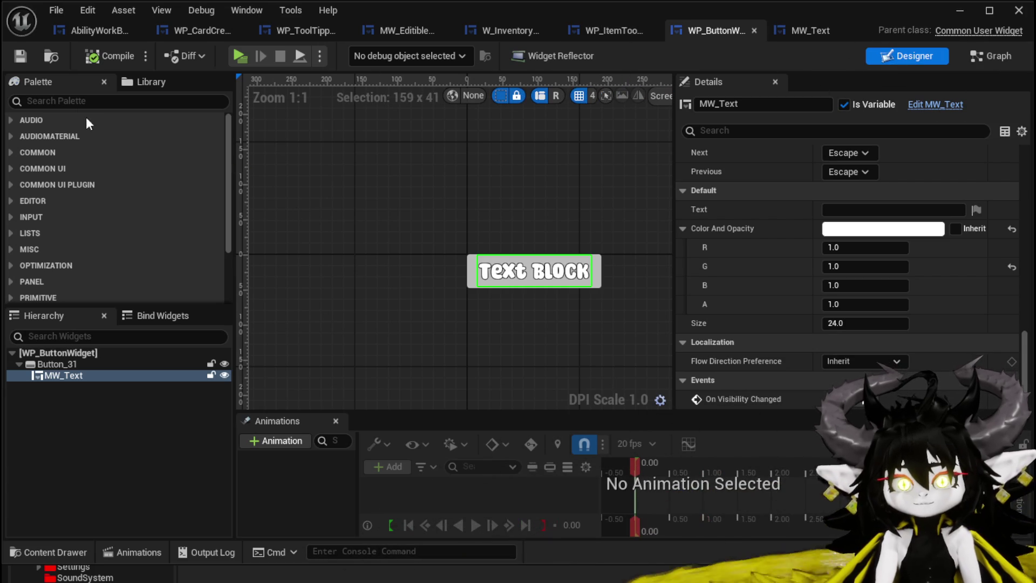
Select the root WP_ButtonWidget in the Hierarchy, then dismiss its context menu.
left_click(60, 355)
right_click(64, 361)
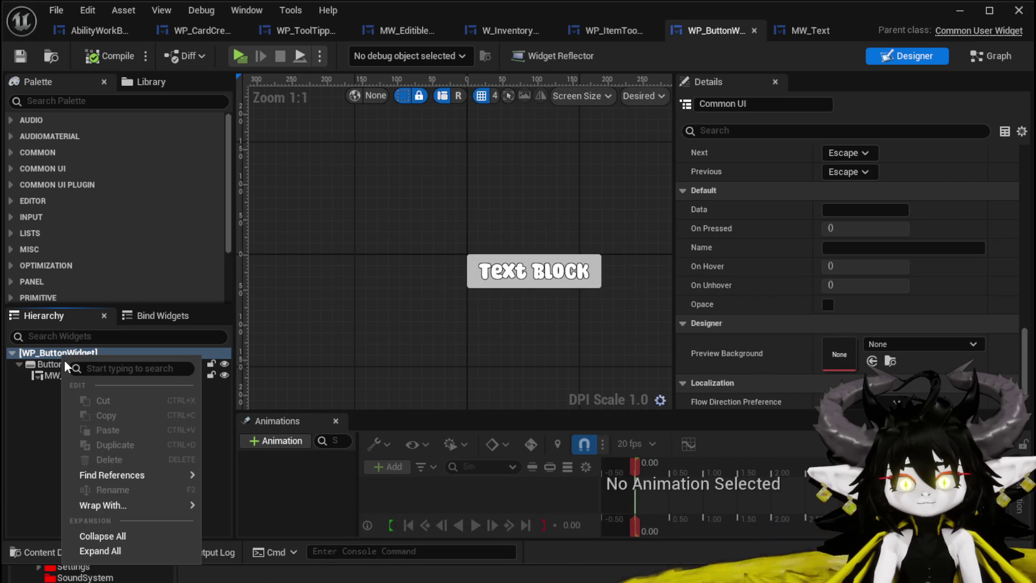
mouse_move(172, 473)
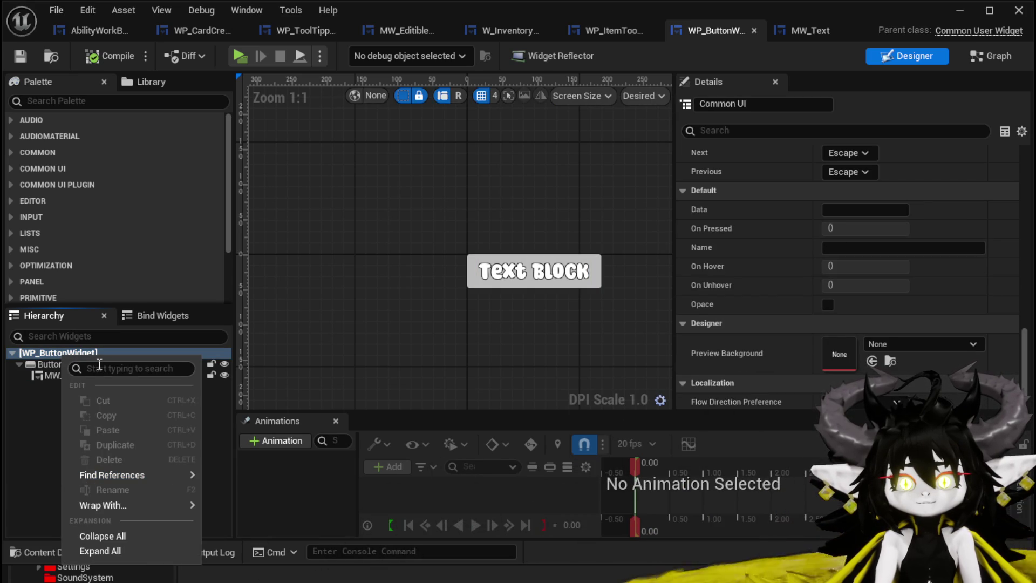
left_click(44, 420)
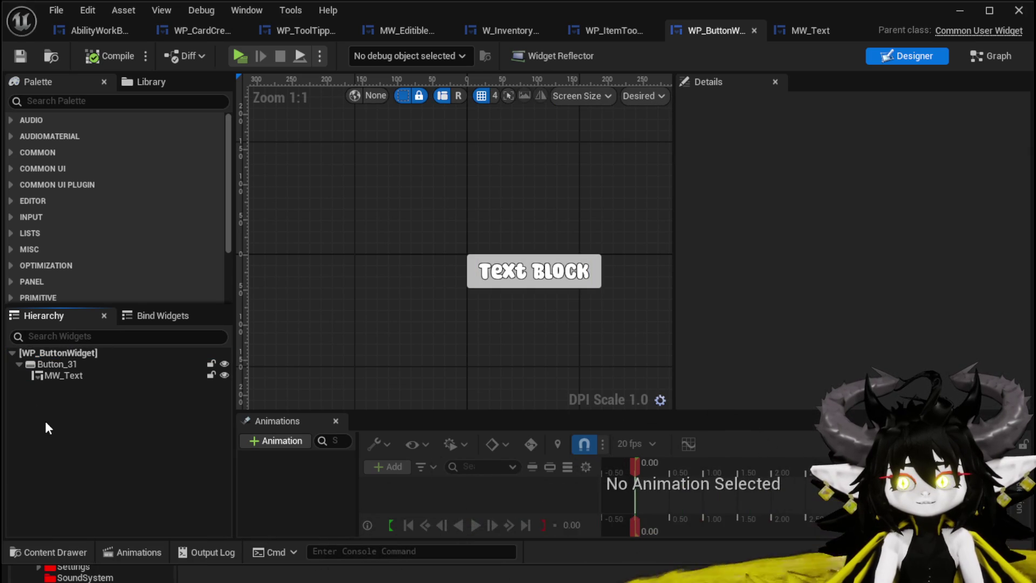
Save all unsaved assets with Ctrl+Shift+S and minimize the widget editor.
key("ctrl+shift+s")
left_click(760, 530)
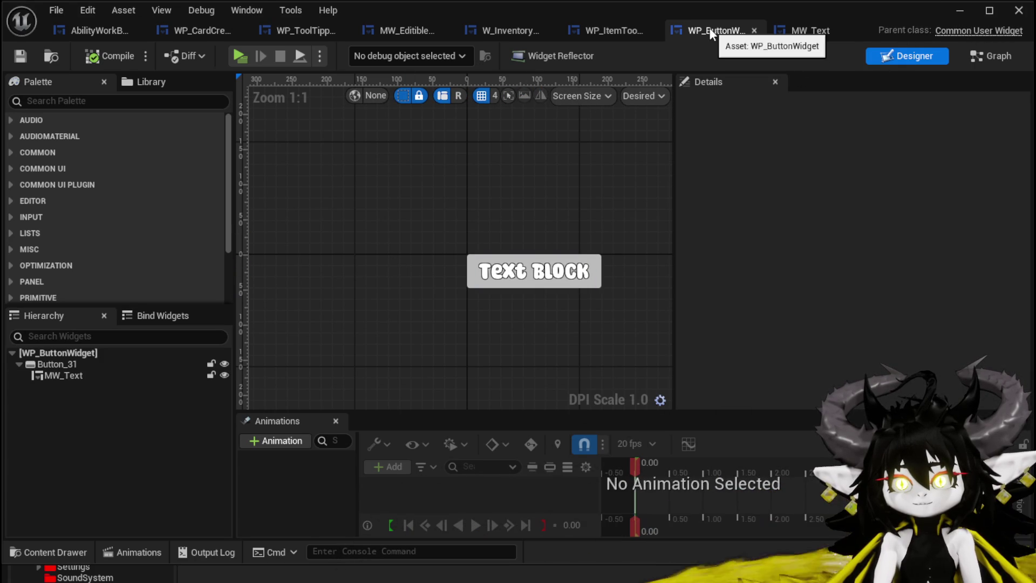
left_click(960, 10)
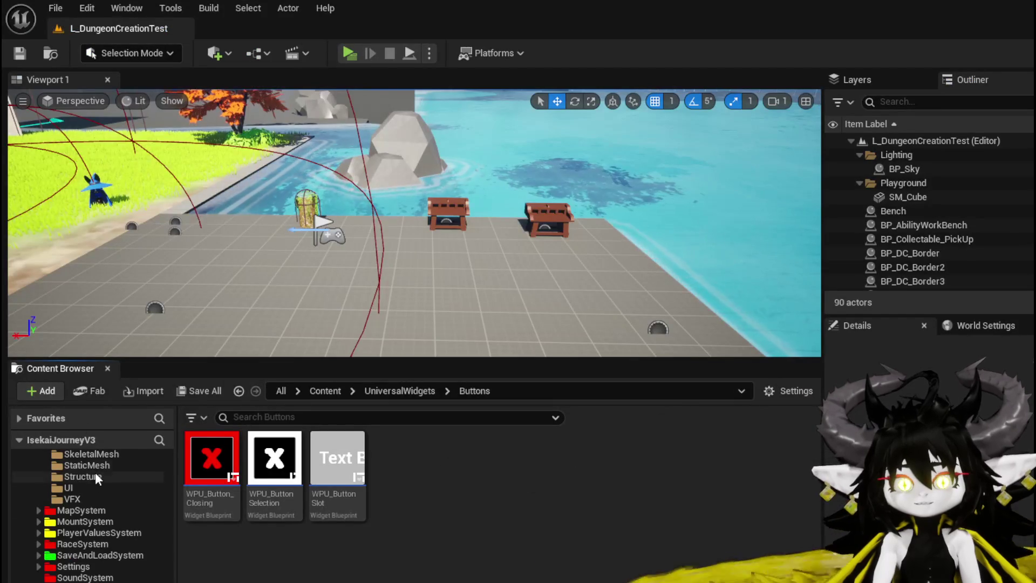
Search the folder tree for 'WP_ButtonWidget', then clear the search.
left_click(159, 440)
type("Butto")
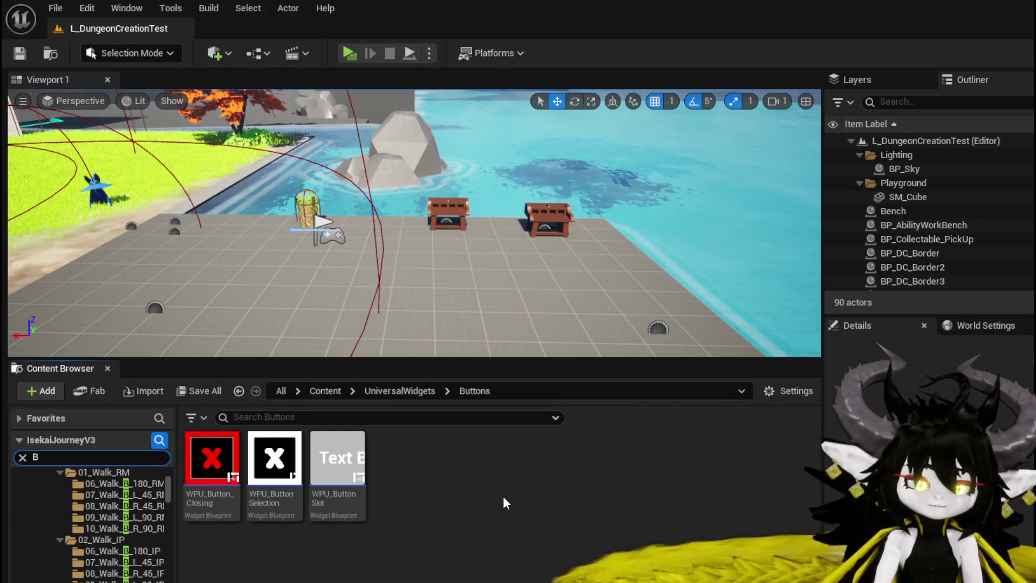
type("nWidget")
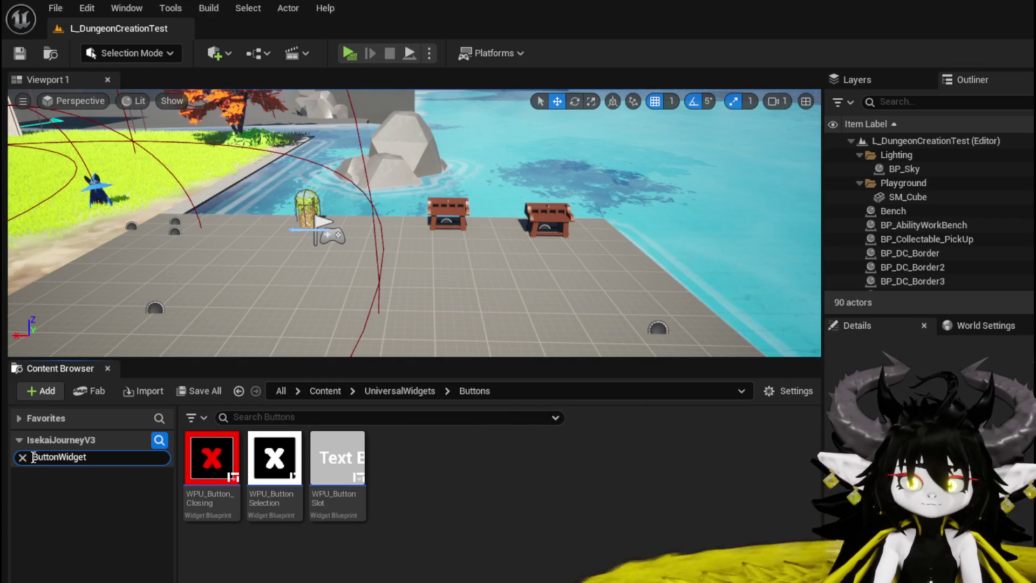
key("Home")
type("WP_")
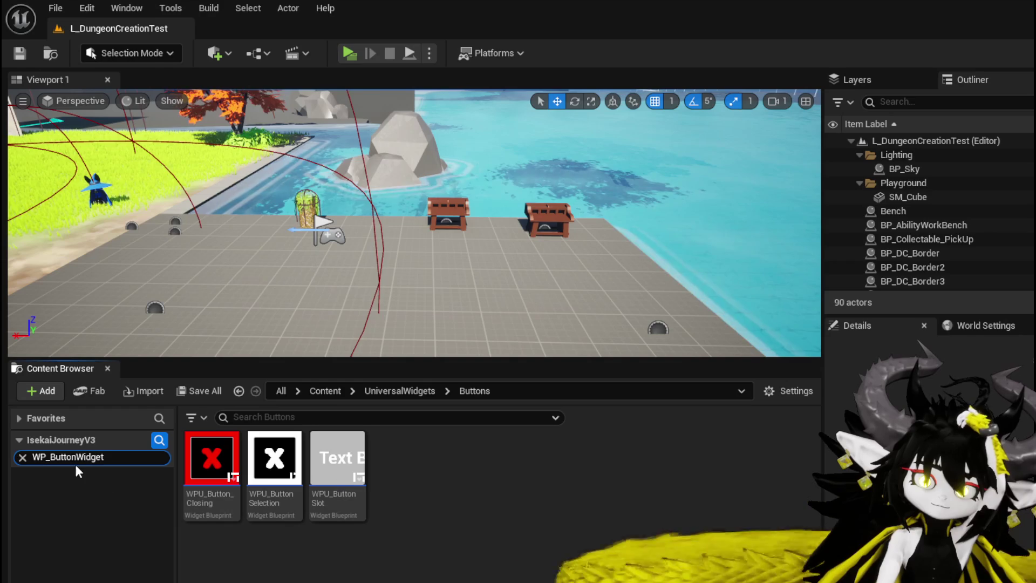
left_click(22, 456)
From Systems > AbilitySystem, move WP_ButtonWidget into the UniversalWidgets Buttons folder and open it.
scroll(119, 515, "up", 2)
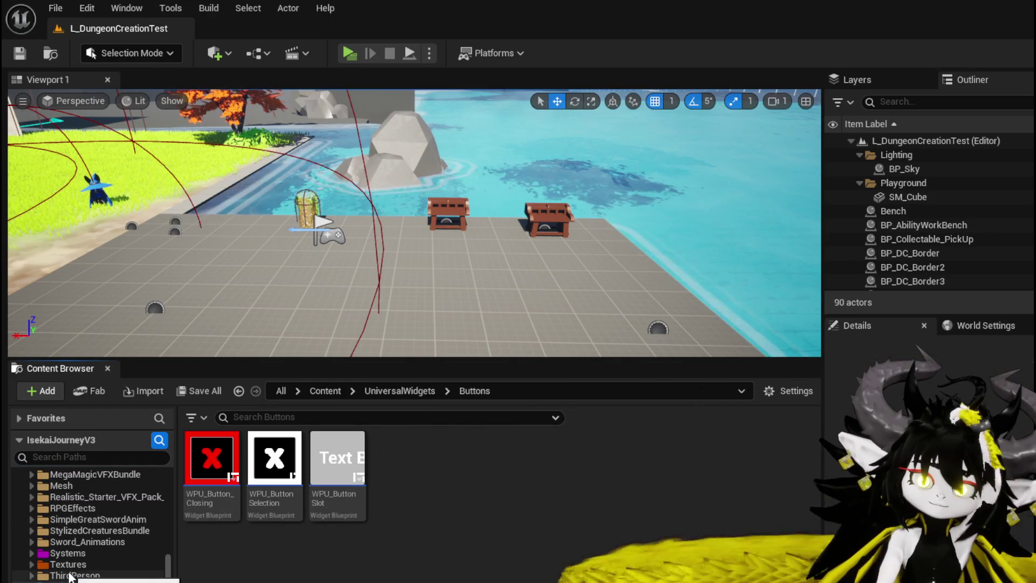
left_click(32, 554)
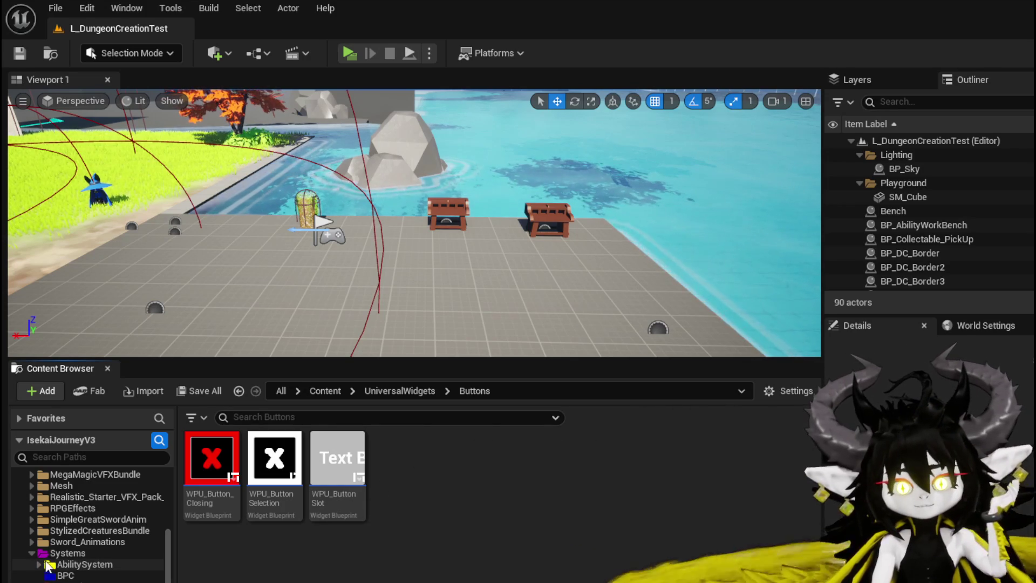
scroll(89, 518, "down", 2)
left_click(85, 520)
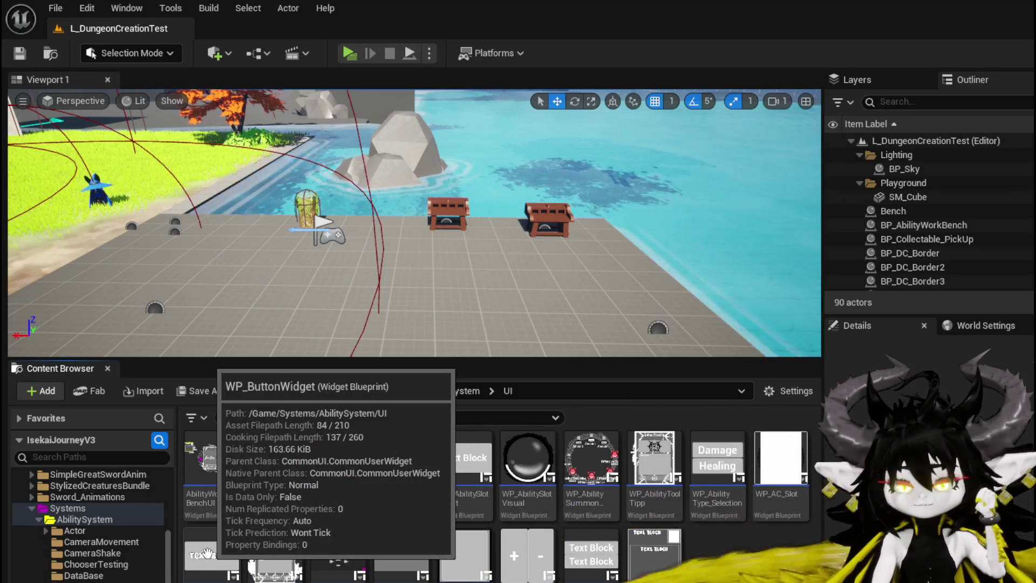
scroll(72, 572, "down", 8)
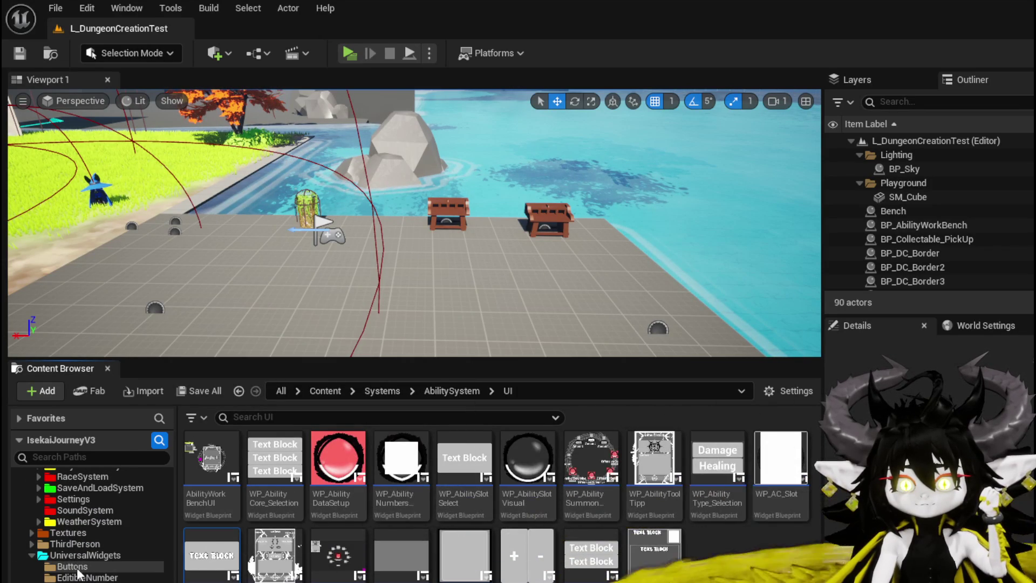
left_click_drag(70, 567, 65, 567)
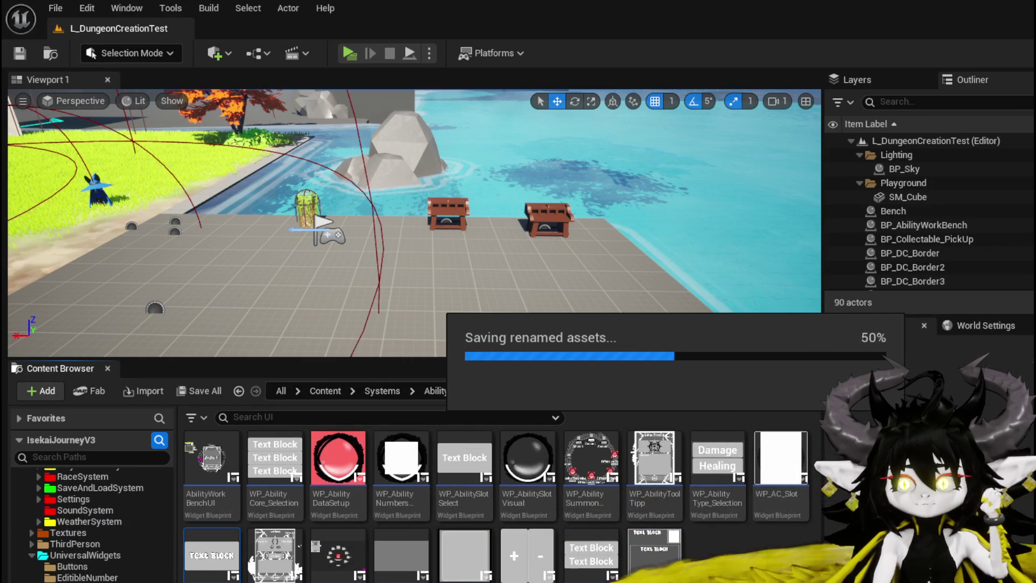
left_click(69, 567)
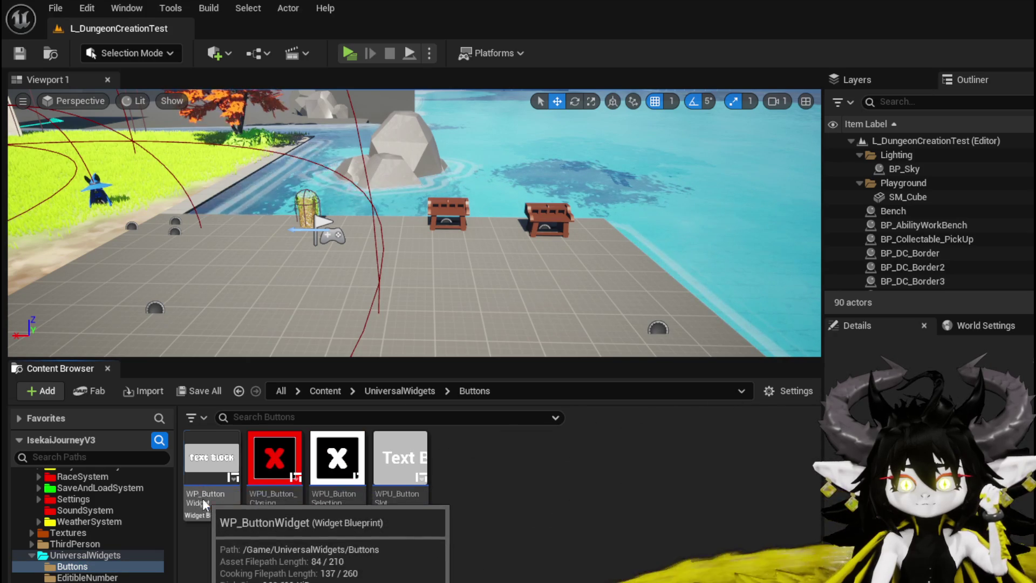
Rename WP_ButtonWidget to MW_ButtonWidget.
right_click(205, 469)
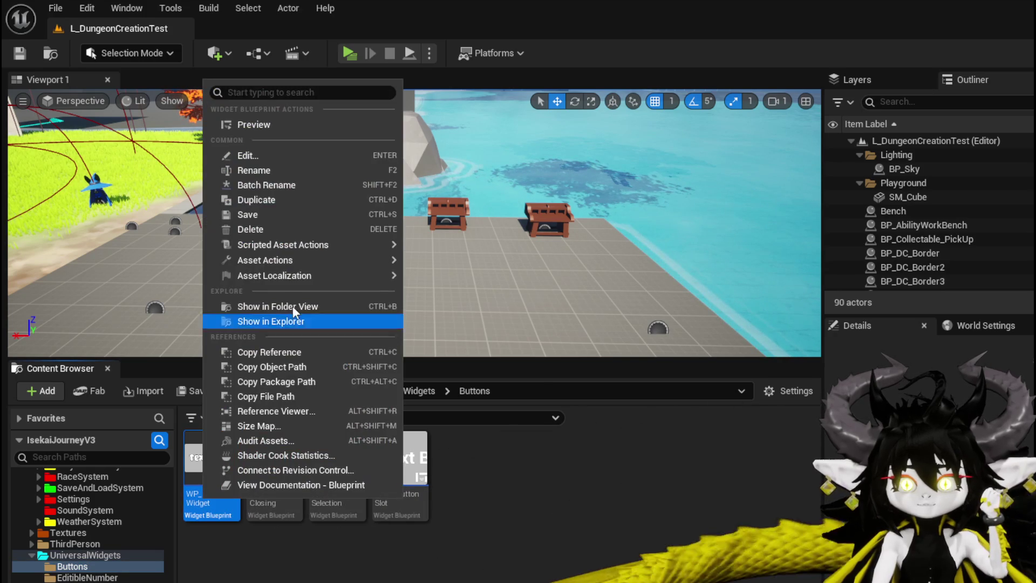
left_click(280, 170)
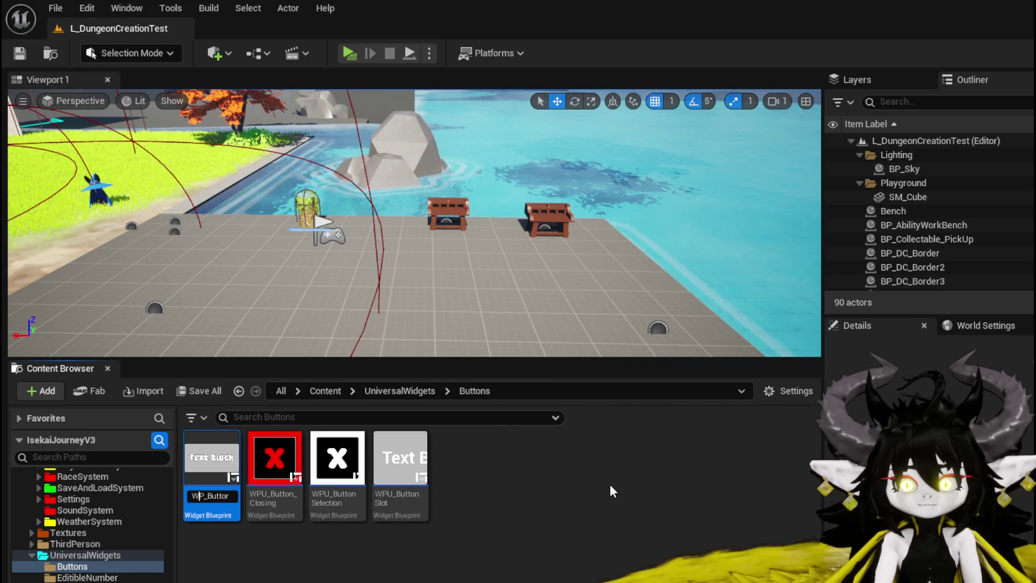
key("BackSpace")
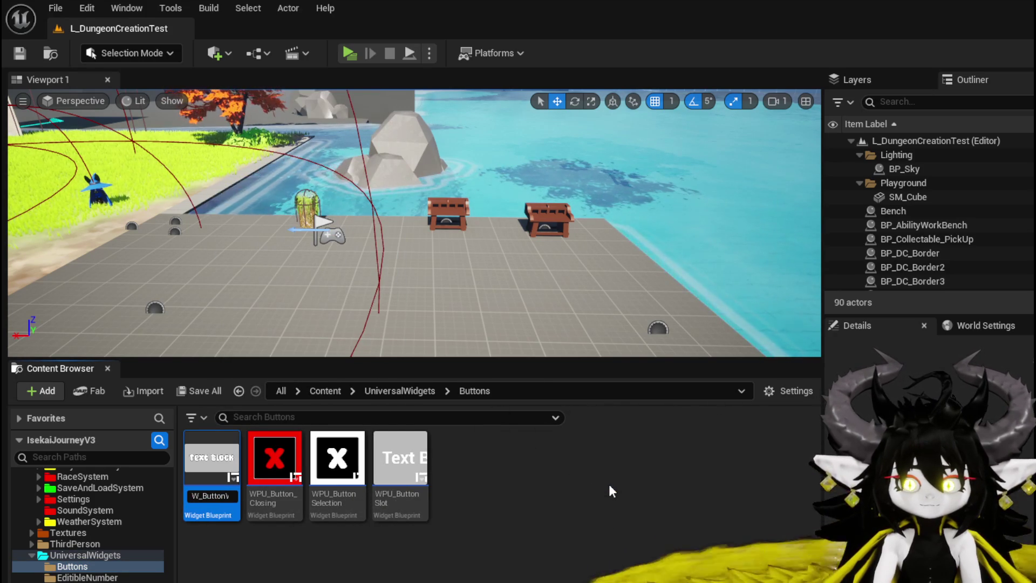
type("M")
key("Return")
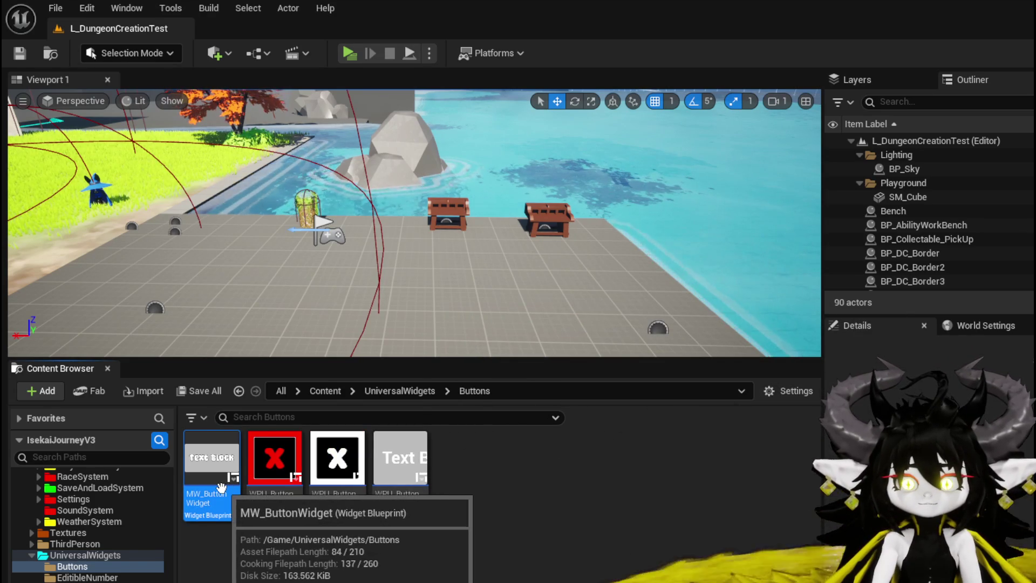
Shorten the name to MW_Button, save, and open the blueprint for editing.
right_click(216, 461)
left_click(285, 160)
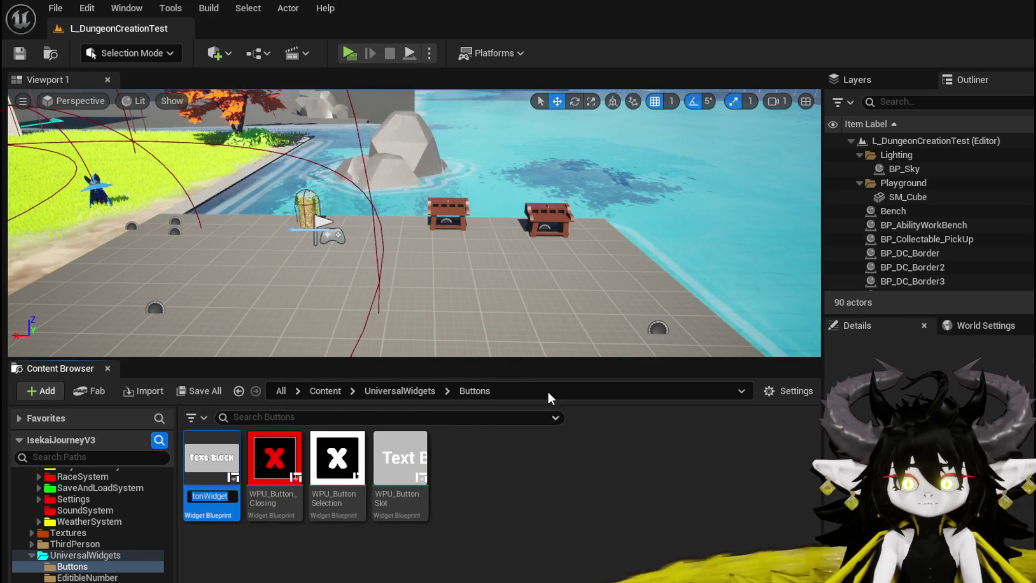
key("BackSpace")
key("BackSpace")
key("BackSpace")
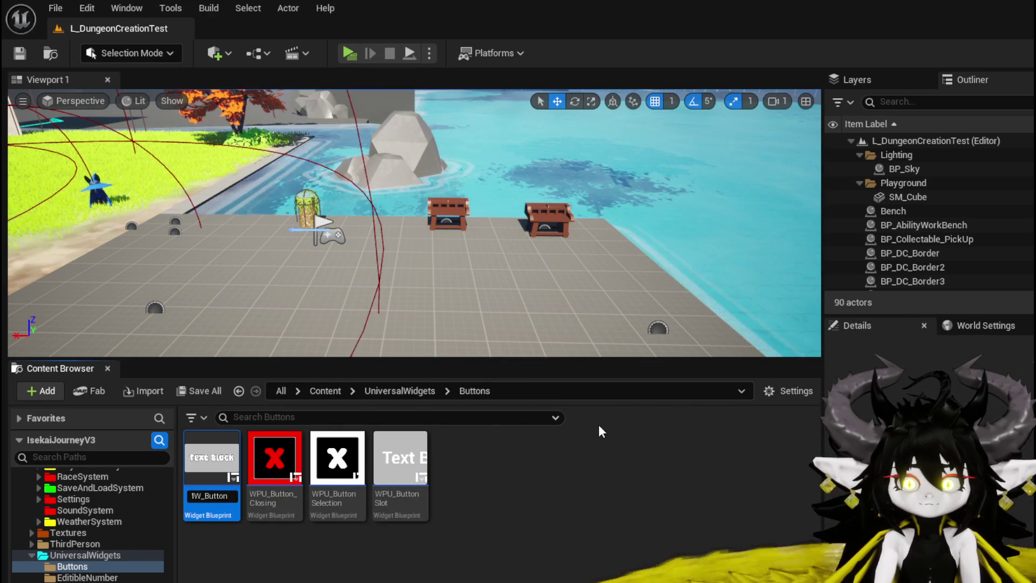
key("Return")
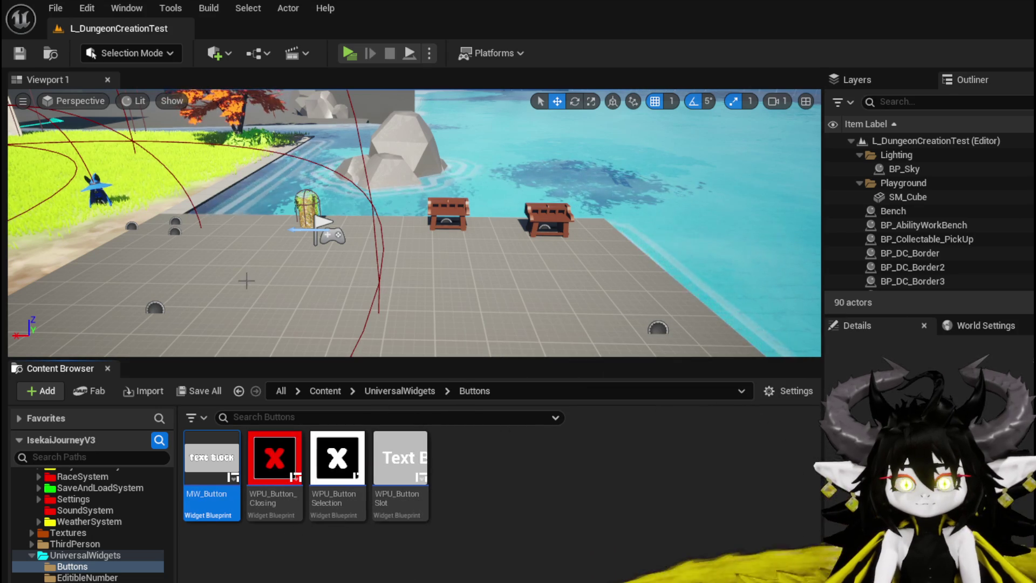
left_click(24, 56)
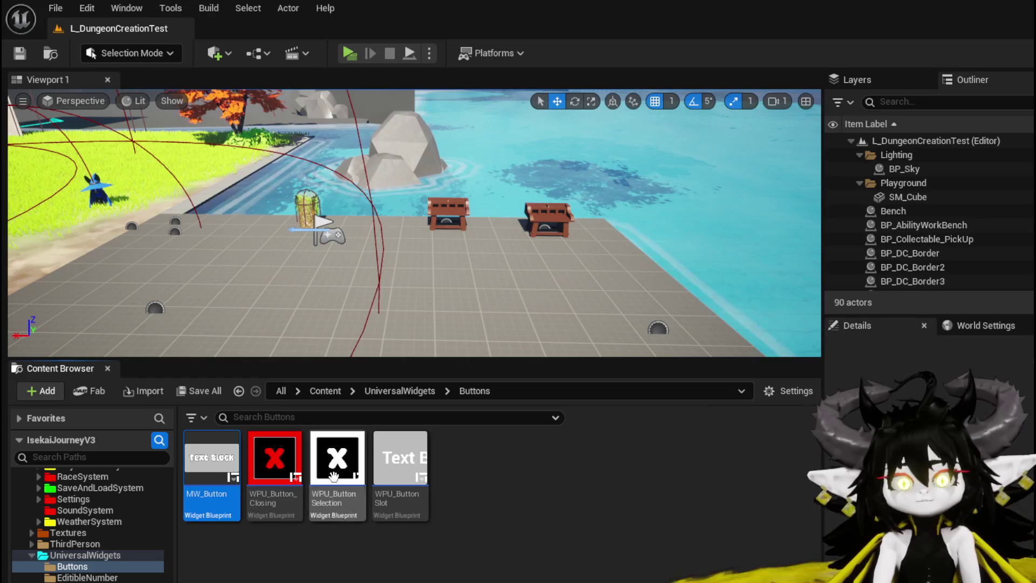
double_click(199, 444)
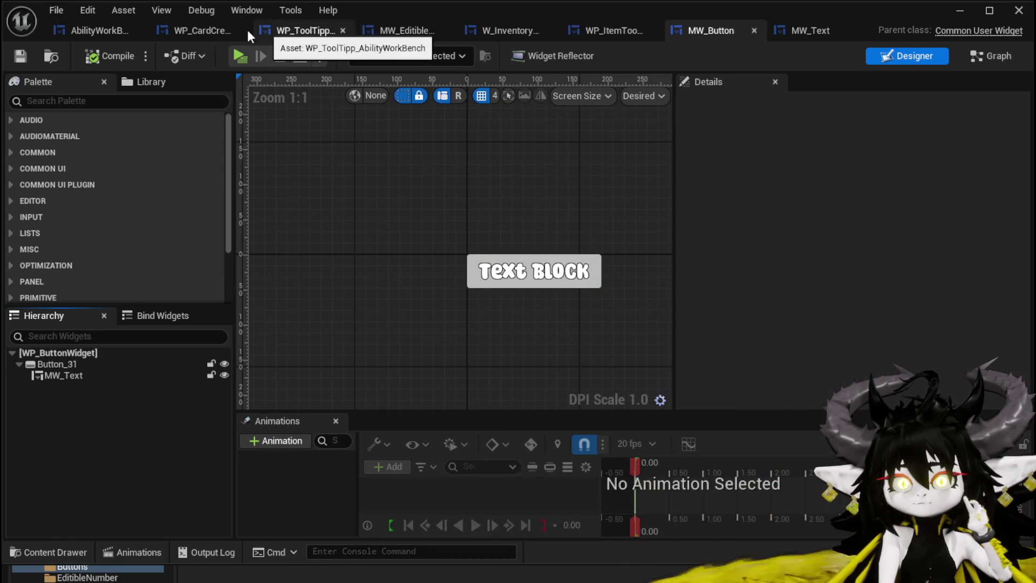
Search the card creation widget's Palette for 'MW', then return to MW_Button.
left_click(182, 31)
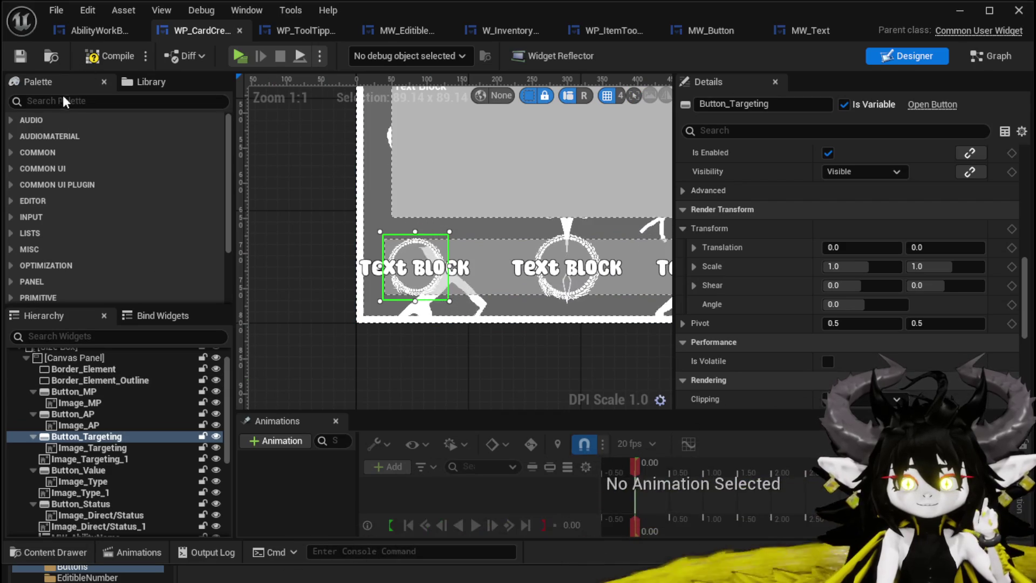
type("MW")
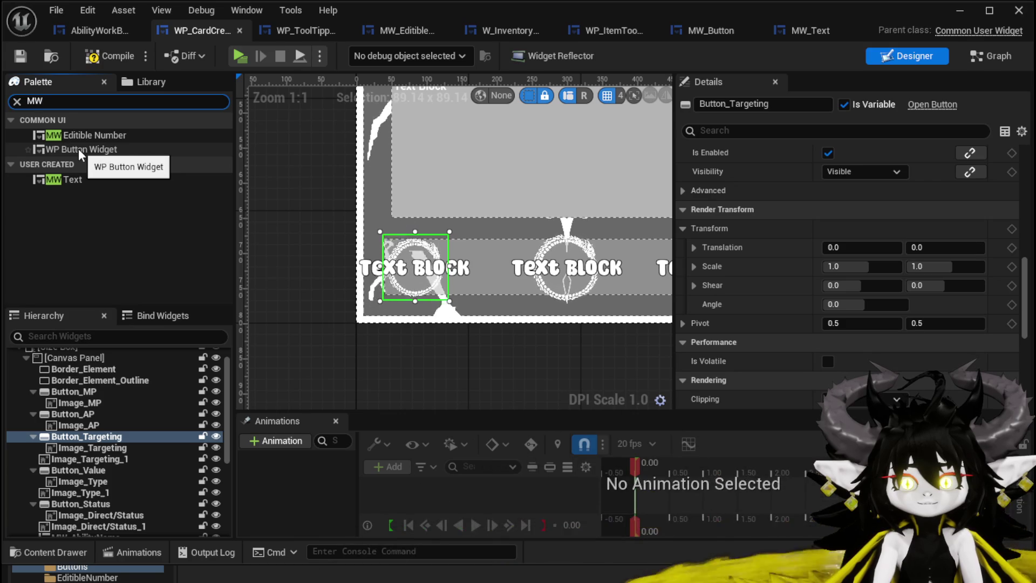
left_click(115, 212)
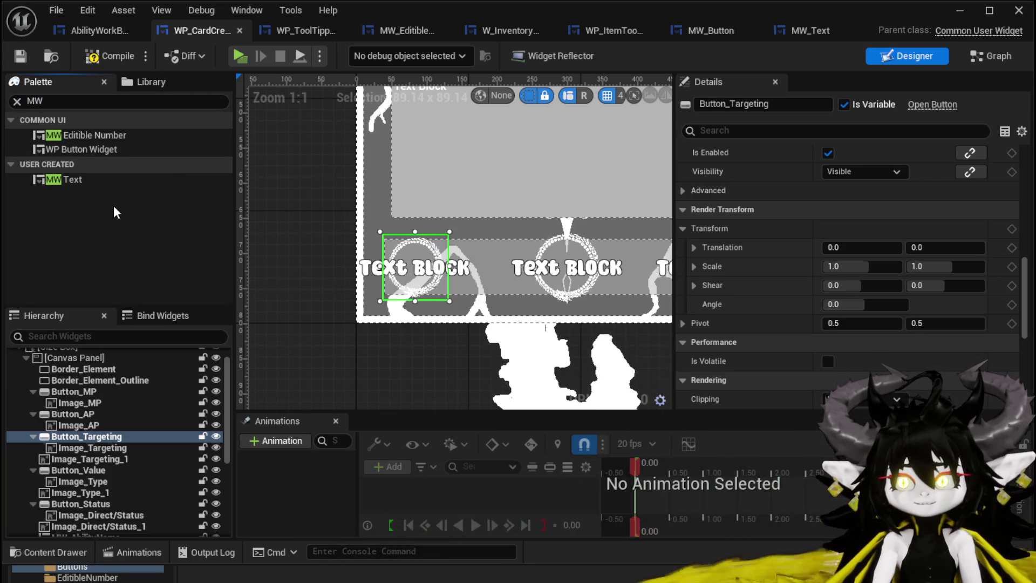
left_click(711, 31)
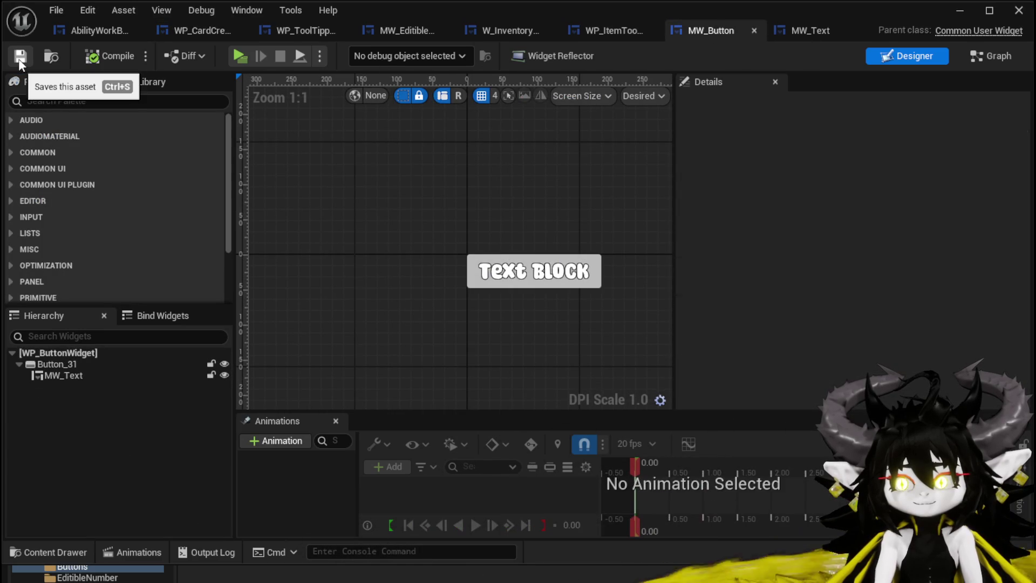
Save the L_DungeonCreationTest level with Ctrl+S and bring the widget editor back.
left_click(960, 12)
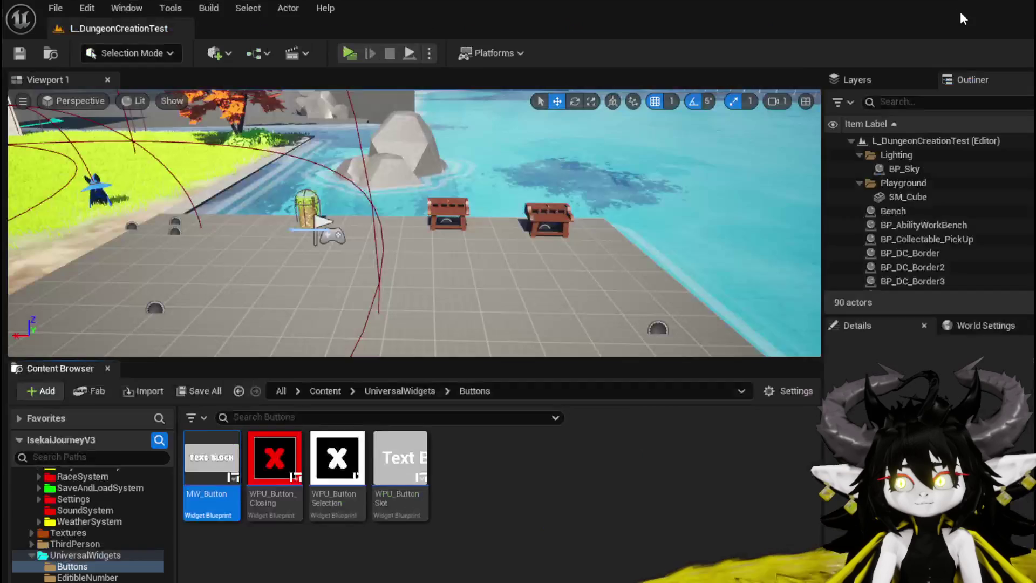
key("ctrl+s")
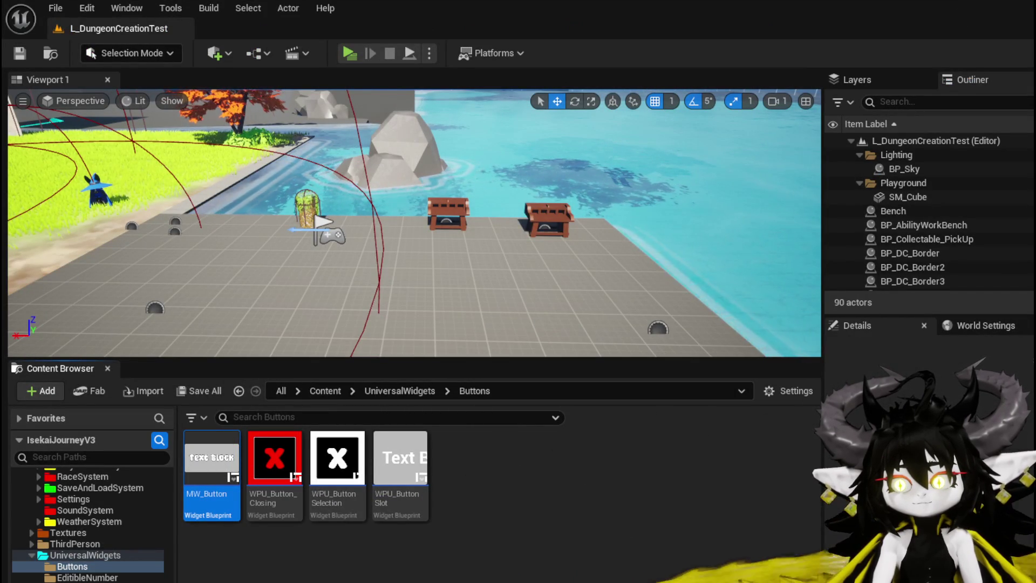
key("alt+Tab")
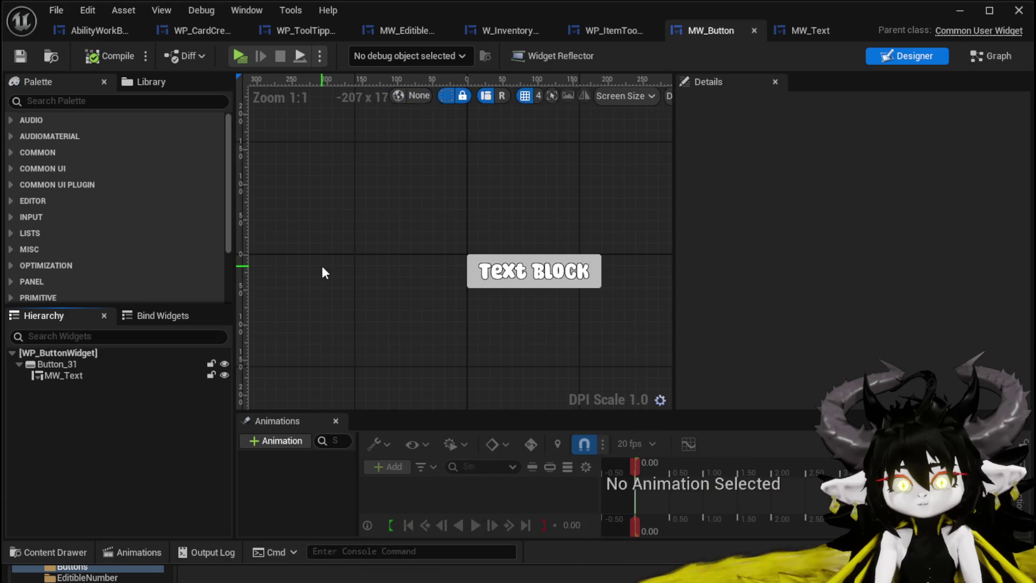
Compile and save AbilityWorkBench and the inventory HUD while cycling through every open widget tab.
left_click(93, 30)
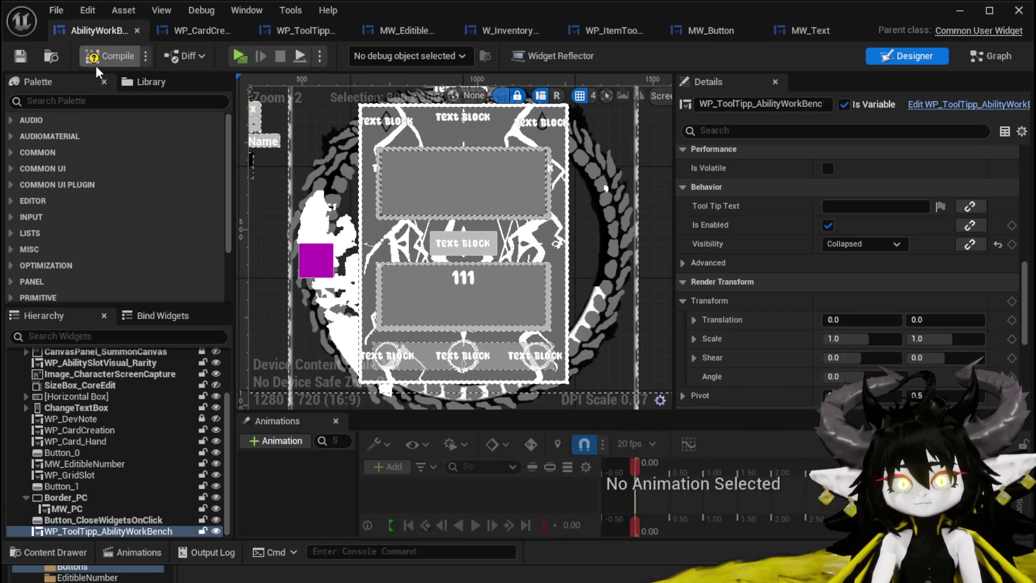
left_click(20, 60)
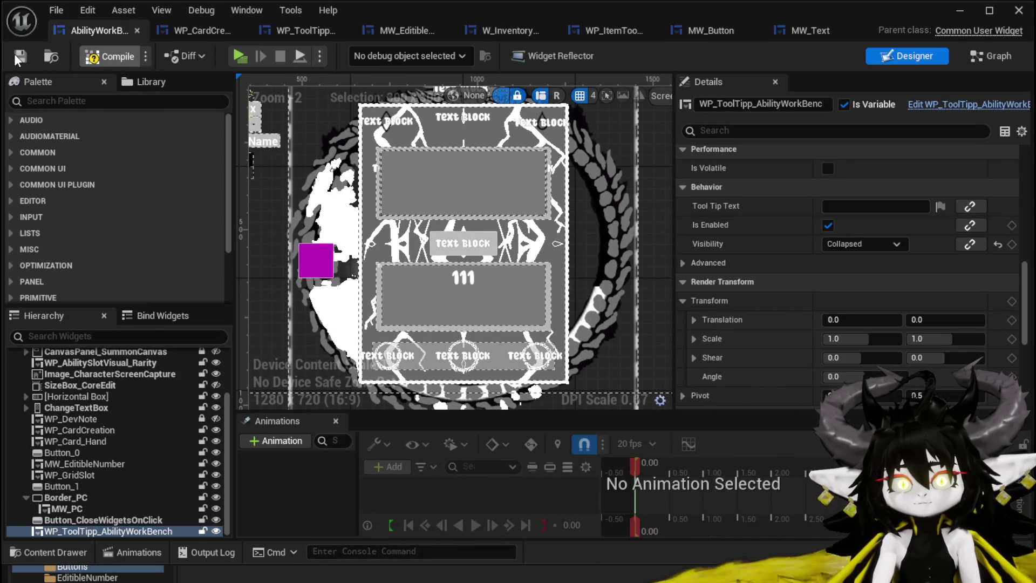
left_click(192, 30)
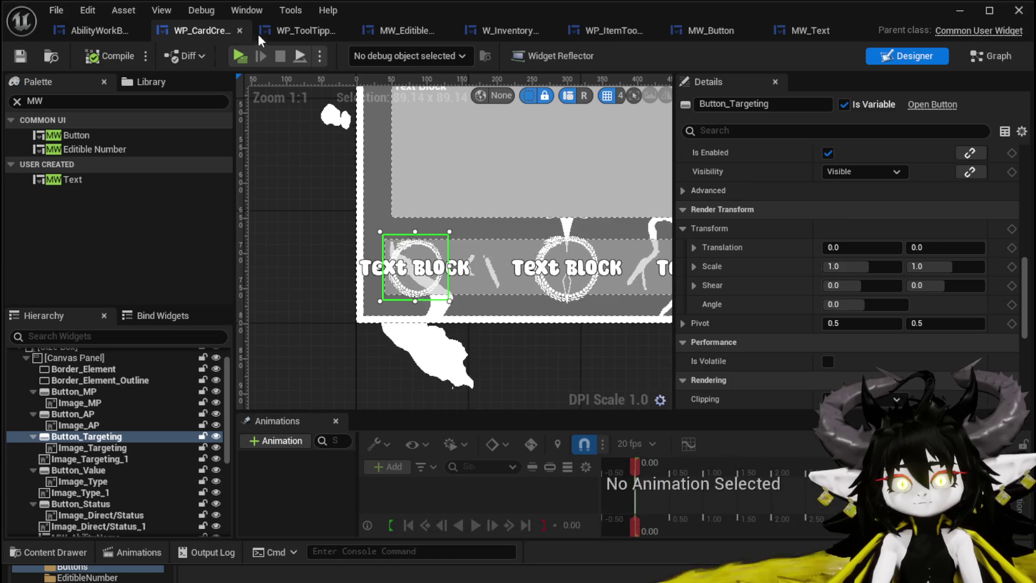
left_click(289, 28)
left_click(384, 33)
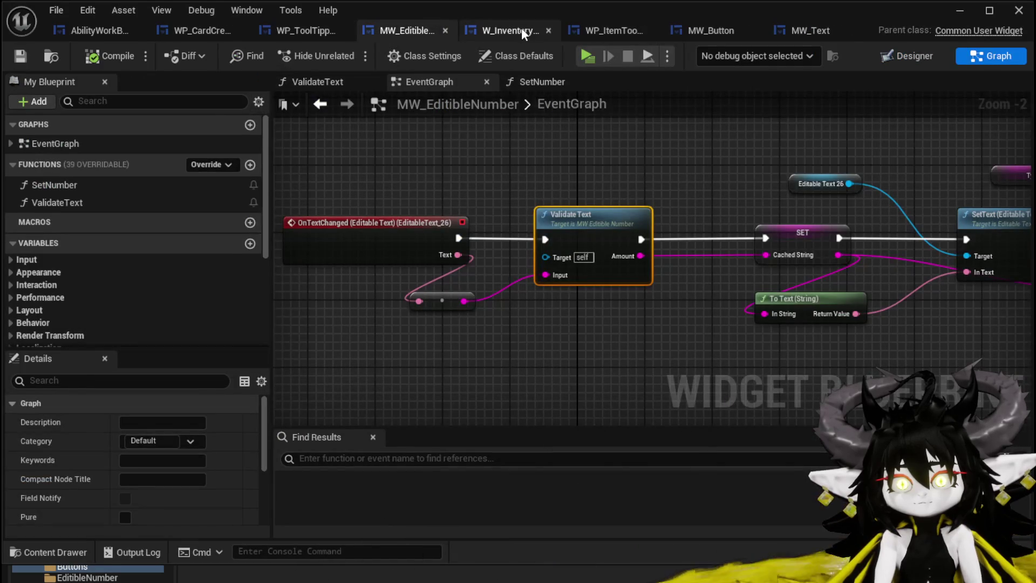
left_click(521, 30)
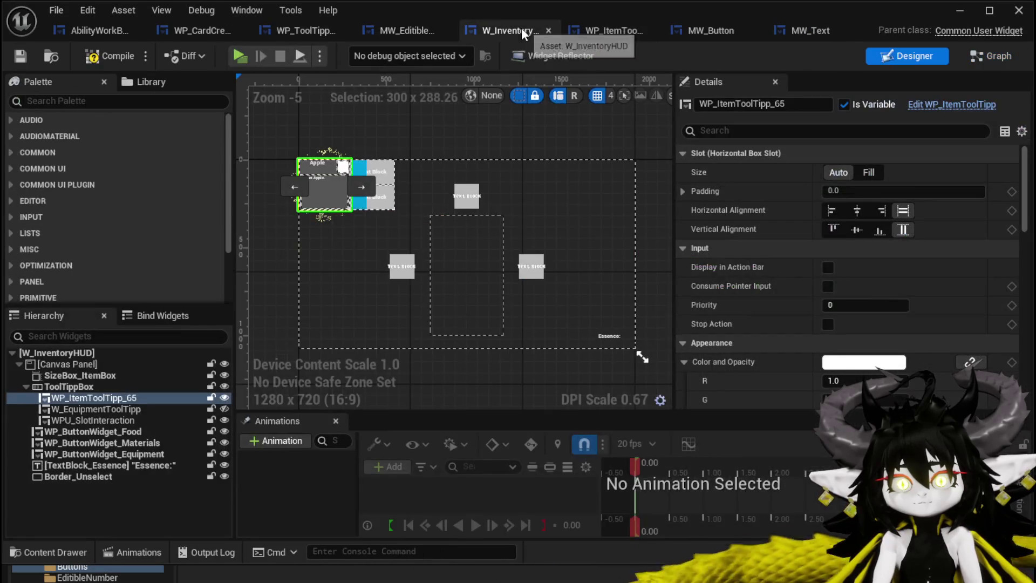
left_click(28, 60)
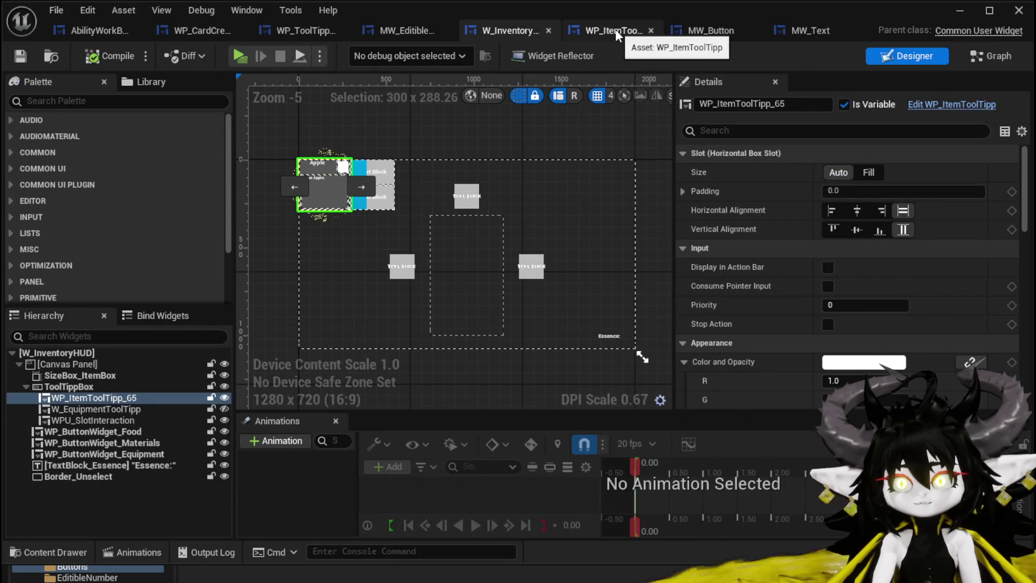
left_click(615, 31)
left_click(726, 36)
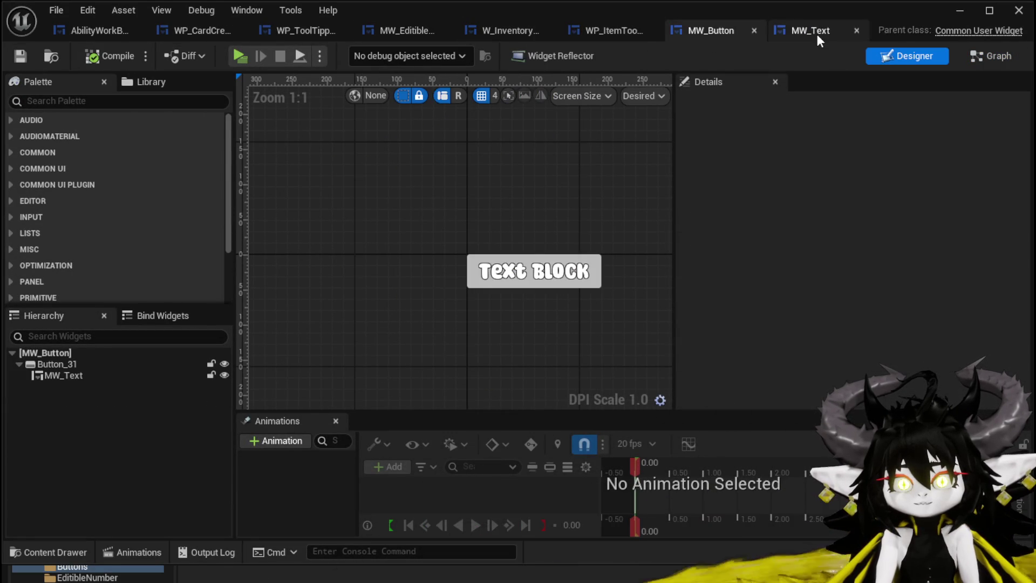
left_click(807, 33)
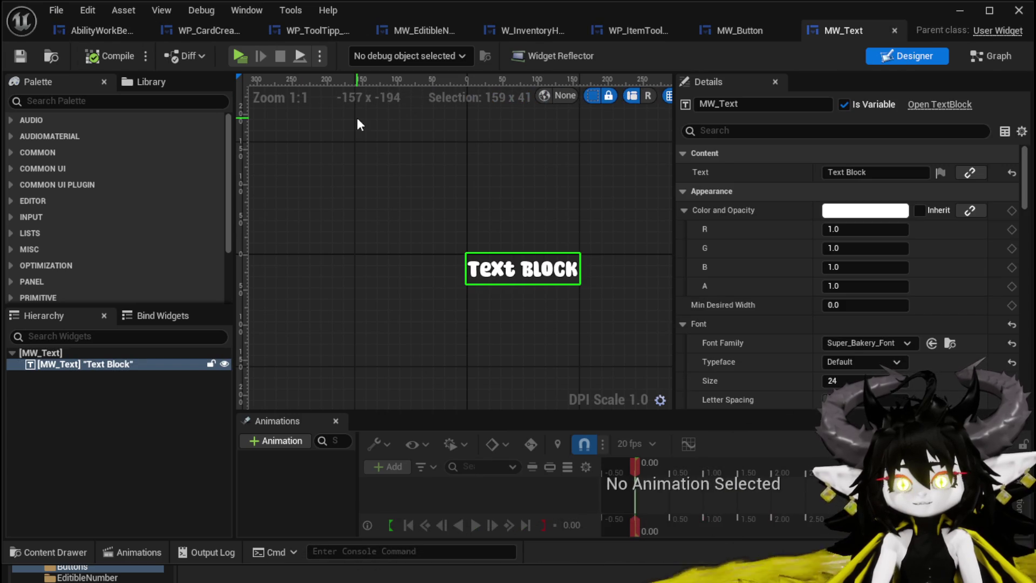
Launch a standalone preview and browse the inventory's Materials, Equipment and Food tabs.
left_click(960, 13)
left_click(342, 50)
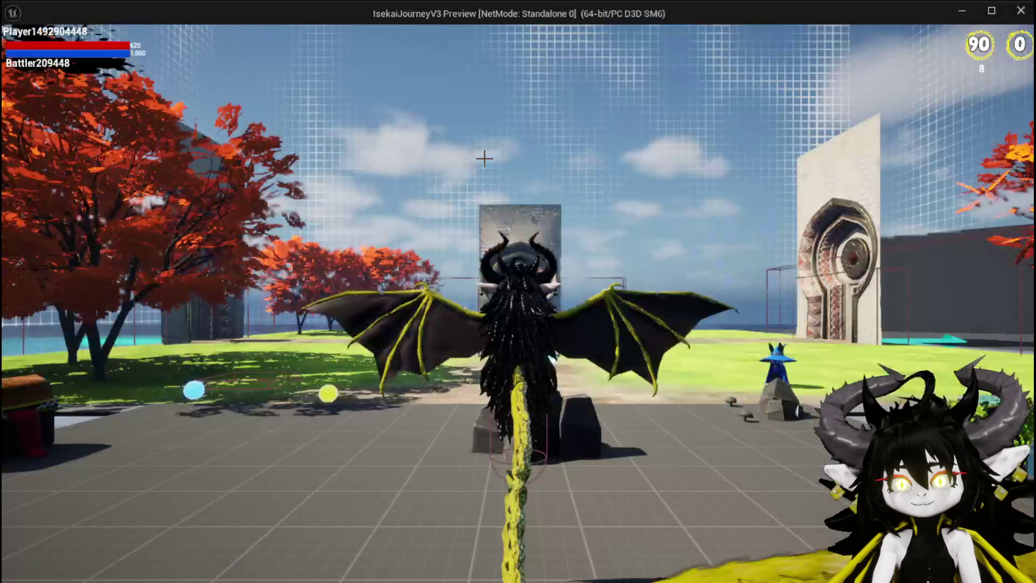
key("Tab")
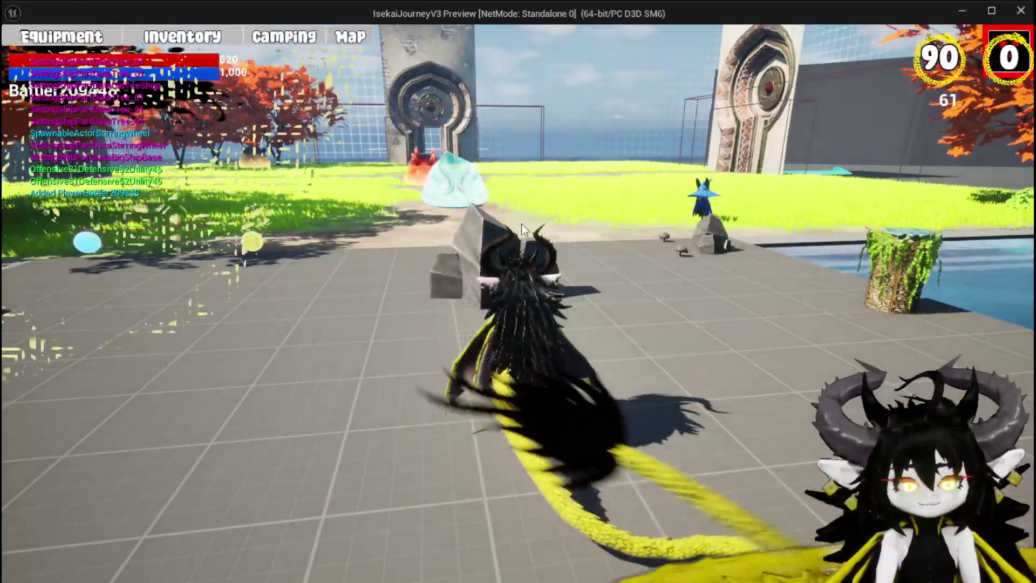
key("i")
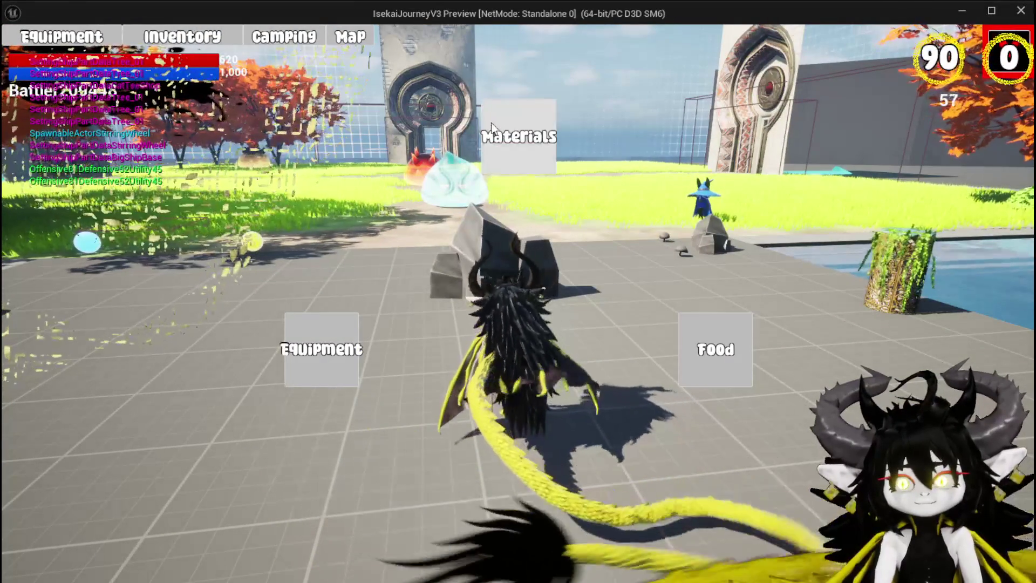
left_click(492, 130)
left_click(345, 356)
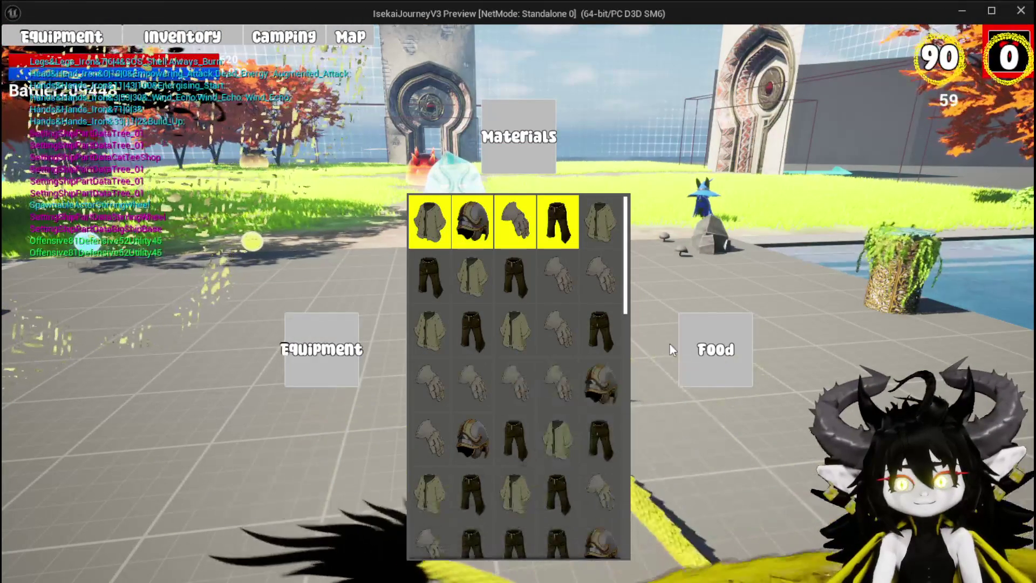
left_click(696, 346)
left_click(345, 346)
left_click(515, 141)
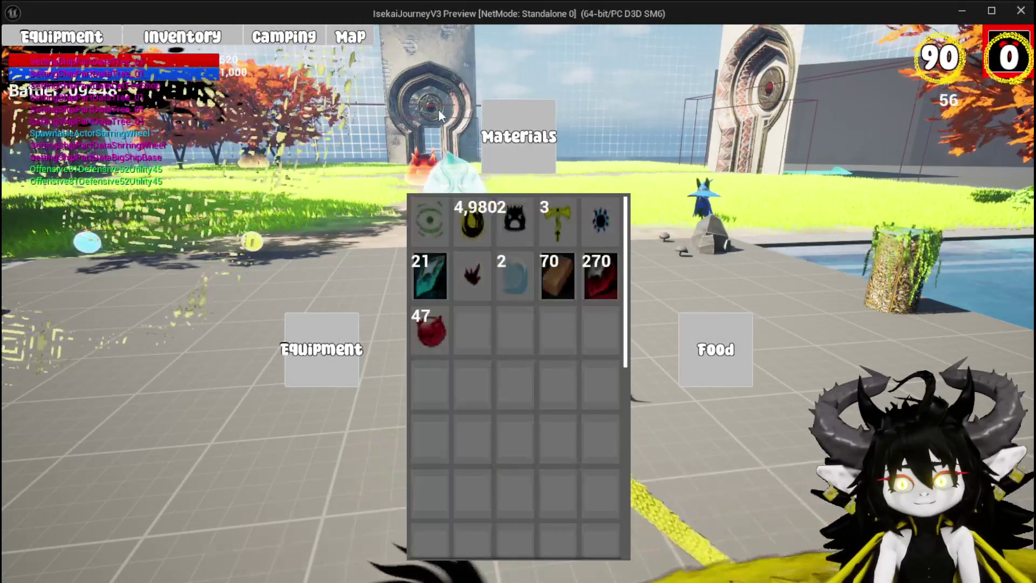
View the equipment and stats screen, stop playing with Esc, and save the map.
left_click(156, 41)
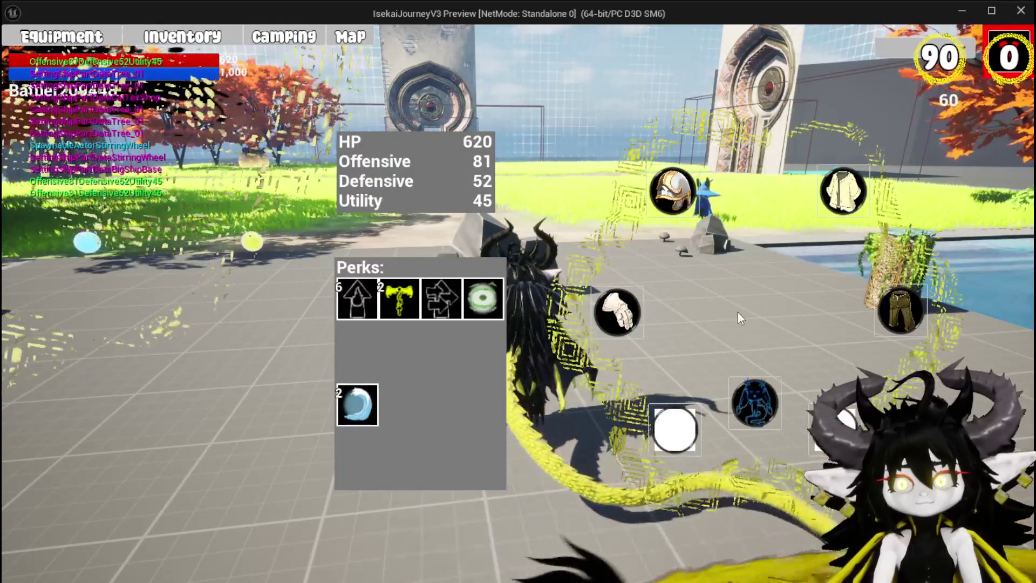
key("Escape")
left_click(19, 53)
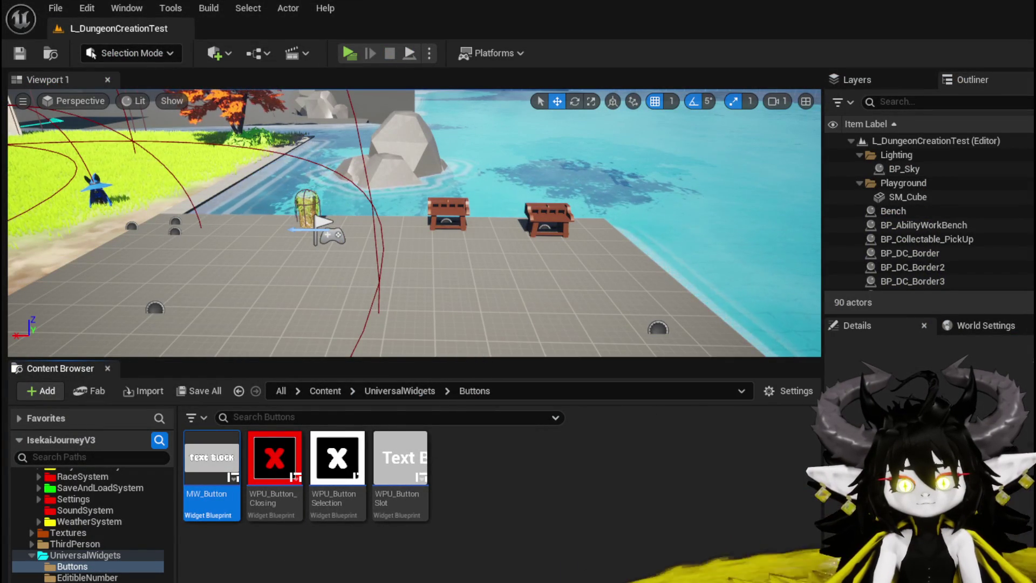
scroll(70, 579, "up", 2)
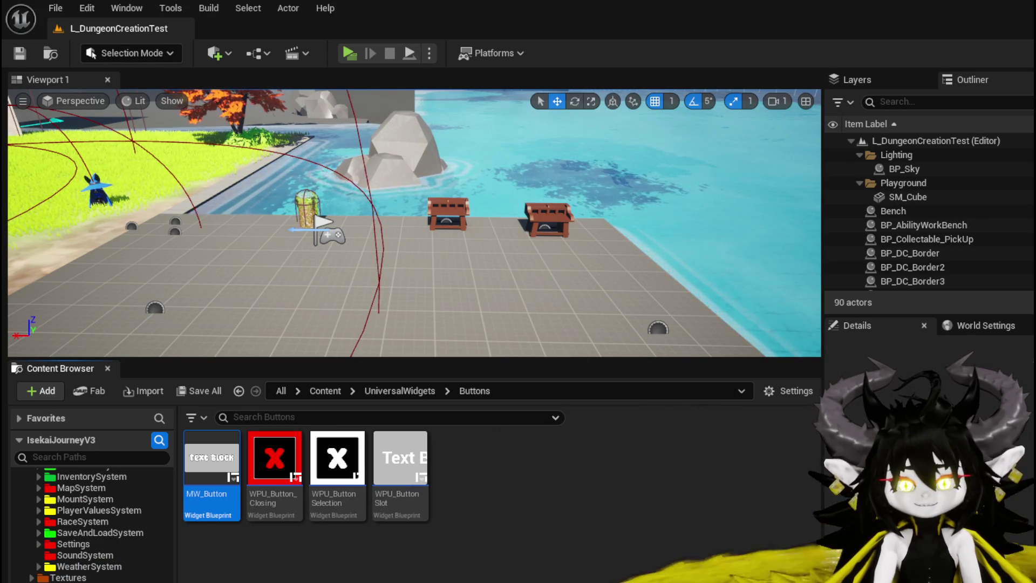
Place an MW Button from the Palette near the top-left of the WP_CardCreation canvas.
scroll(81, 559, "up", 8)
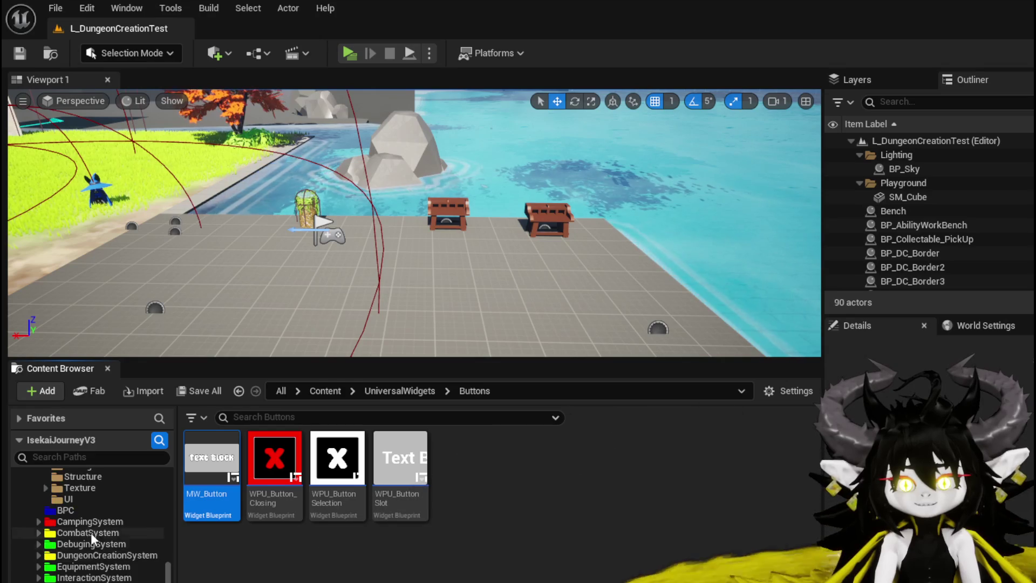
scroll(99, 526, "up", 3)
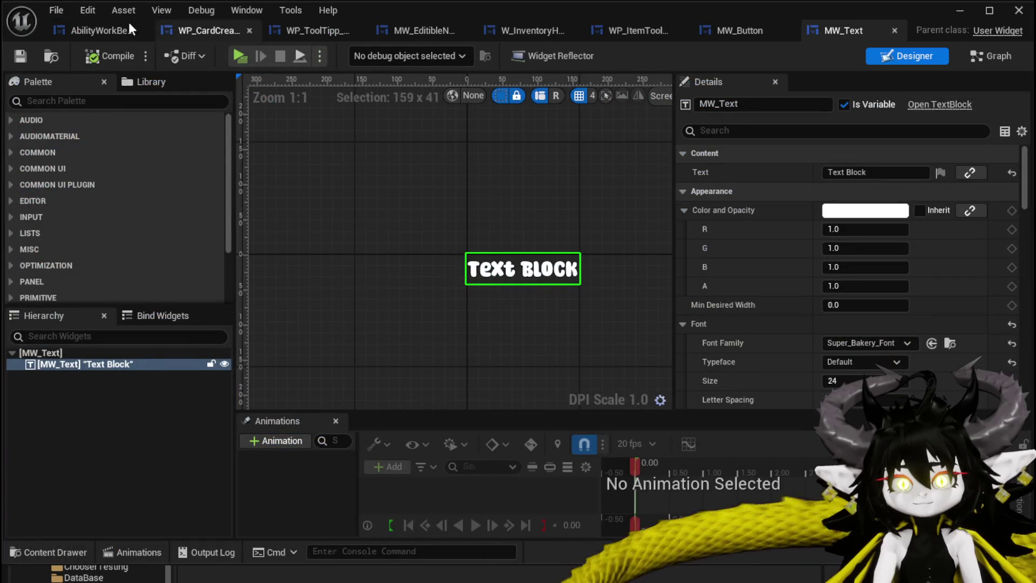
left_click(130, 27)
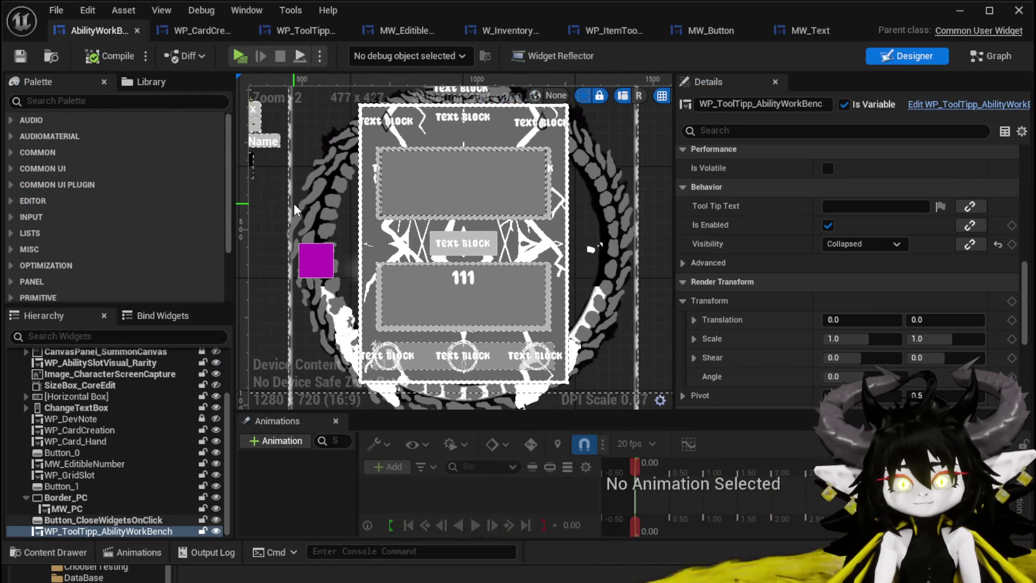
left_click(208, 32)
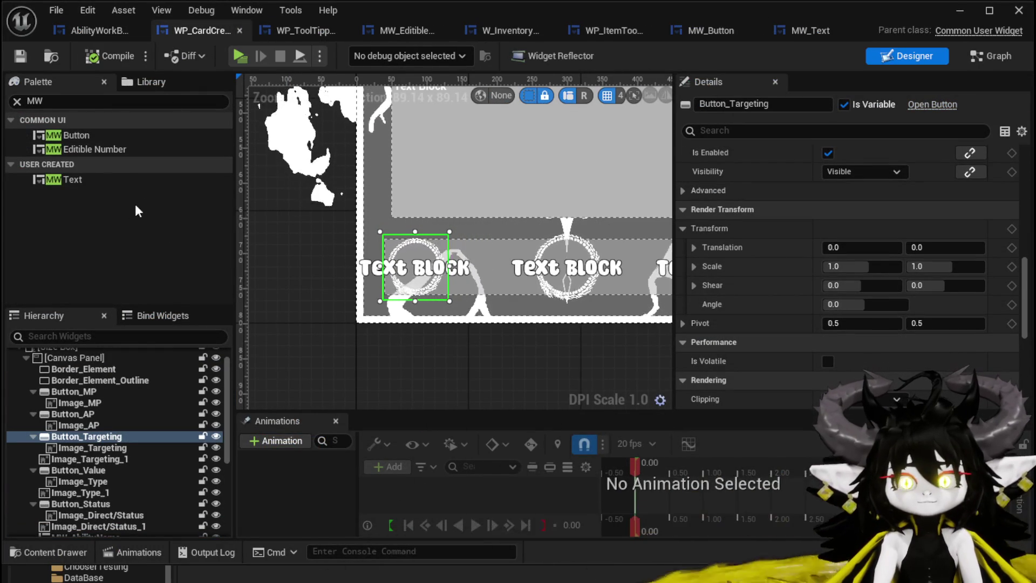
scroll(129, 395, "up", 1)
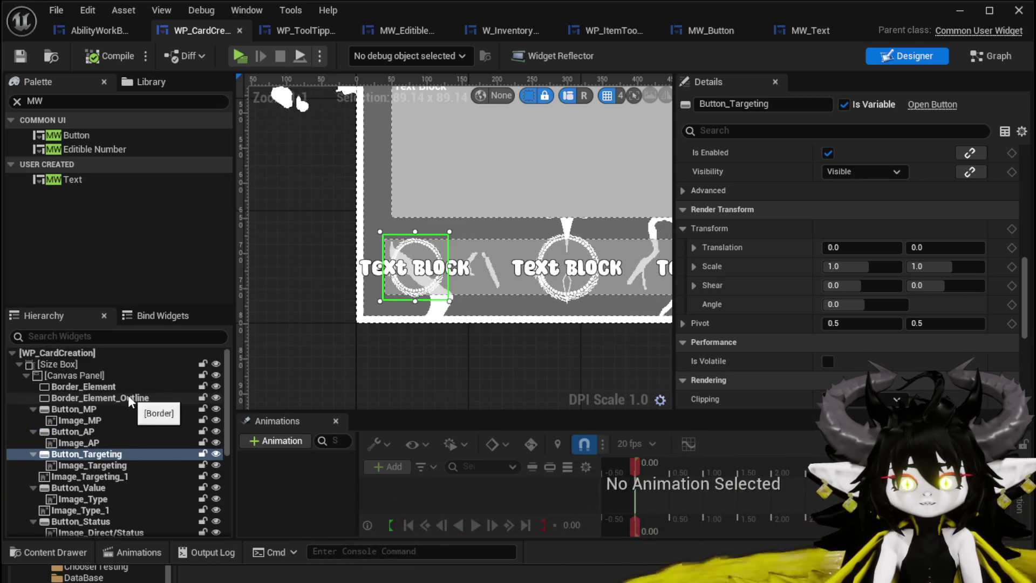
left_click_drag(85, 134, 119, 337)
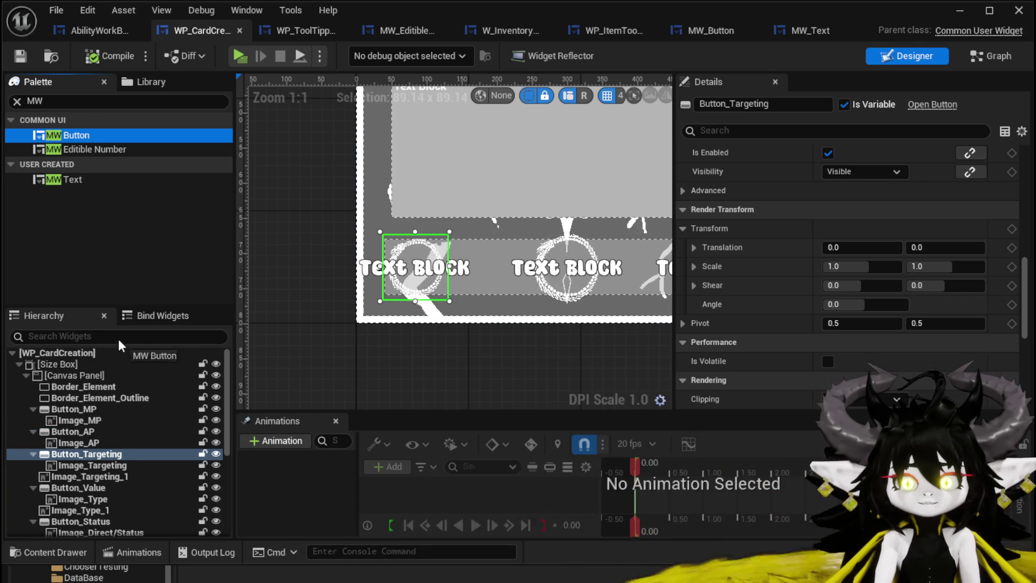
scroll(301, 251, "down", 2)
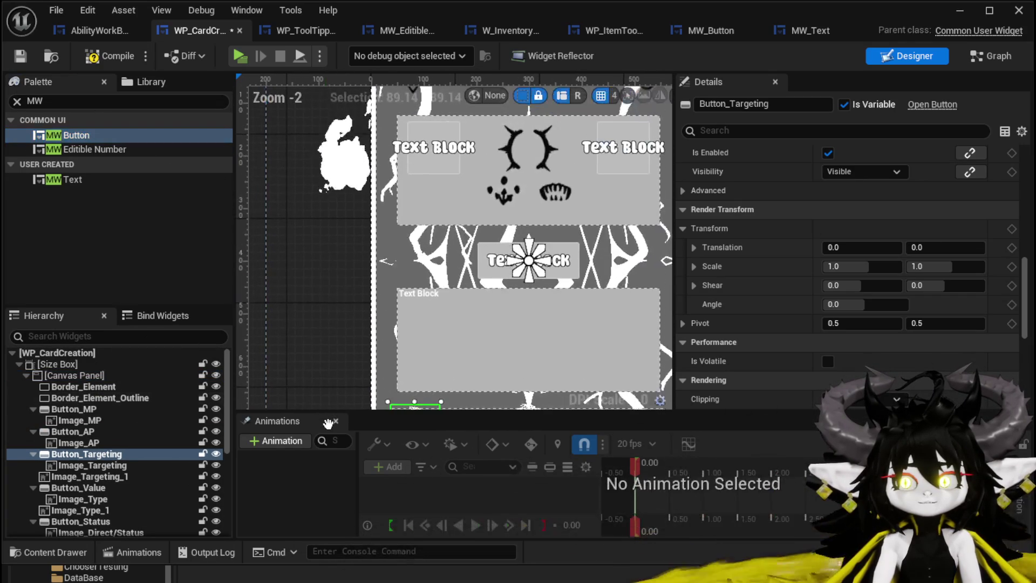
mouse_move(297, 330)
left_mouse_down()
mouse_move(310, 167)
mouse_move(377, 160)
left_mouse_up()
Size the new button to 100×100 and nudge it into the card corner.
scroll(784, 248, "up", 10)
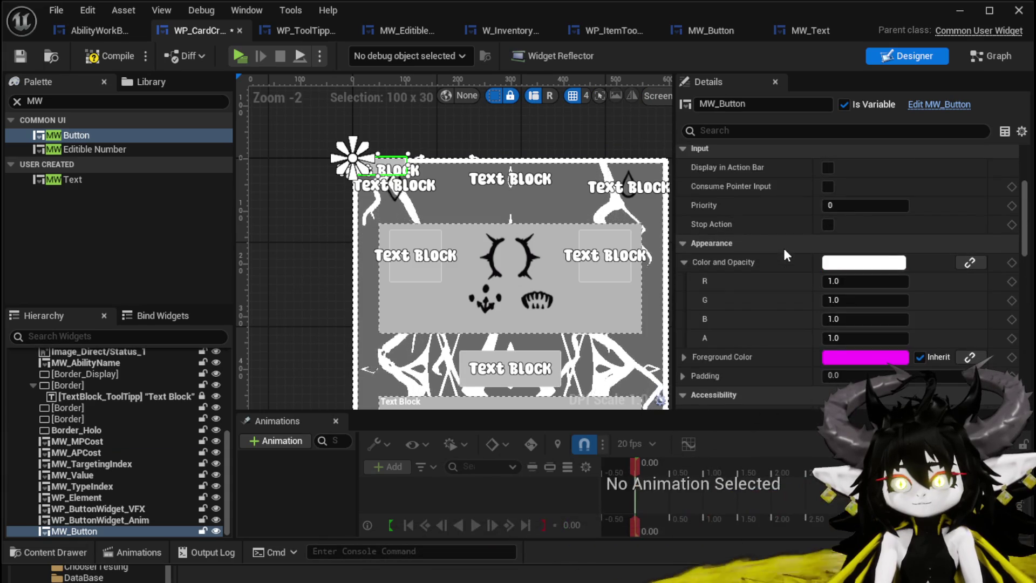
scroll(782, 247, "up", 3)
left_click(858, 248)
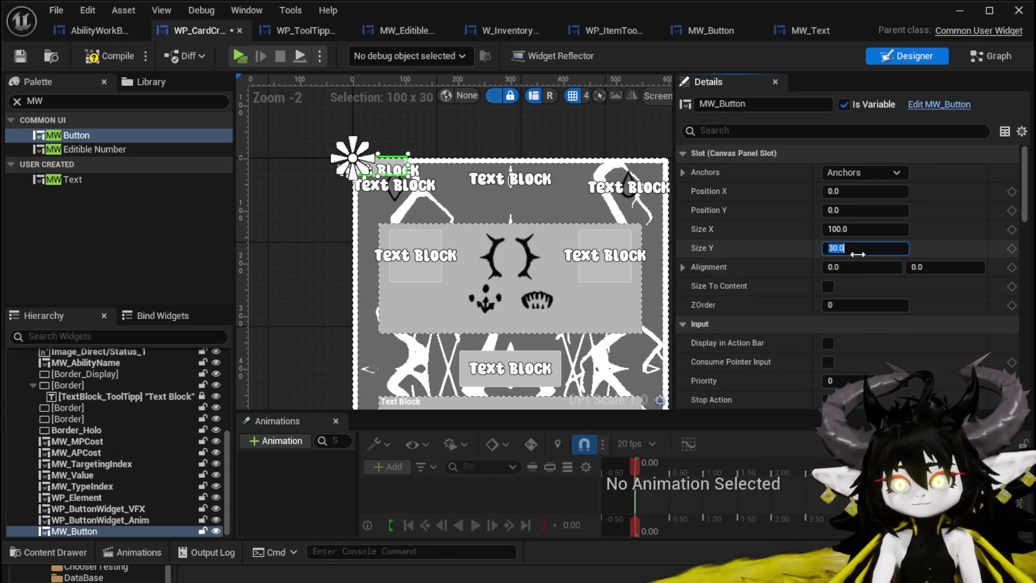
type("00")
key("Return")
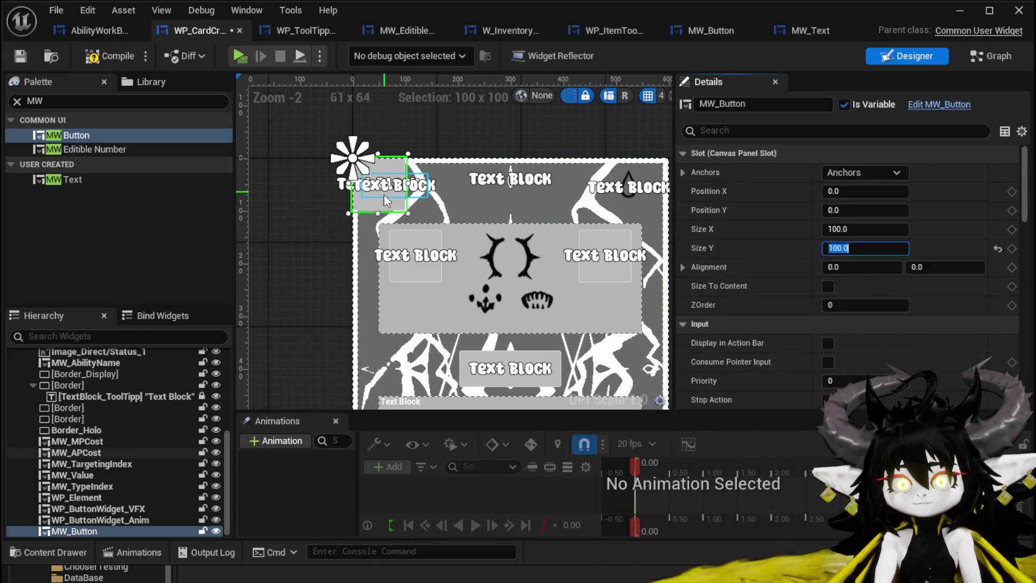
mouse_move(376, 203)
left_mouse_down()
mouse_move(422, 286)
mouse_move(394, 202)
mouse_move(369, 196)
left_mouse_up()
Apply a new anchor preset to the button and drag it up toward the top-left.
scroll(370, 196, "up", 4)
scroll(369, 203, "up", 3)
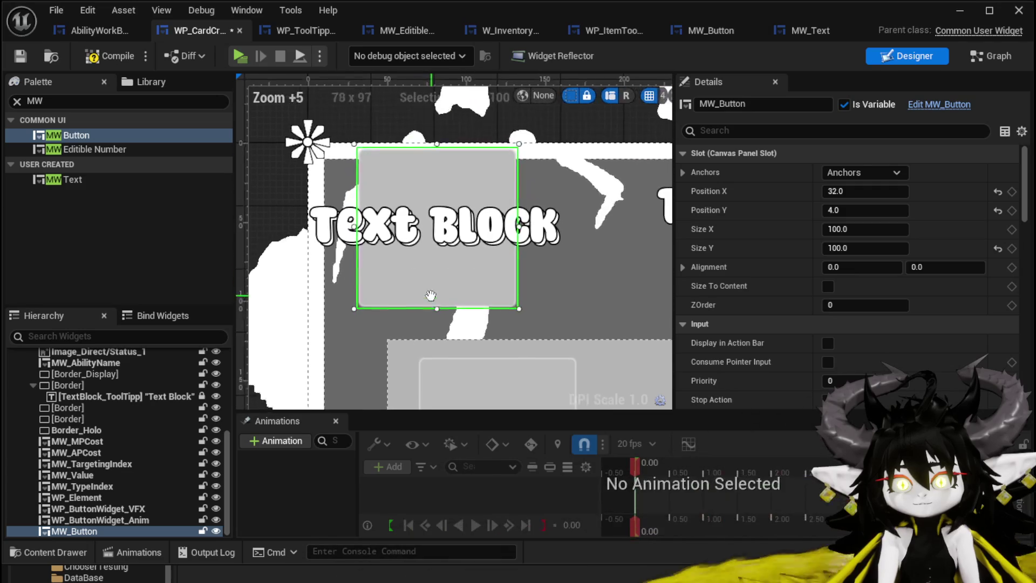
left_click(864, 173)
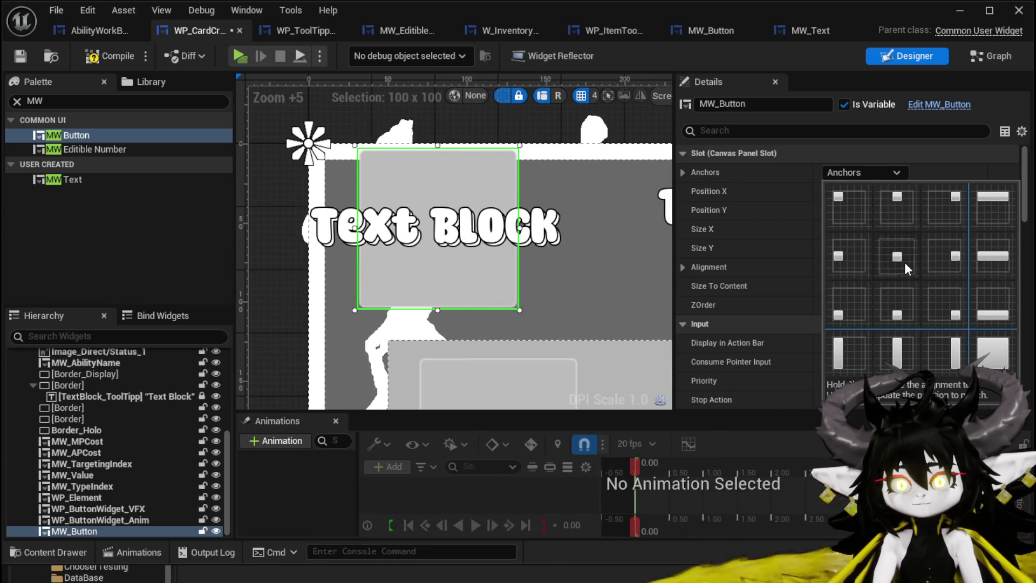
left_click(905, 263)
mouse_move(472, 281)
left_mouse_down()
mouse_move(455, 275)
mouse_move(463, 284)
left_mouse_up()
mouse_move(842, 210)
left_mouse_down()
mouse_move(832, 210)
mouse_move(842, 210)
left_mouse_up()
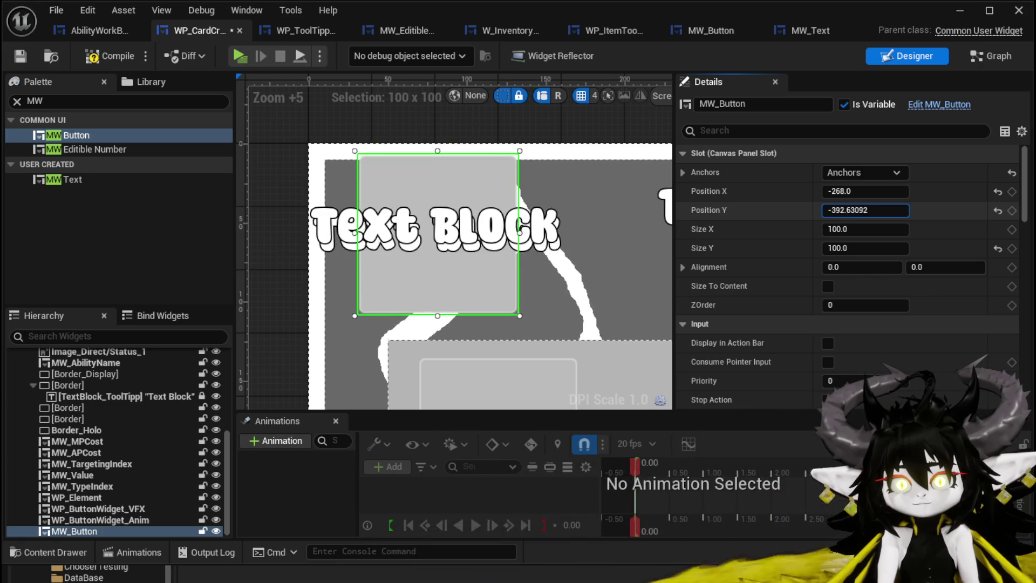
left_click(844, 210)
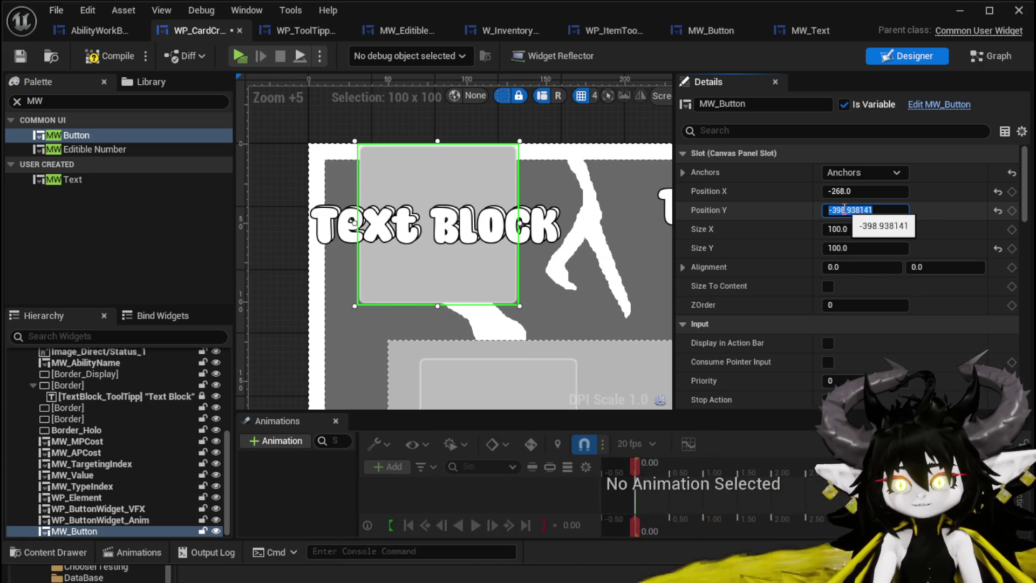
key("Return")
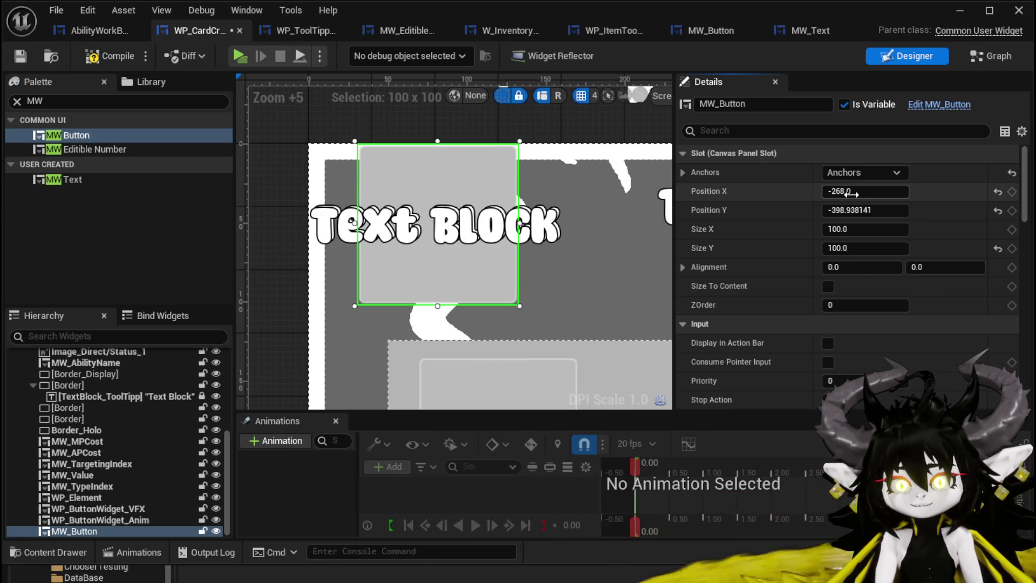
left_click_drag(866, 191, 865, 192)
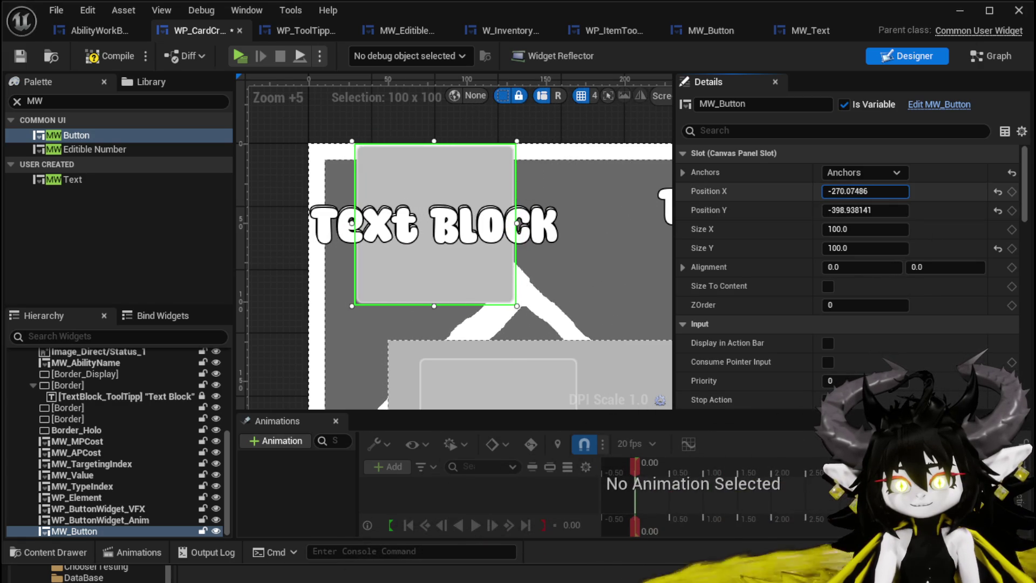
Set the button's position to X -270.0, Y -398.0.
left_click(846, 210)
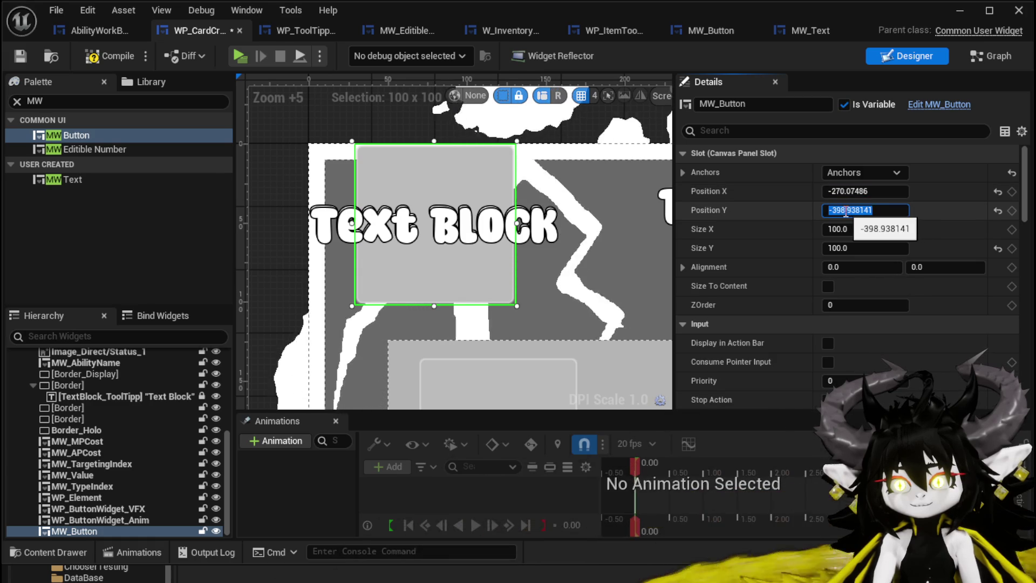
left_click_drag(847, 211, 871, 211)
type("0")
key("Return")
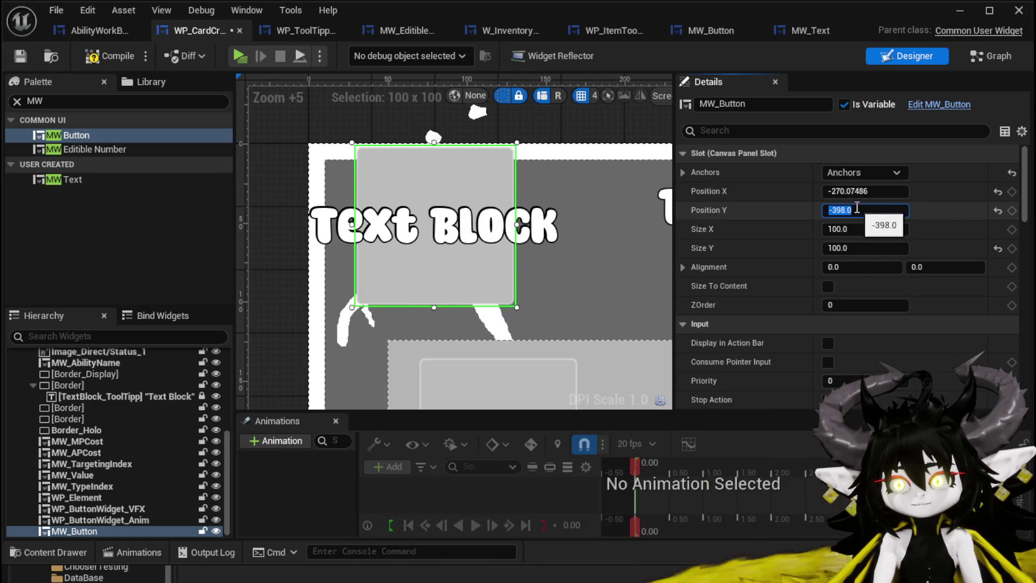
left_click(849, 191)
left_click_drag(848, 192, 867, 192)
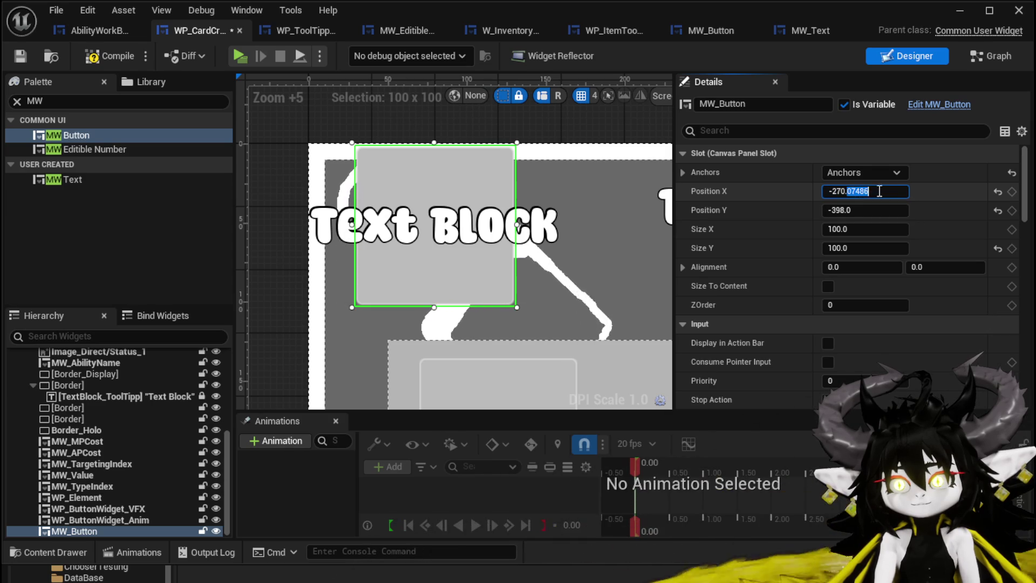
key("Return")
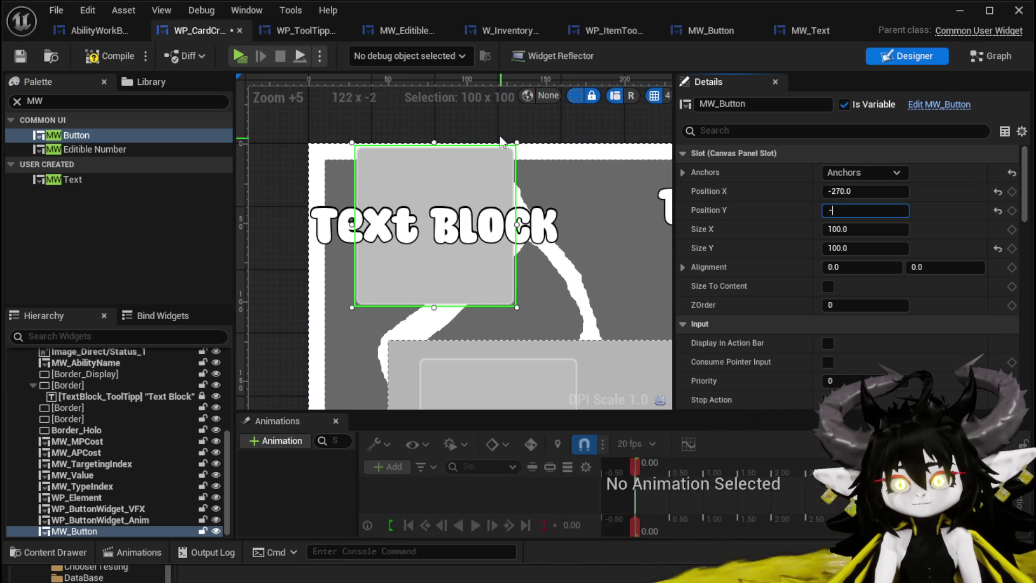
left_click(508, 113)
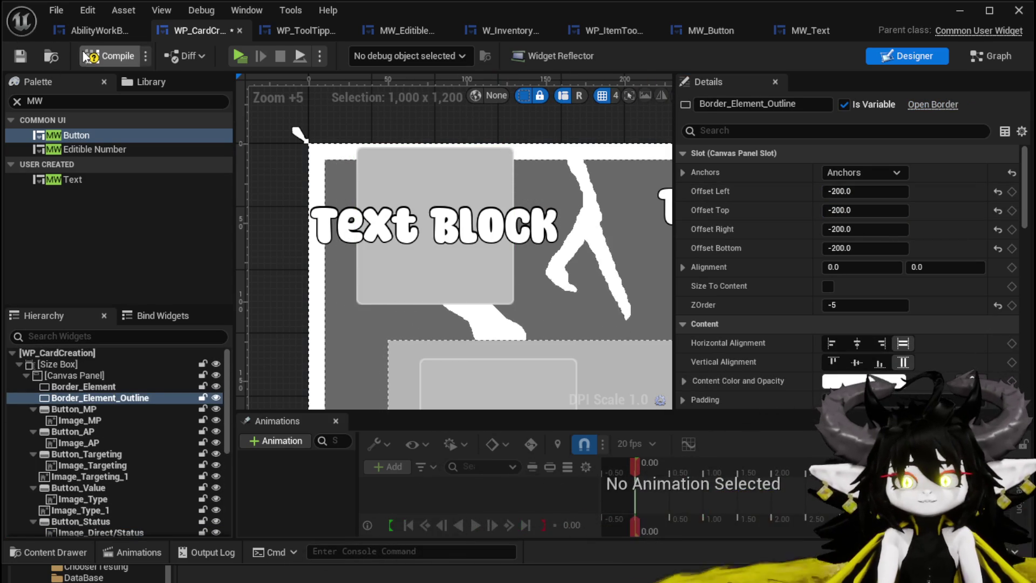
Compile and save WP_CardCreation, then reselect the new MW_Button.
left_click(14, 56)
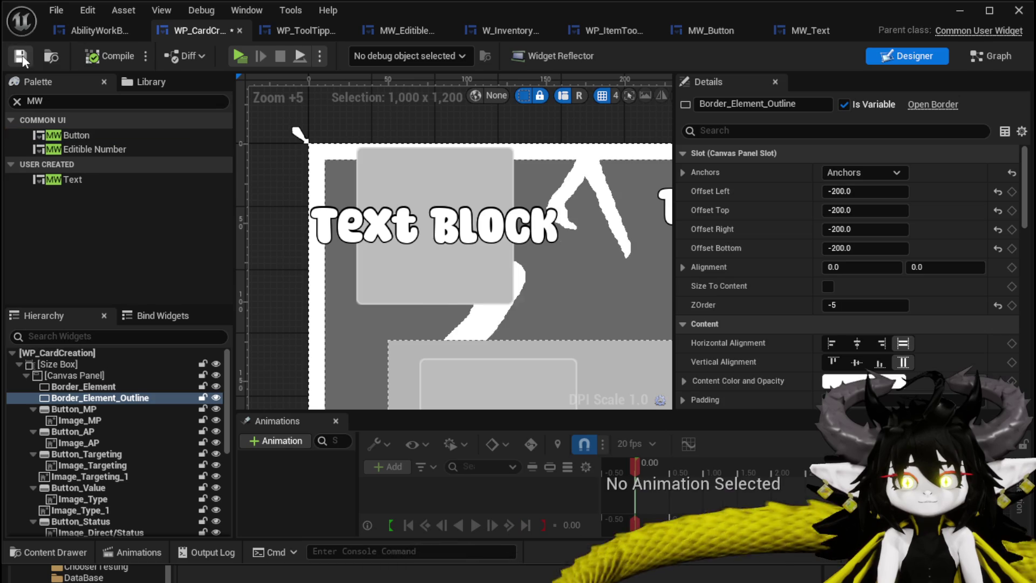
left_click(400, 170)
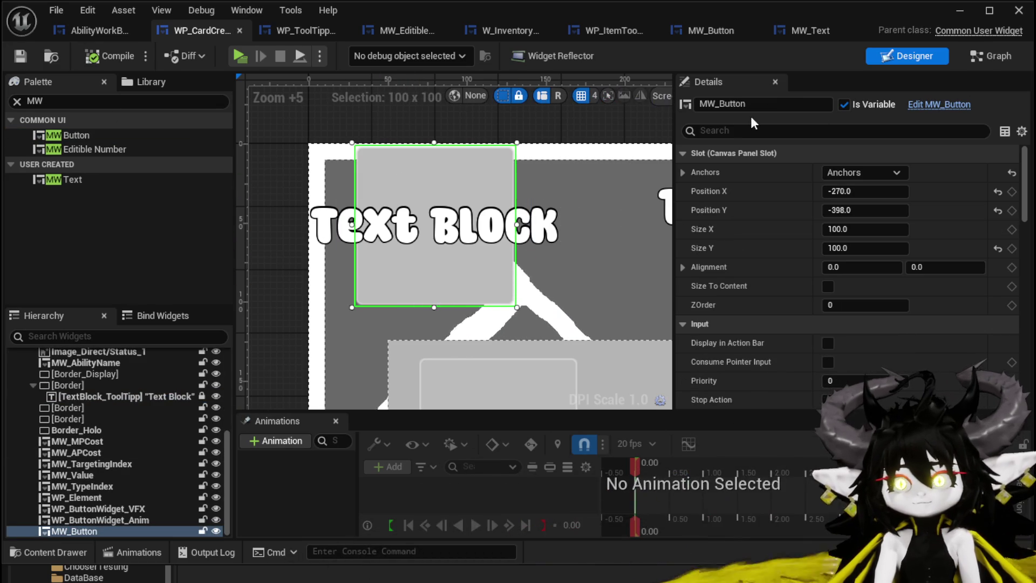
left_click(773, 106)
Name the button MW_Button_AP, then compile and save the card widget.
type("_")
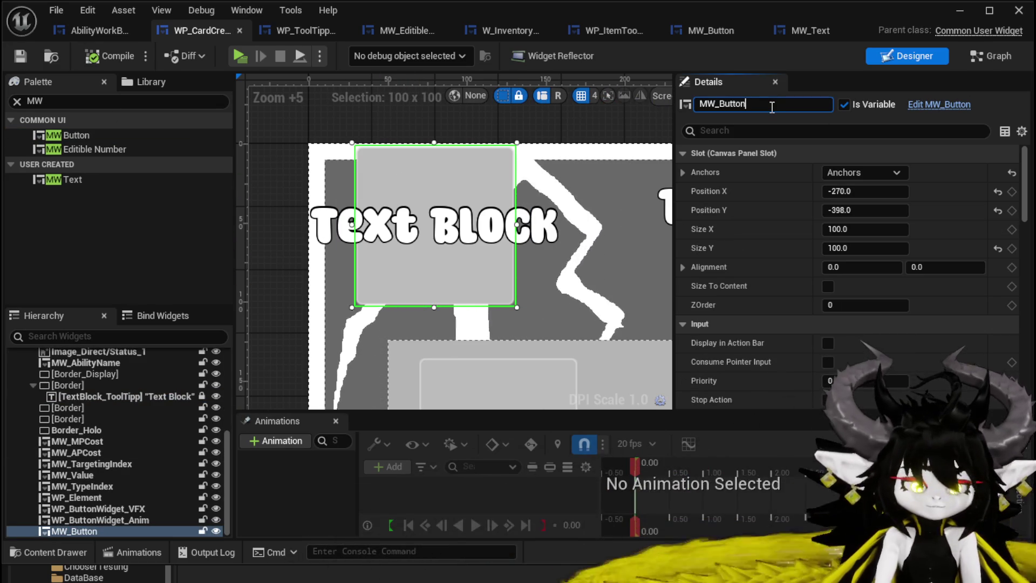
type("AP")
key("Return")
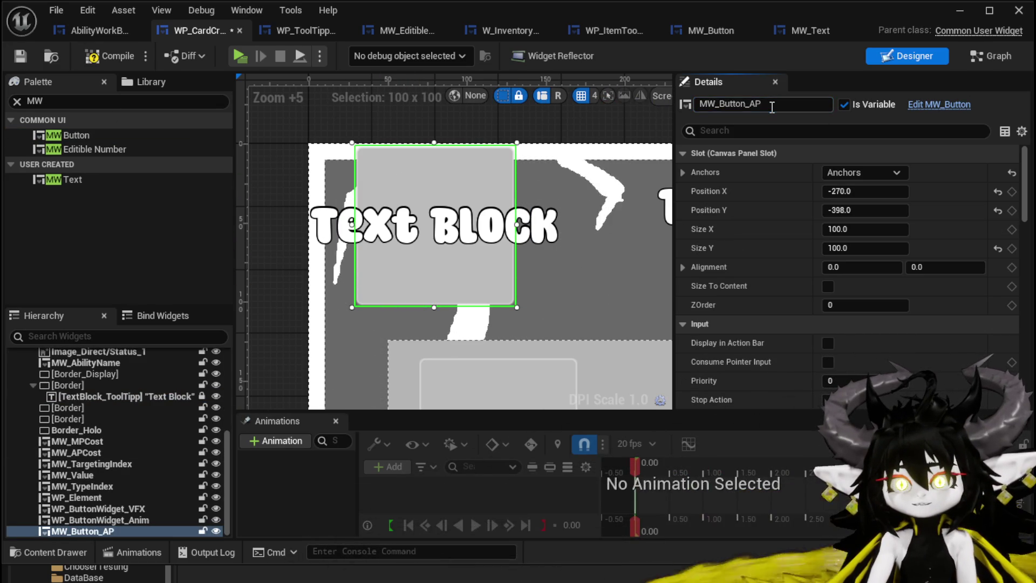
left_click(108, 56)
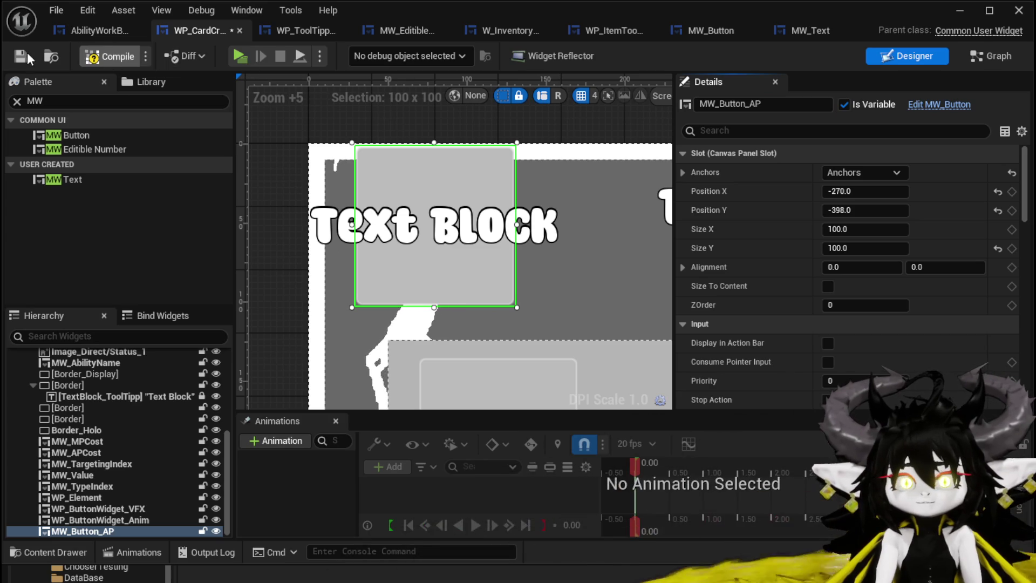
left_click(21, 53)
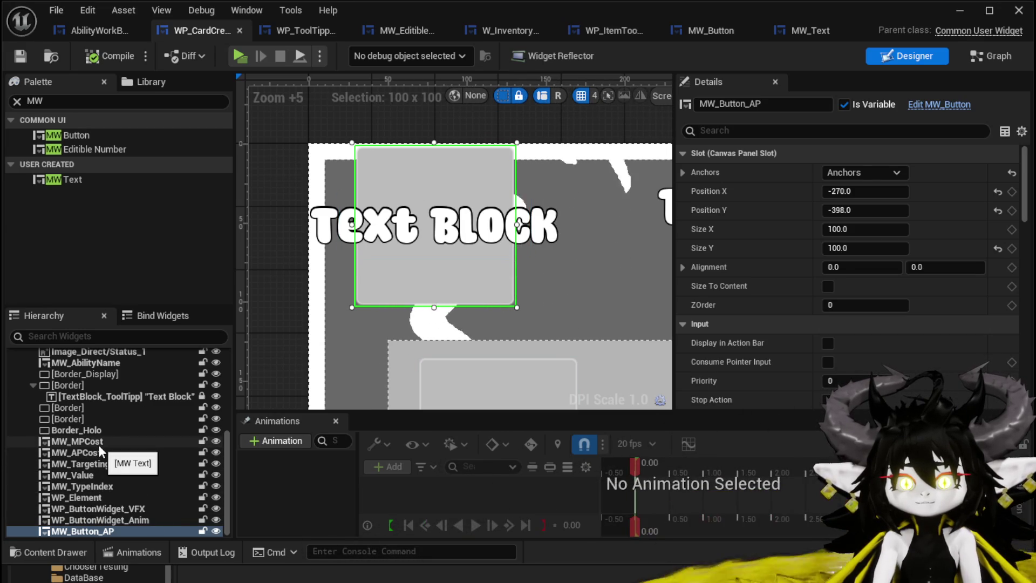
Switch WP_CardCreation to its event graph.
scroll(99, 446, "up", 1)
scroll(98, 445, "up", 3)
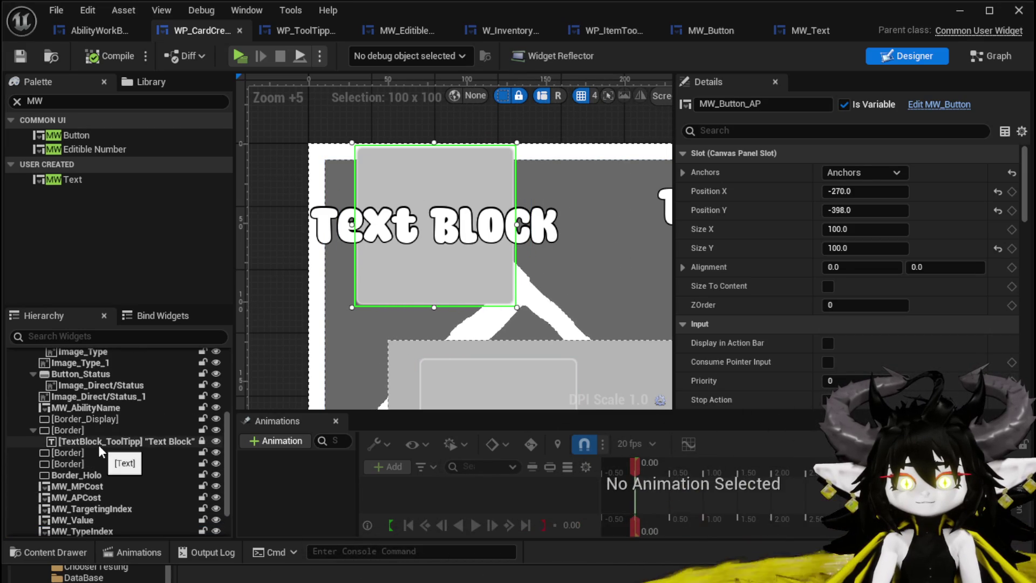
scroll(99, 446, "up", 4)
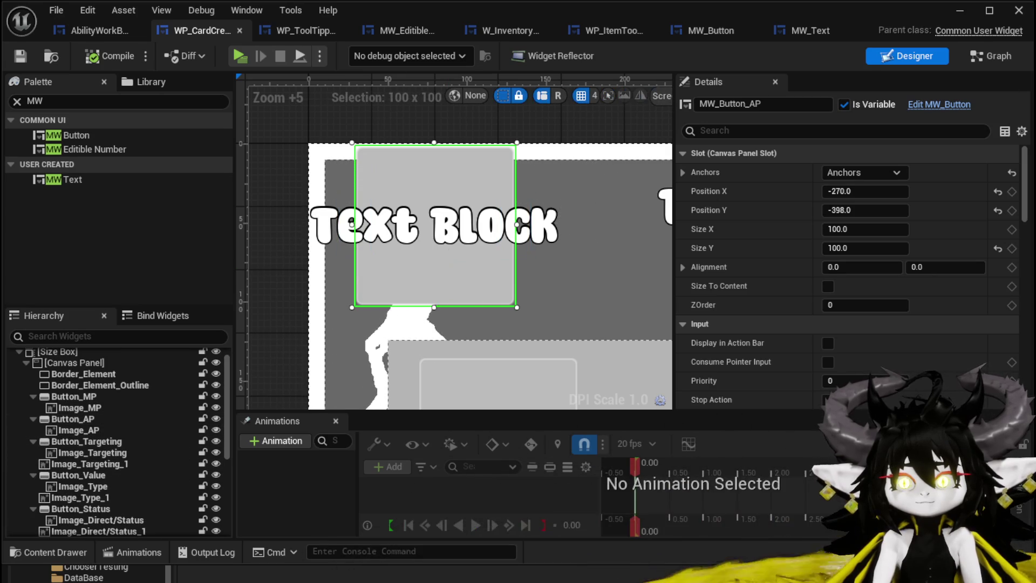
left_click(999, 56)
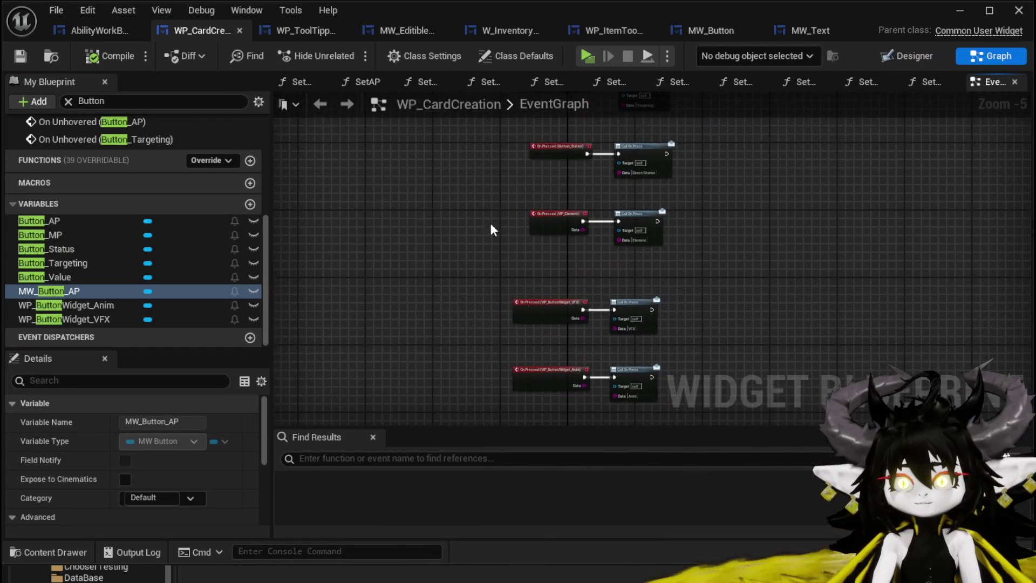
Select the On Pressed (Button_AP) and Call On Press nodes and center the view on them.
scroll(495, 199, "up", 5)
left_click_drag(491, 246, 799, 155)
key("Home")
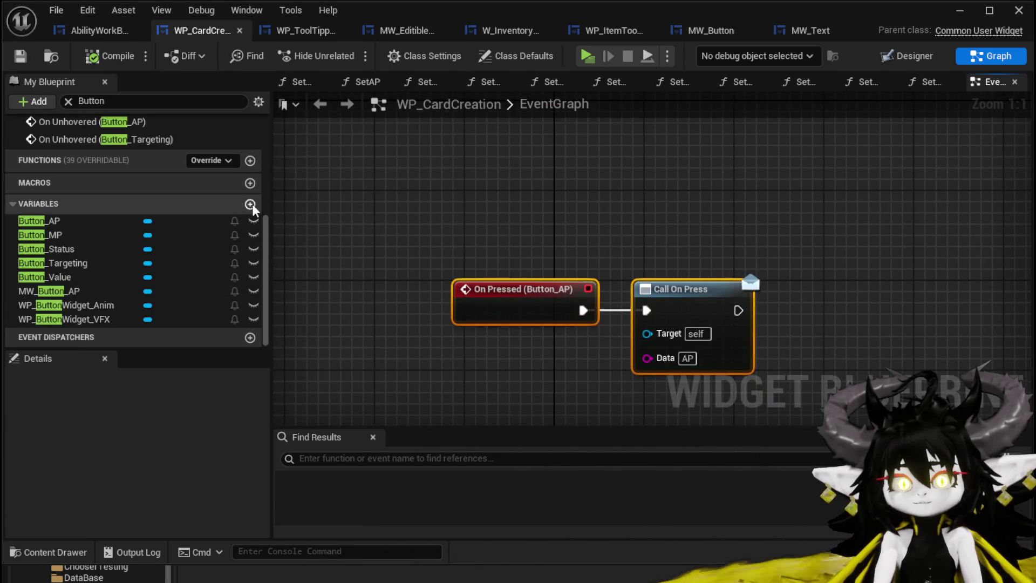
scroll(202, 217, "up", 4)
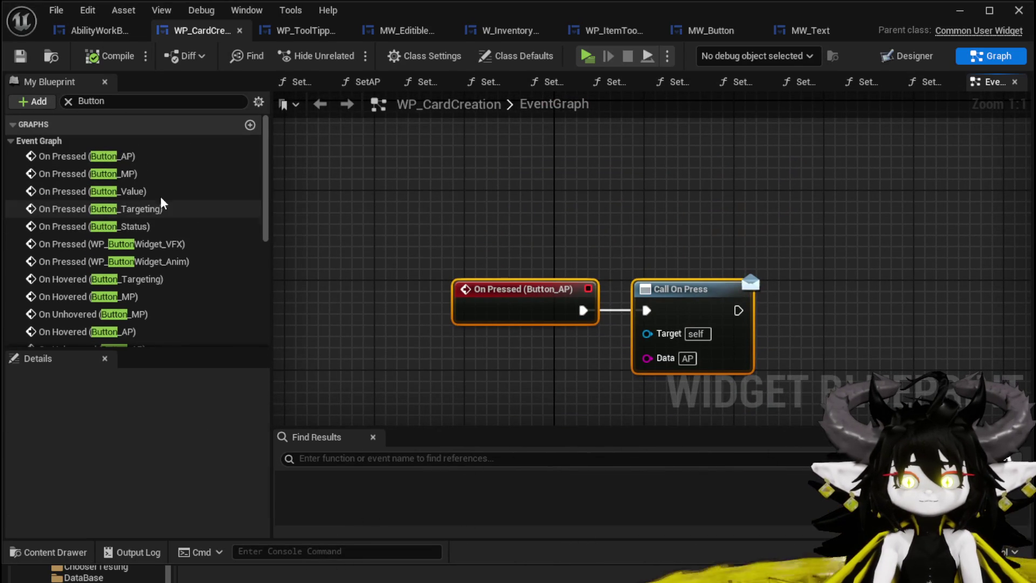
Open the SetAP function and shift its MW APCost and Set Text nodes up-right.
left_click(69, 102)
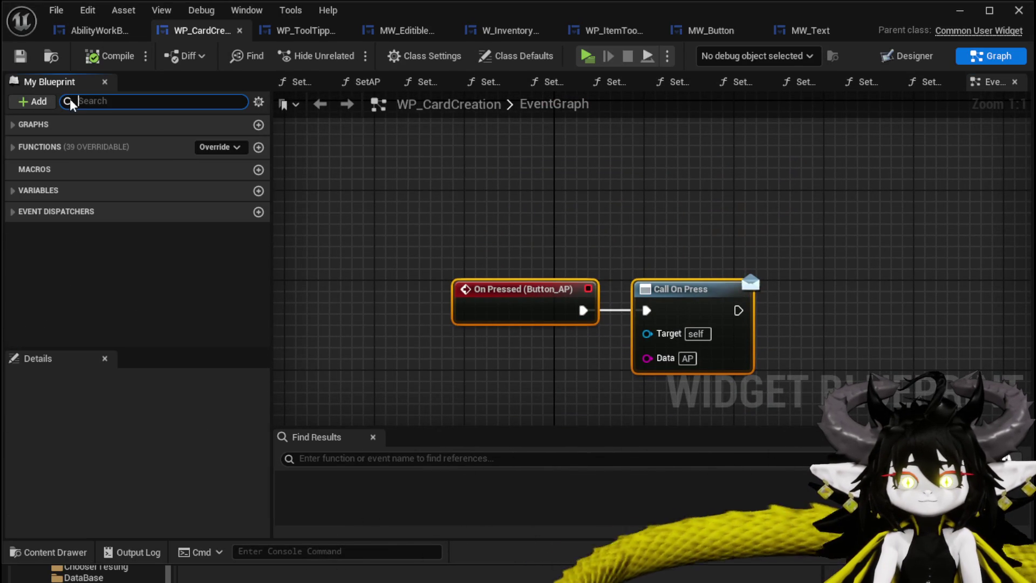
left_click(12, 147)
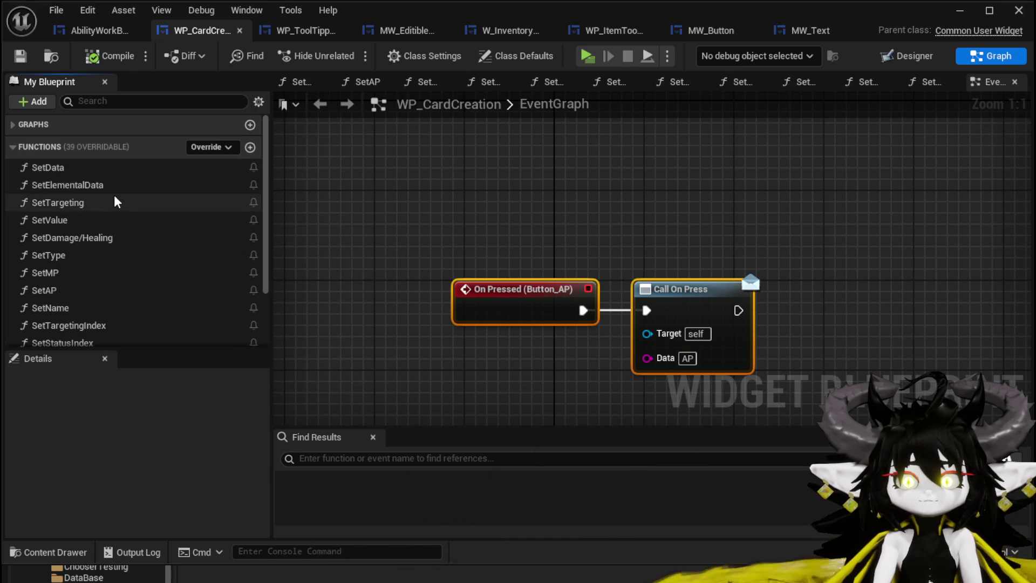
scroll(89, 271, "down", 1)
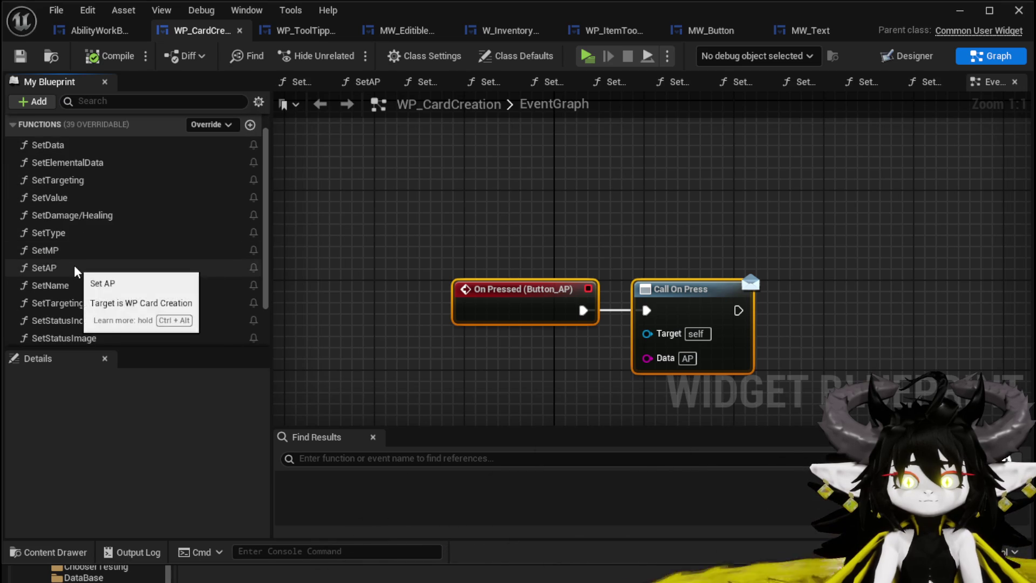
double_click(78, 269)
mouse_move(657, 149)
left_mouse_down()
mouse_move(710, 226)
mouse_move(791, 179)
mouse_move(800, 193)
left_mouse_up()
left_click(580, 182)
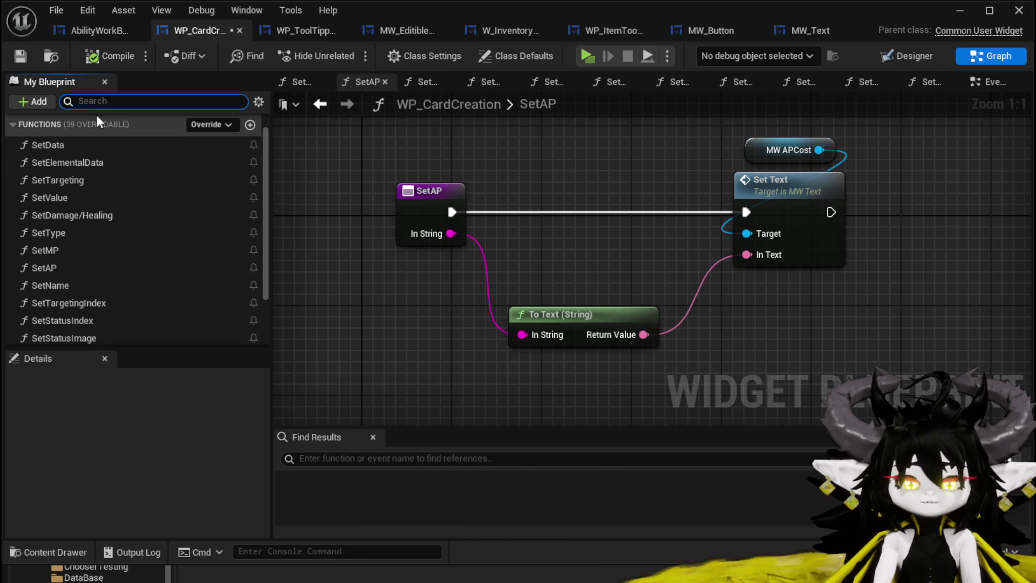
Add a MW_Button_AP getter to the SetAP graph.
type("AP")
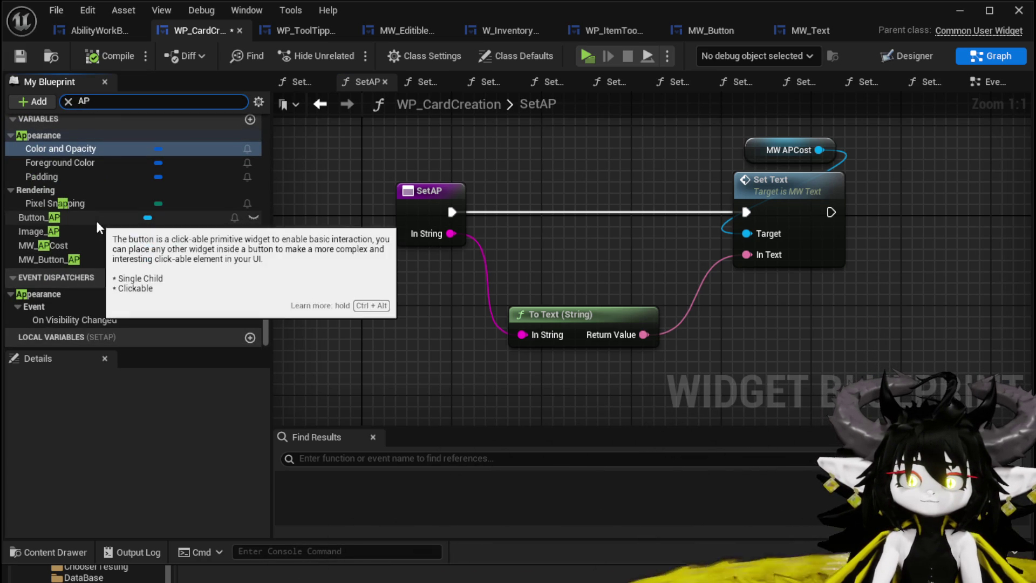
left_click_drag(57, 260, 484, 153)
left_click(529, 167)
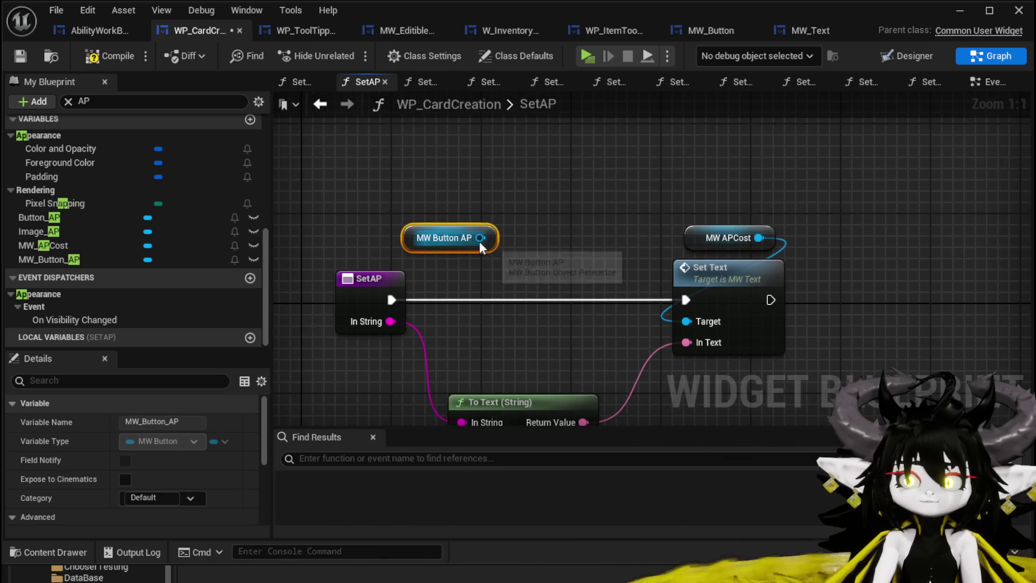
left_click_drag(480, 237, 571, 199)
type("Set Text")
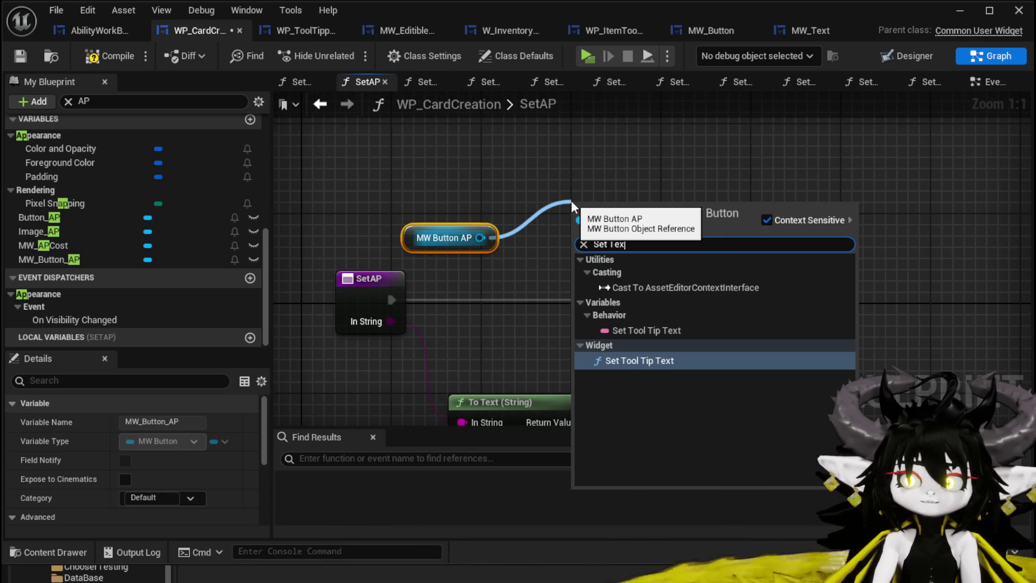
mouse_move(422, 235)
left_mouse_down()
mouse_move(345, 175)
mouse_move(481, 221)
left_mouse_up()
left_click(537, 177)
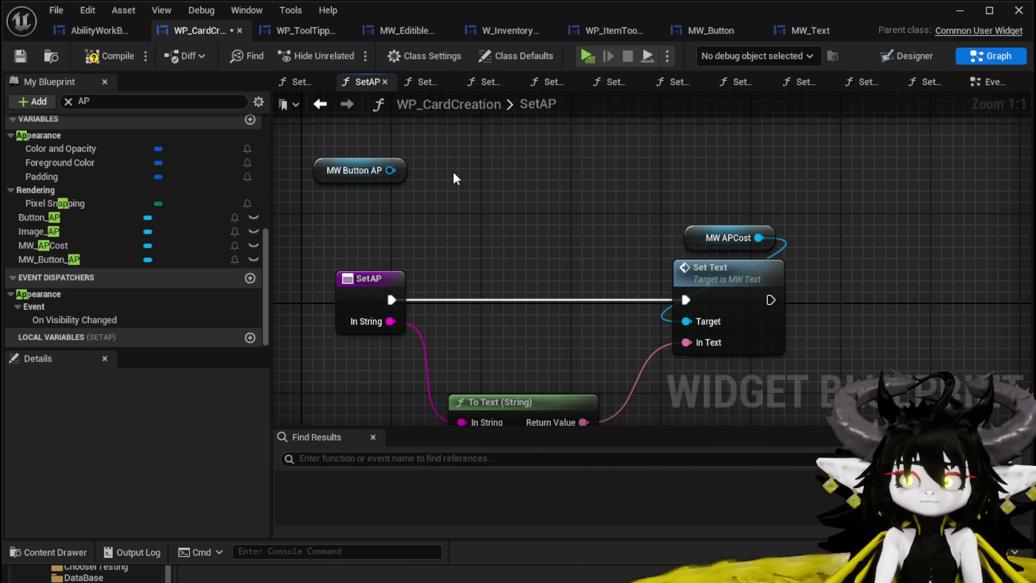
Get MW Text from MW_Button_AP and add a Set Text node for it.
left_click_drag(389, 169, 462, 203)
type("MW")
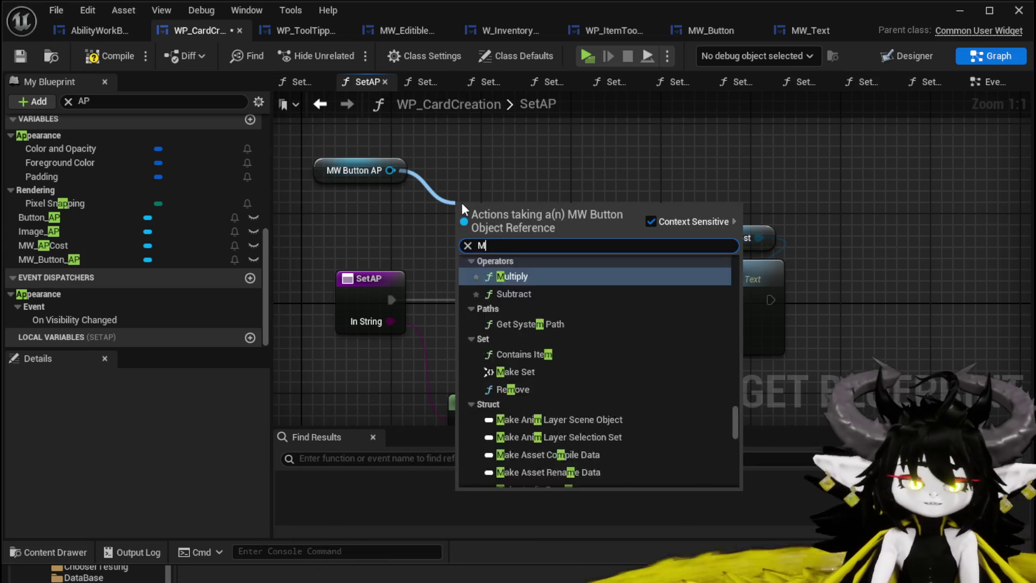
left_click(529, 332)
mouse_move(512, 234)
left_mouse_down()
mouse_move(399, 222)
mouse_move(505, 207)
left_mouse_up()
type("Set Text")
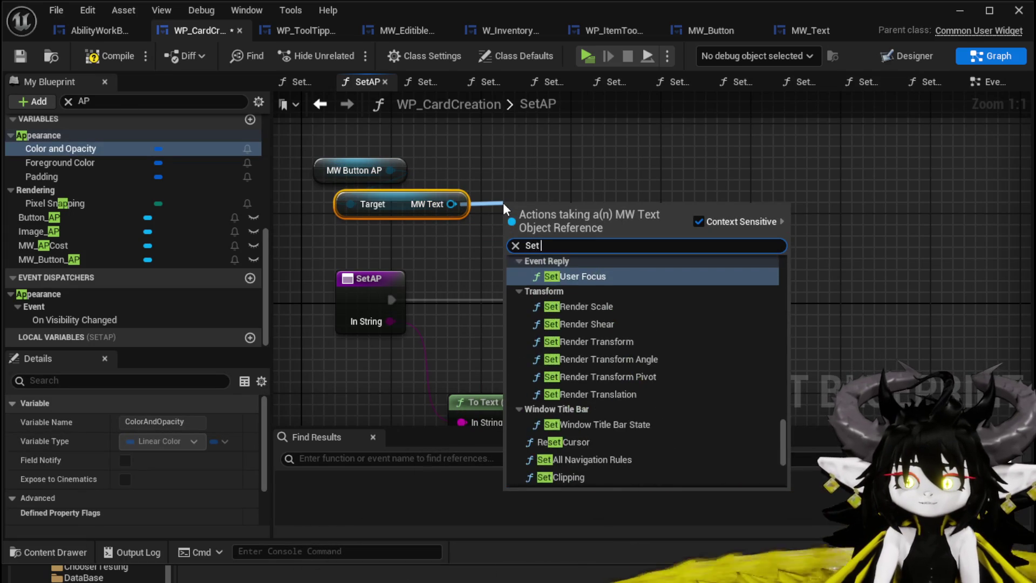
left_click(553, 276)
left_click_drag(530, 211, 576, 189)
Wire the new Set Text to run first from SetAP, fed by the converted string.
left_click_drag(744, 189, 786, 292)
left_click_drag(719, 278, 798, 278)
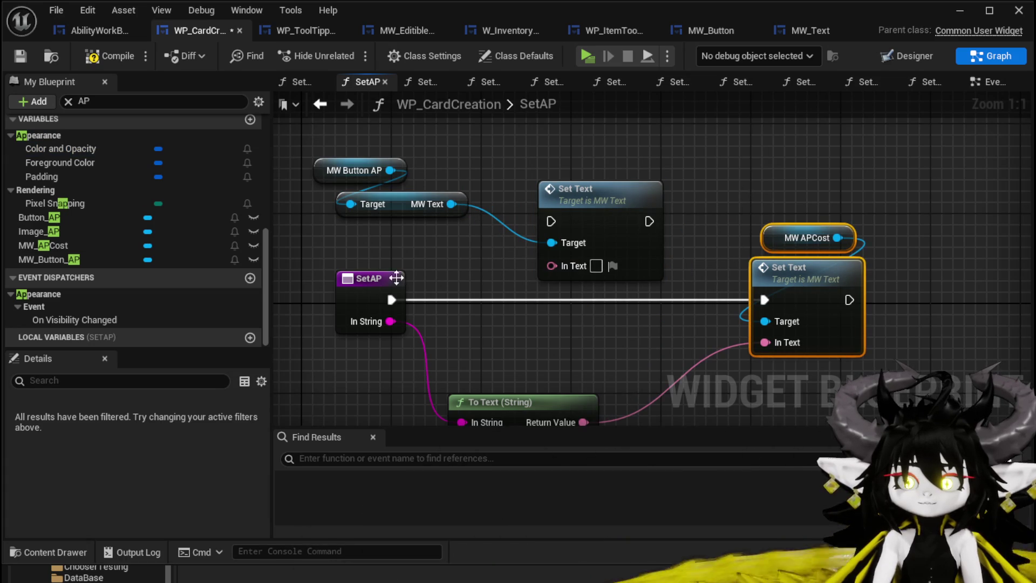
mouse_move(392, 300)
left_mouse_down()
mouse_move(583, 222)
mouse_move(552, 221)
left_mouse_up()
mouse_move(551, 173)
left_mouse_down()
mouse_move(566, 187)
mouse_move(583, 329)
left_mouse_up()
left_click_drag(607, 151, 674, 230)
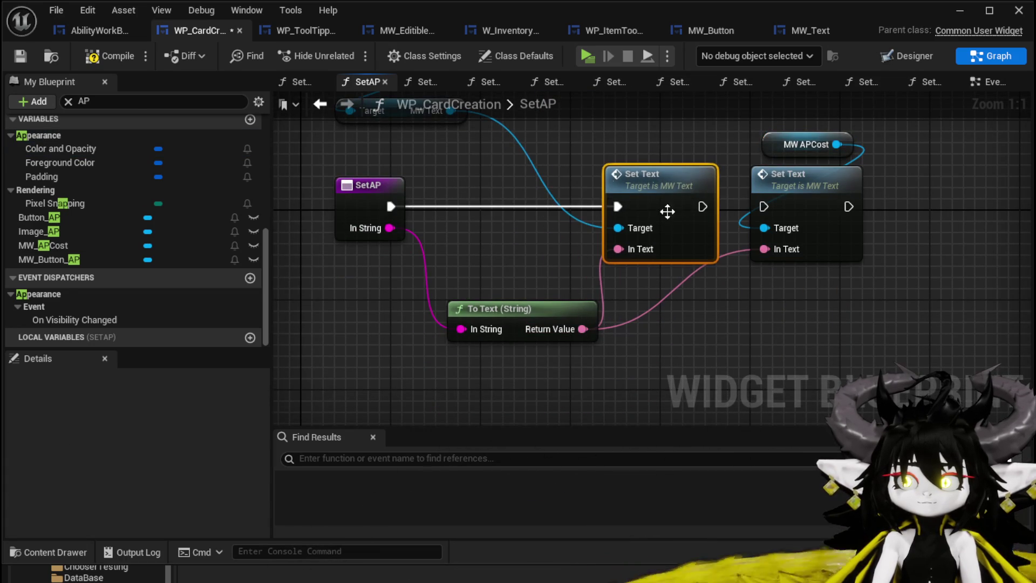
left_click_drag(597, 147, 119, 65)
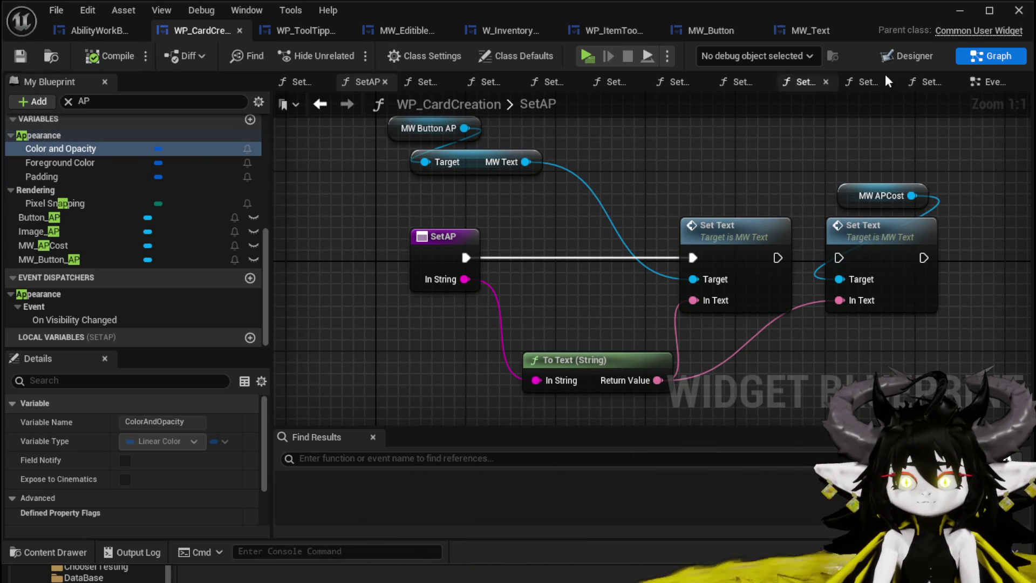
left_click(912, 58)
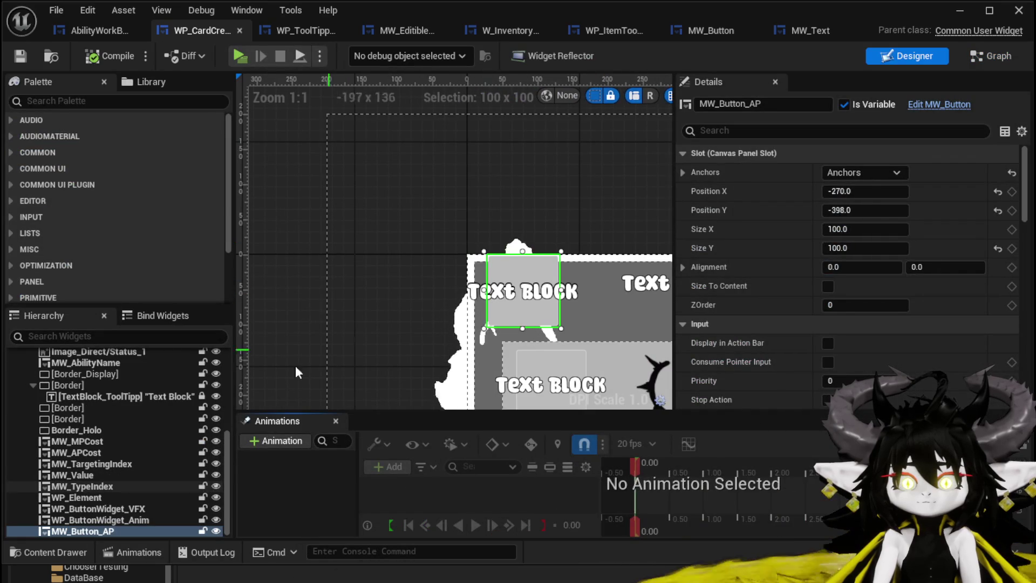
Tick Opace on MW_Button_AP, compile, and add an On Pressed (MW_Button_AP) event.
scroll(955, 249, "down", 15)
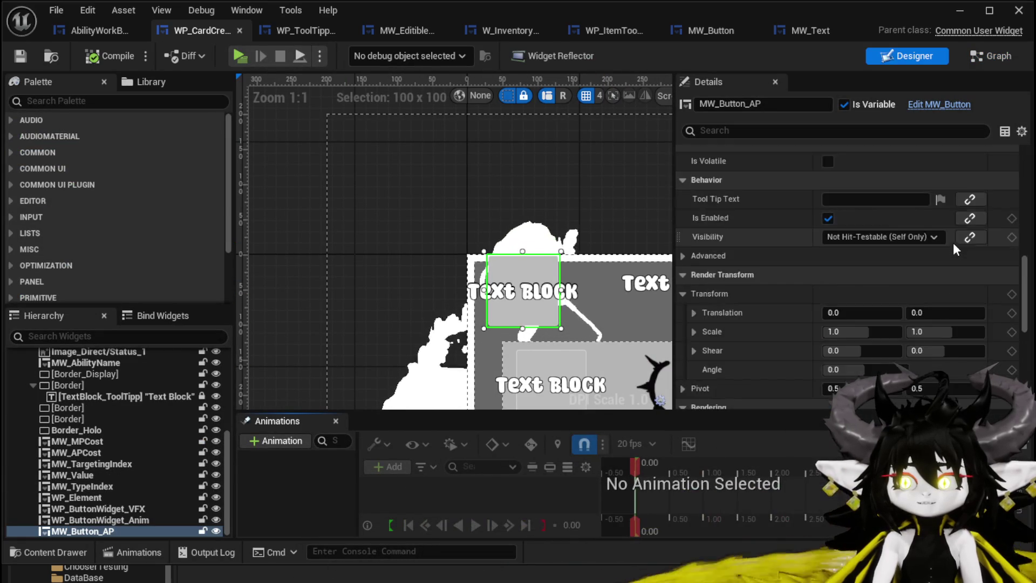
scroll(954, 243, "down", 10)
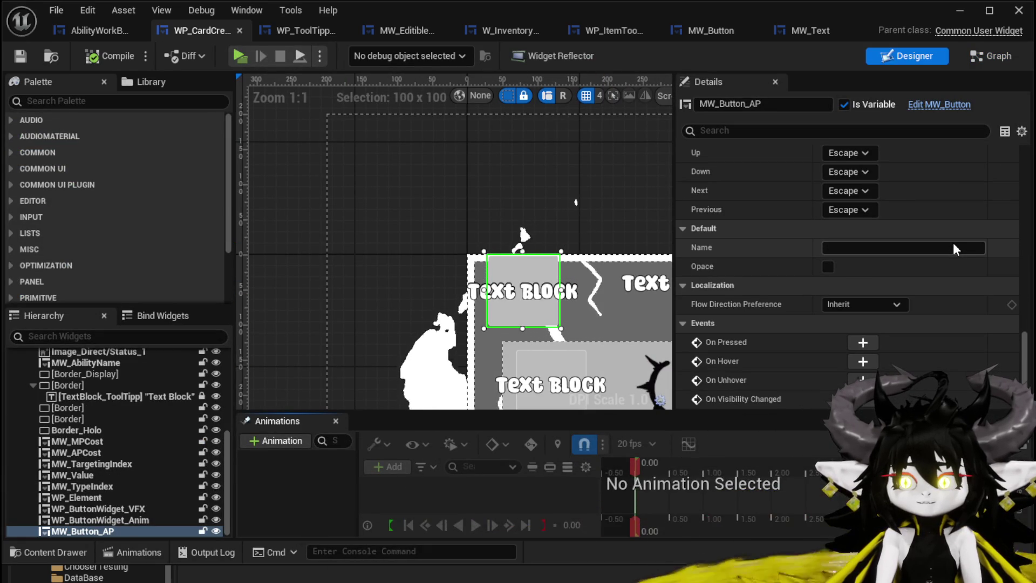
left_click(829, 266)
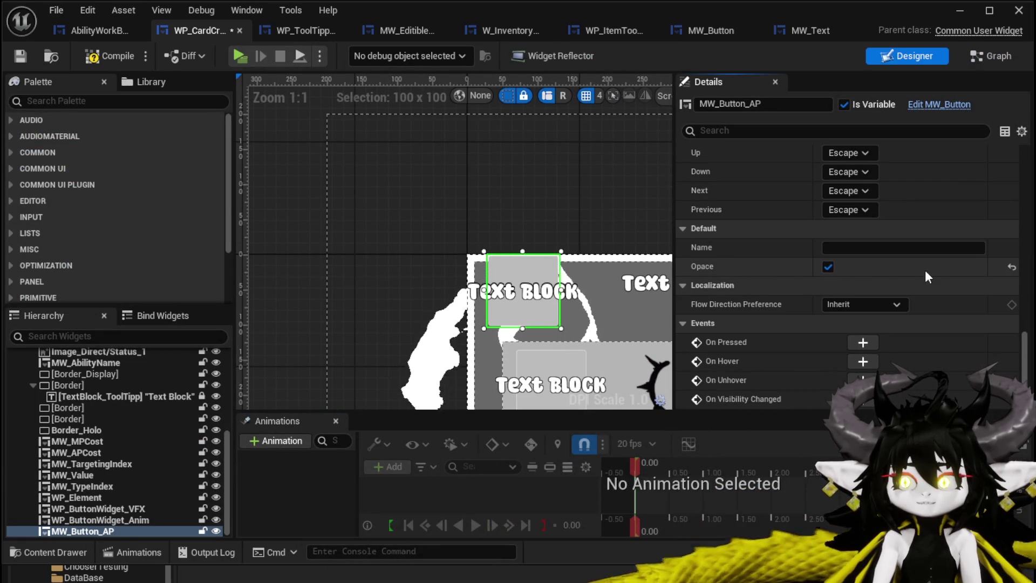
left_click(111, 60)
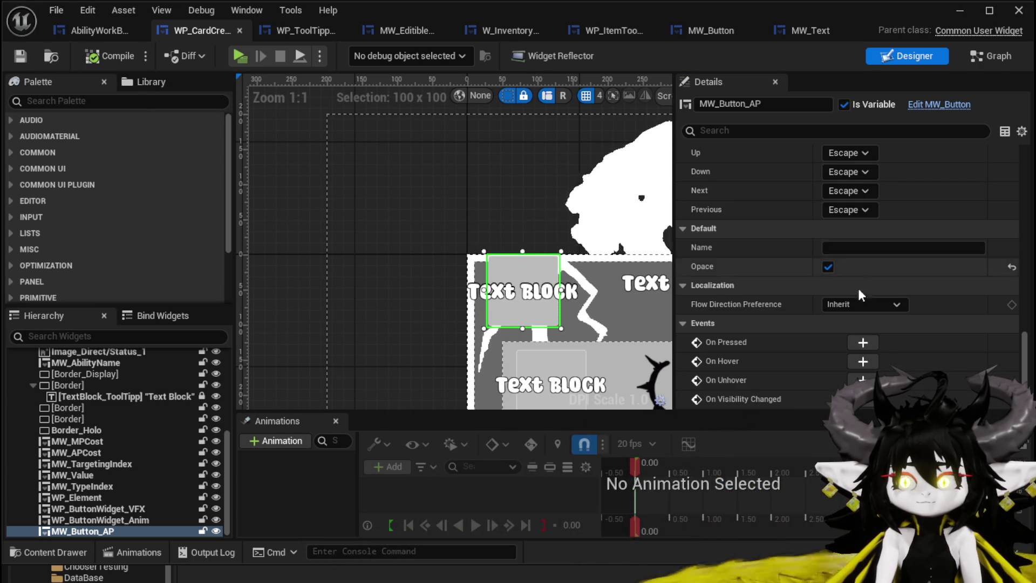
left_click(864, 343)
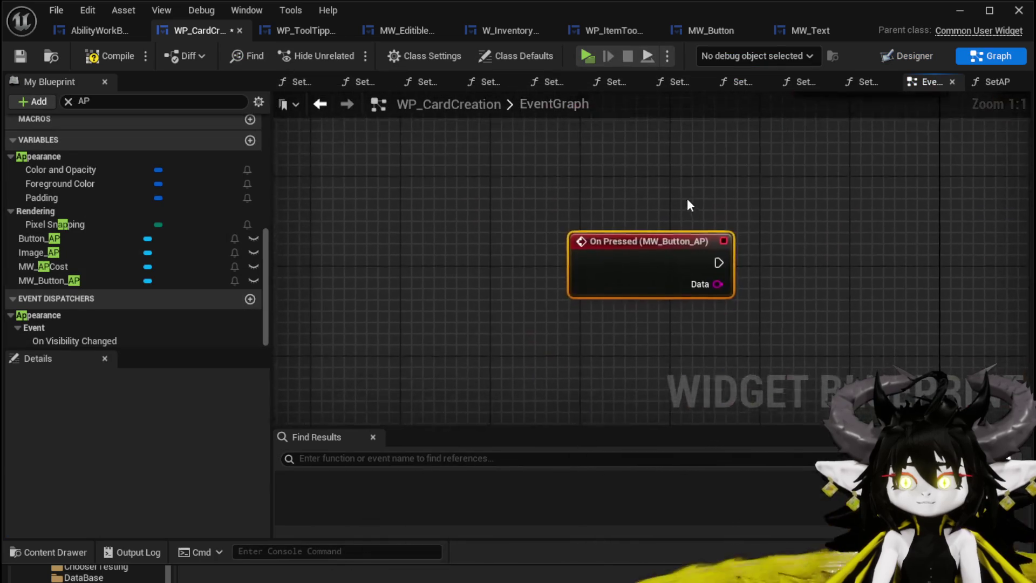
Connect On Pressed (MW_Button_AP) to Call On Press, save WP_CardCreation, then go to AbilityWorkBench.
scroll(688, 201, "down", 3)
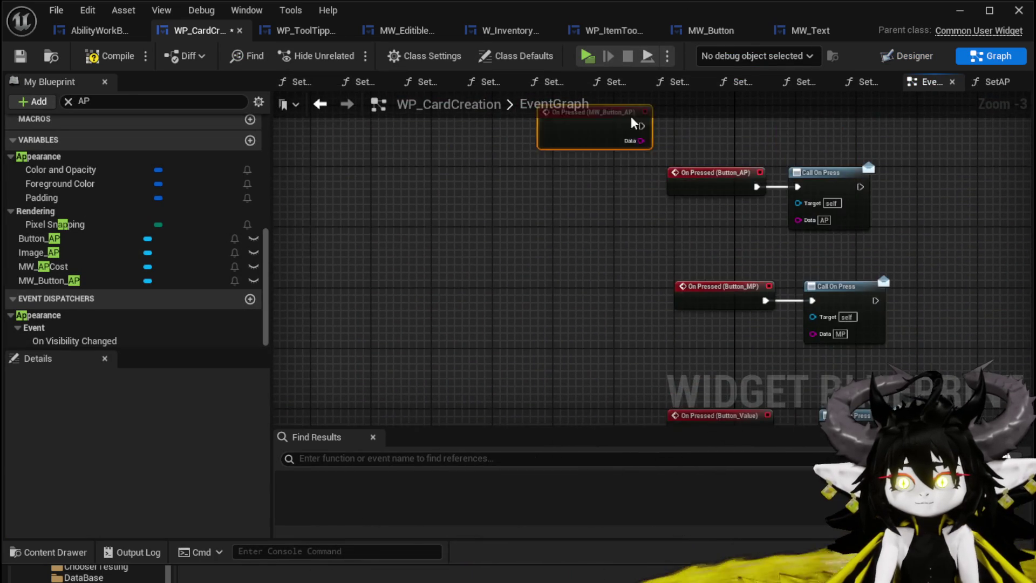
scroll(802, 148, "up", 3)
left_click_drag(540, 184, 618, 276)
mouse_move(643, 269)
left_mouse_down()
mouse_move(662, 158)
mouse_move(652, 171)
left_mouse_up()
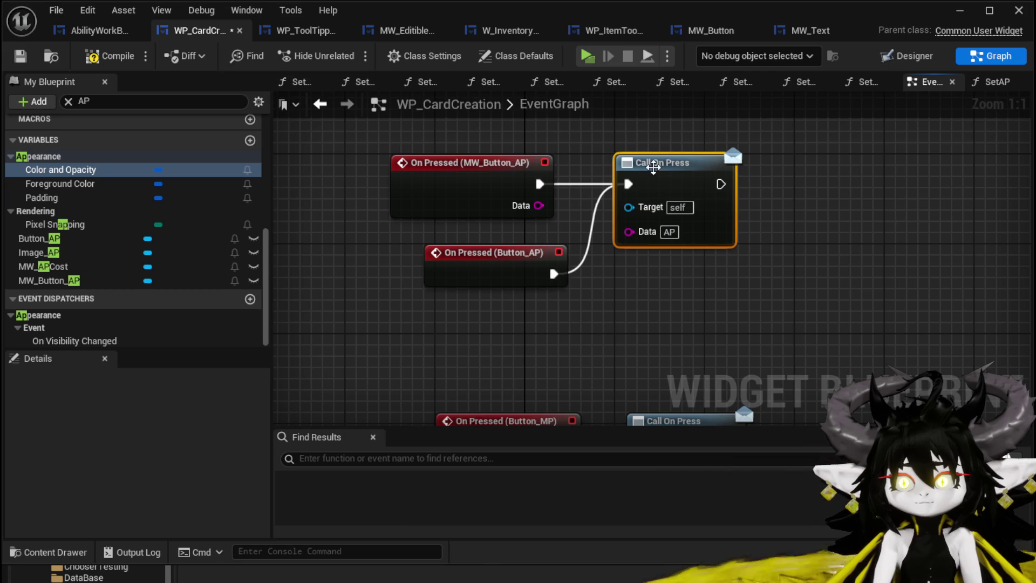
left_click(108, 58)
left_click(20, 56)
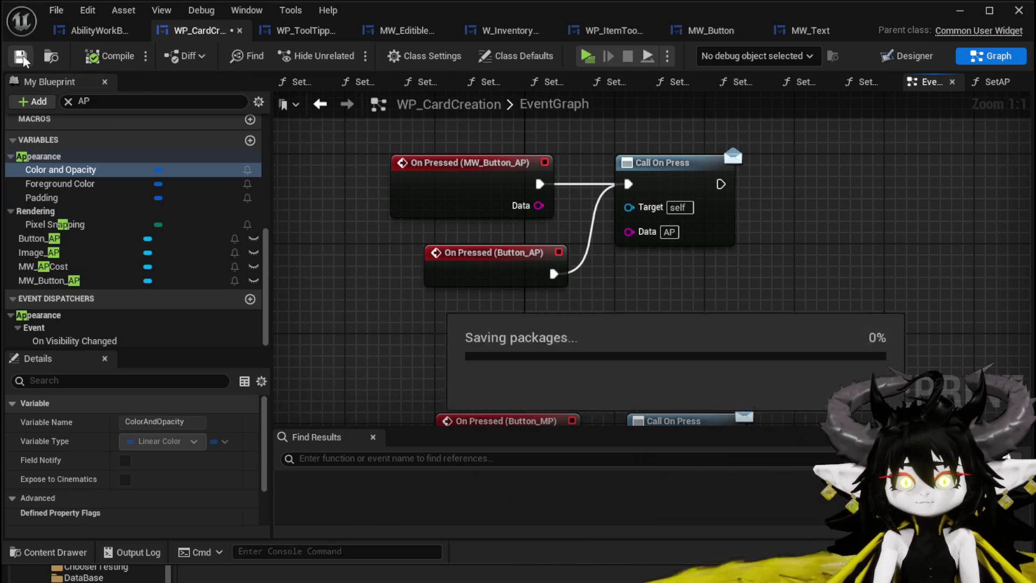
left_click(95, 30)
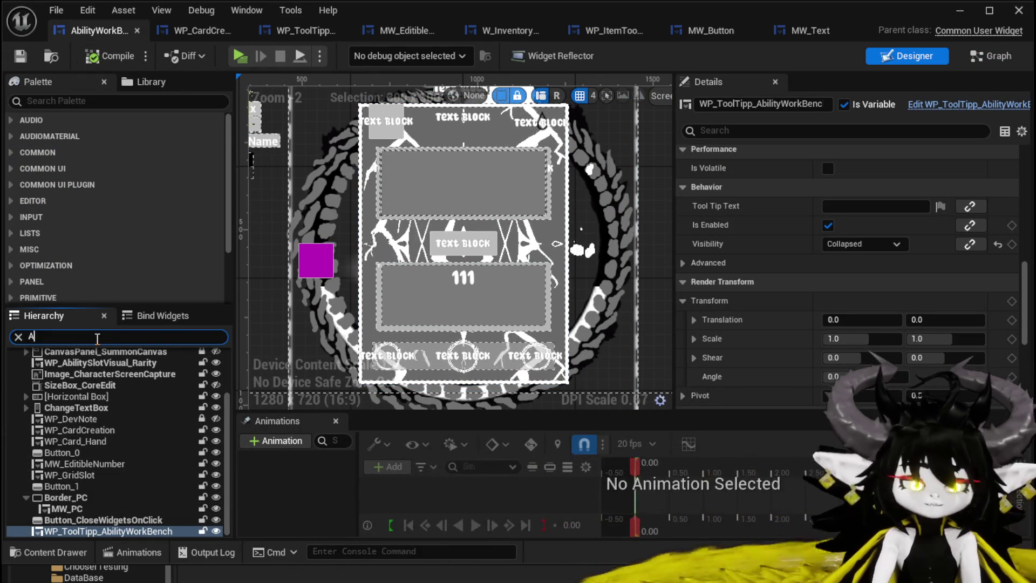
Show WP_CardCreation's Designer, filter the Hierarchy by 'AP', and select Button_AP.
type("AP")
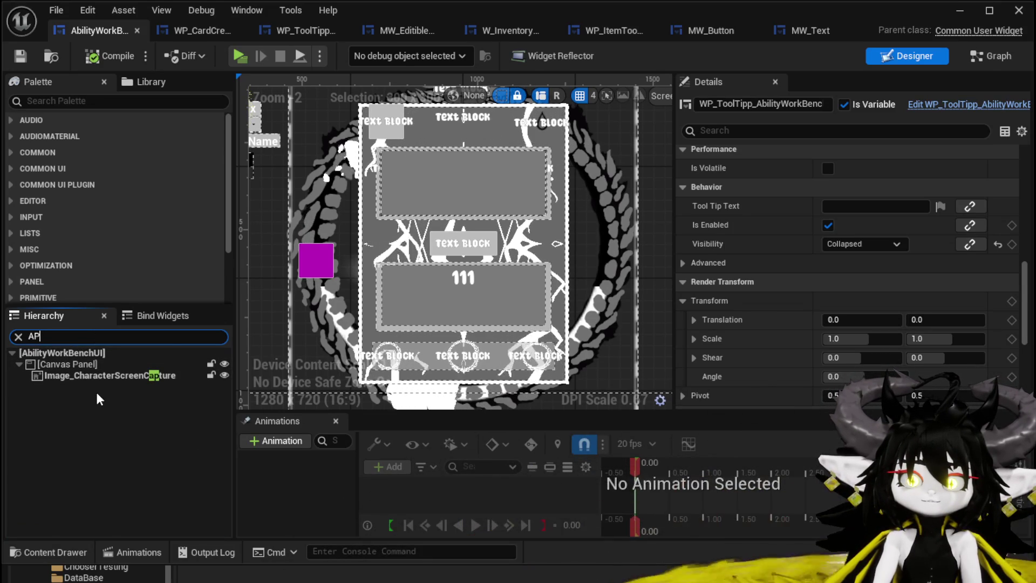
left_click(194, 35)
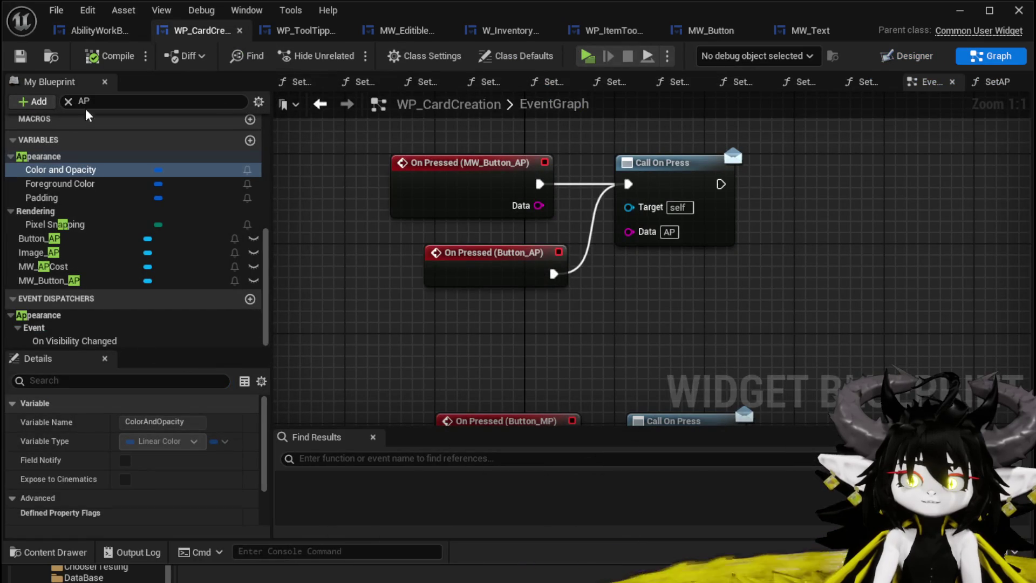
left_click(912, 56)
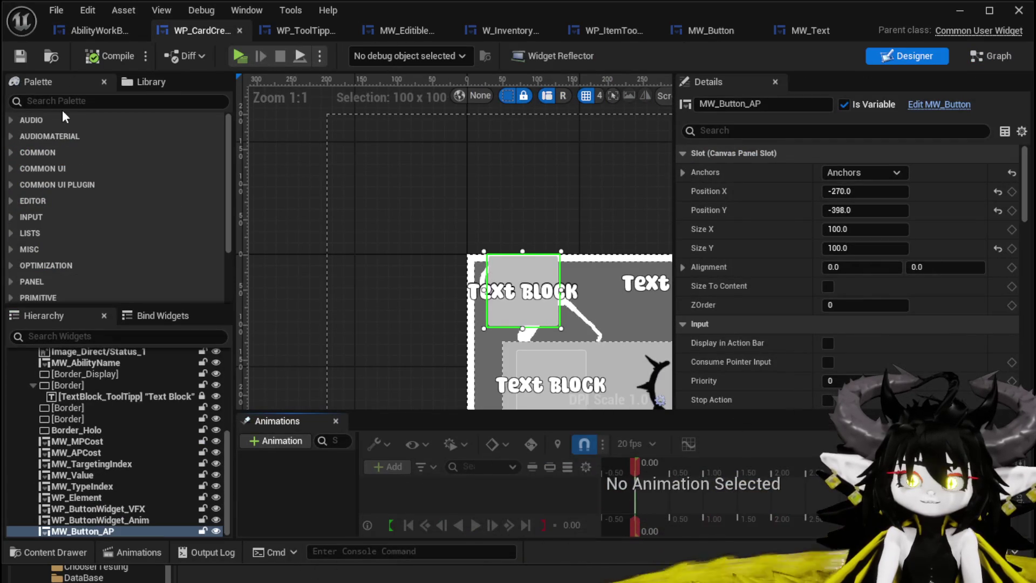
type("AP")
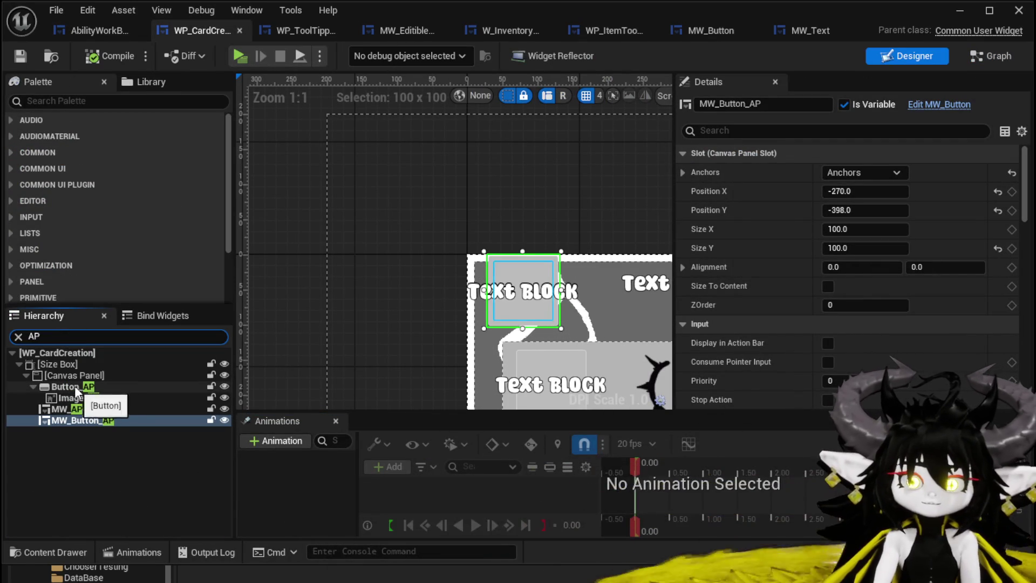
left_click(79, 386)
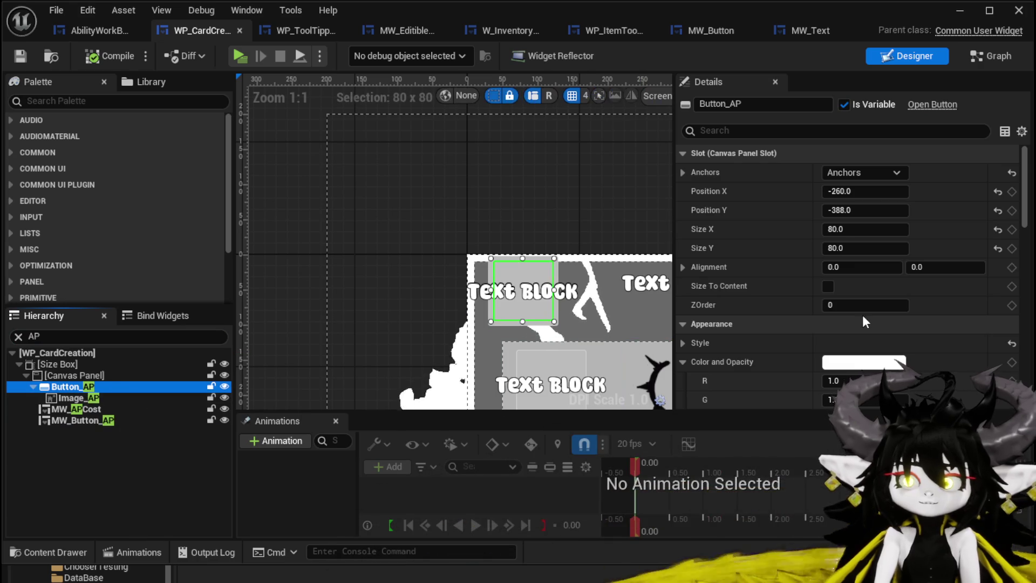
Set the Visibility of Button_AP and MW_APCost to Collapsed.
scroll(885, 307, "down", 10)
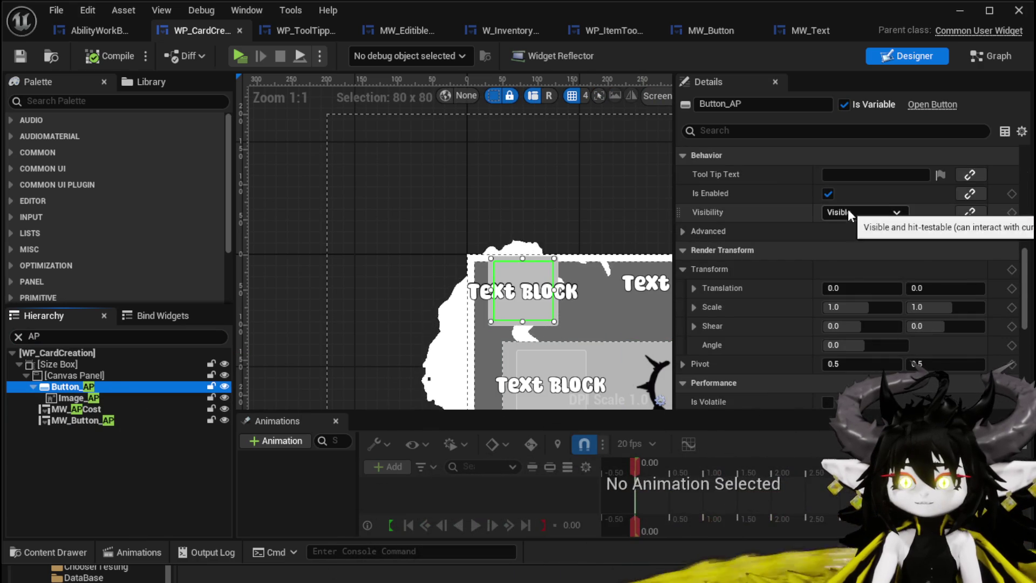
left_click(850, 212)
left_click(857, 239)
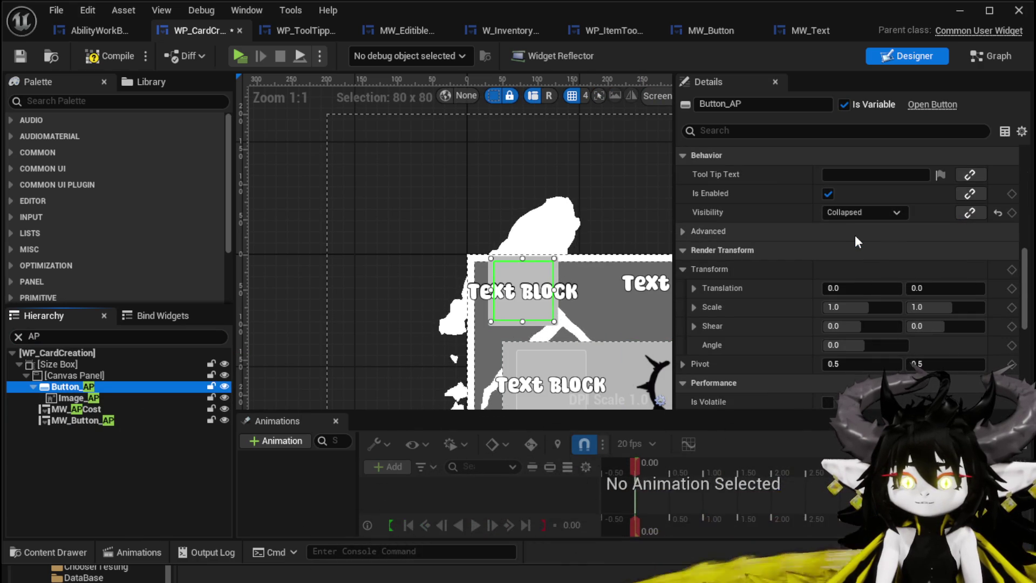
left_click(85, 410)
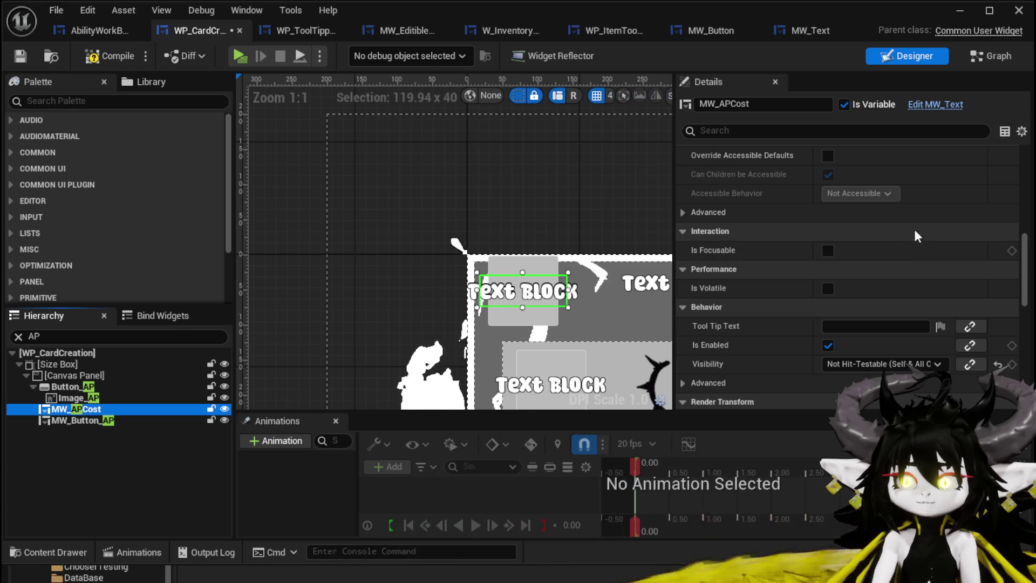
scroll(853, 345, "down", 1)
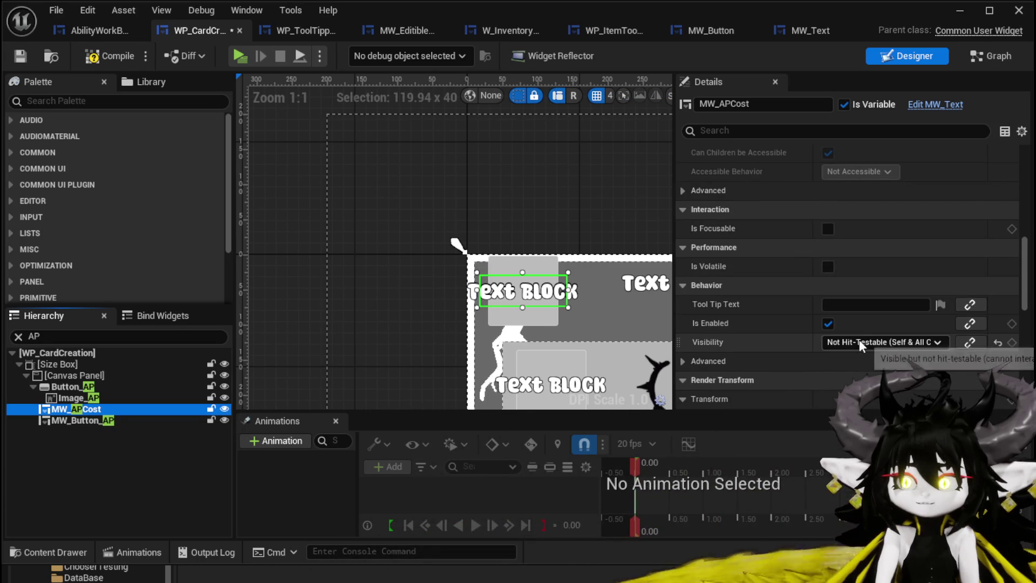
left_click(859, 339)
left_click(864, 376)
Hide Button_AP and Image_AP in the preview, compile WP_CardCreation, and minimize the editor.
left_click(224, 410)
left_click(225, 389)
left_click(225, 397)
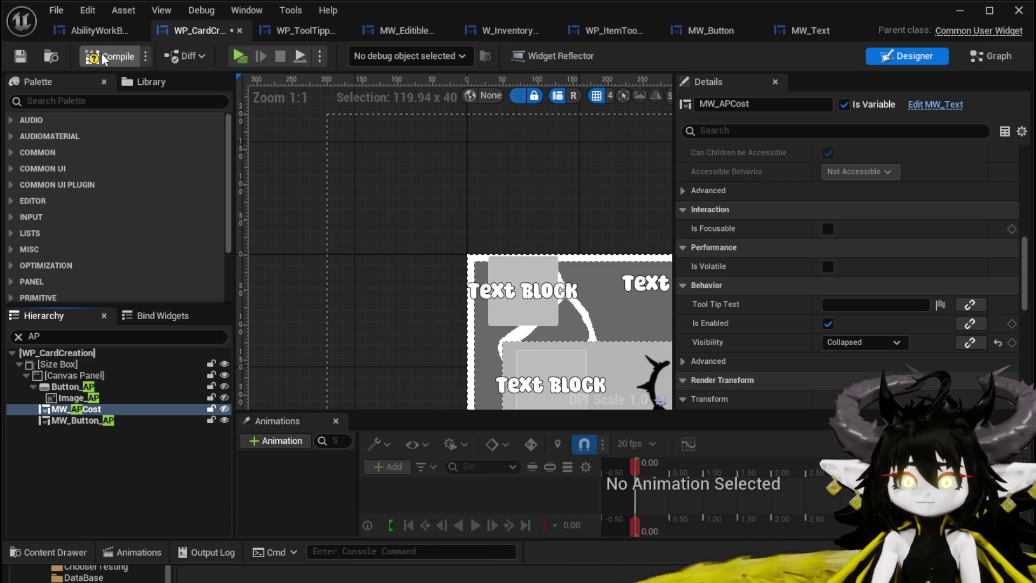
left_click(16, 53)
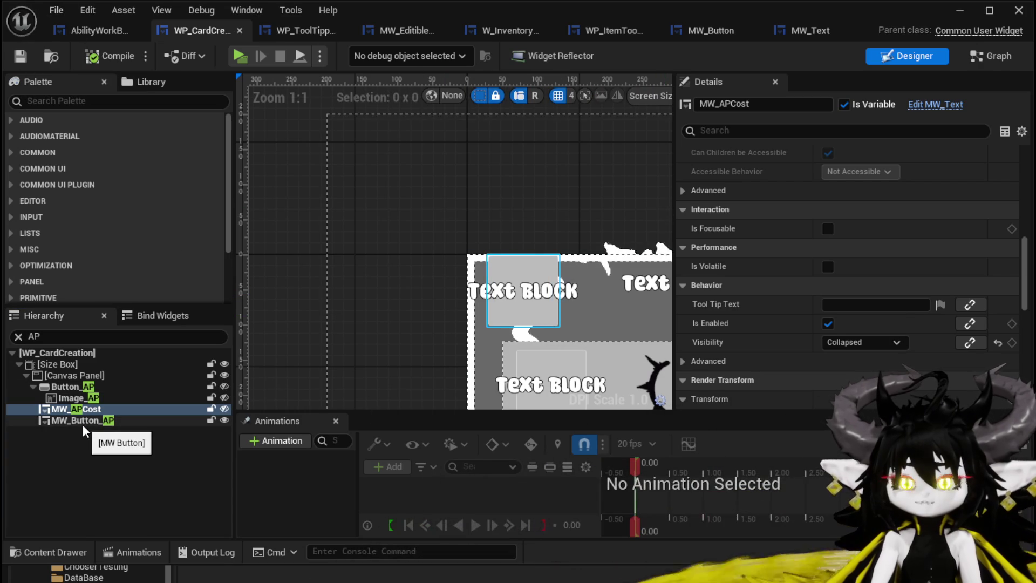
left_click(966, 18)
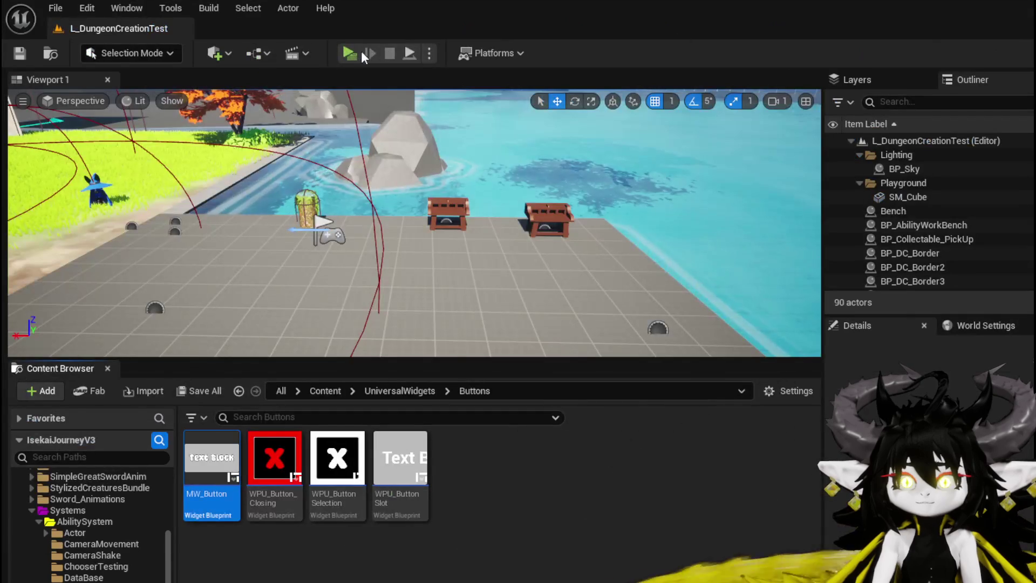
Play the level and set a value of 5 in the Magic_Big_02 card's detail panel.
left_click(349, 52)
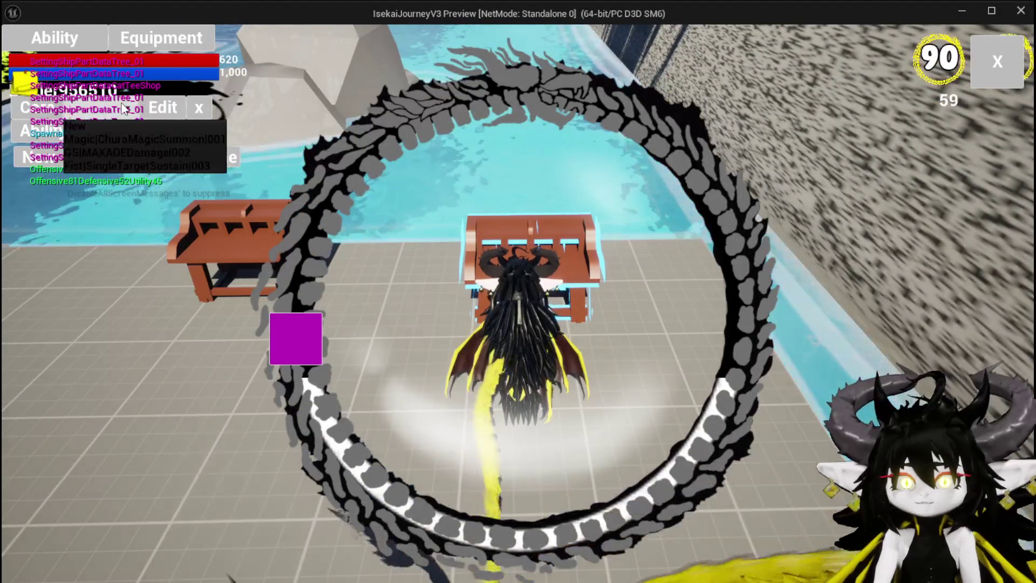
left_click(415, 435)
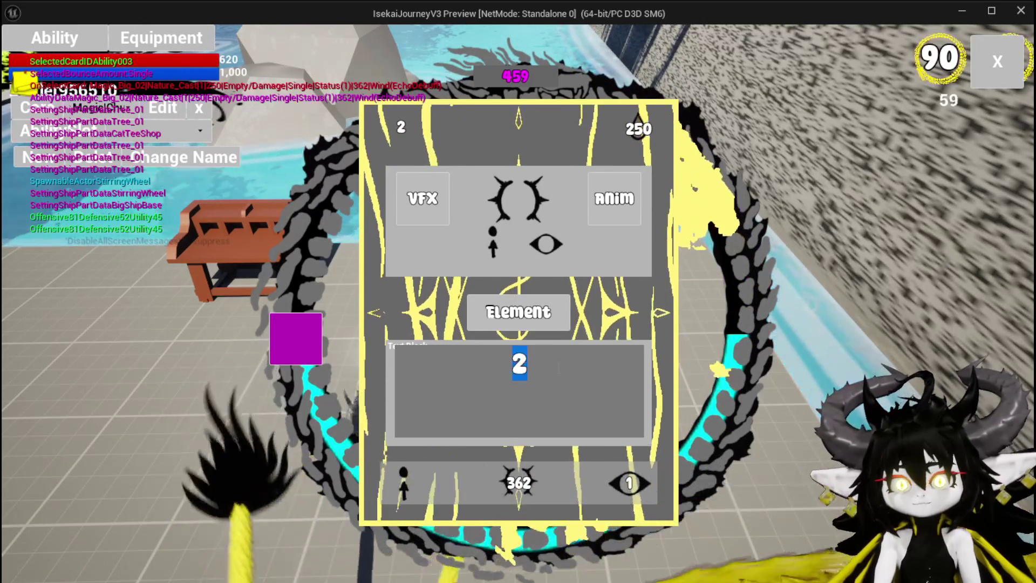
type("5")
key("Return")
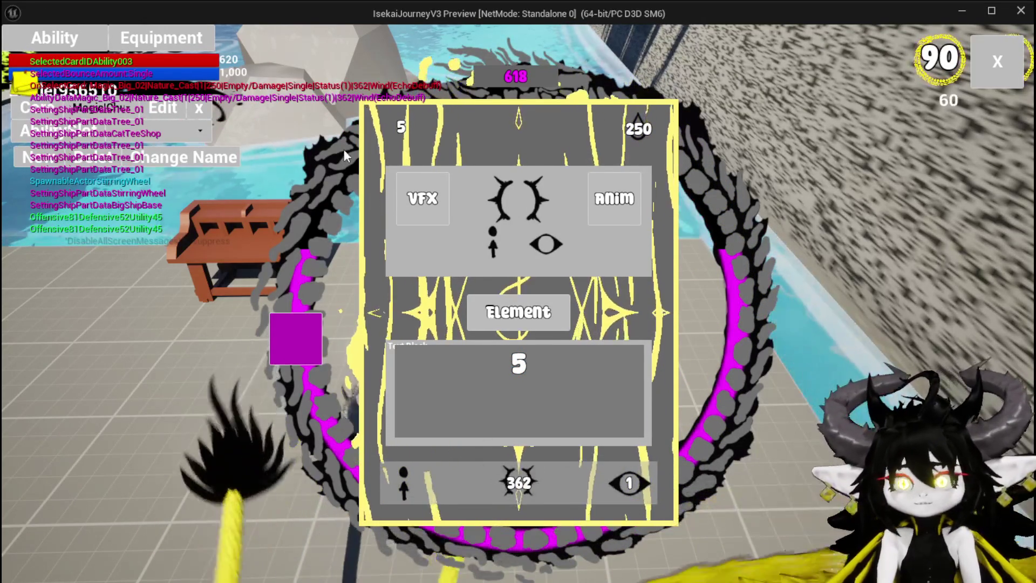
left_click(997, 61)
Stop the session, save all, and open the MW_Button widget blueprint.
key("Escape")
left_click(19, 53)
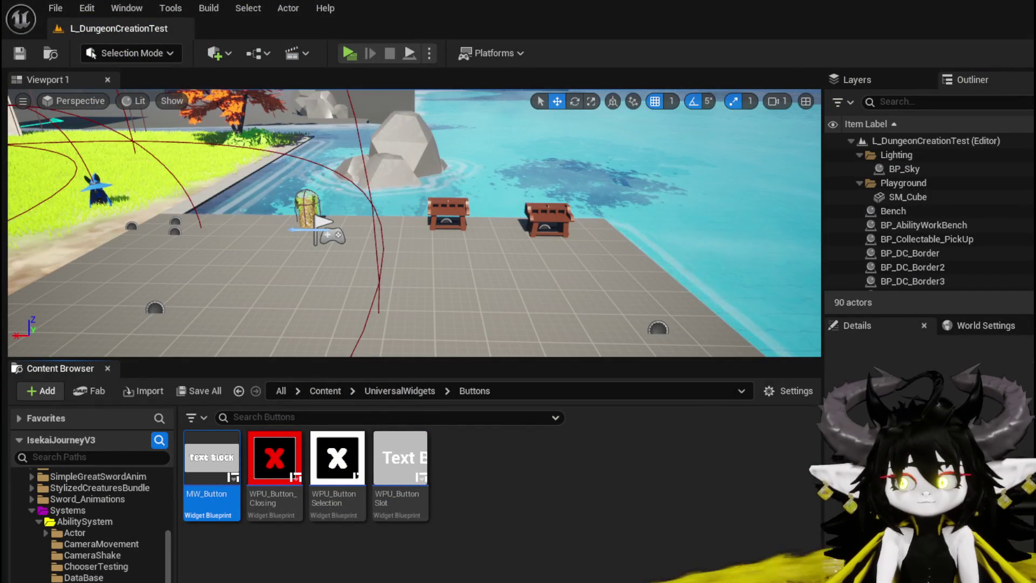
double_click(193, 460)
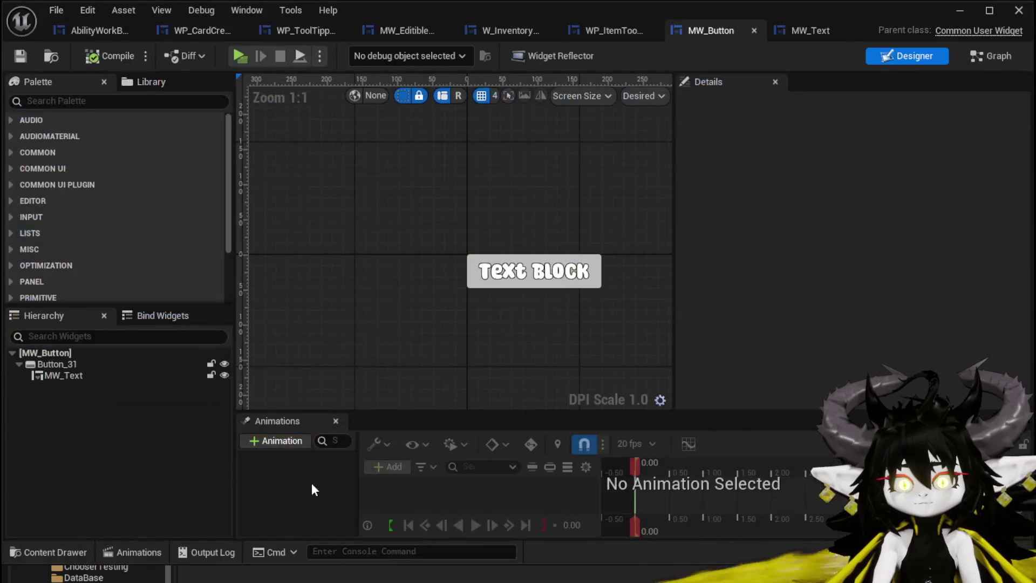
Select Button_31 in MW_Button's Hierarchy to inspect its properties.
left_click(60, 364)
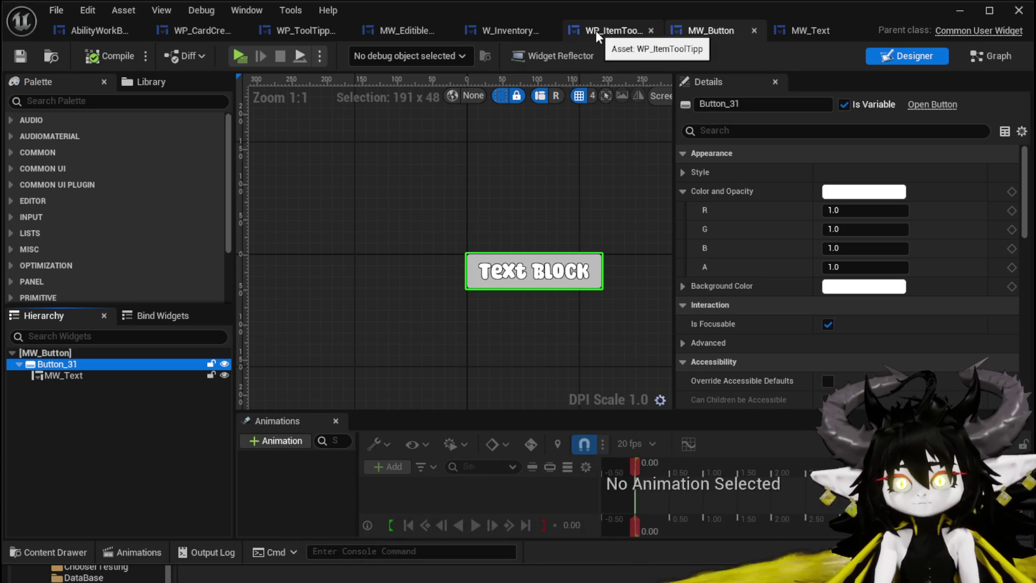
In MW_Button's graph, inspect the Make Slate Brush nodes and tidy the style-building nodes.
left_click(994, 61)
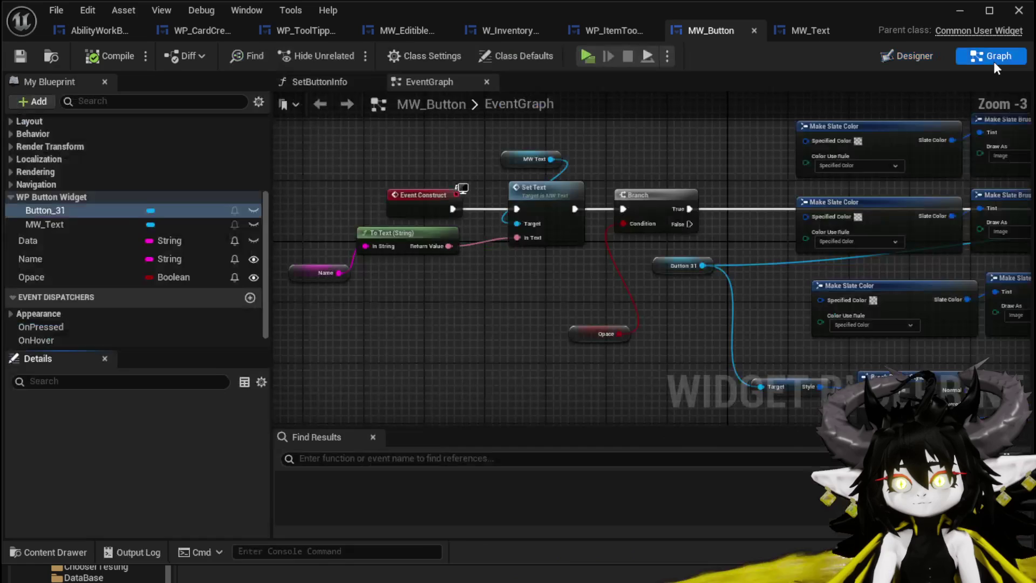
mouse_move(949, 73)
left_mouse_down()
mouse_move(585, 194)
mouse_move(506, 156)
mouse_move(329, 161)
mouse_move(339, 177)
mouse_move(391, 145)
left_mouse_up()
left_click(652, 359)
left_click_drag(746, 315, 719, 210)
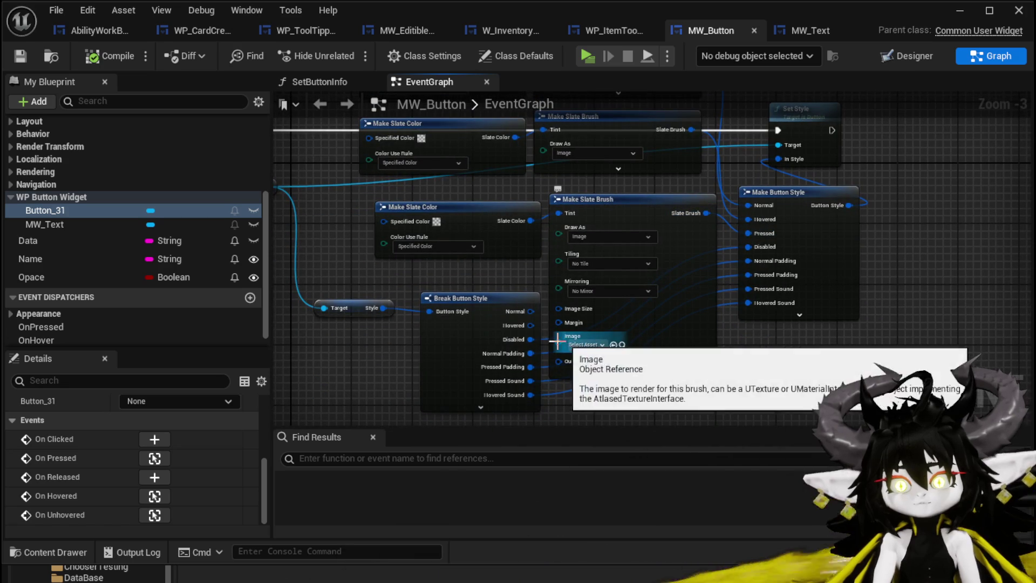
left_click(620, 375)
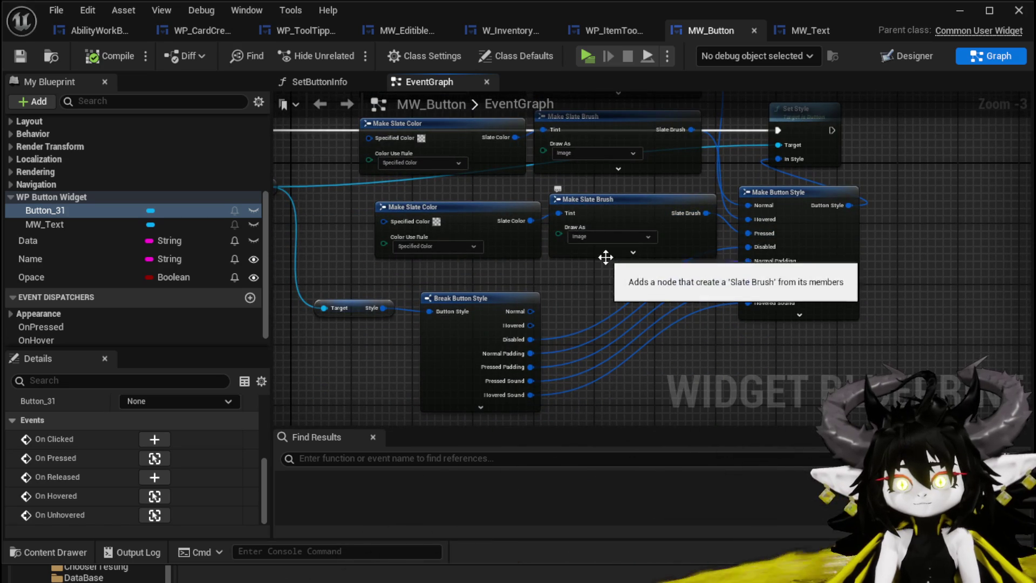
left_click_drag(660, 259, 720, 265)
left_click(693, 259)
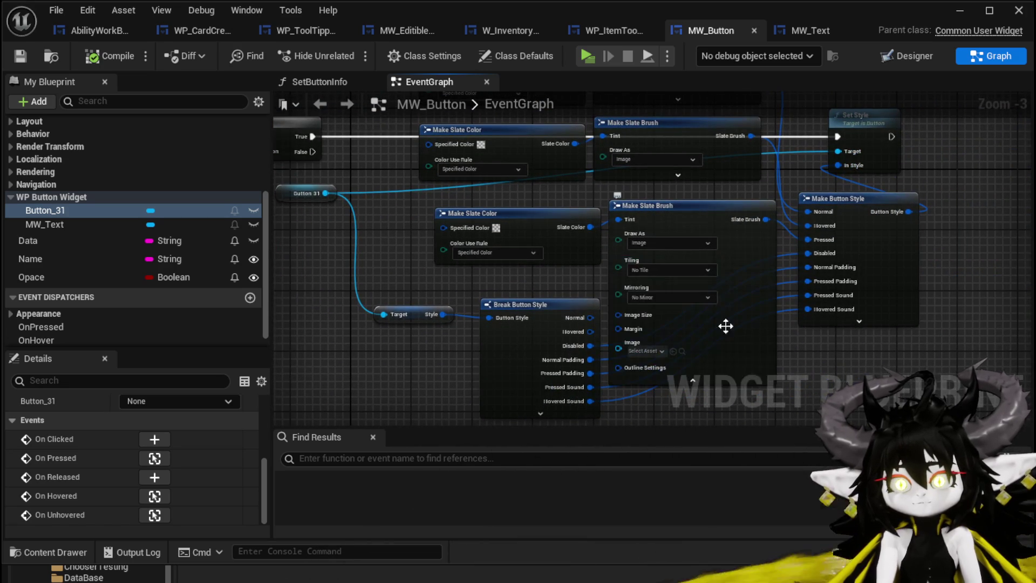
scroll(648, 328, "up", 2)
left_click_drag(549, 319, 618, 261)
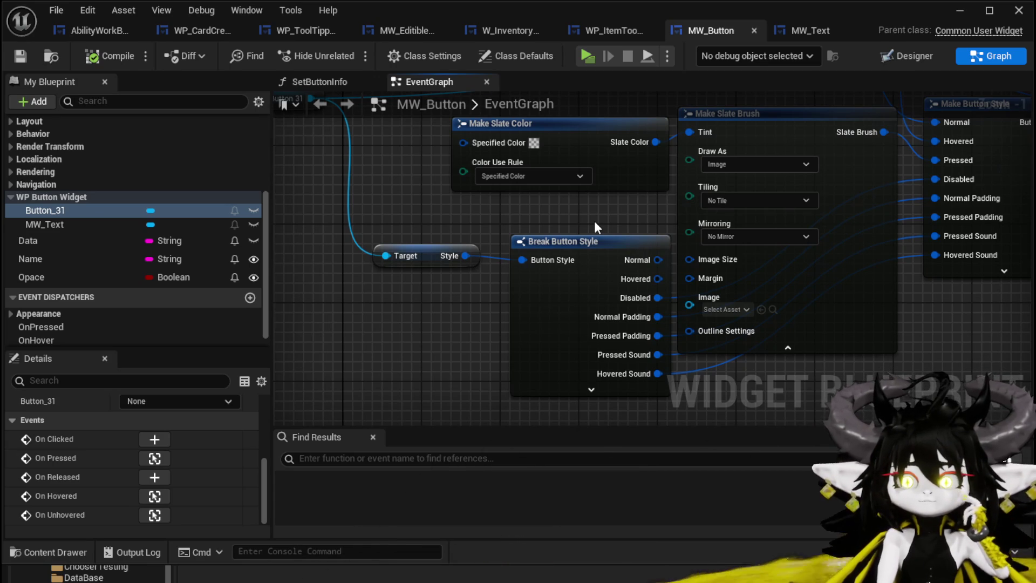
left_click_drag(594, 222, 741, 288)
left_click_drag(629, 339, 629, 353)
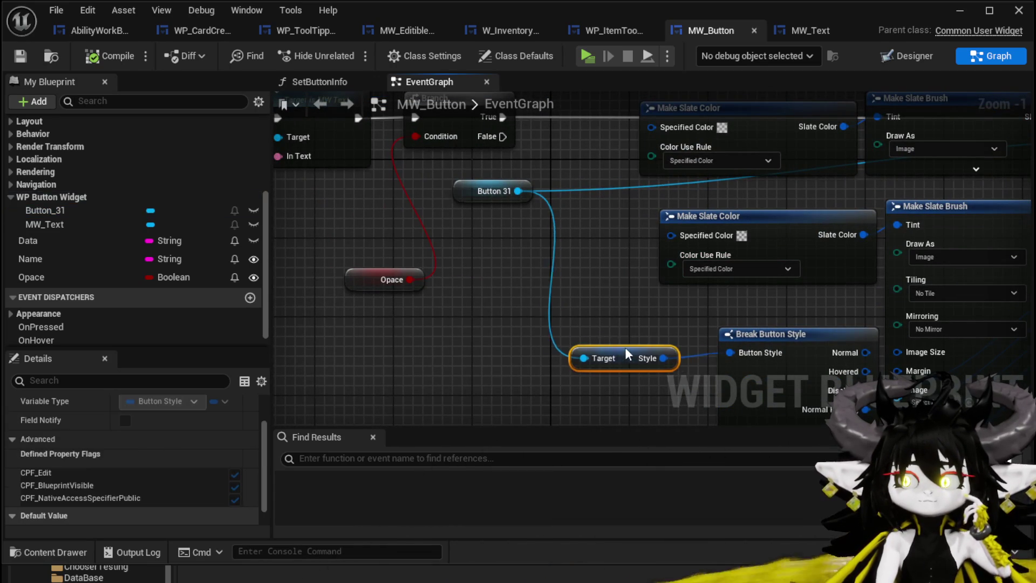
left_click_drag(626, 312, 481, 351)
left_click_drag(466, 281, 477, 392)
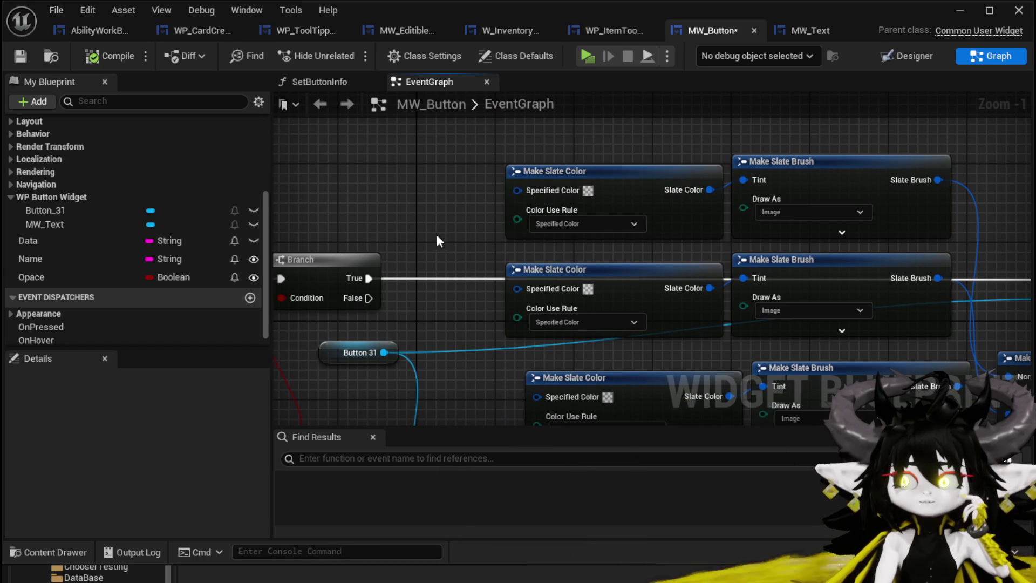
mouse_move(620, 178)
left_mouse_down()
mouse_move(600, 129)
mouse_move(636, 186)
left_mouse_up()
scroll(419, 158, "down", 1)
mouse_move(473, 149)
left_mouse_down()
mouse_move(692, 403)
mouse_move(746, 386)
left_mouse_up()
scroll(692, 402, "down", 1)
left_click(438, 301)
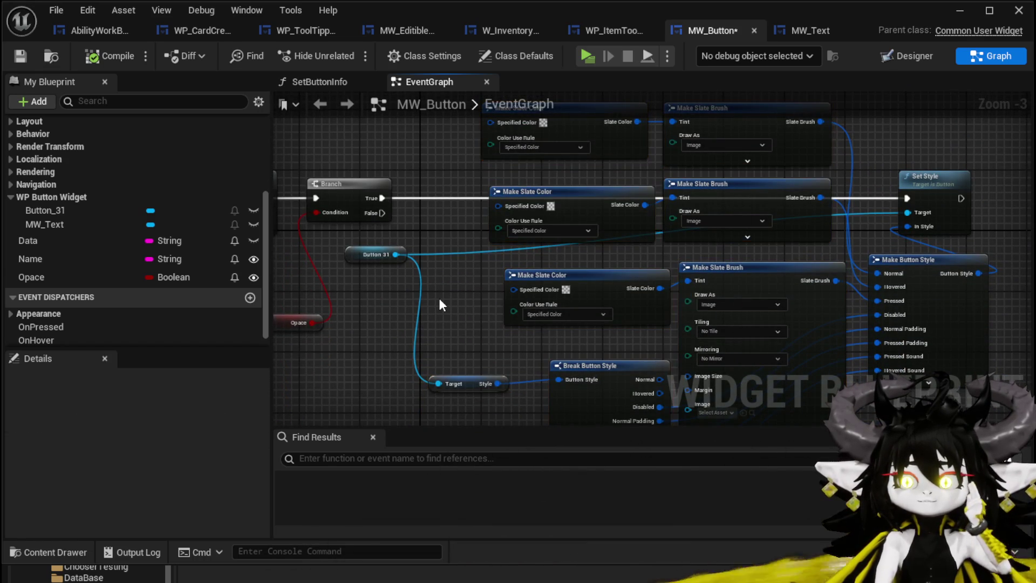
Promote the Make Slate Brush node's Image input to a new Image variable.
left_click_drag(448, 288, 640, 357)
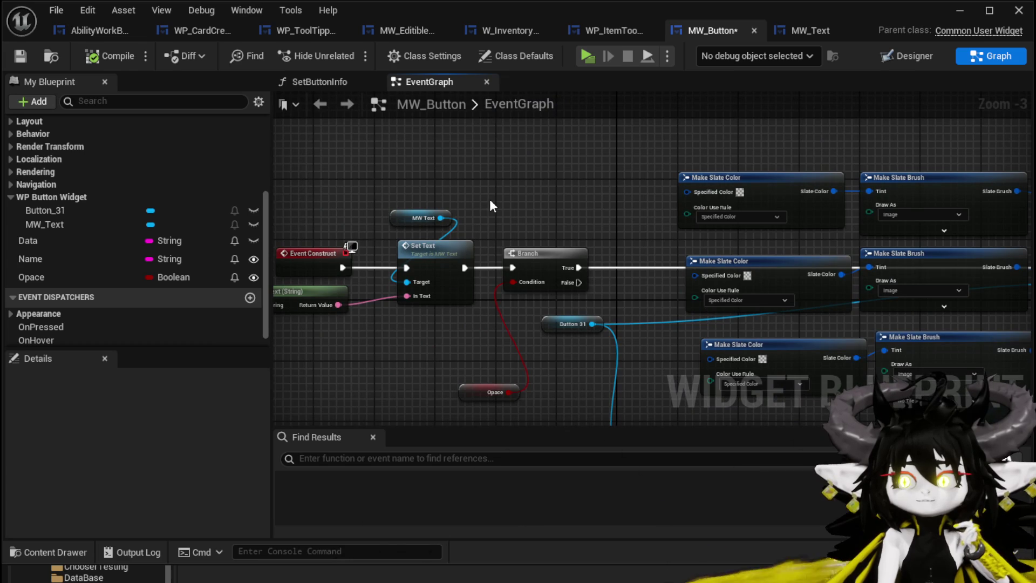
left_click_drag(490, 199, 258, 188)
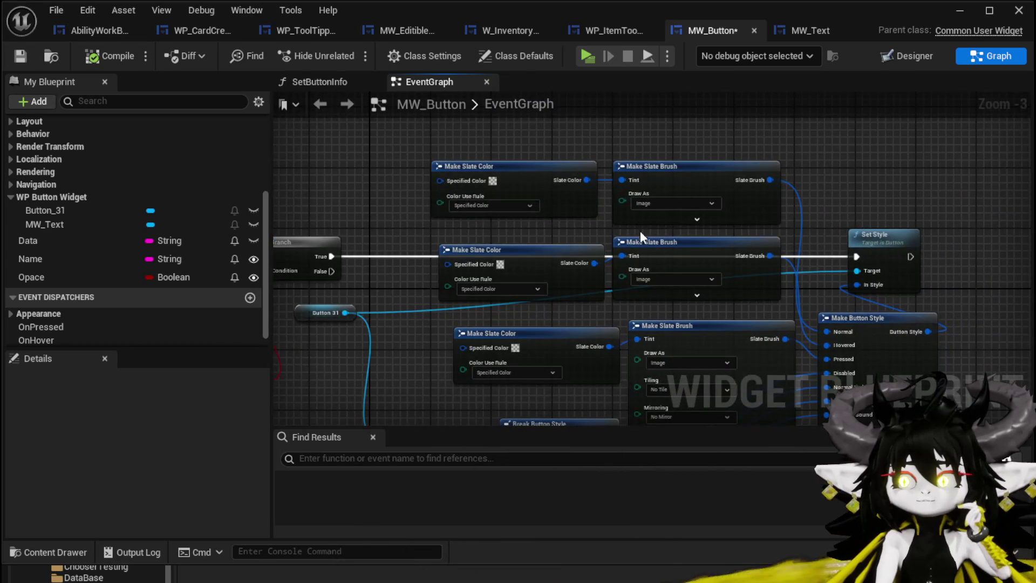
scroll(596, 332, "up", 3)
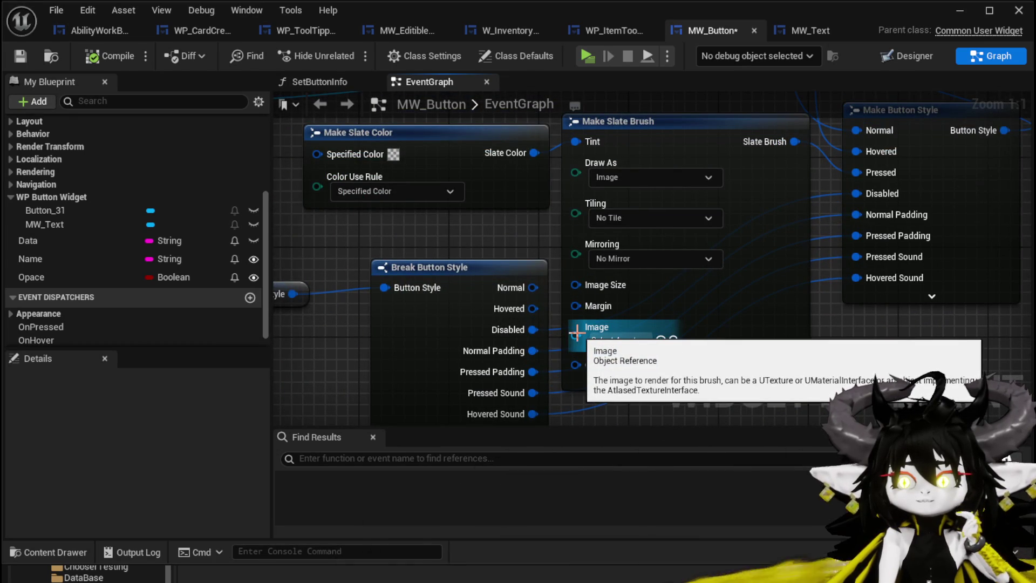
mouse_move(484, 259)
left_mouse_down()
mouse_move(475, 225)
mouse_move(406, 287)
left_mouse_up()
scroll(480, 231, "down", 2)
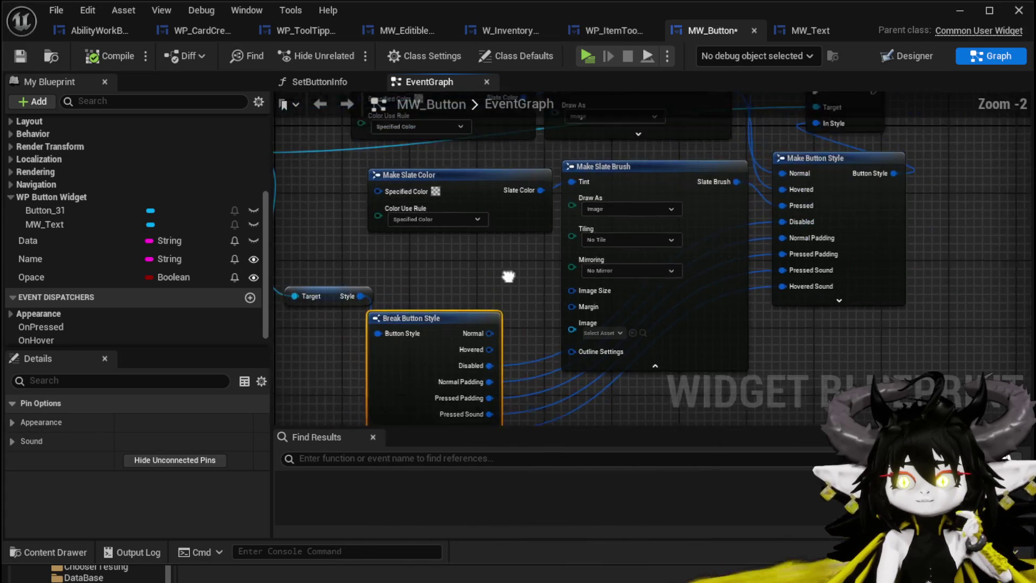
right_click(590, 344)
left_click(665, 397)
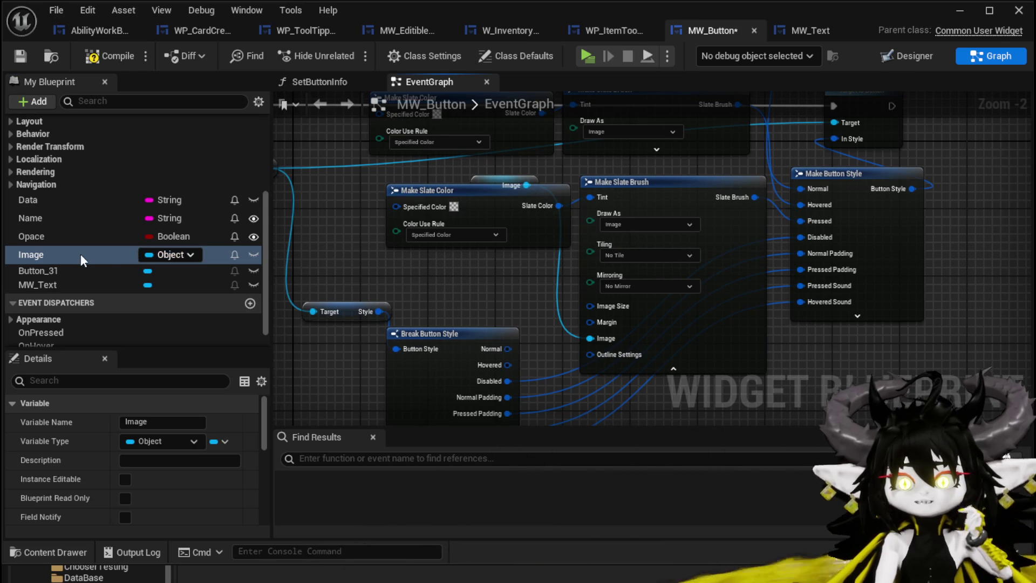
Delete the in-use Image variable and search 'make' from Make Button Style's Normal pin.
key("BackSpace")
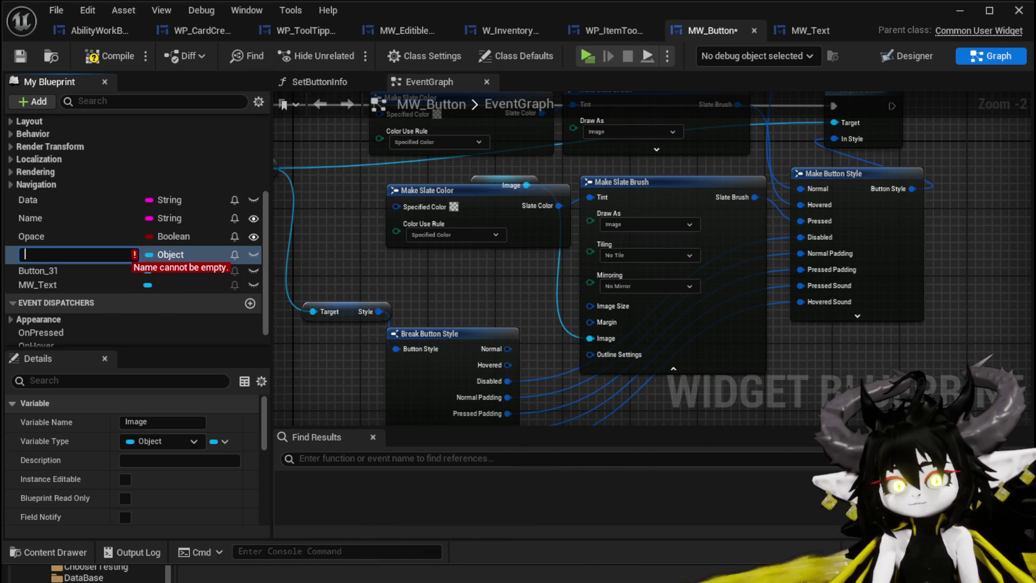
key("Delete")
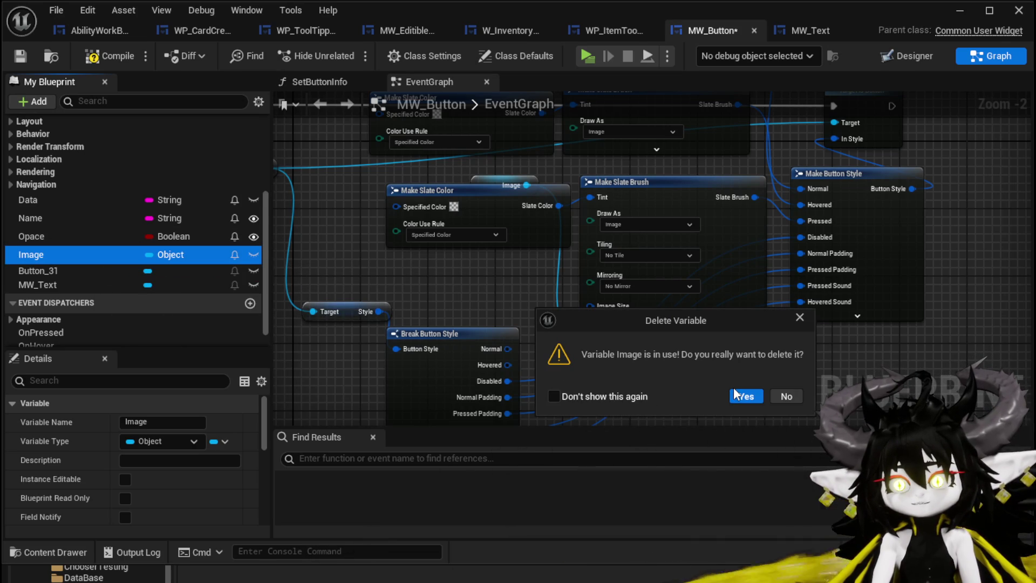
left_click(747, 396)
left_click_drag(571, 283, 610, 163)
type("make")
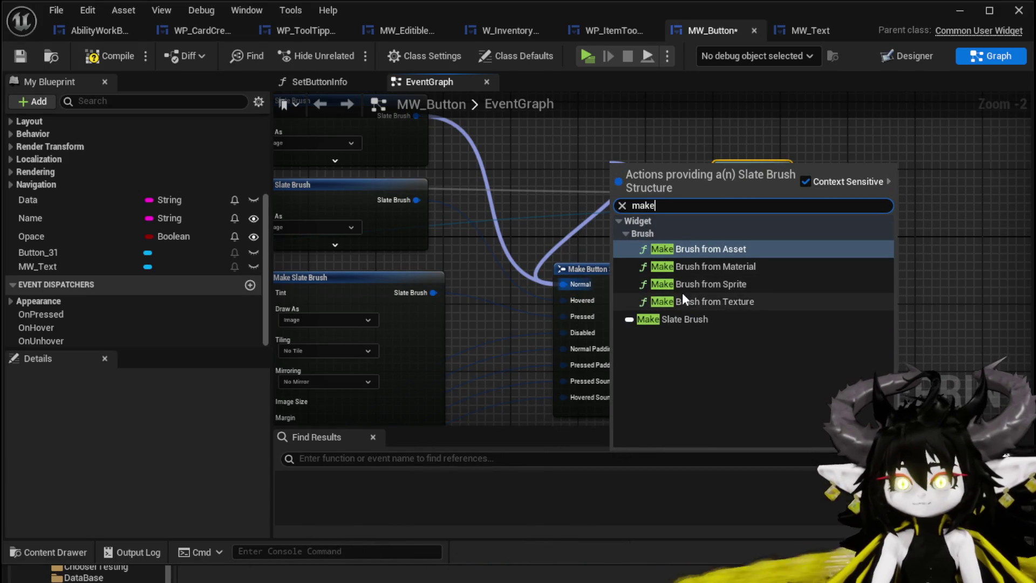
Add a Make Brush from Texture node feeding Normal and position it clear of Set Style.
left_click(697, 301)
left_click_drag(763, 242, 648, 223)
left_click_drag(596, 152, 817, 175)
mouse_move(870, 151)
left_mouse_down()
mouse_move(515, 122)
mouse_move(482, 208)
left_mouse_up()
mouse_move(405, 275)
left_mouse_down()
mouse_move(656, 169)
mouse_move(583, 216)
left_mouse_up()
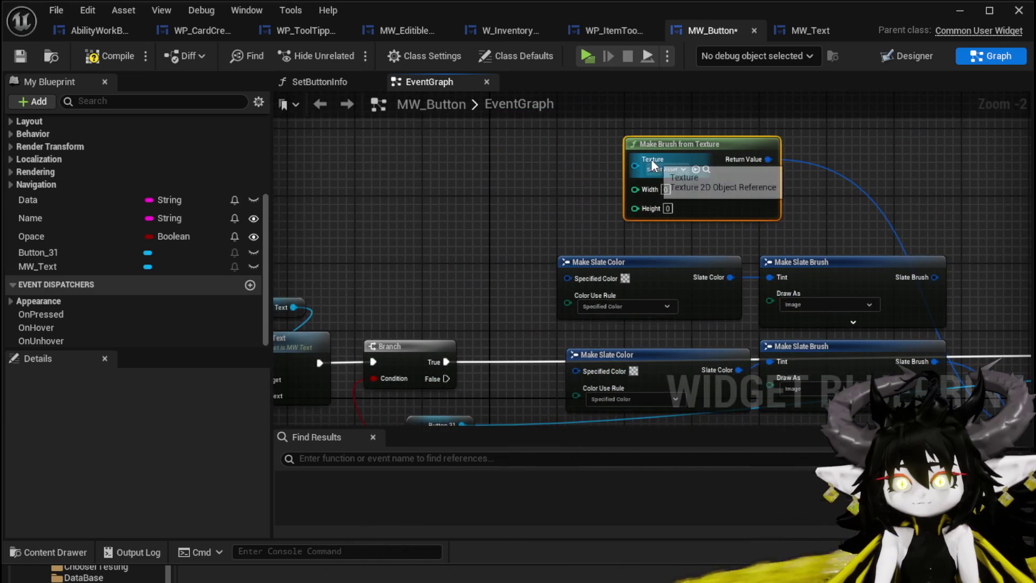
Promote its Texture input to an instance-editable variable named Texture and save MW_Button.
right_click(644, 171)
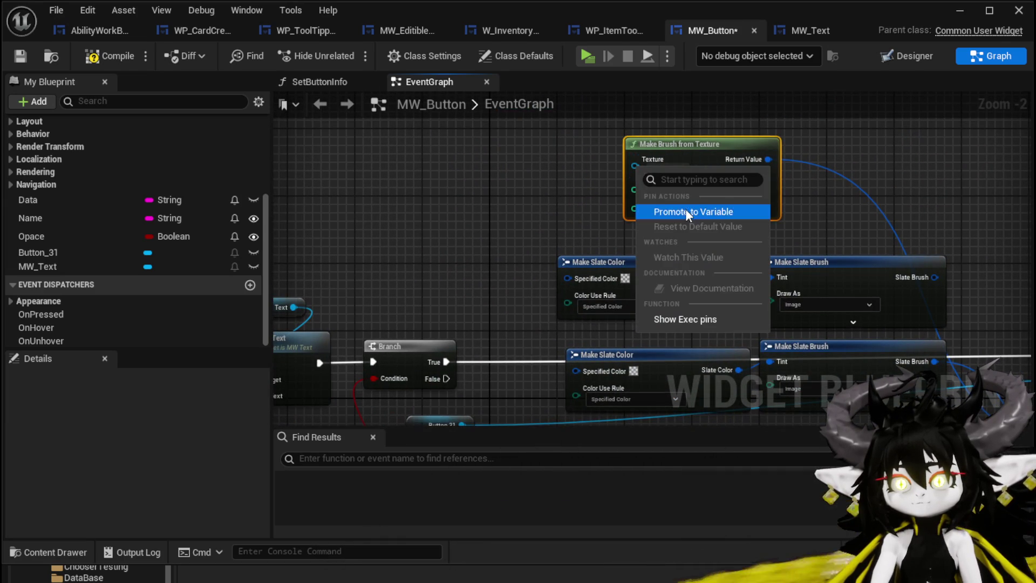
left_click(686, 211)
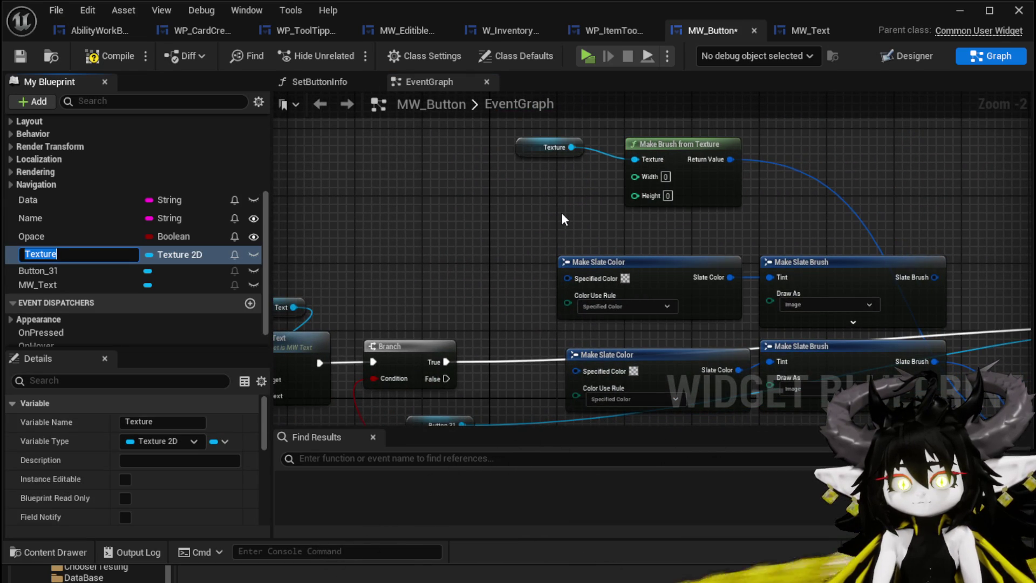
key("Return")
scroll(177, 415, "down", 10)
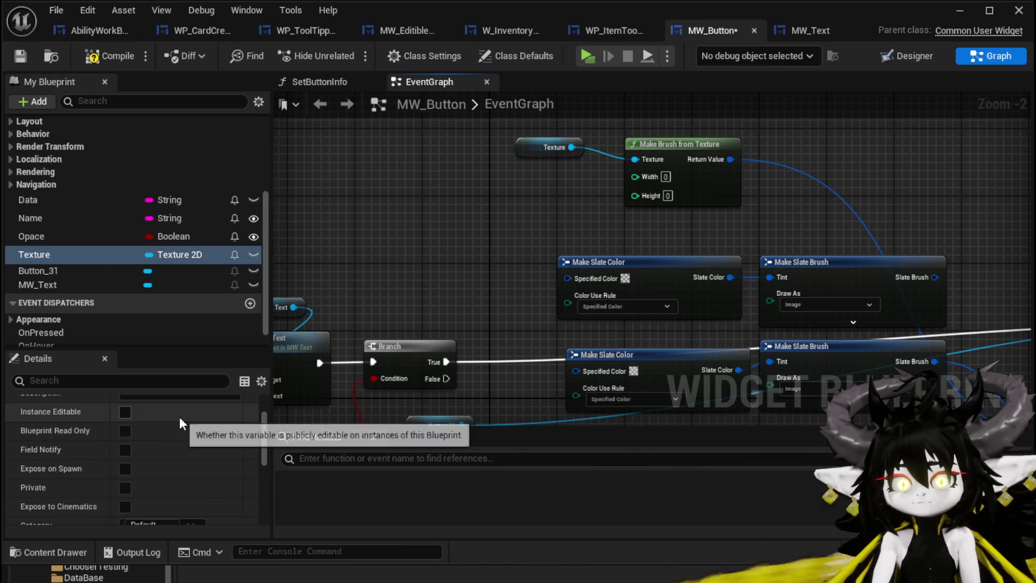
scroll(200, 432, "up", 10)
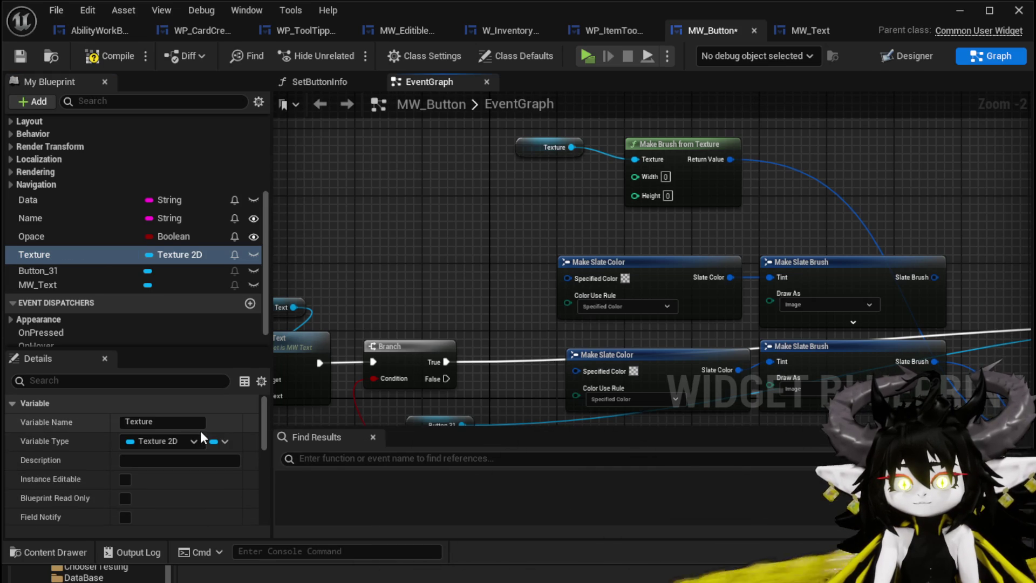
left_click(125, 479)
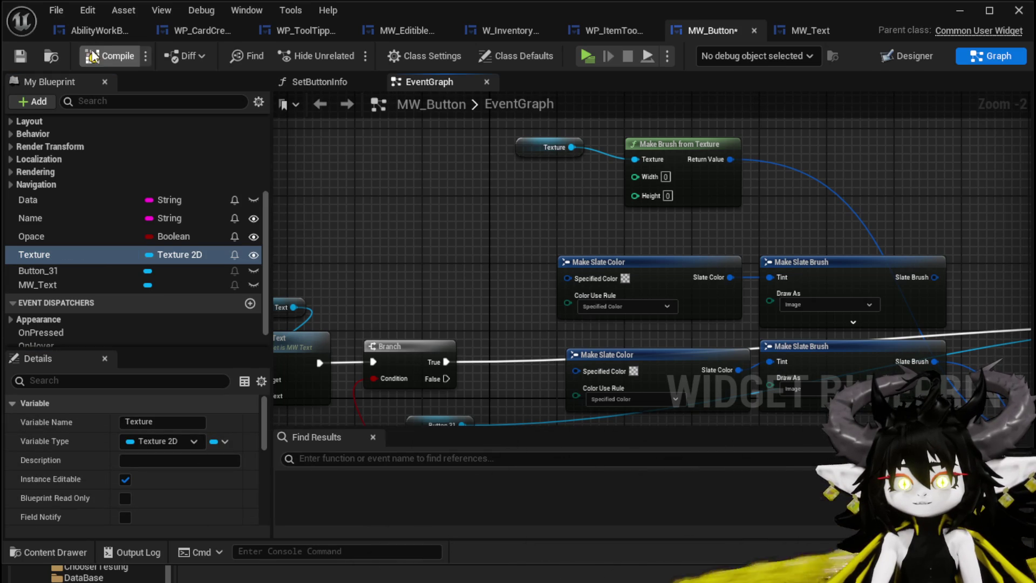
left_click(17, 59)
Add a Get Desired Size node for Button 31 and split its size output into X and Y.
mouse_move(877, 261)
left_mouse_down()
mouse_move(620, 143)
mouse_move(597, 146)
mouse_move(598, 199)
mouse_move(561, 201)
left_mouse_up()
left_click_drag(362, 147, 378, 160)
mouse_move(720, 247)
left_mouse_down()
mouse_move(523, 194)
mouse_move(648, 200)
mouse_move(626, 234)
mouse_move(571, 186)
mouse_move(573, 196)
left_mouse_up()
left_click_drag(389, 184, 700, 169)
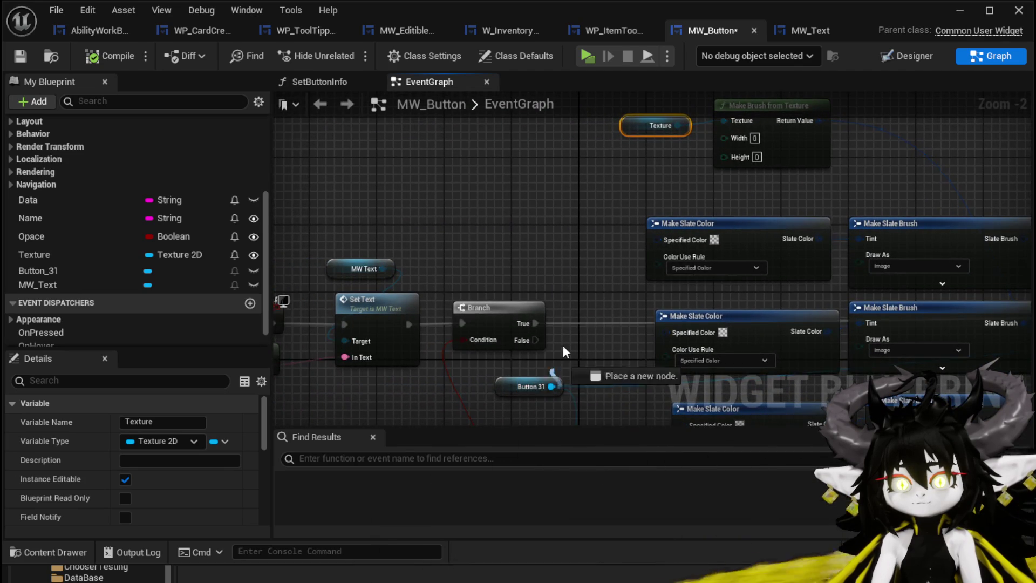
left_click_drag(551, 386, 578, 229)
type("Wid")
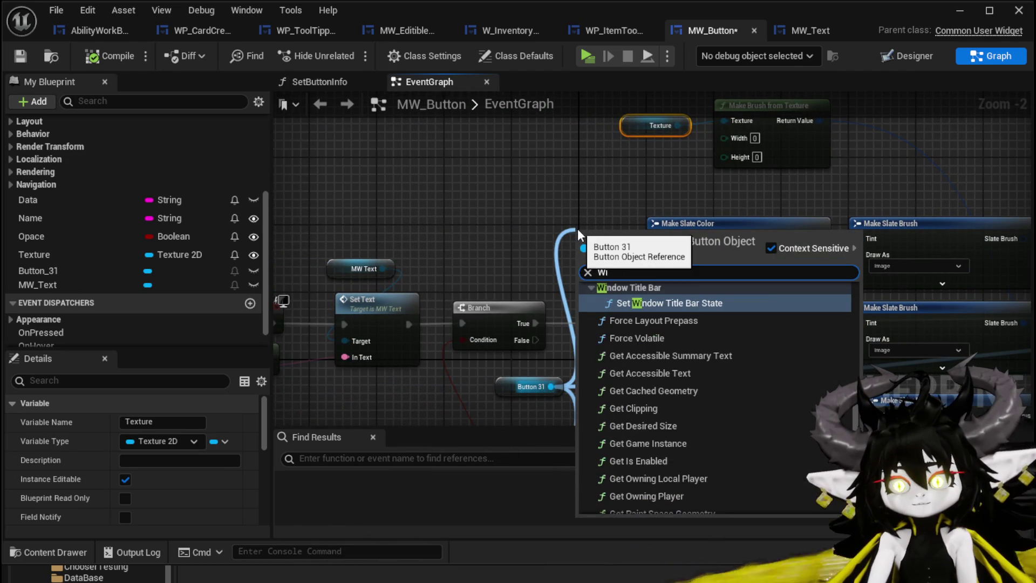
key("BackSpace")
key("BackSpace")
key("BackSpace")
type("Slze")
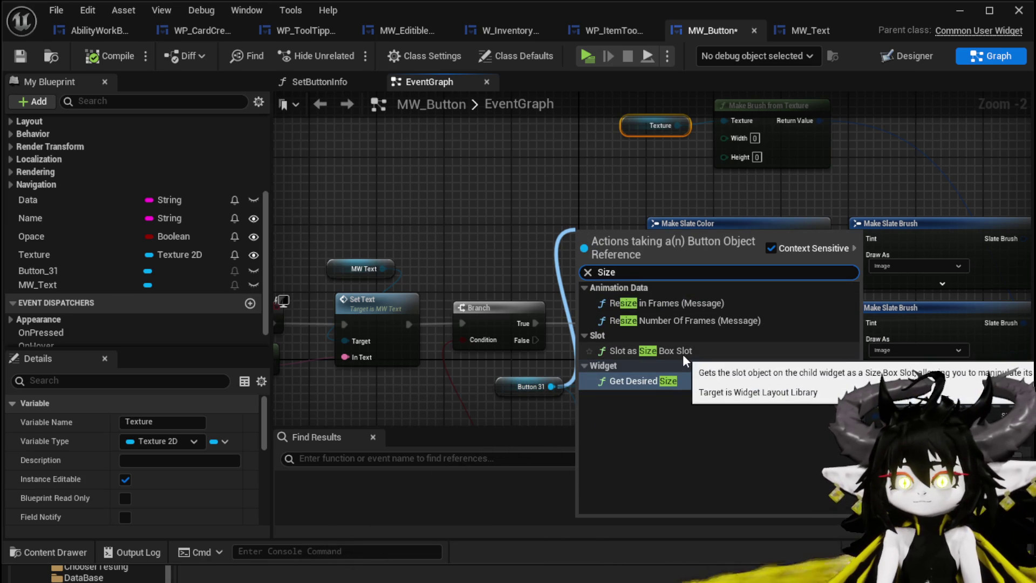
left_click(681, 380)
left_click_drag(619, 243, 527, 202)
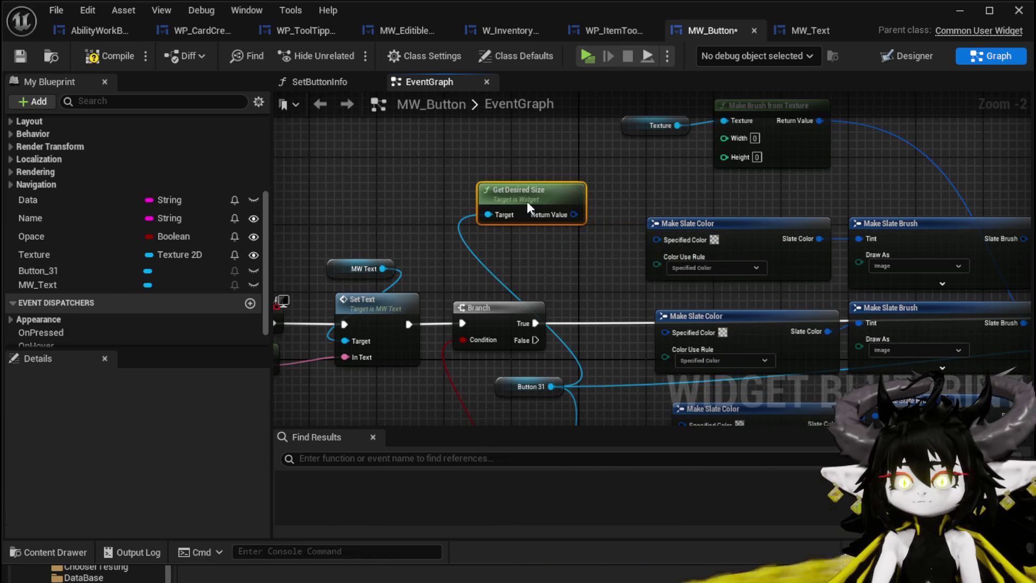
right_click(574, 214)
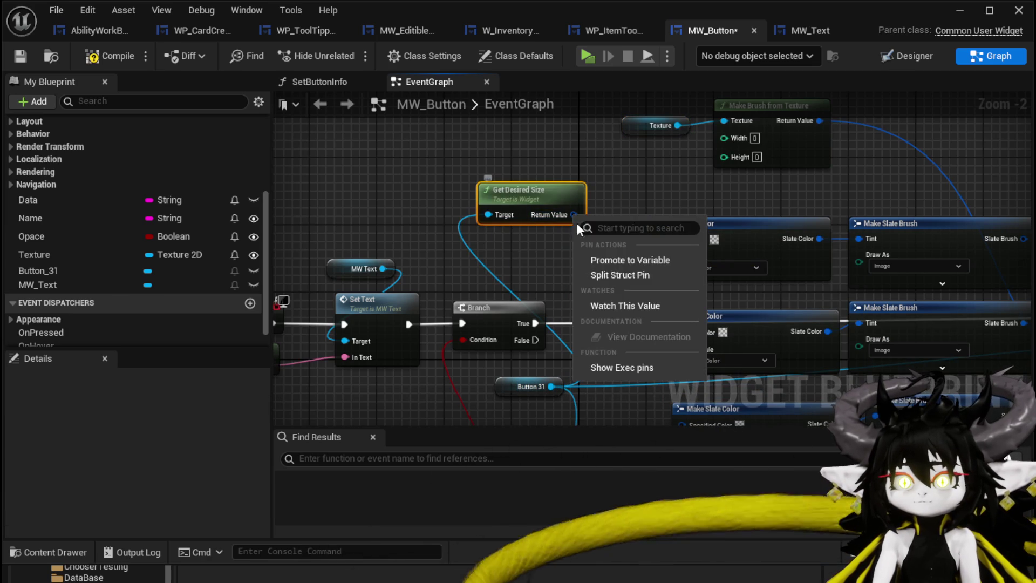
left_click(621, 280)
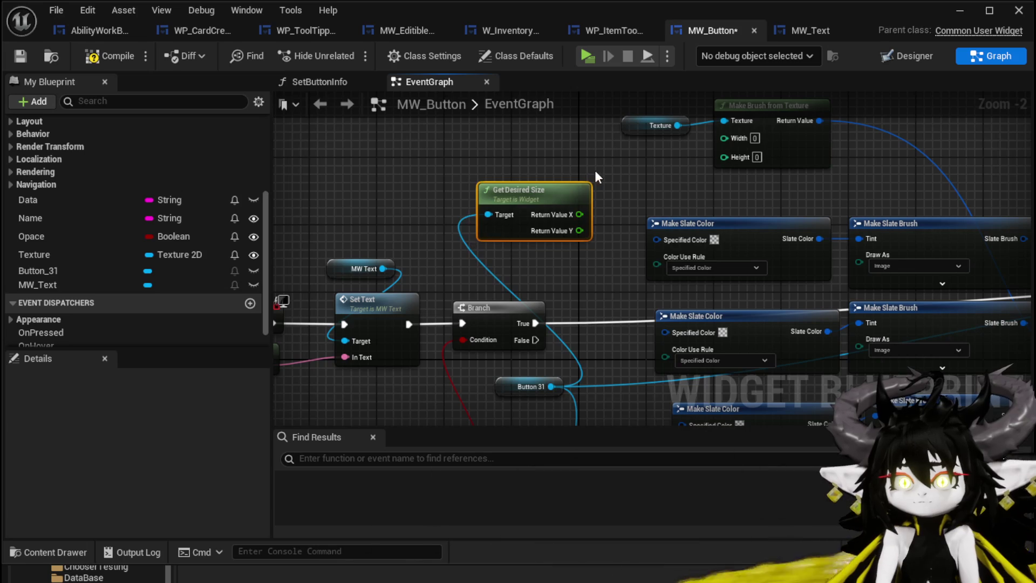
Delete the Get Desired Size node, then compile and save MW_Button.
key("Delete")
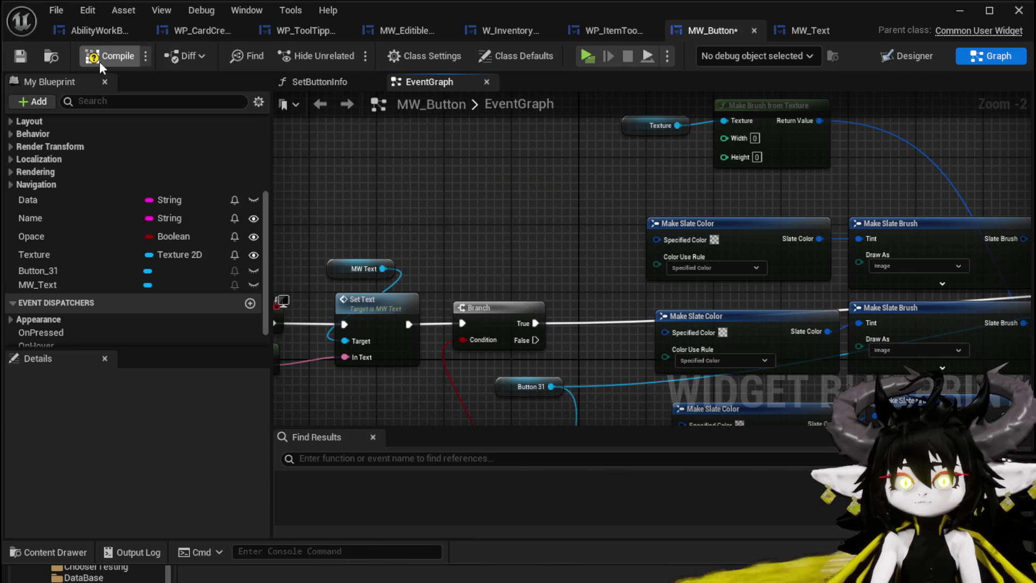
left_click(21, 57)
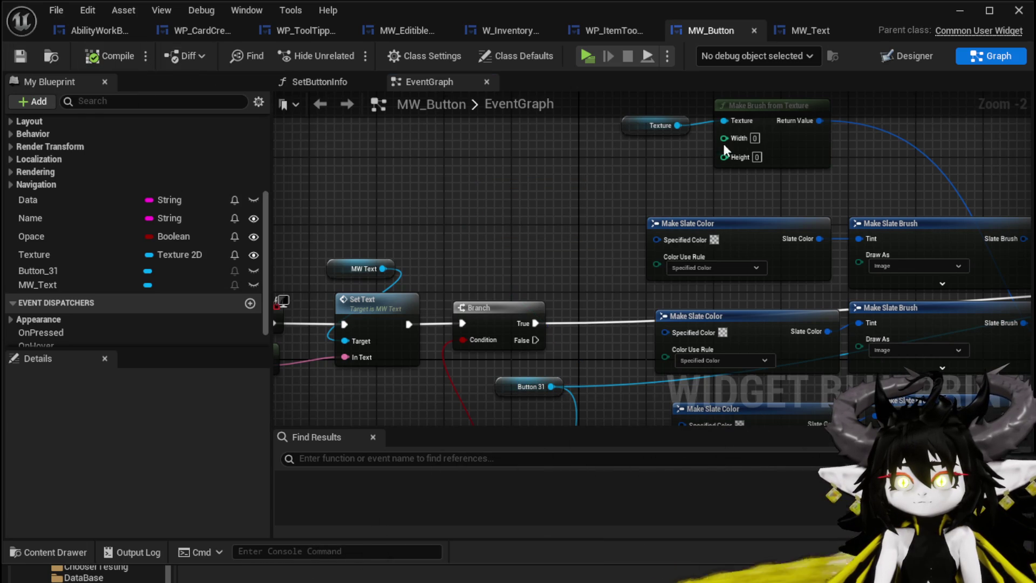
left_click_drag(627, 162, 602, 159)
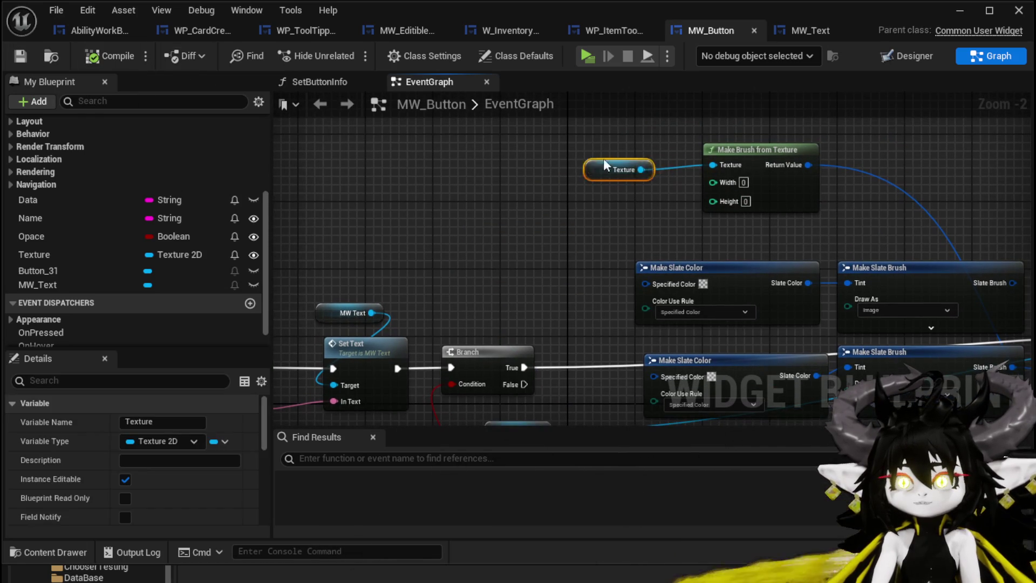
left_click(541, 213)
left_click(19, 57)
Review the Event Construct chain and Make Brush from Texture node, then switch to WP_CardCreation.
mouse_move(574, 243)
left_mouse_down()
mouse_move(669, 128)
mouse_move(635, 94)
mouse_move(629, 233)
mouse_move(572, 215)
mouse_move(434, 130)
left_mouse_up()
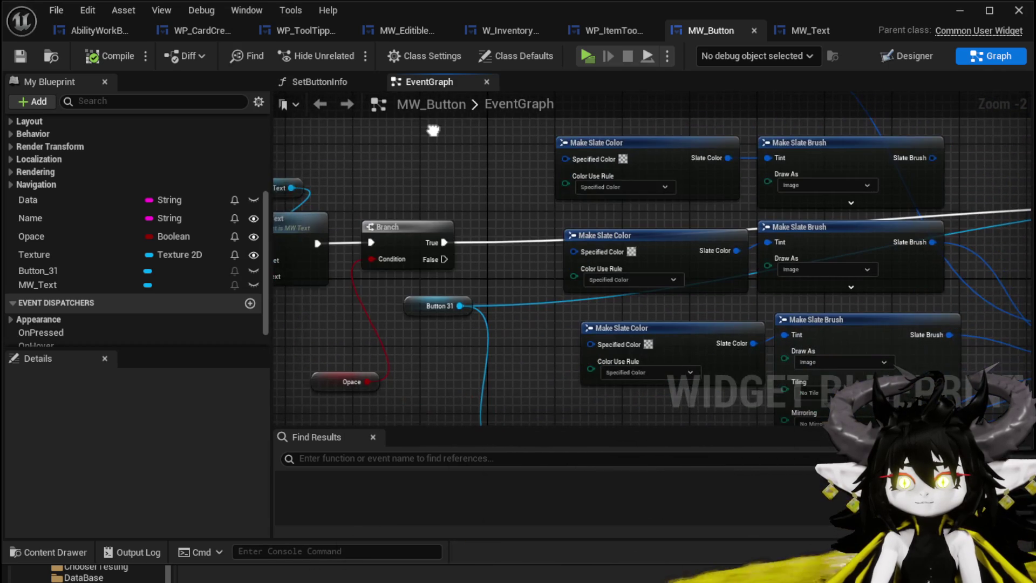
left_click_drag(549, 180, 818, 378)
left_click(475, 202)
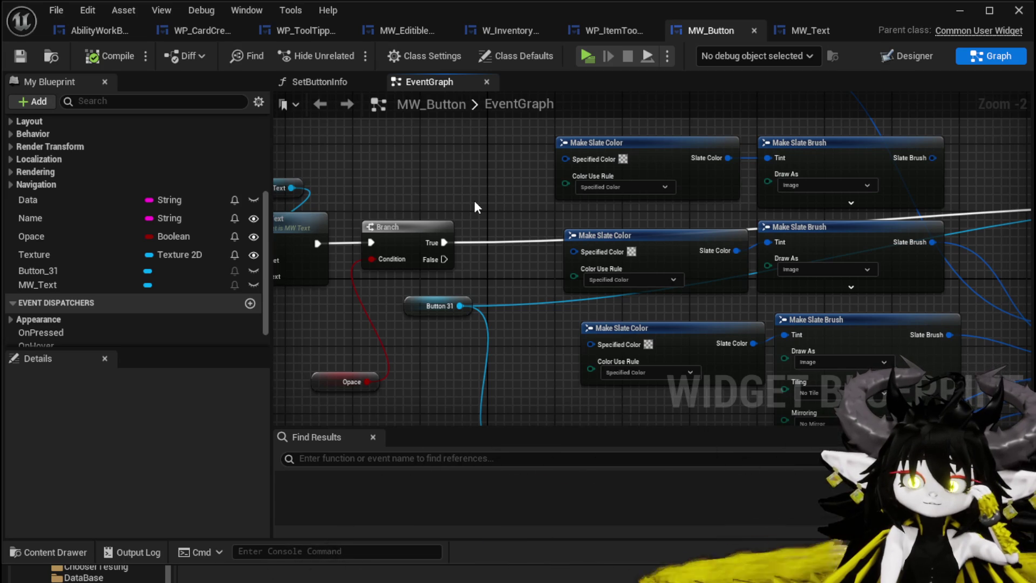
left_click_drag(474, 207, 532, 296)
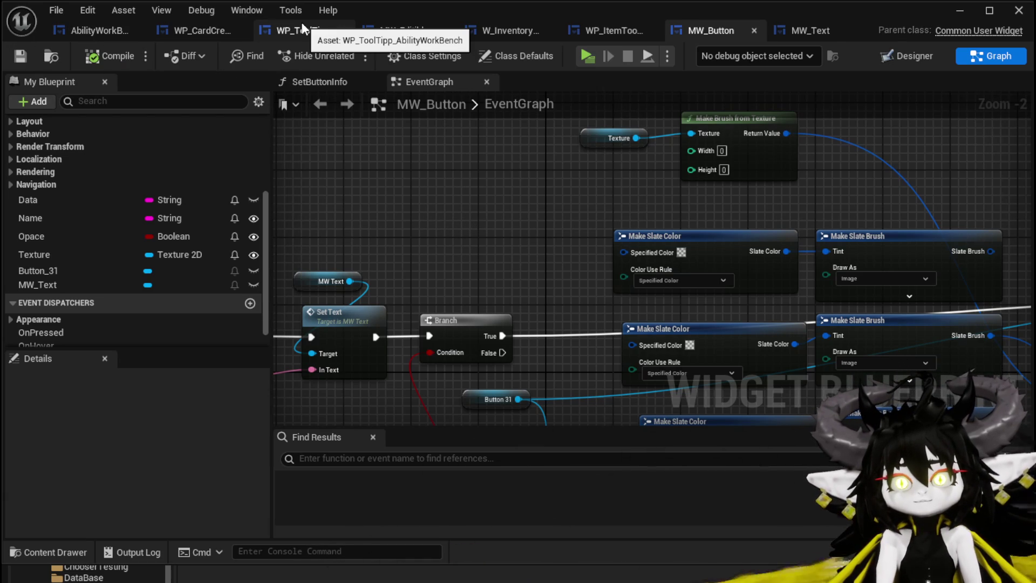
left_click(180, 32)
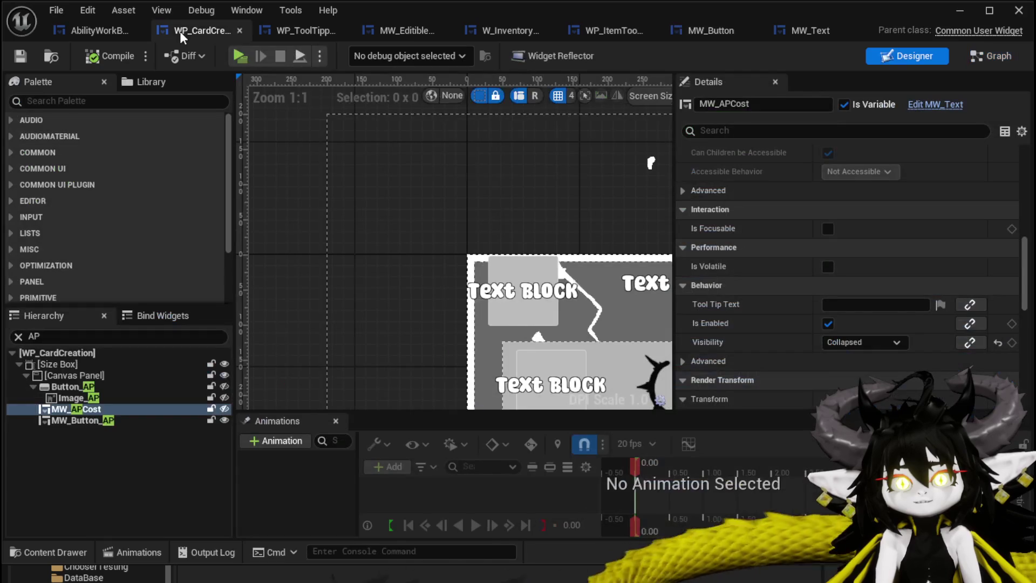
Assign AB_AP from AbilityElements as MW_Button_AP's Texture and launch a standalone game preview.
left_click(523, 277)
scroll(791, 281, "down", 6)
scroll(790, 286, "down", 5)
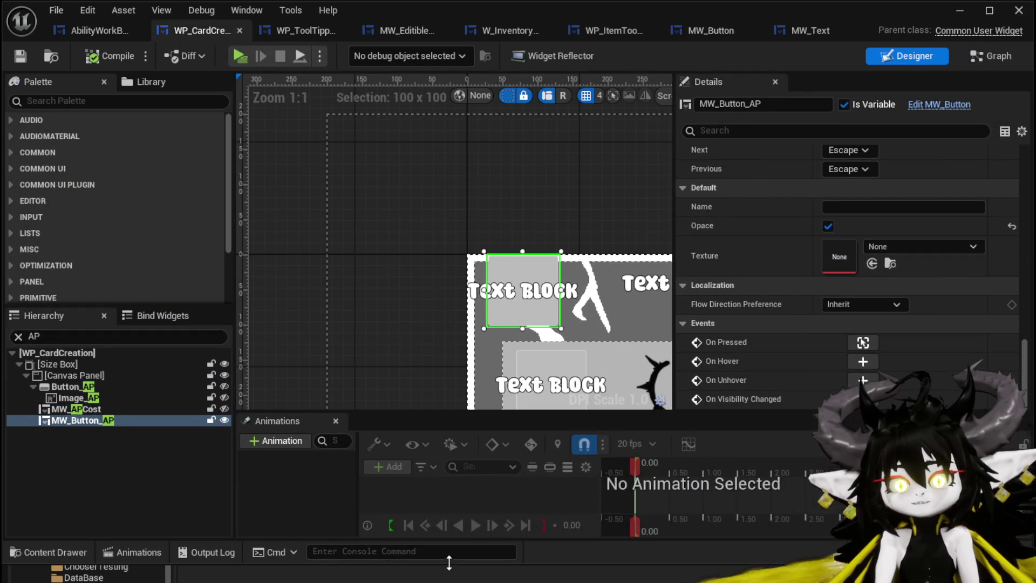
left_click_drag(449, 565, 452, 408)
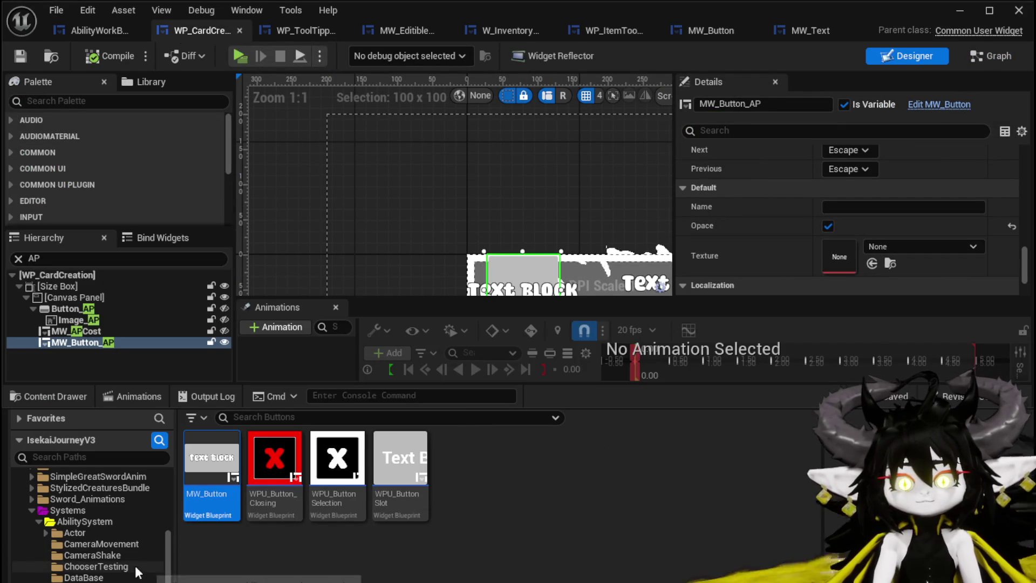
key("alt+Left")
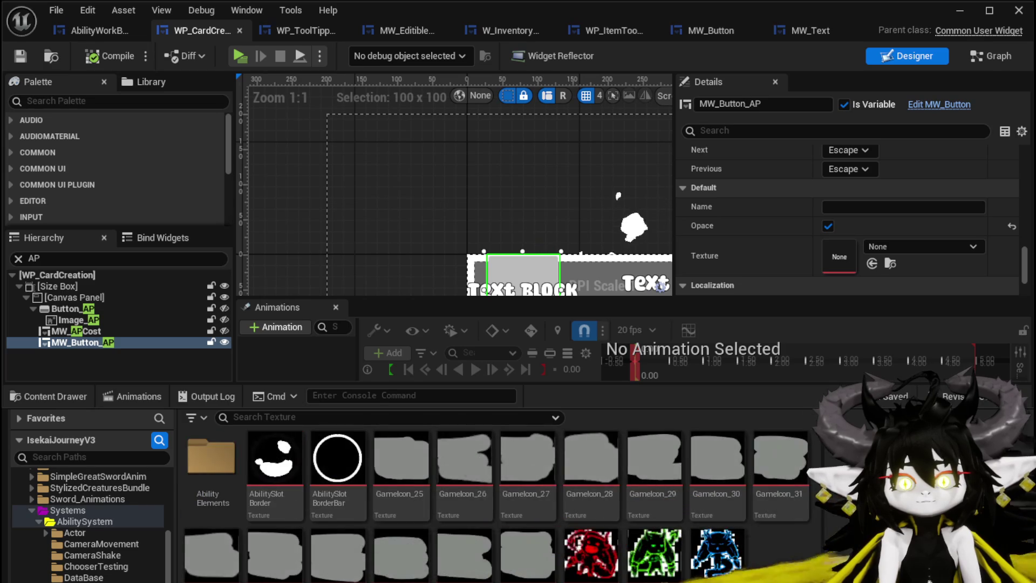
double_click(232, 468)
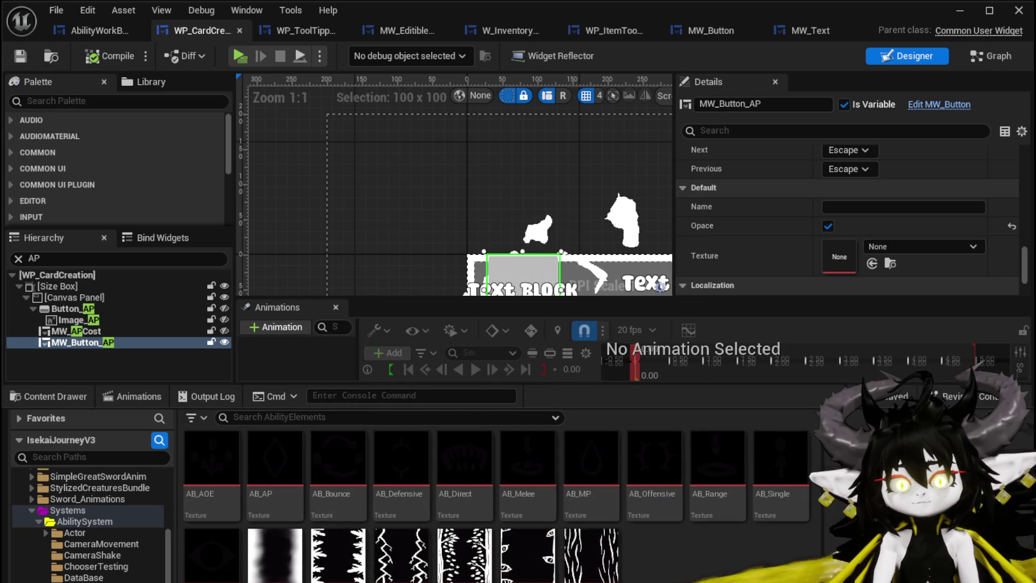
left_click_drag(275, 464, 882, 248)
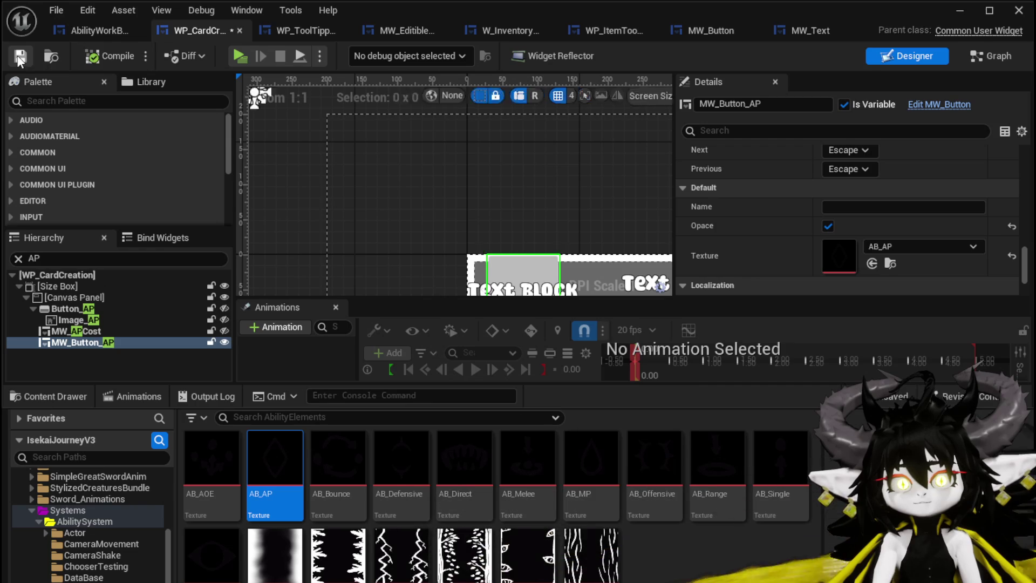
left_click(964, 12)
left_click(321, 39)
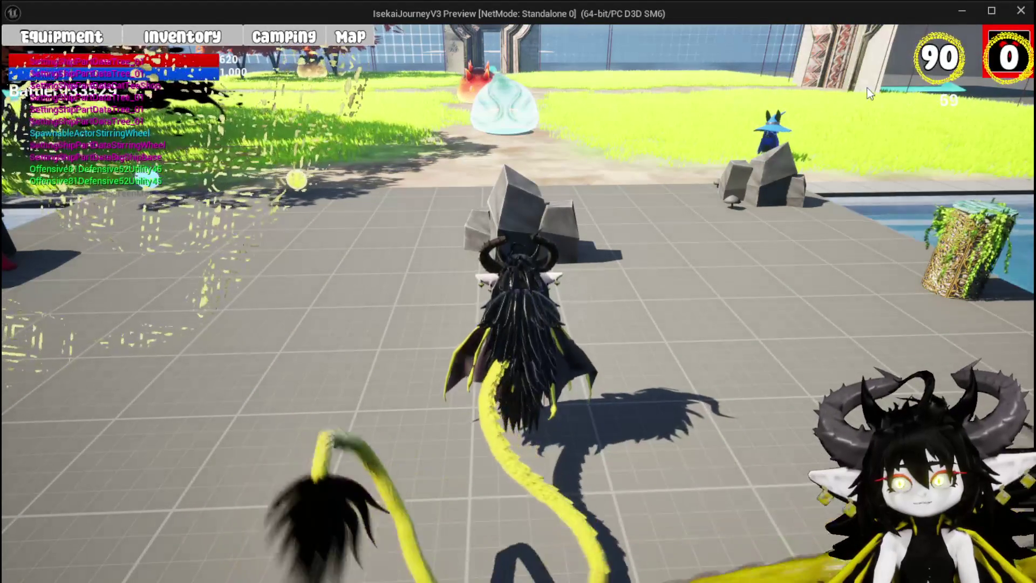
Walk to the ability workbench, pick the Magic ability, and open the Magic_Big_02 card's detail view.
left_click(866, 89)
key("w")
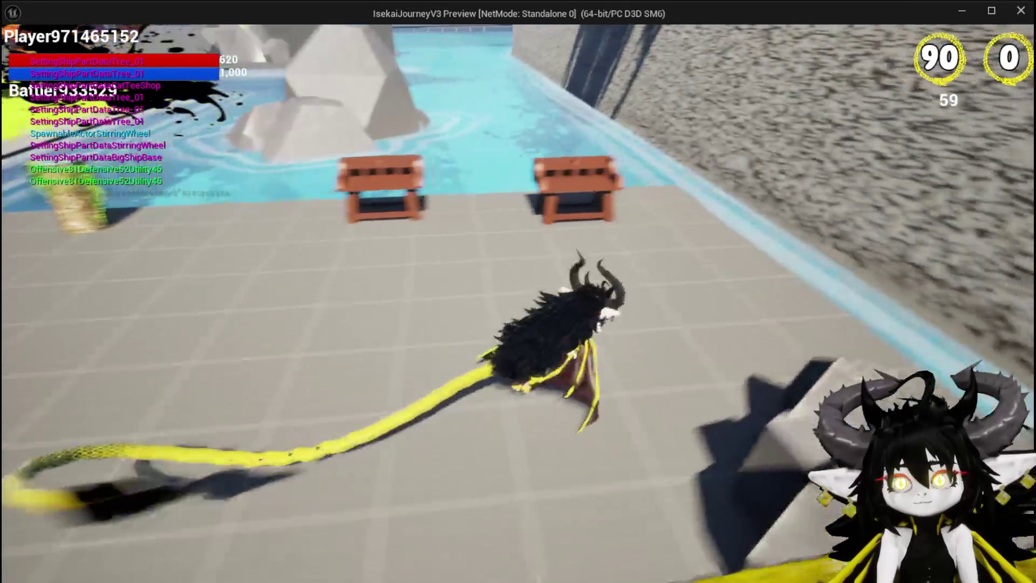
key("e")
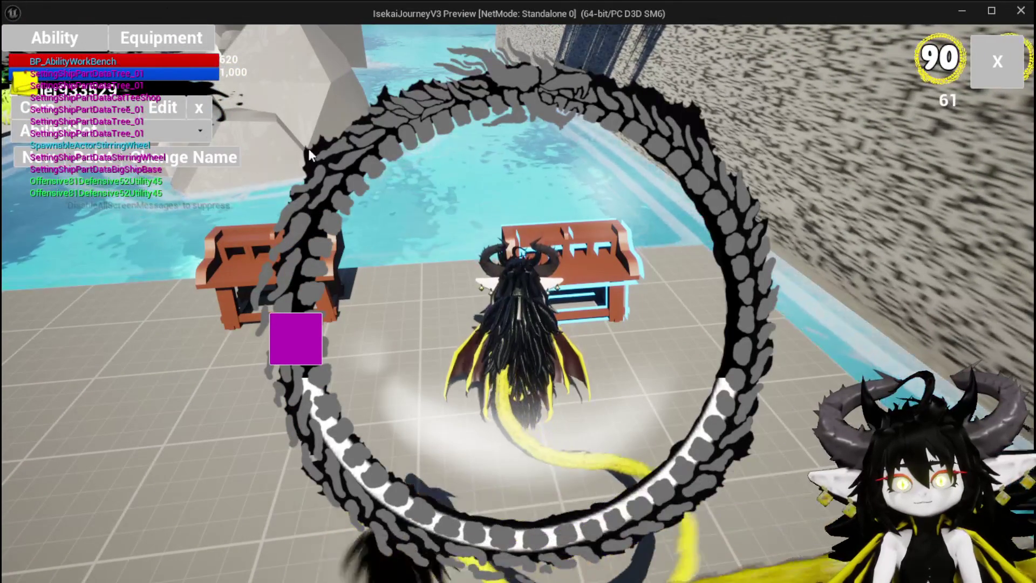
left_click(200, 131)
left_click(163, 140)
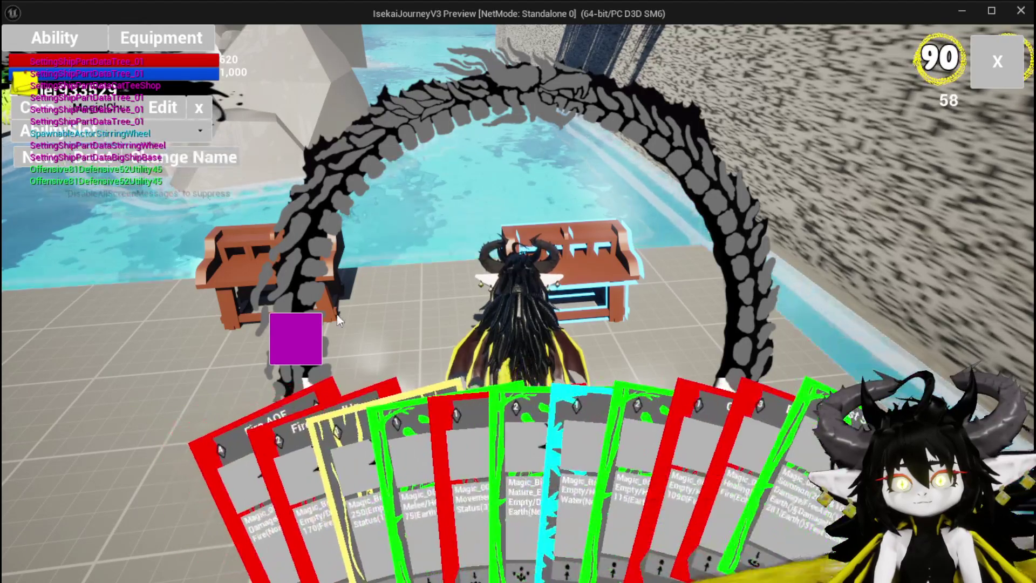
left_click(387, 411)
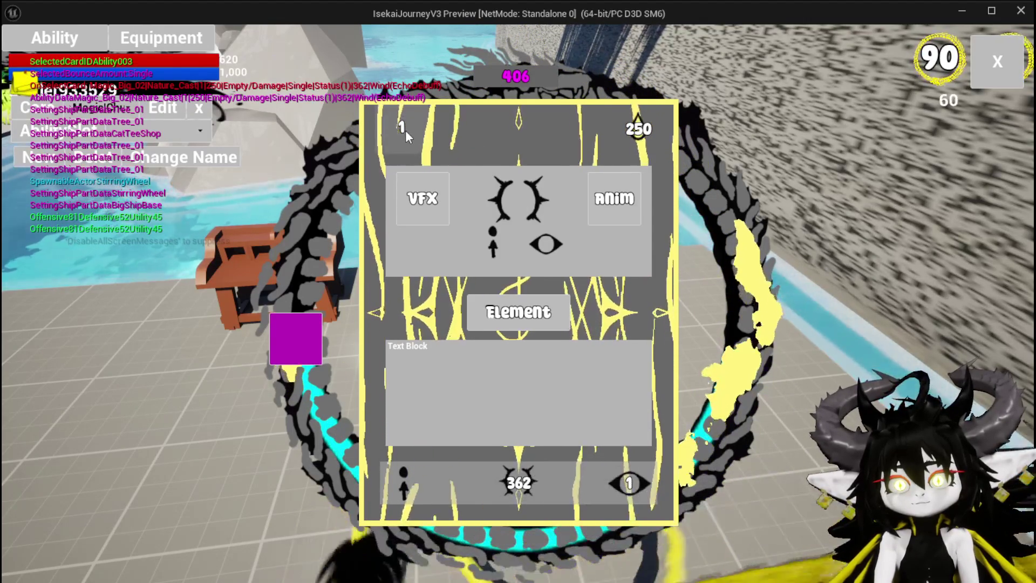
Stop the game preview and save all modified assets.
key("Escape")
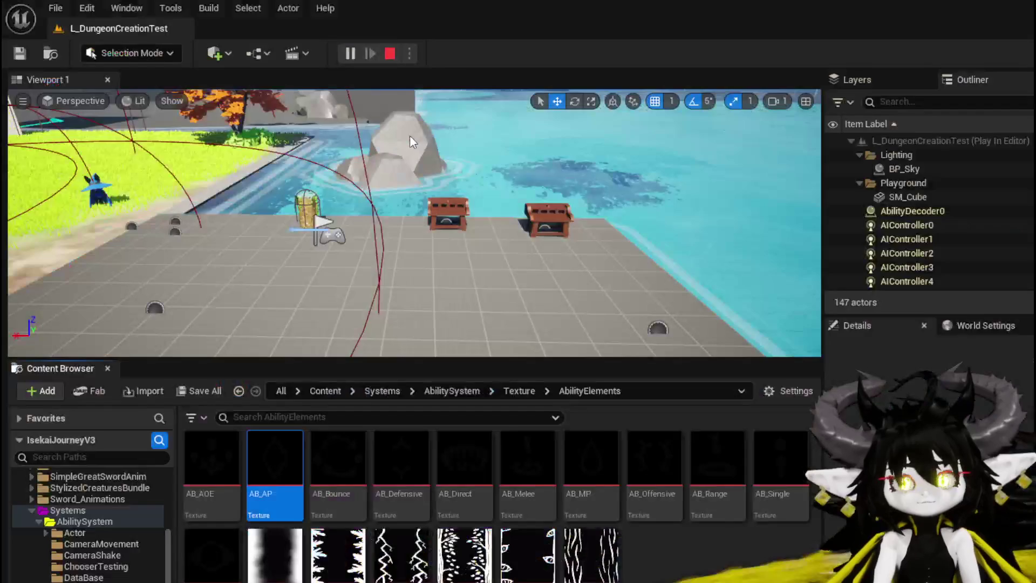
key("ctrl+s")
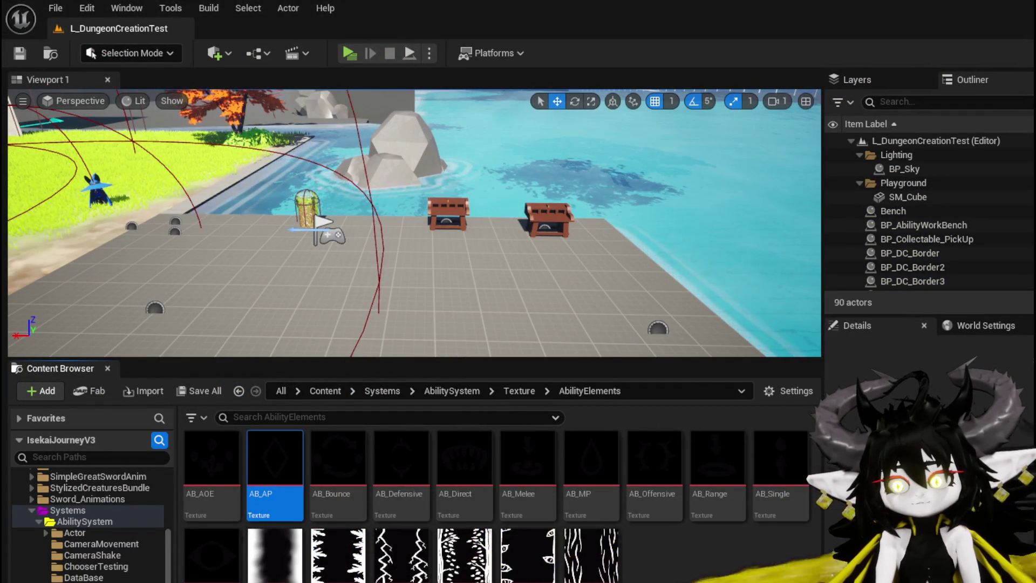
key("alt+Tab")
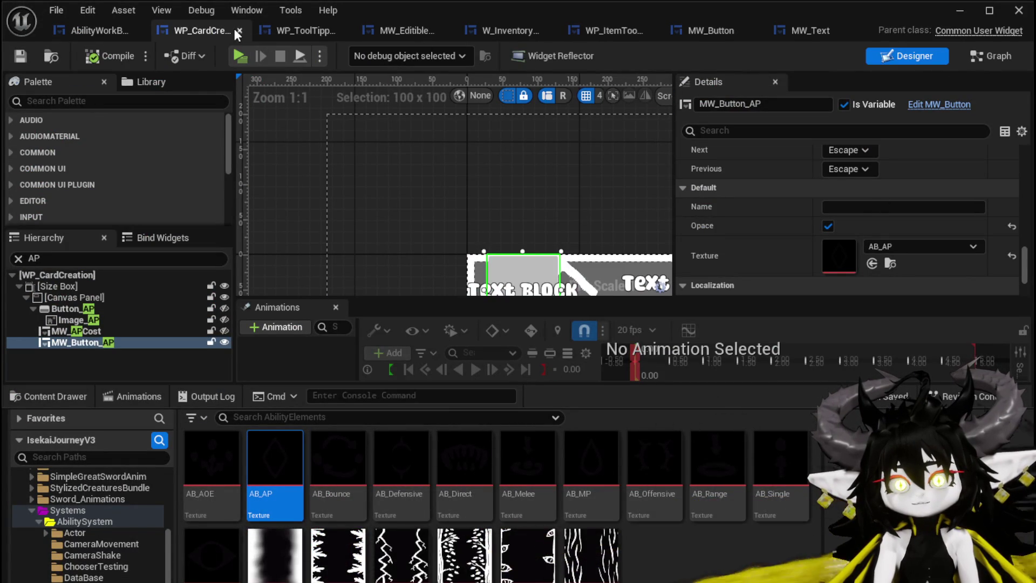
Wire Make Brush from Texture into MW_Button's Pressed style, delete spare Make Slate nodes, and relaunch play.
left_click(707, 32)
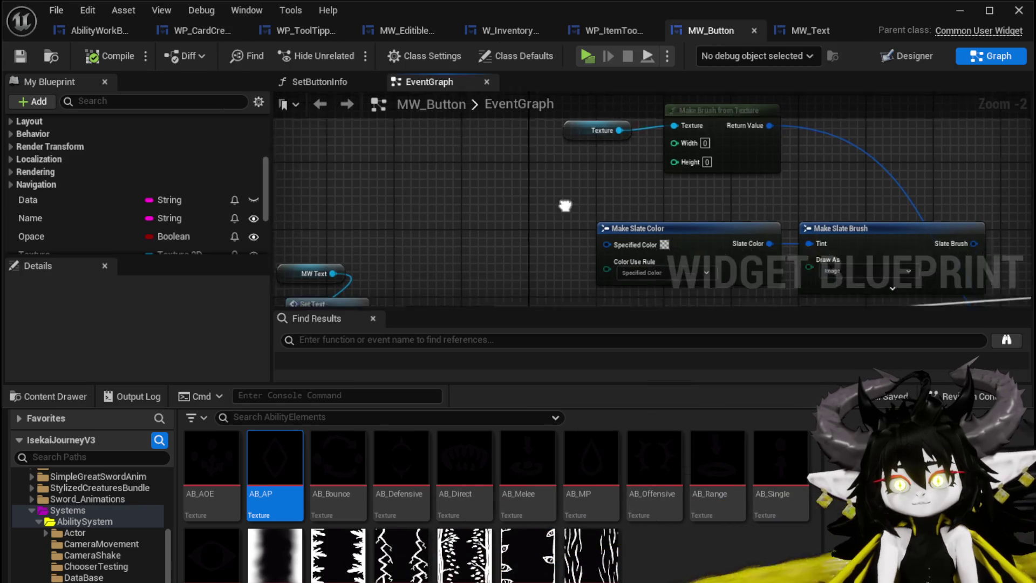
mouse_move(550, 162)
left_mouse_down()
mouse_move(586, 170)
mouse_move(591, 192)
mouse_move(886, 232)
mouse_move(992, 224)
mouse_move(771, 85)
mouse_move(724, 209)
mouse_move(663, 221)
mouse_move(665, 239)
left_mouse_up()
scroll(650, 236, "down", 2)
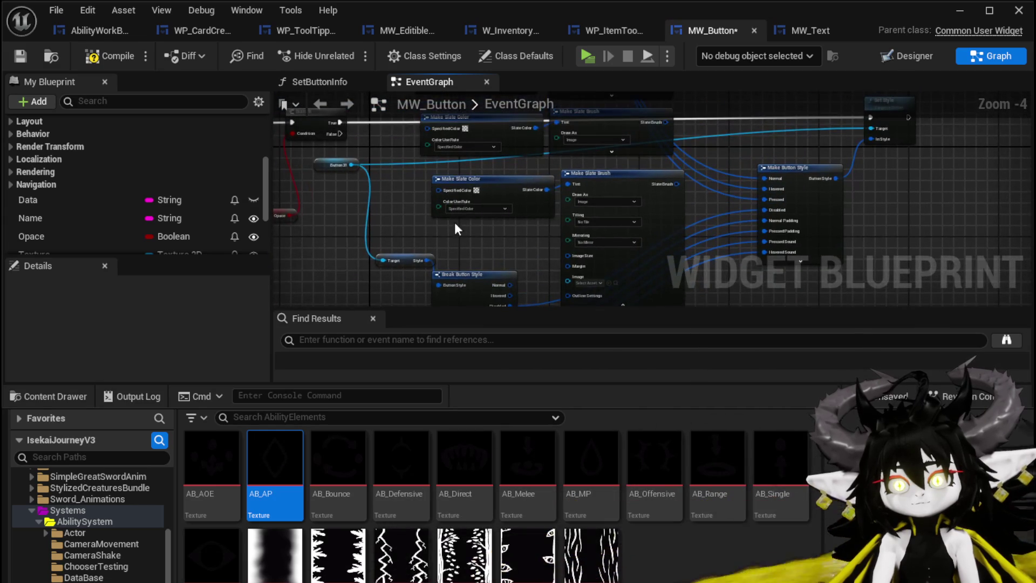
left_click_drag(486, 279, 565, 224)
key("Delete")
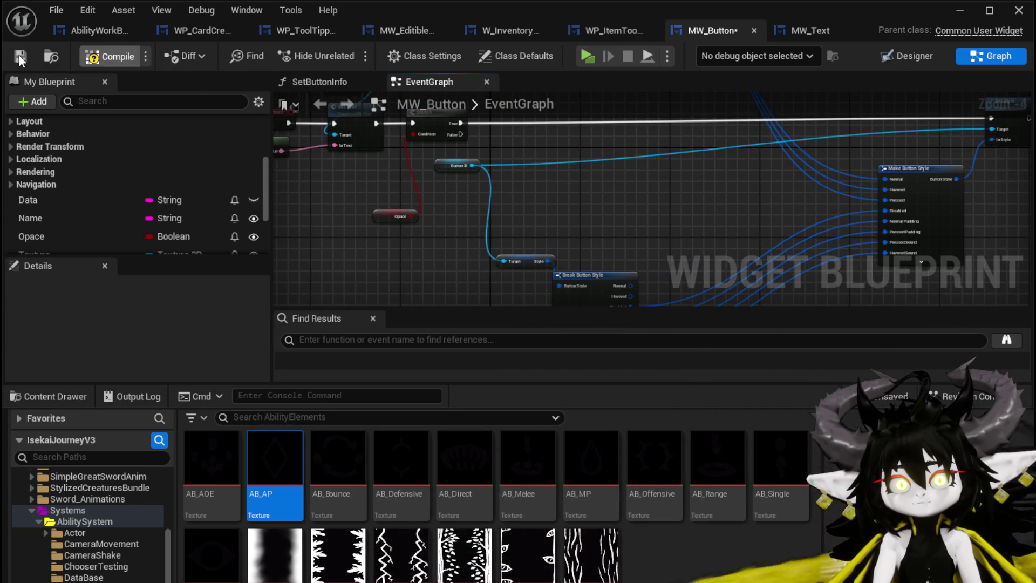
key("alt+p")
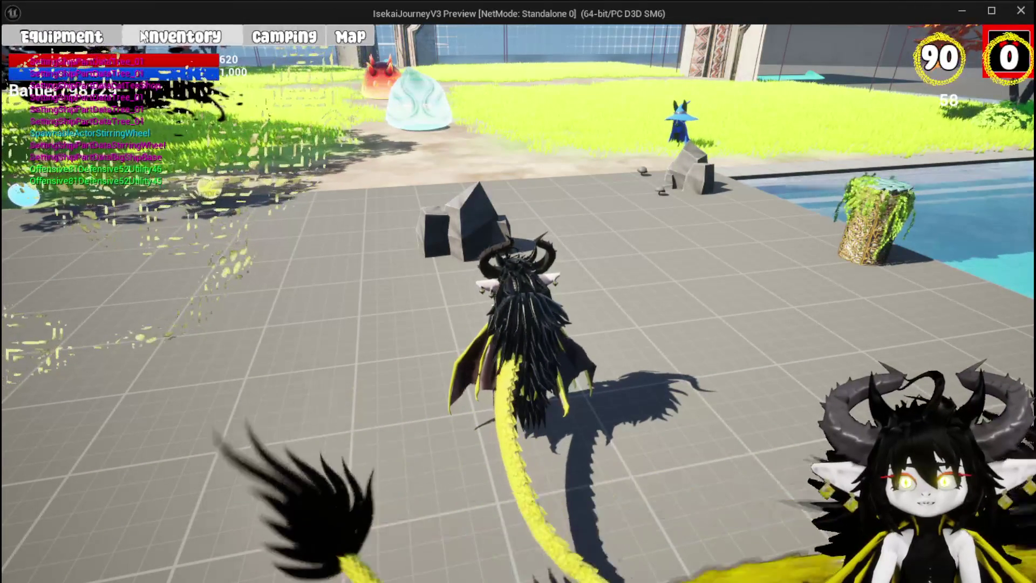
At the workbench, pick the Magic ability and open a card to confirm the AP diamond icon, then stop play.
left_click(889, 49)
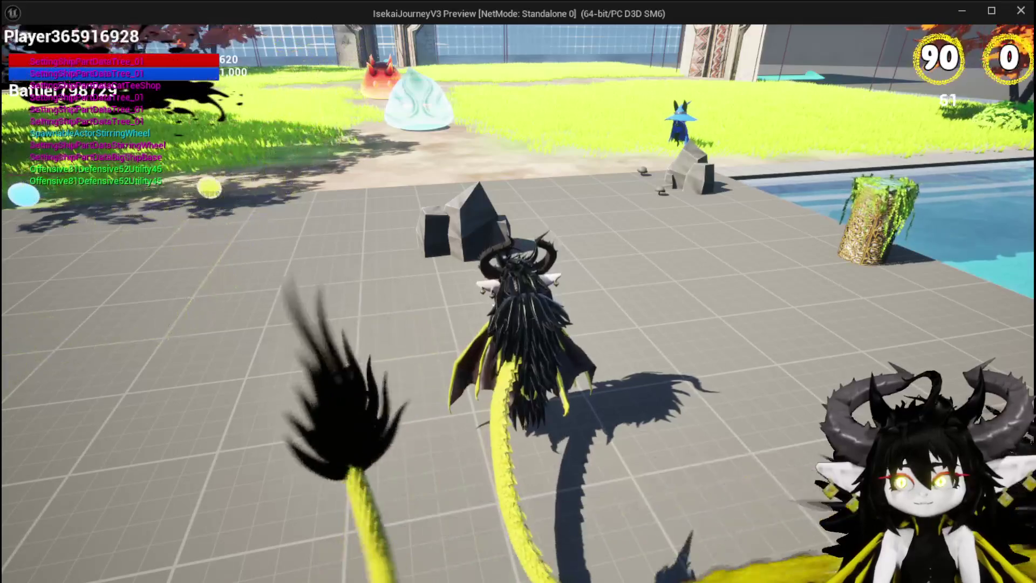
key("w")
key("e")
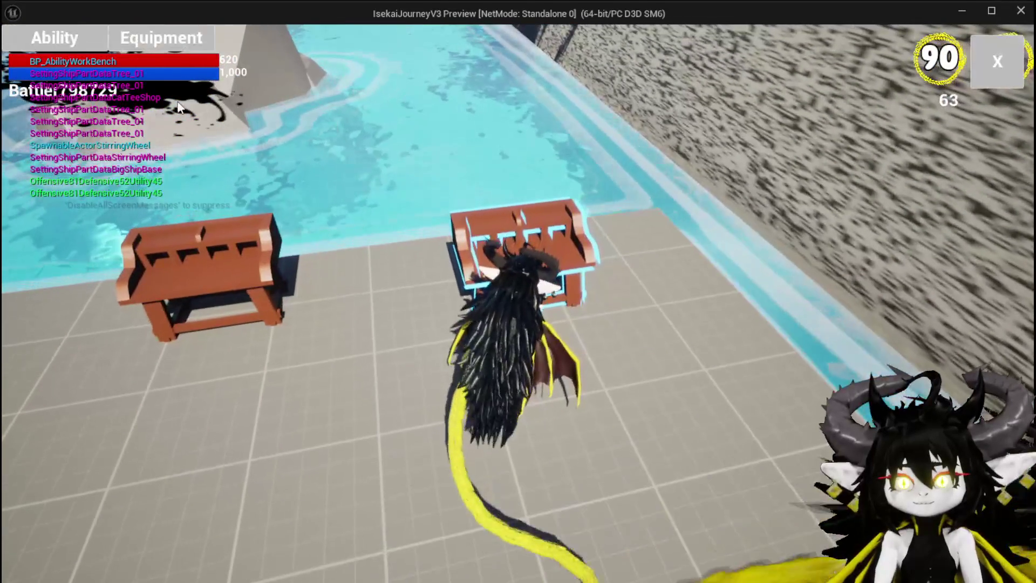
left_click(200, 130)
left_click(129, 141)
left_click(400, 459)
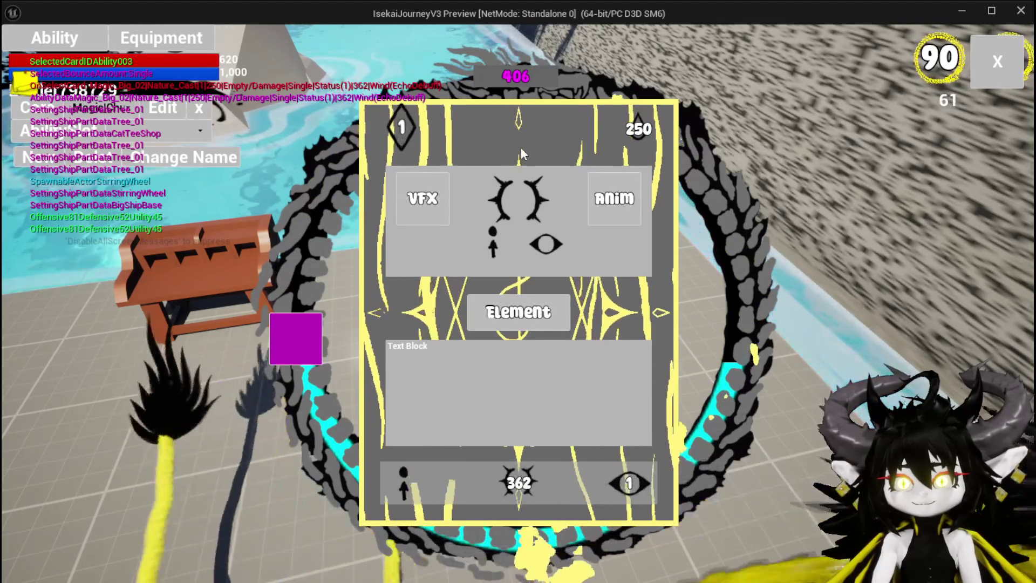
key("Escape")
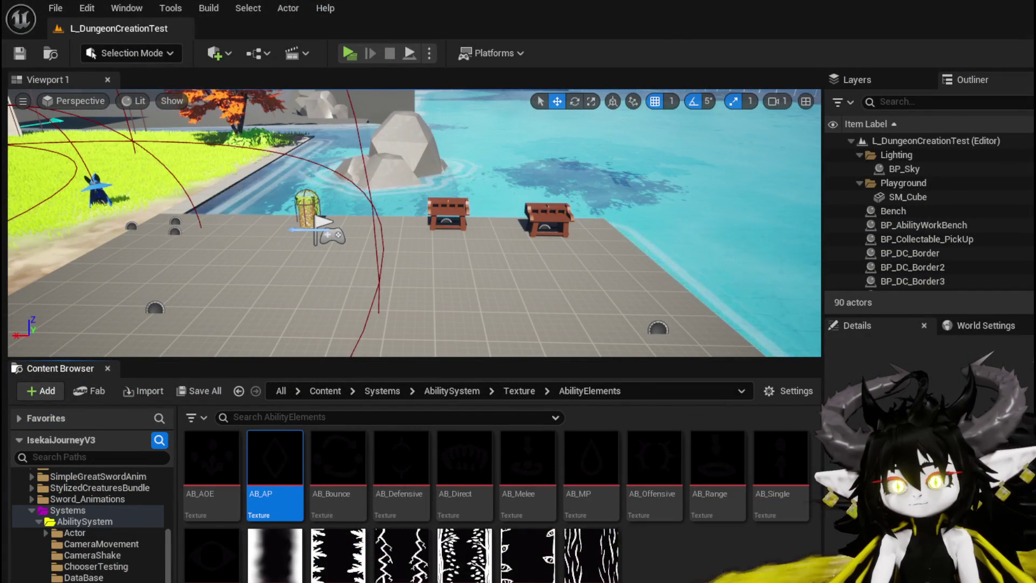
In MW_Button's A_Hover animation, set Scale X and Y to 1.25 at 0.15 seconds.
key("alt+Tab")
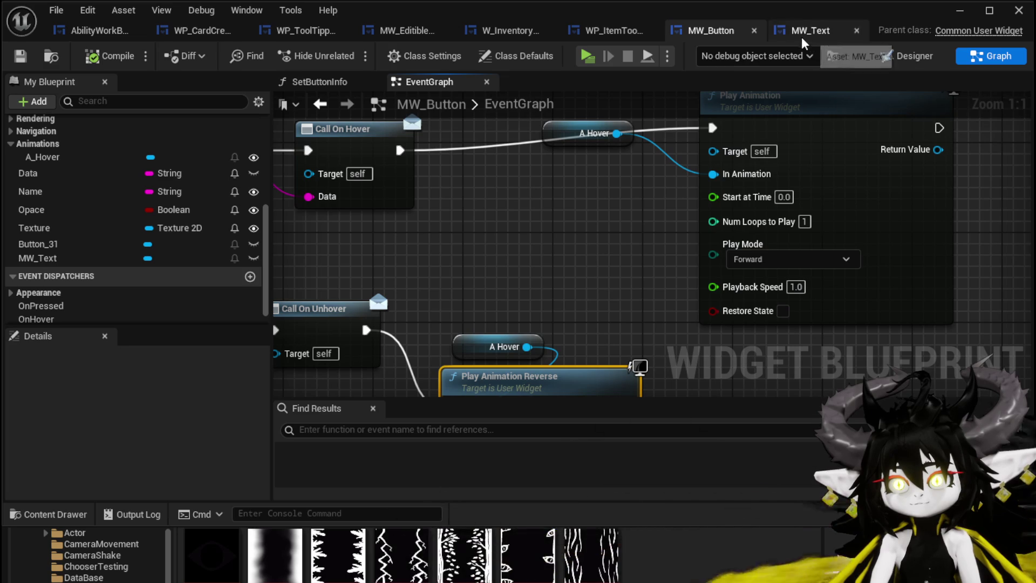
left_click(913, 56)
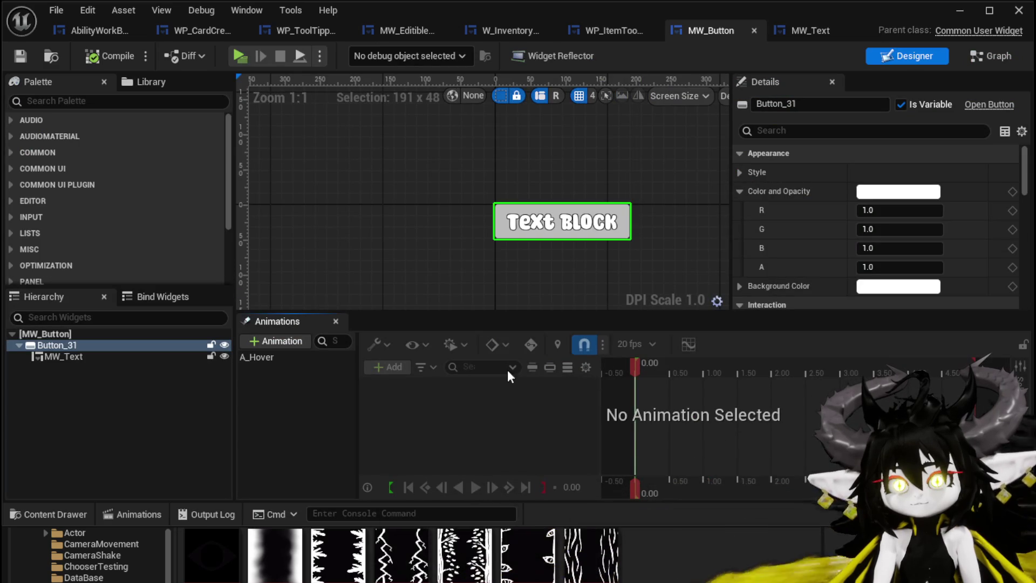
left_click(259, 358)
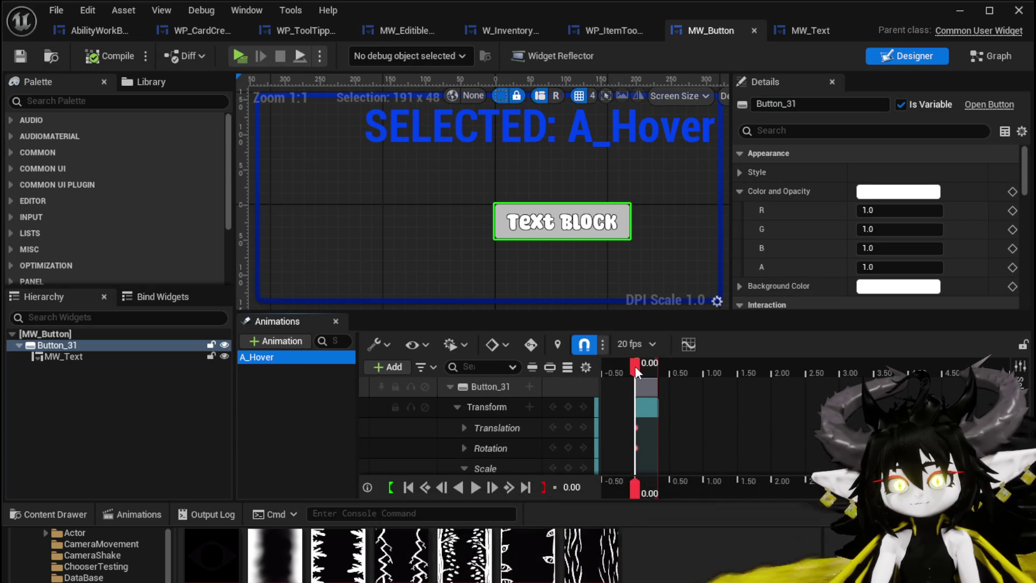
left_click_drag(635, 366, 643, 365)
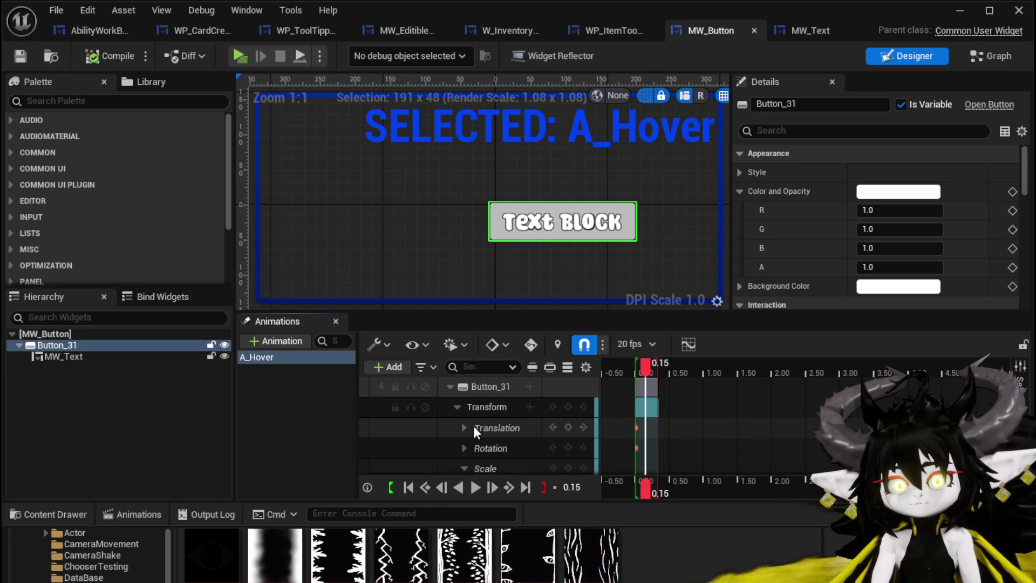
scroll(468, 438, "down", 2)
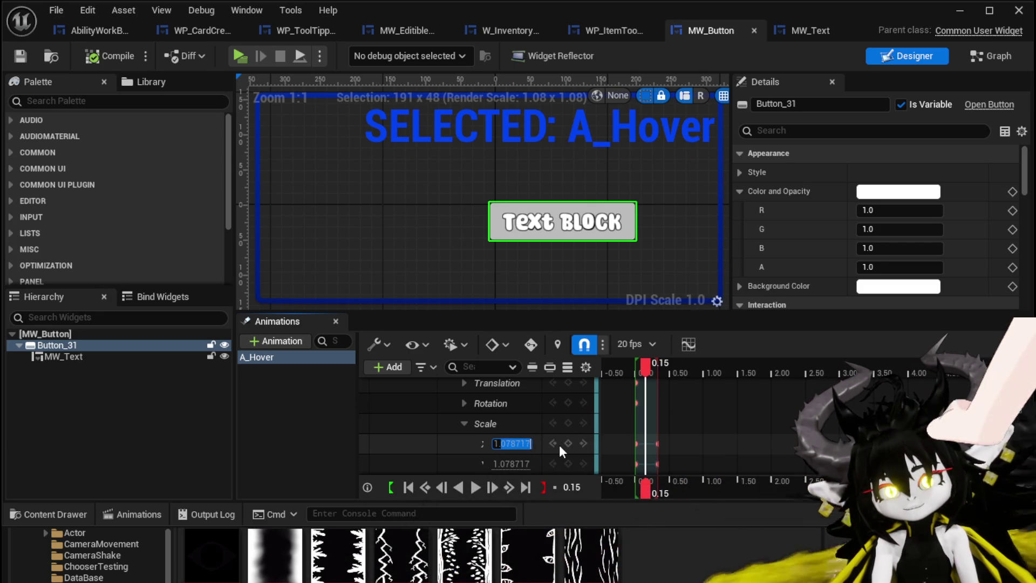
type("1.25")
key("Return")
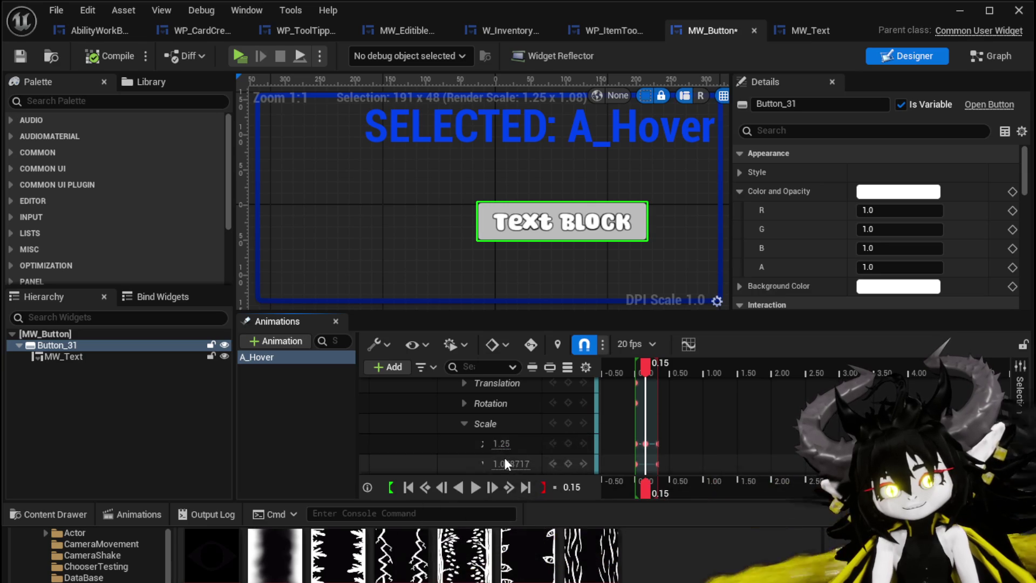
type("1.25")
key("Return")
Compile MW_Button, preview the hover growth, and save the widget.
left_click(93, 63)
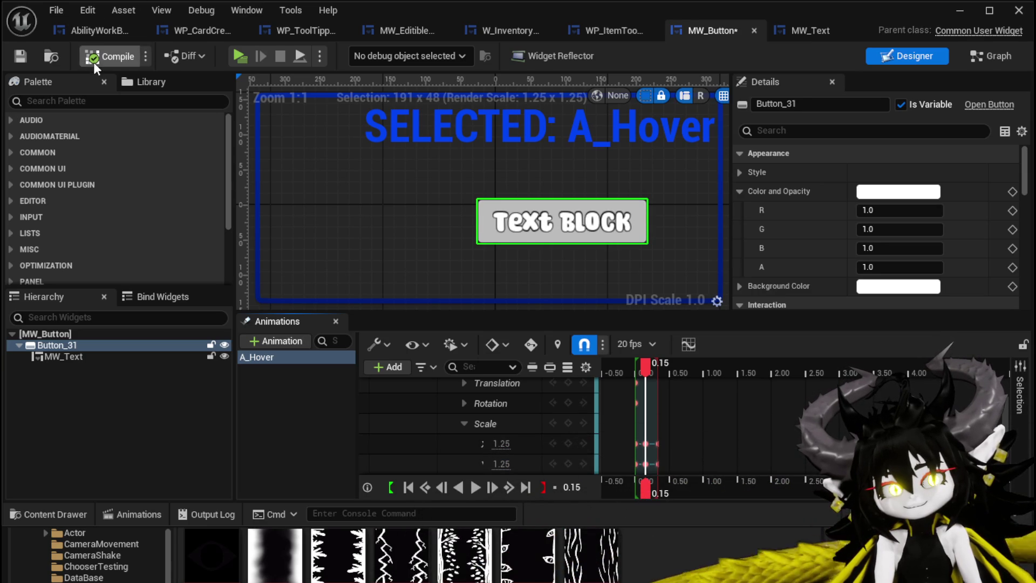
mouse_move(649, 368)
left_mouse_down()
mouse_move(638, 365)
mouse_move(660, 368)
mouse_move(630, 365)
mouse_move(657, 371)
left_mouse_up()
left_click(20, 55)
Close the widget editor, play the game, and open the Fire SpeedUp card under the Magic ability.
left_click(961, 10)
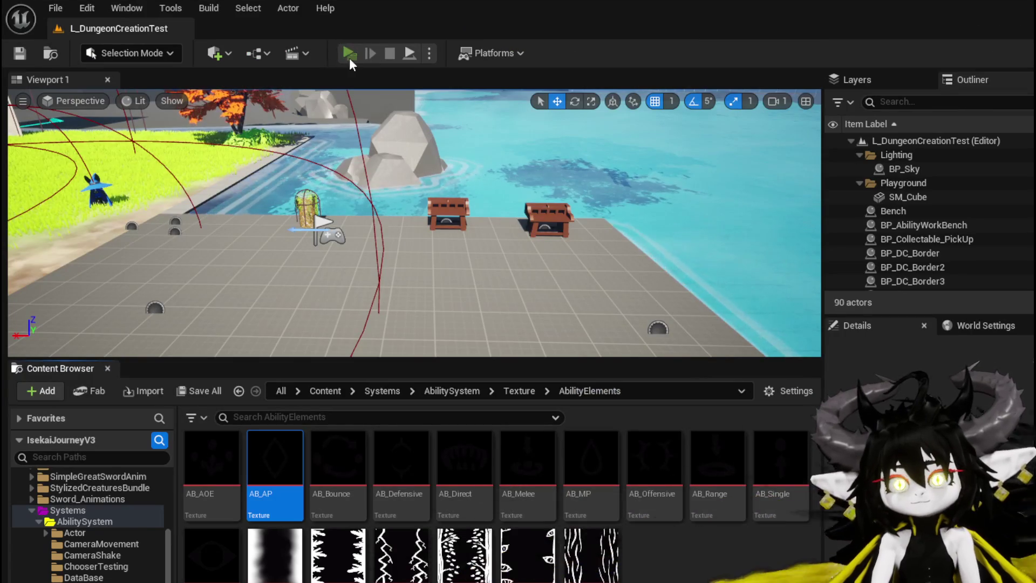
left_click(349, 57)
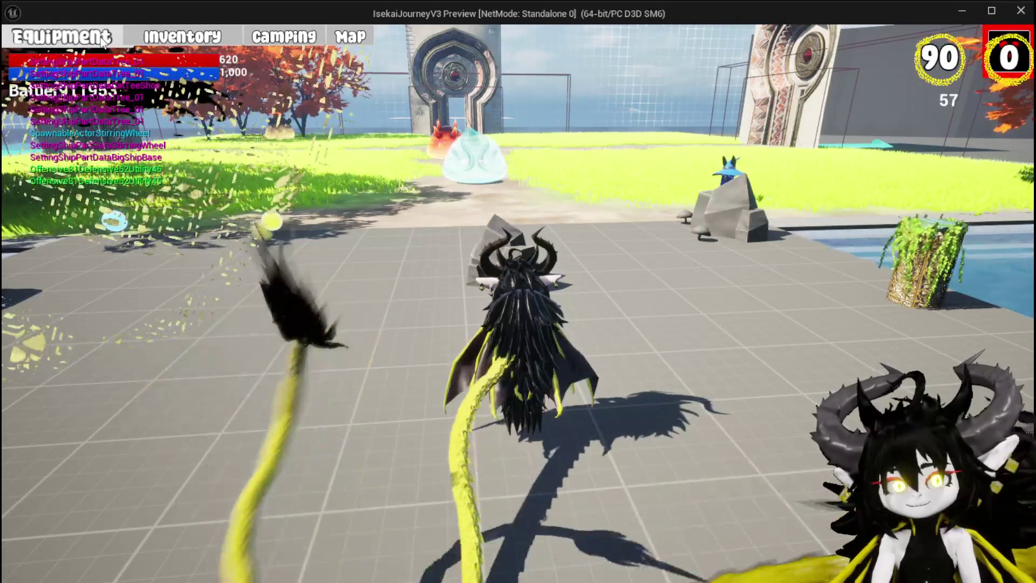
left_click(991, 54)
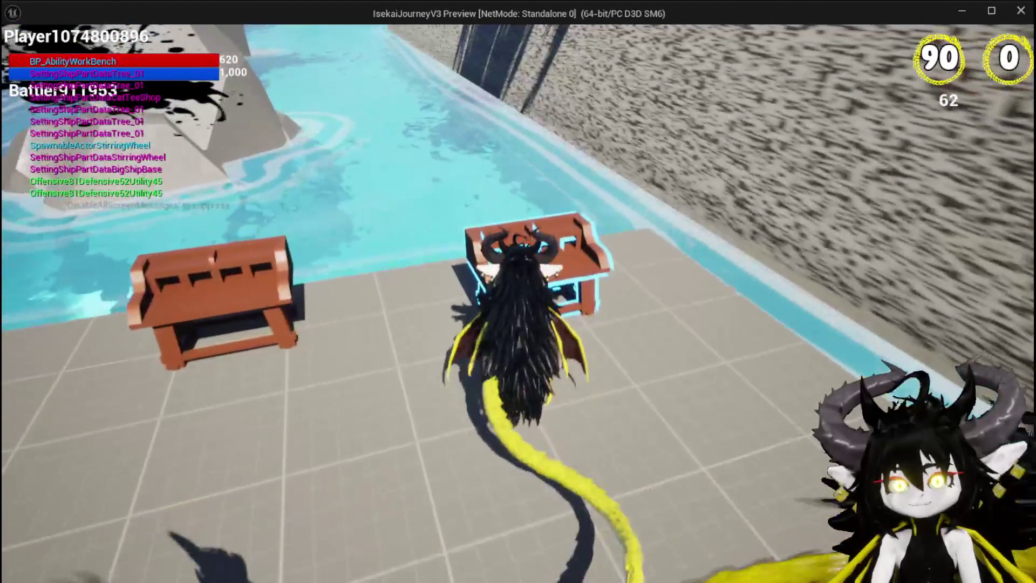
key("Tab")
left_click(48, 46)
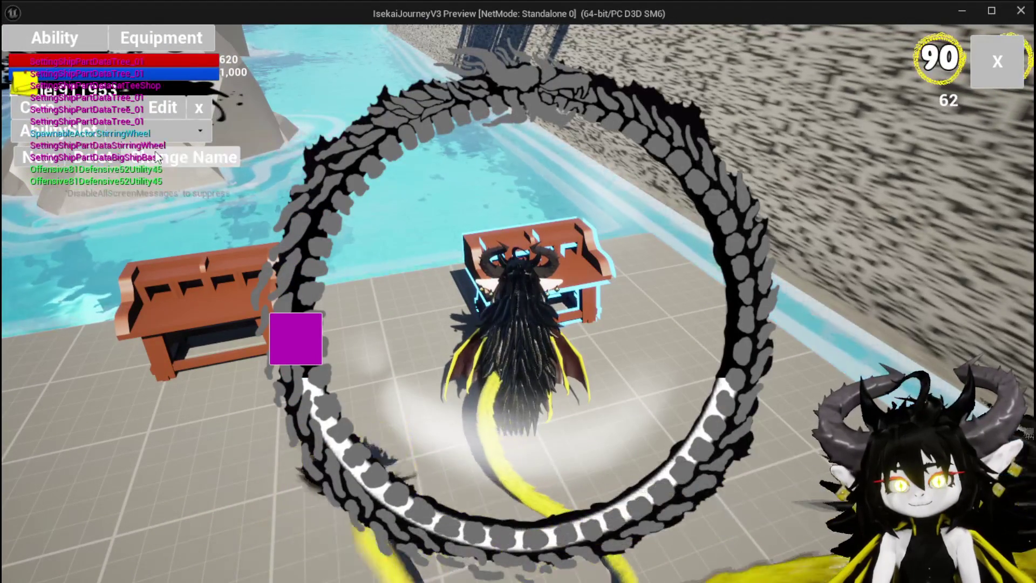
left_click(157, 147)
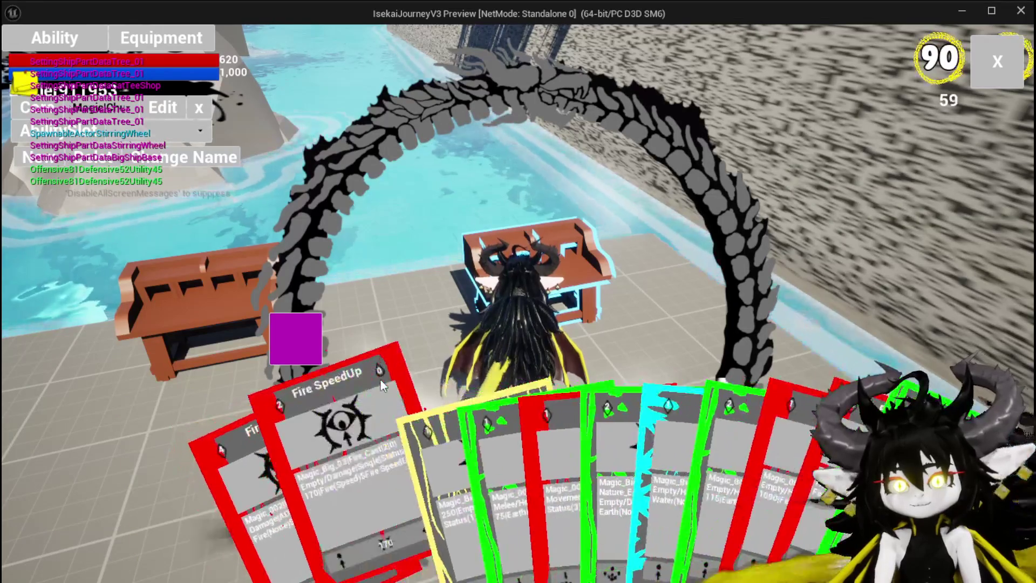
left_click(381, 384)
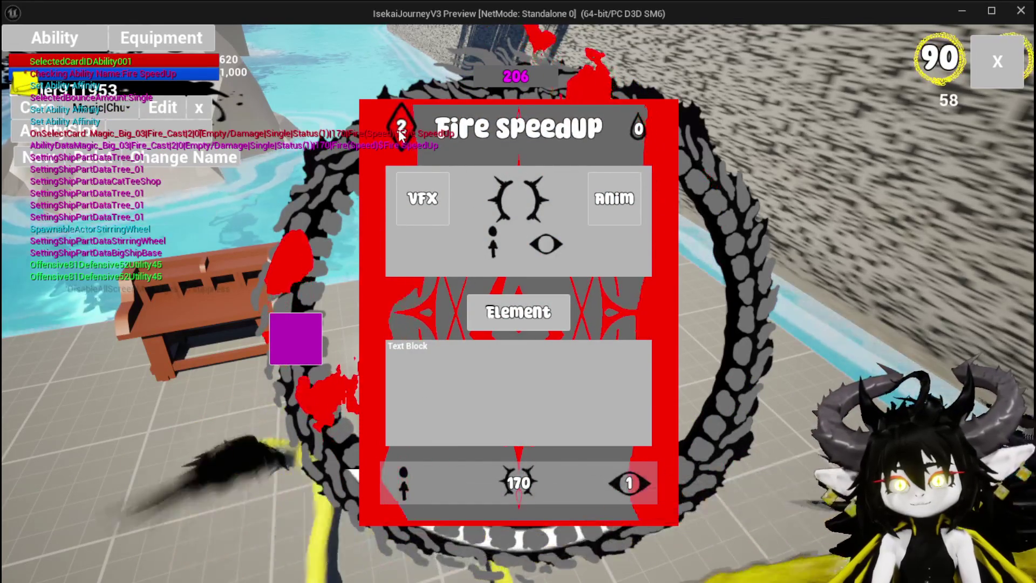
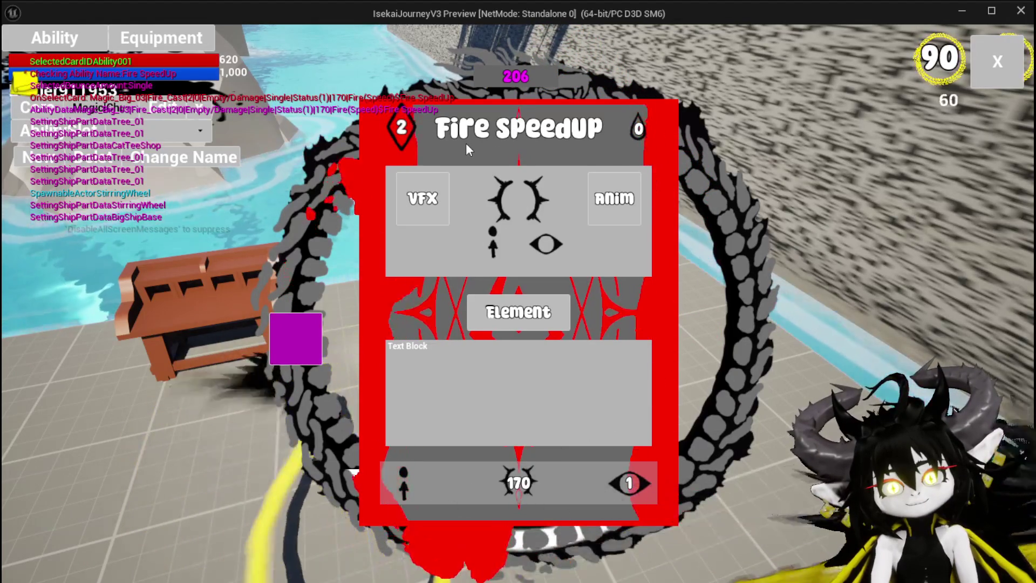
Stop the play session, rewind MW_Button's A_Hover animation to 0.00, and deselect it.
key("alt+Tab")
key("Escape")
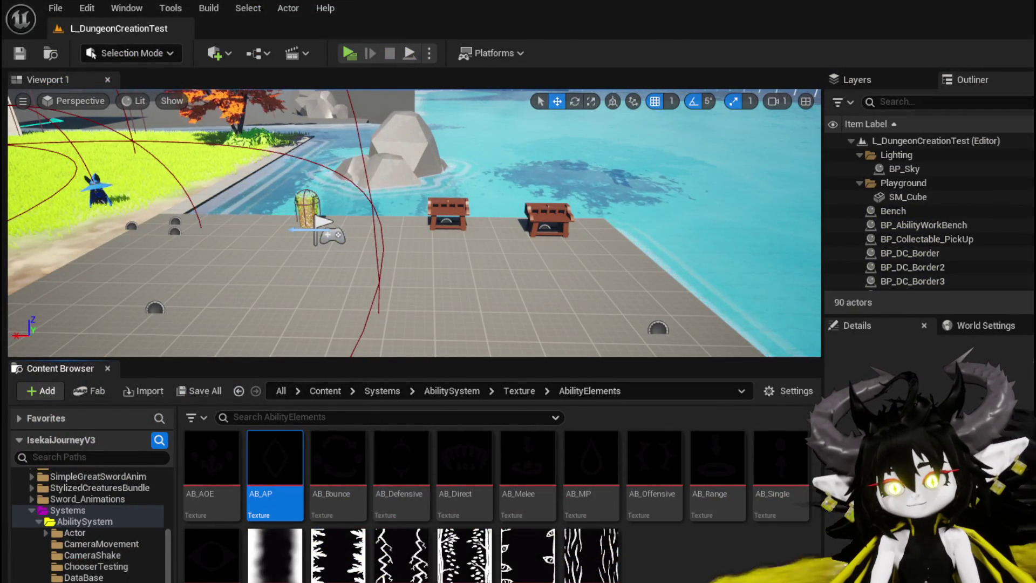
key("alt+Tab")
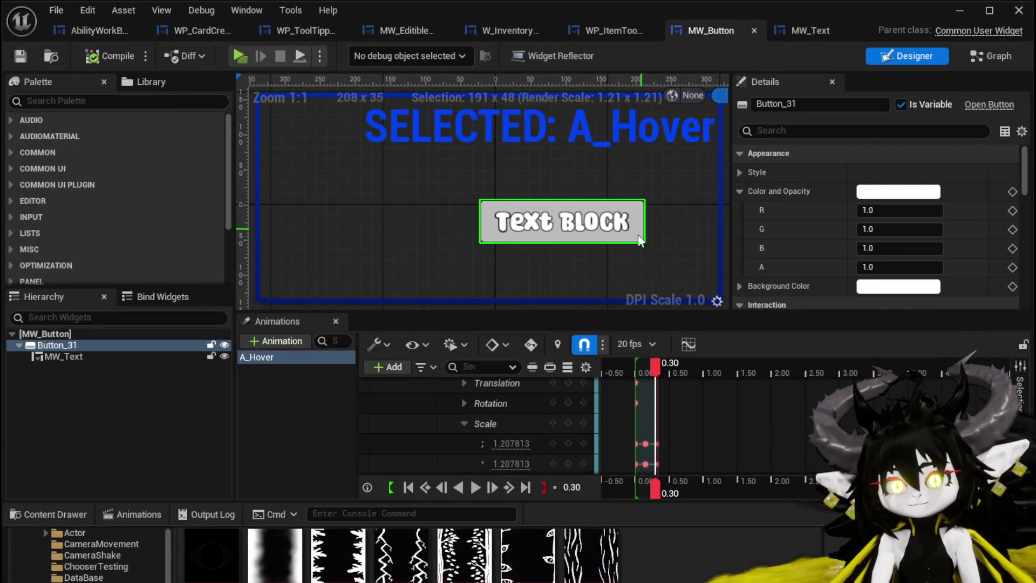
left_click_drag(656, 365, 636, 365)
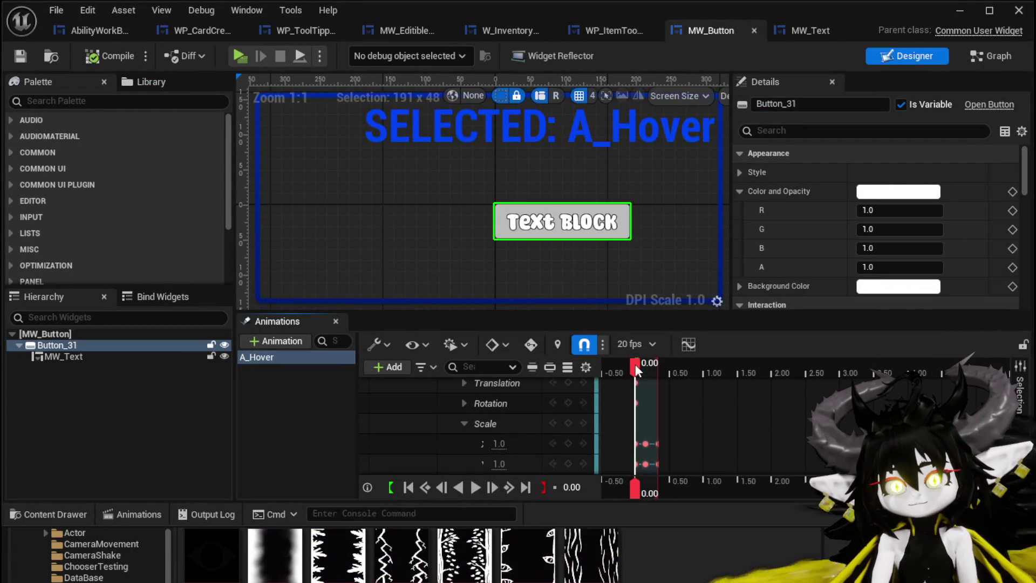
left_click(302, 402)
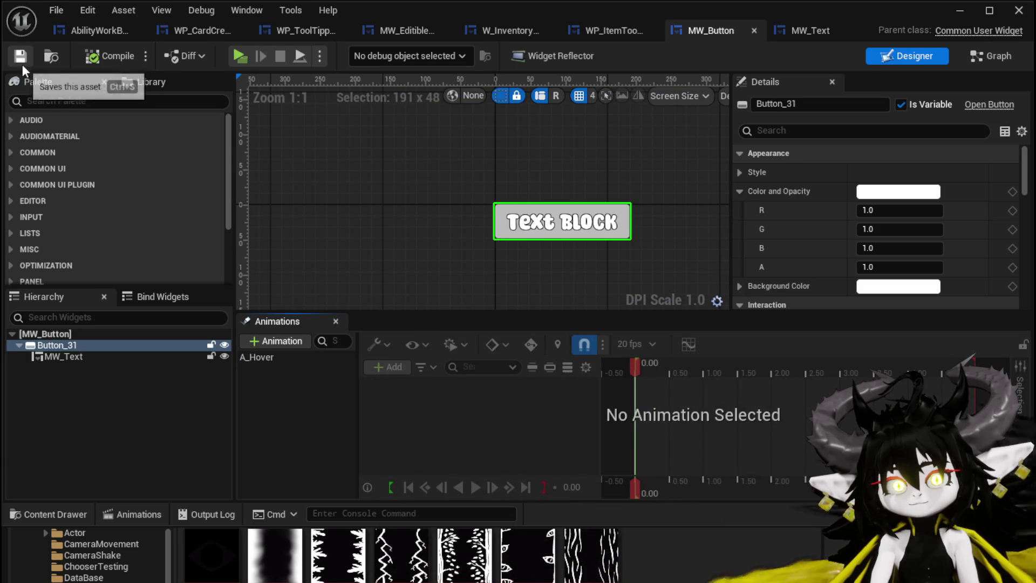
Play-test the game, open the water card at the workbench, then stop and save the level.
left_click(1005, 11)
left_click(350, 47)
key("w")
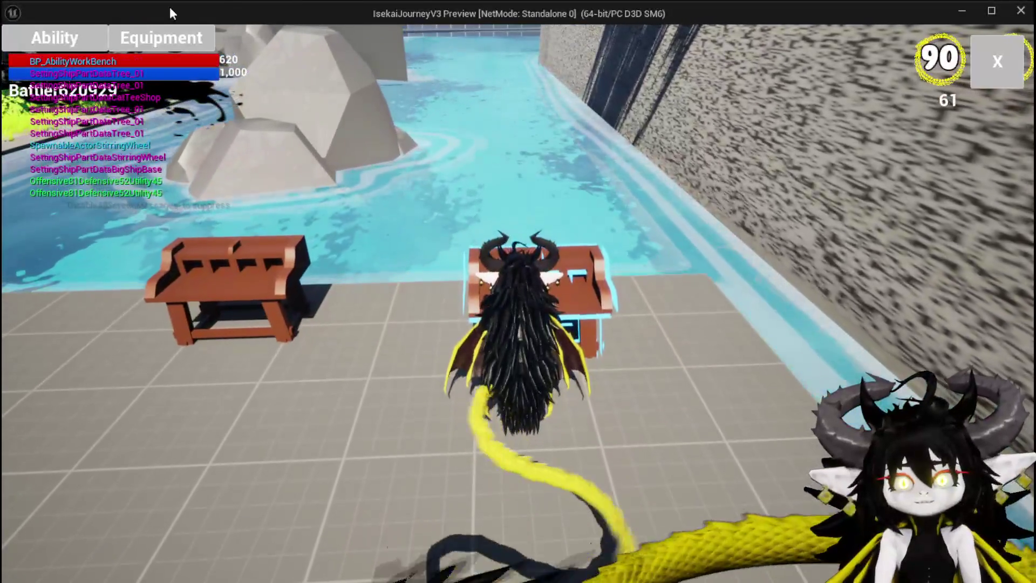
left_click(54, 37)
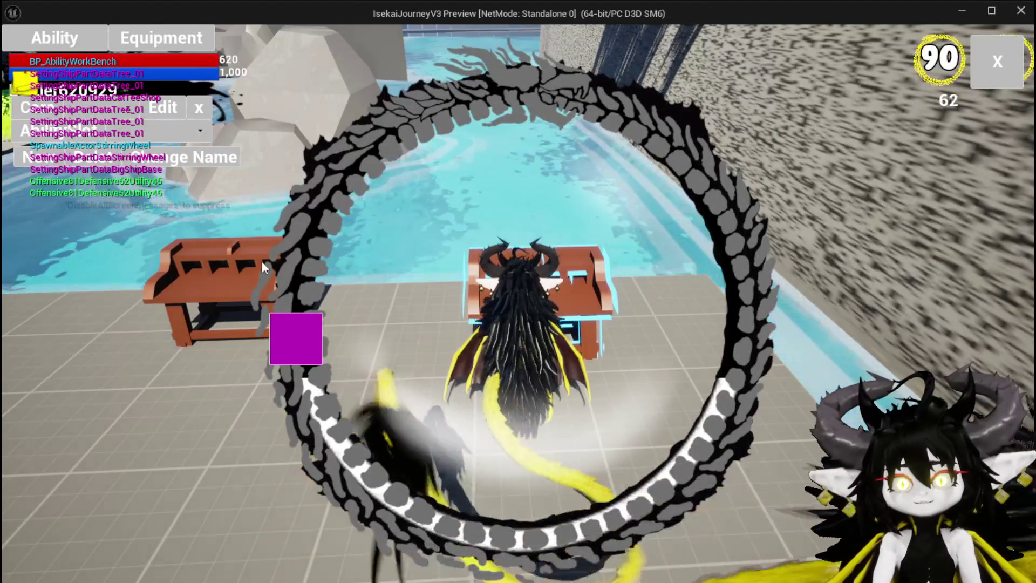
left_click(108, 107)
left_click(147, 141)
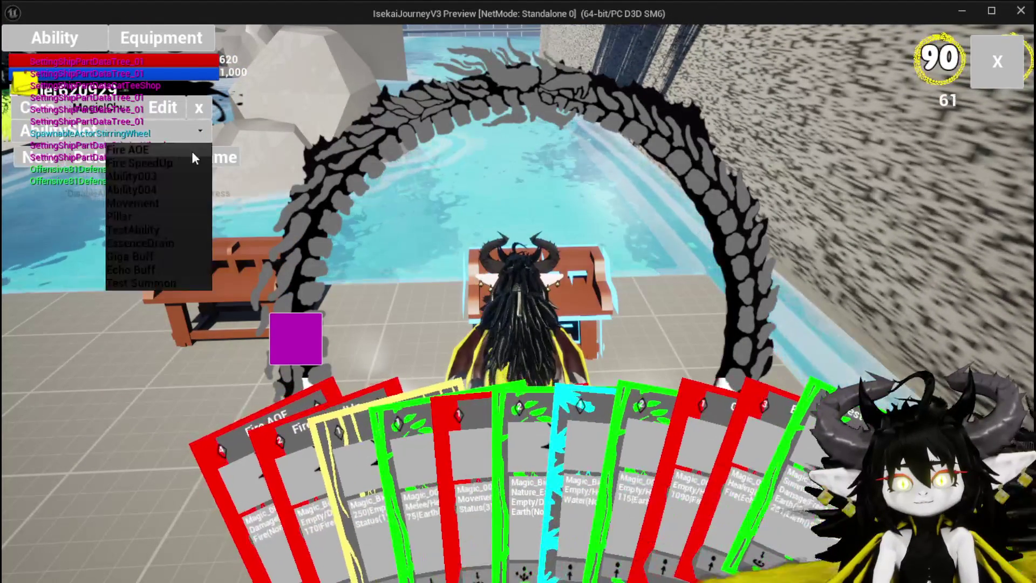
left_click(532, 410)
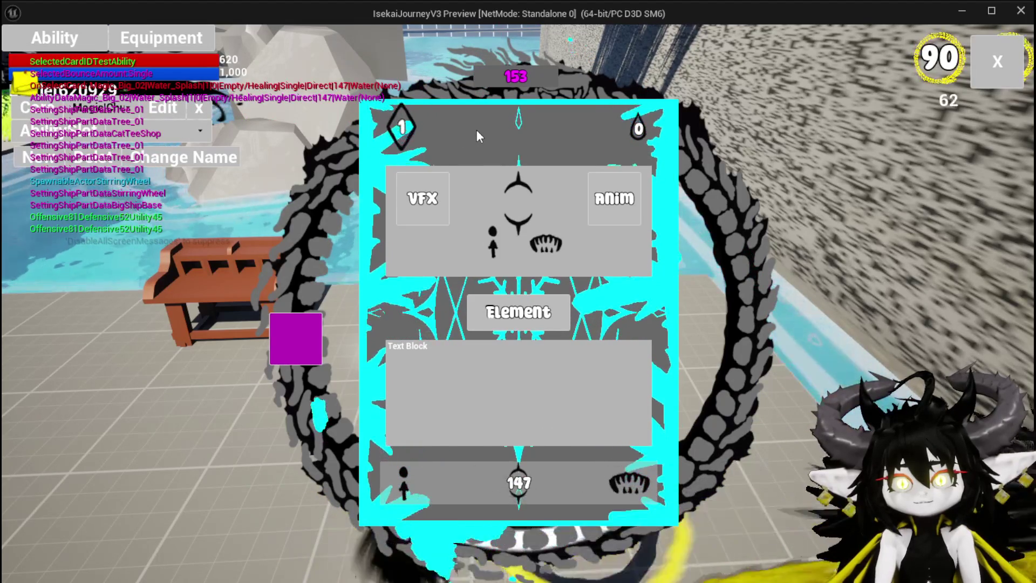
key("Escape")
left_click(20, 53)
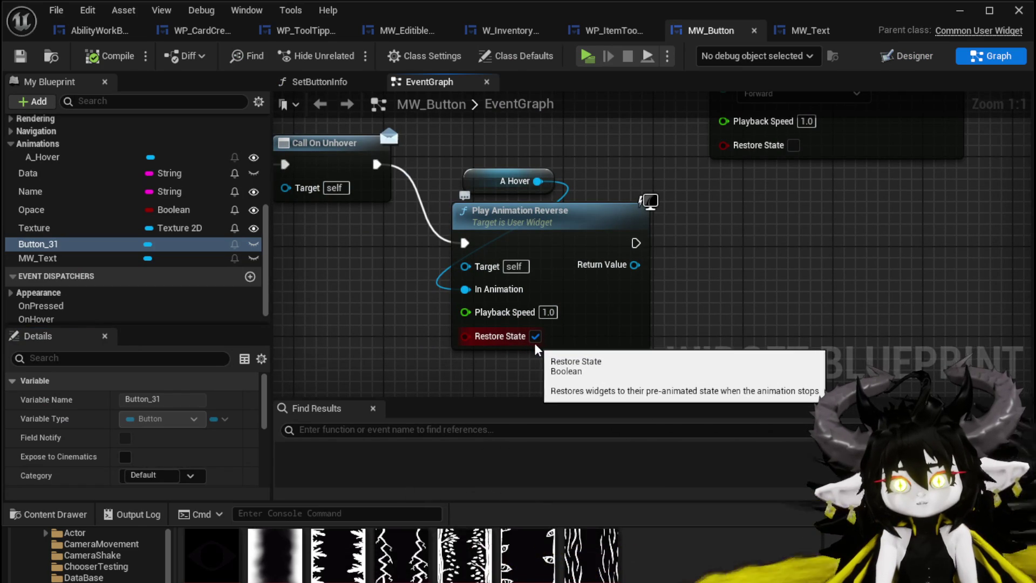
Turn off Restore State on the Play Animation Reverse node in MW_Button's event graph.
left_click(535, 337)
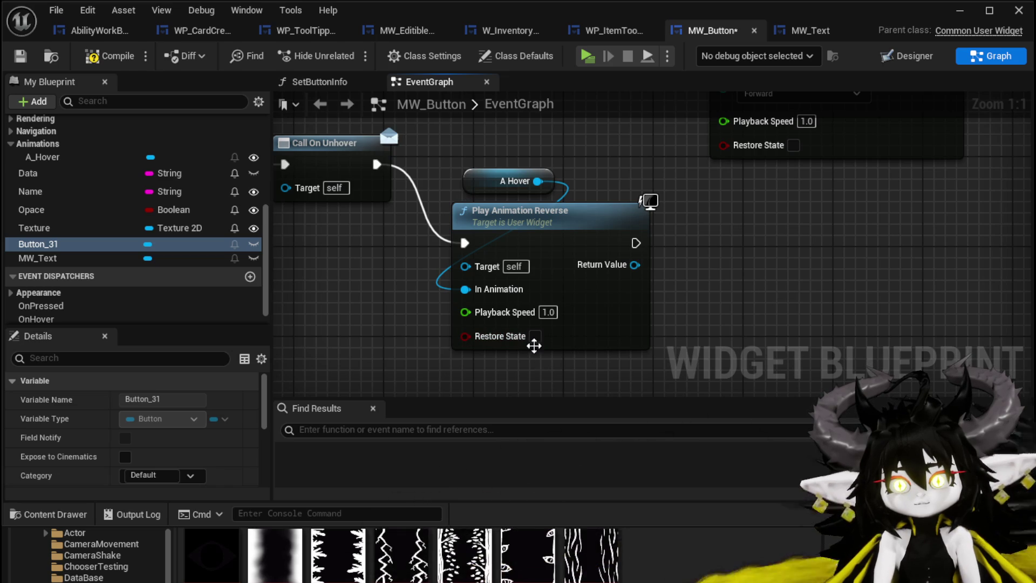
left_click_drag(752, 263, 727, 351)
mouse_move(533, 230)
left_mouse_down()
mouse_move(564, 329)
mouse_move(561, 356)
mouse_move(587, 273)
left_mouse_up()
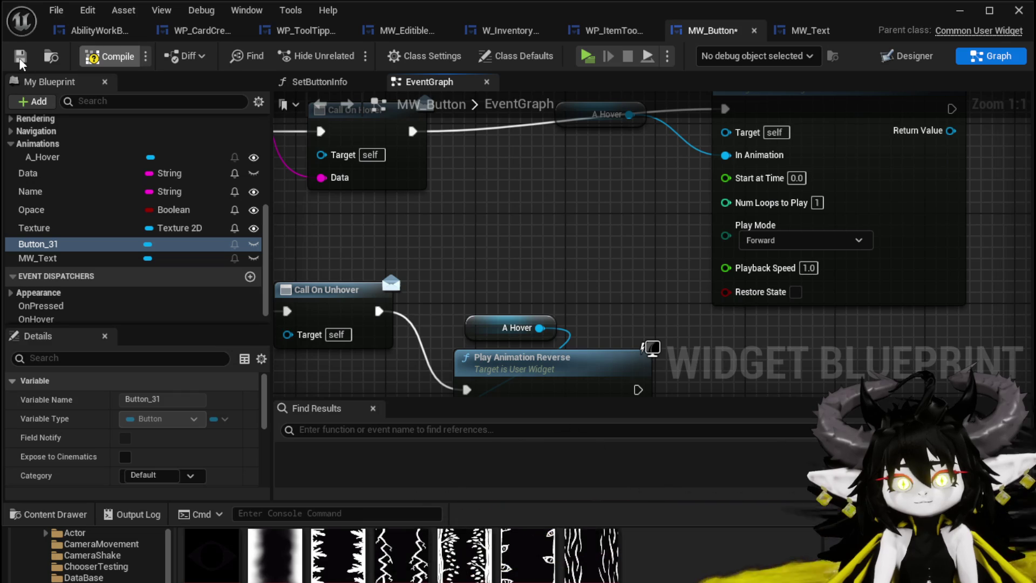
Play-test the water card again, save the level, and return to the WP_CardCreation layout.
left_click(959, 13)
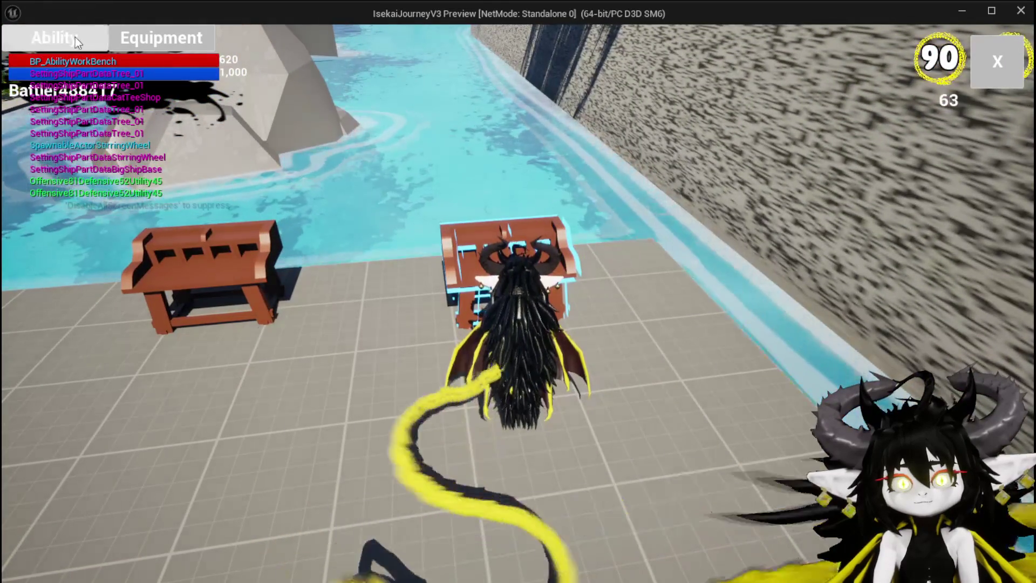
left_click(76, 37)
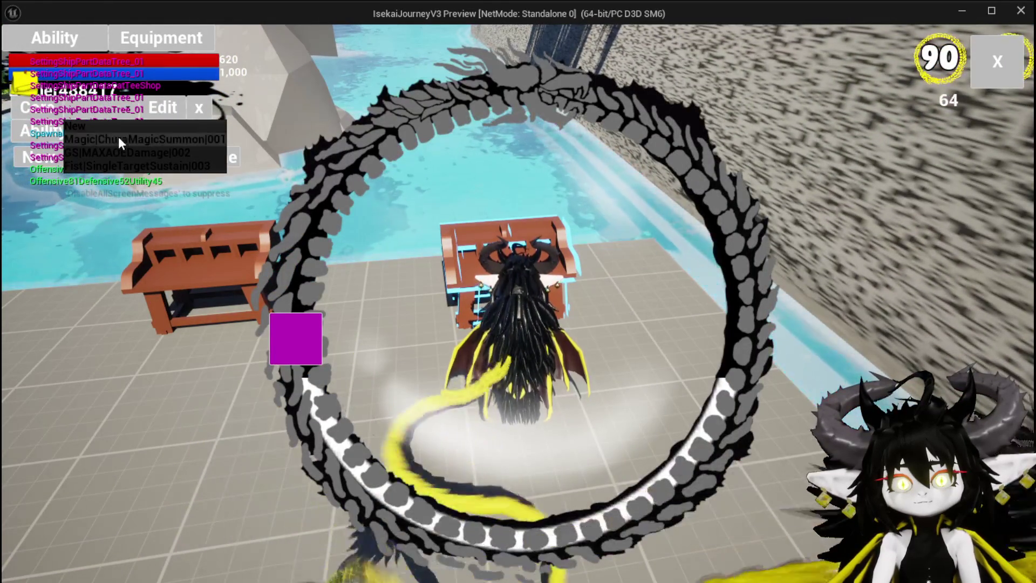
left_click(119, 137)
left_click(585, 433)
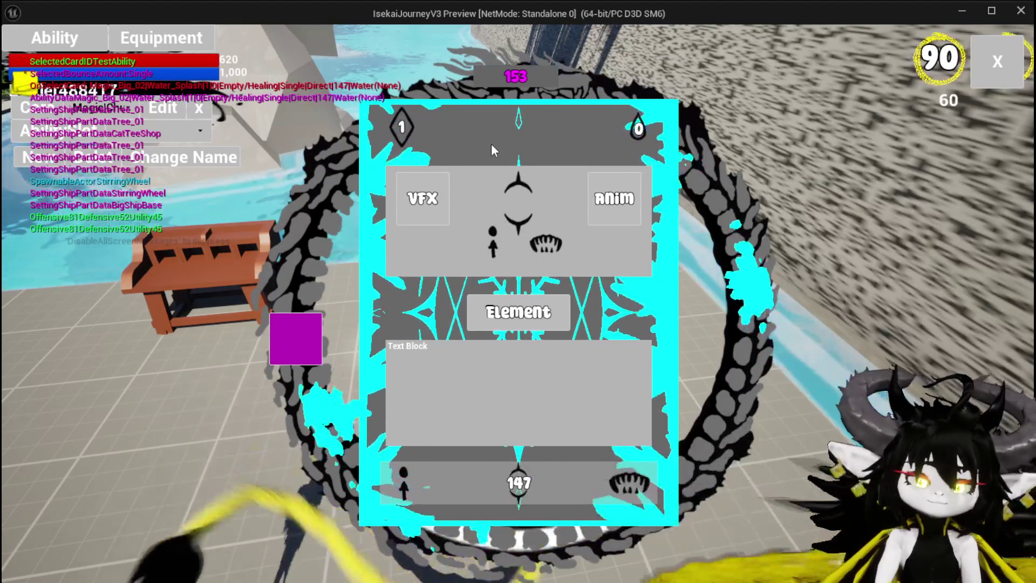
key("Escape")
key("ctrl+s")
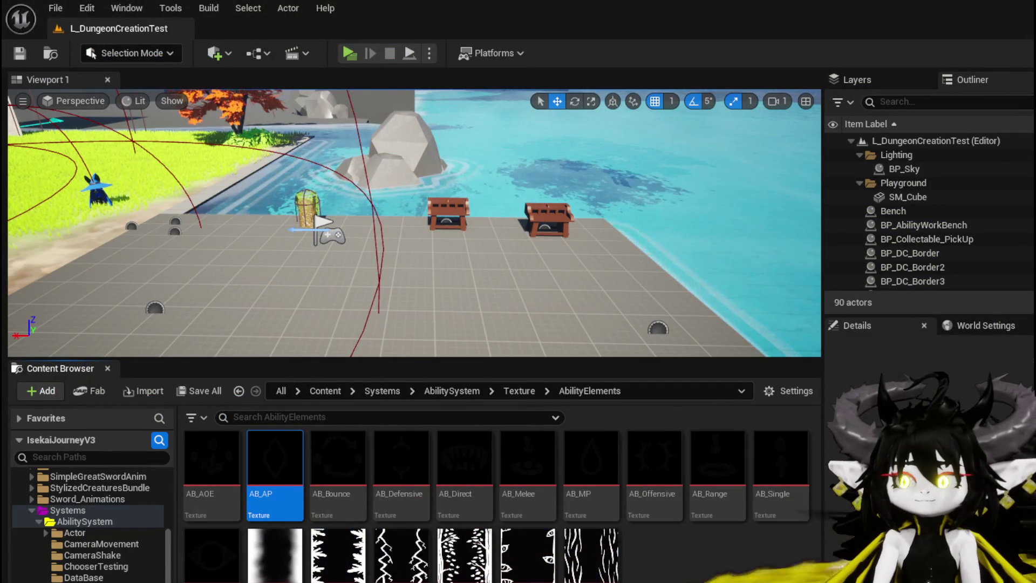
key("alt+Tab")
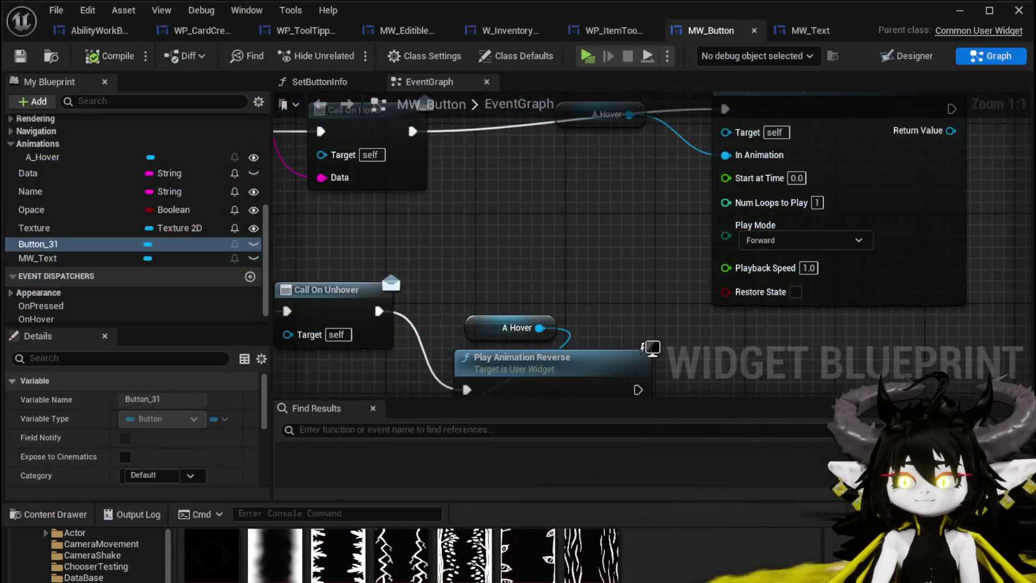
left_click(200, 31)
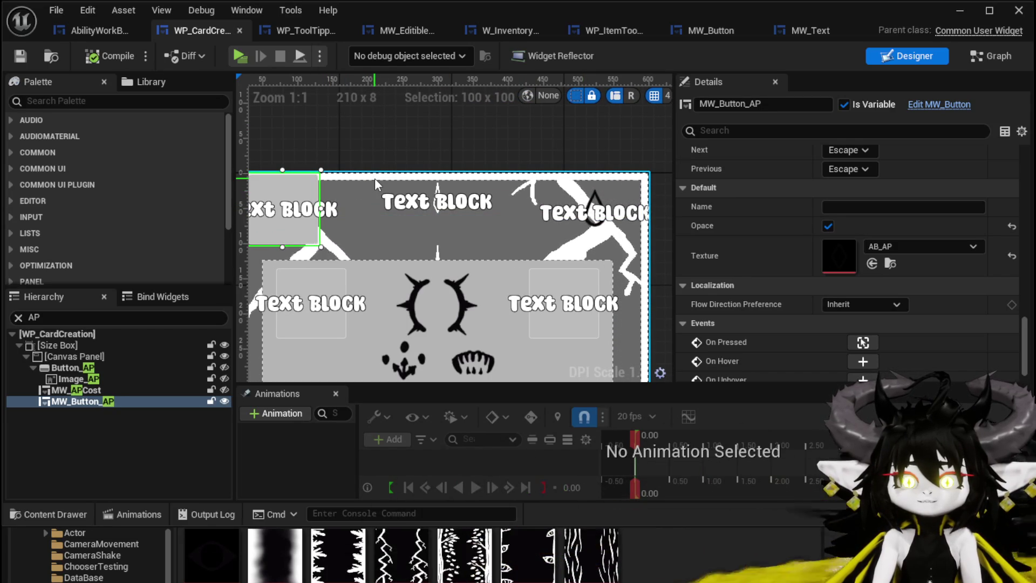
Duplicate MW_Button_AP, rename the copy MP, and drag it to the card's top-right corner.
key("ctrl+d")
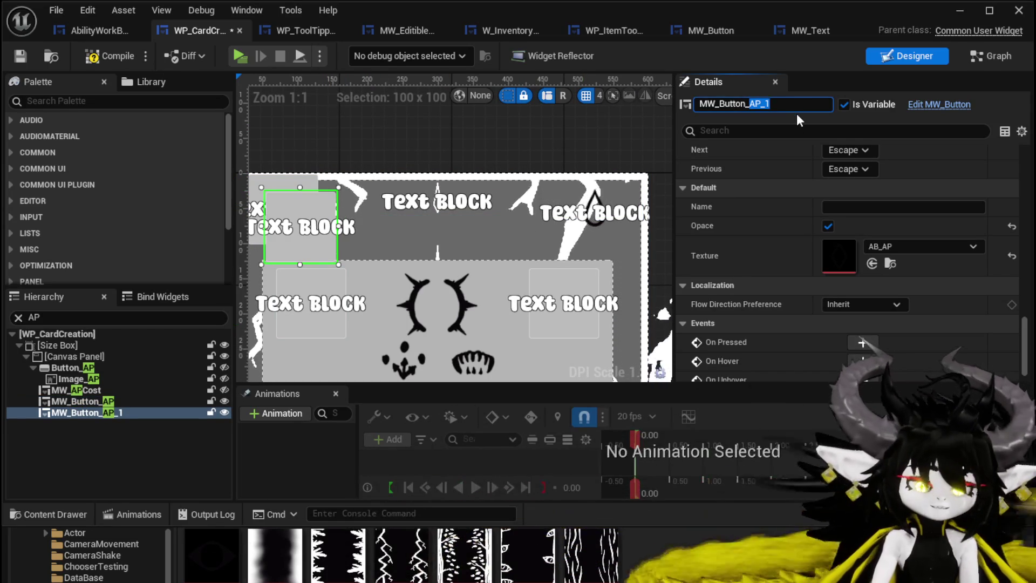
type("MP")
key("Return")
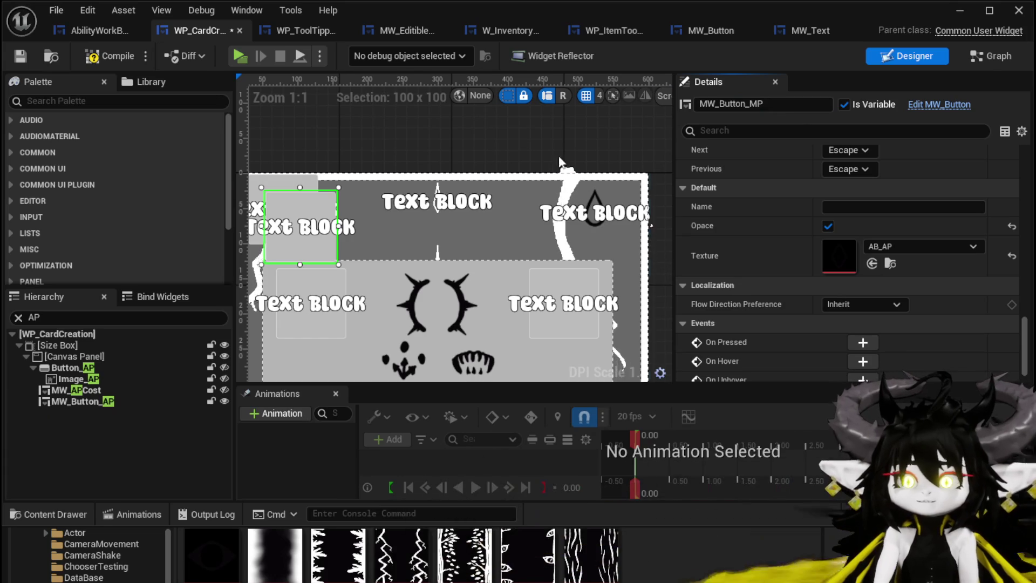
mouse_move(294, 204)
left_mouse_down()
mouse_move(601, 186)
mouse_move(592, 192)
left_mouse_up()
Reframe the canvas and nudge the MP button's placement and X position on the card.
scroll(581, 232, "up", 8)
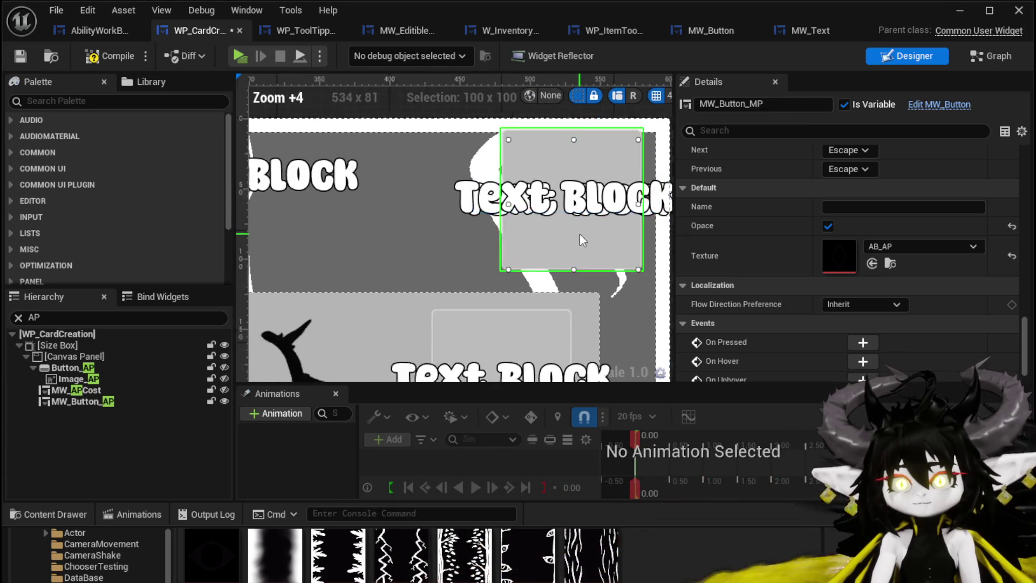
scroll(834, 211, "up", 4)
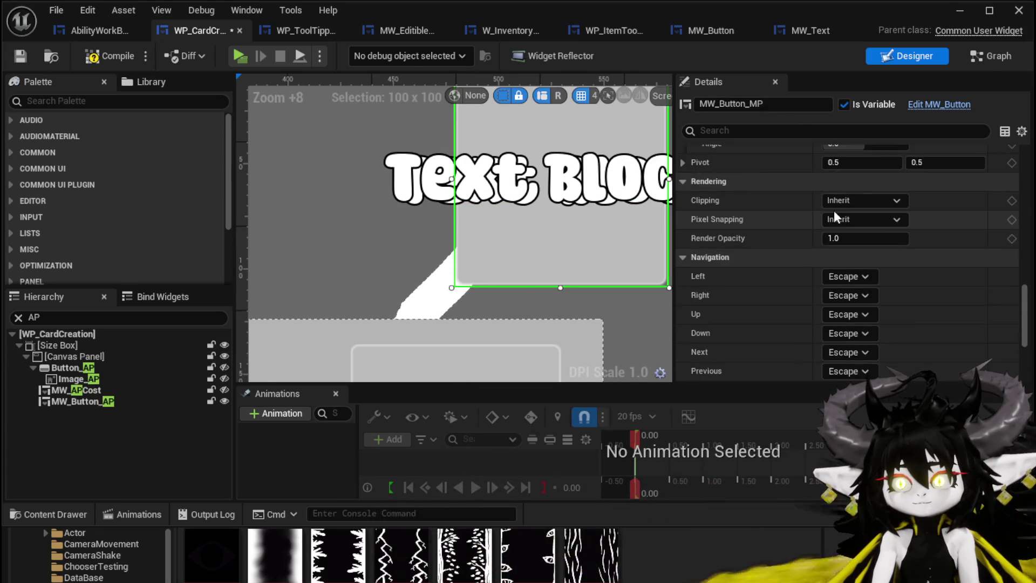
scroll(835, 212, "down", 1)
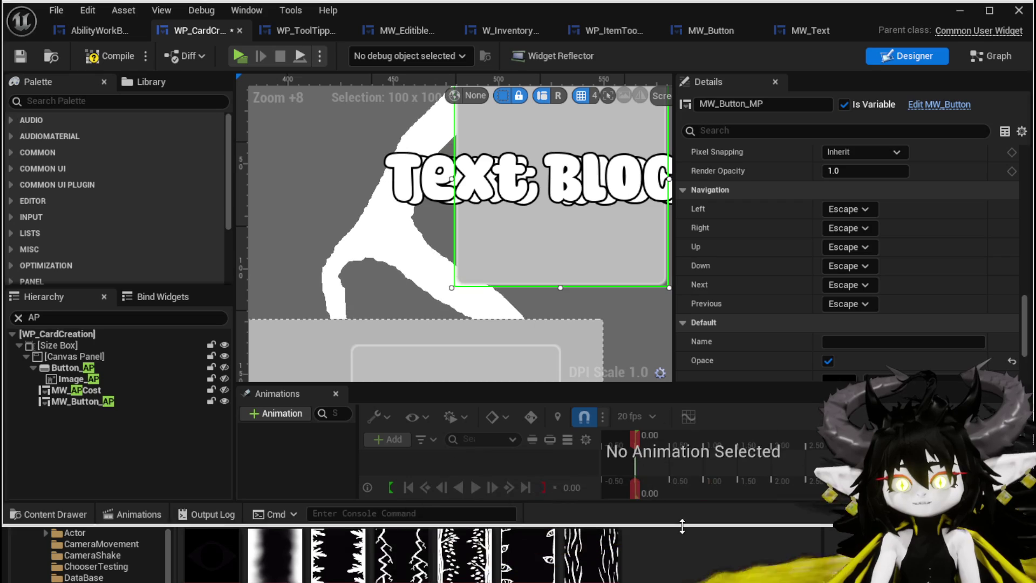
mouse_move(587, 527)
left_mouse_down()
mouse_move(587, 470)
mouse_move(590, 486)
mouse_move(880, 273)
mouse_move(856, 302)
left_mouse_up()
scroll(880, 278, "down", 3)
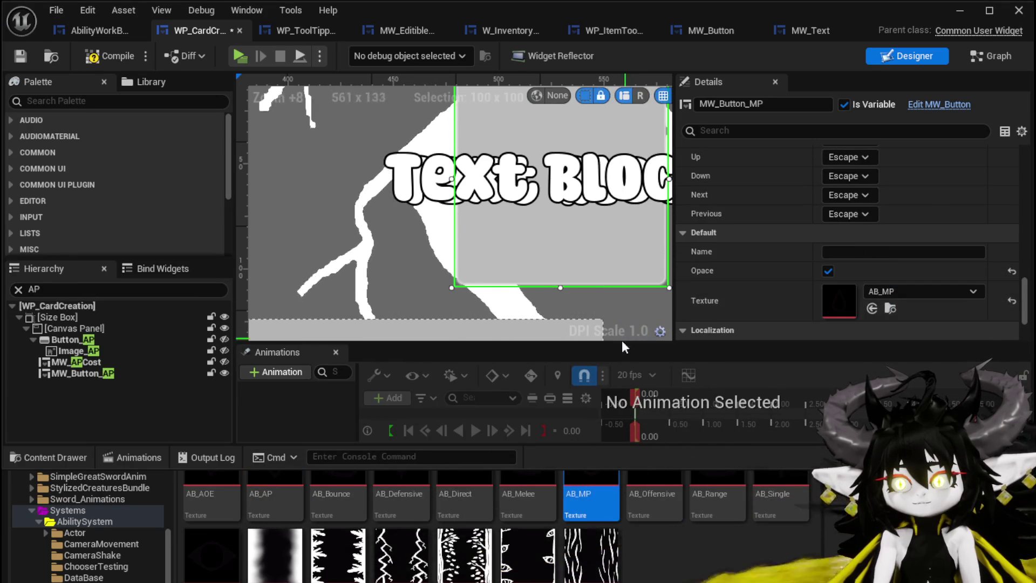
left_click_drag(545, 267, 505, 289)
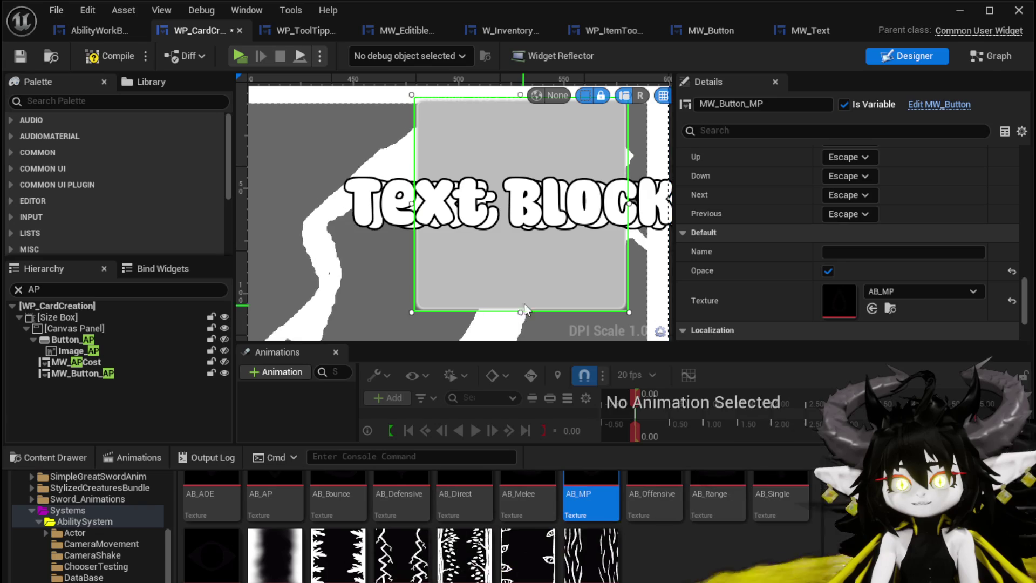
left_click_drag(549, 286, 549, 290)
scroll(867, 247, "up", 5)
scroll(867, 246, "up", 10)
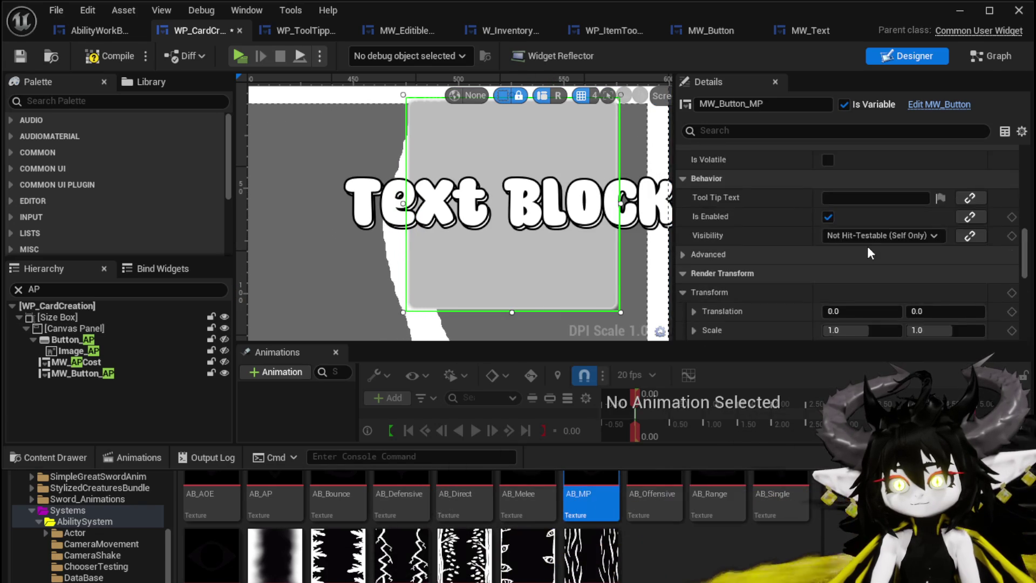
scroll(867, 246, "up", 10)
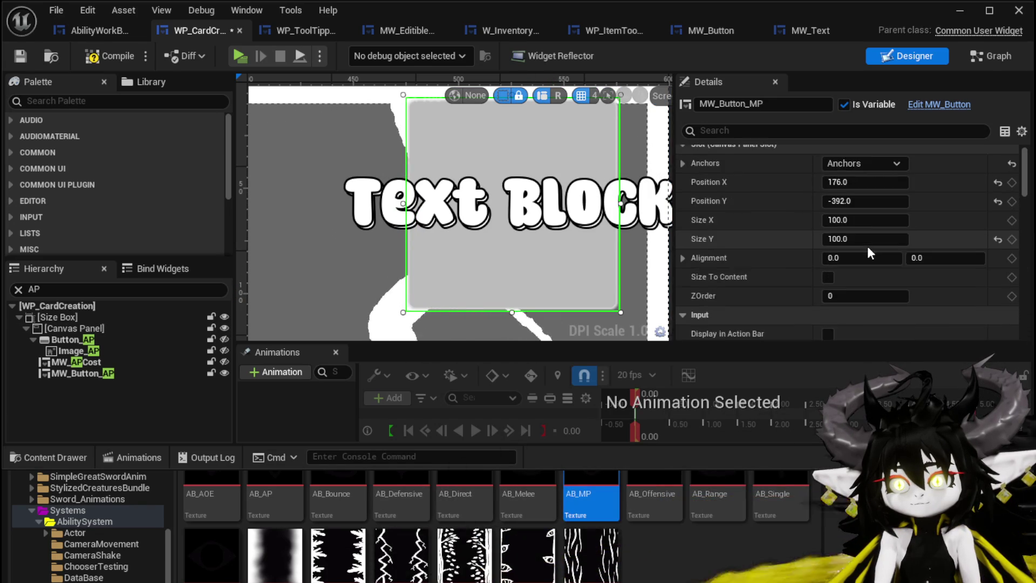
mouse_move(853, 191)
left_mouse_down()
mouse_move(845, 210)
mouse_move(911, 210)
left_mouse_up()
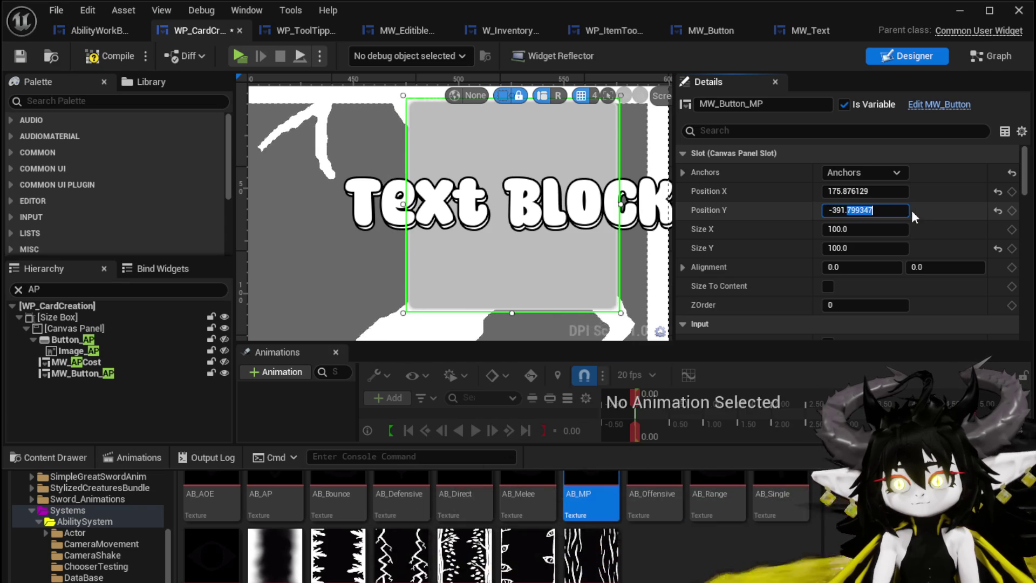
Set MW_Button_MP's Position Y to -392.6, save the widget, and select MW_Button_AP.
key("BackSpace")
key("Return")
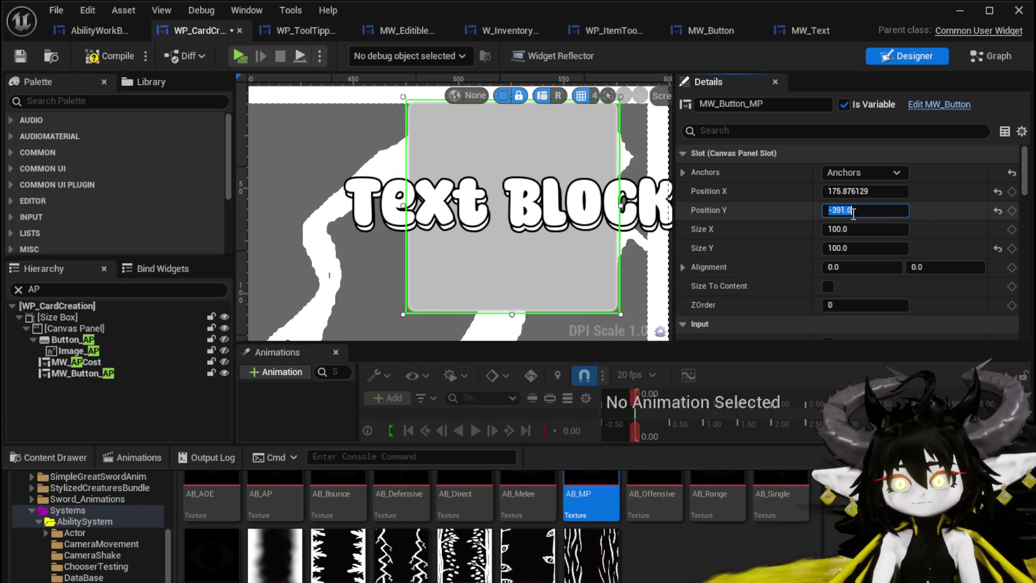
type("-392")
key("Return")
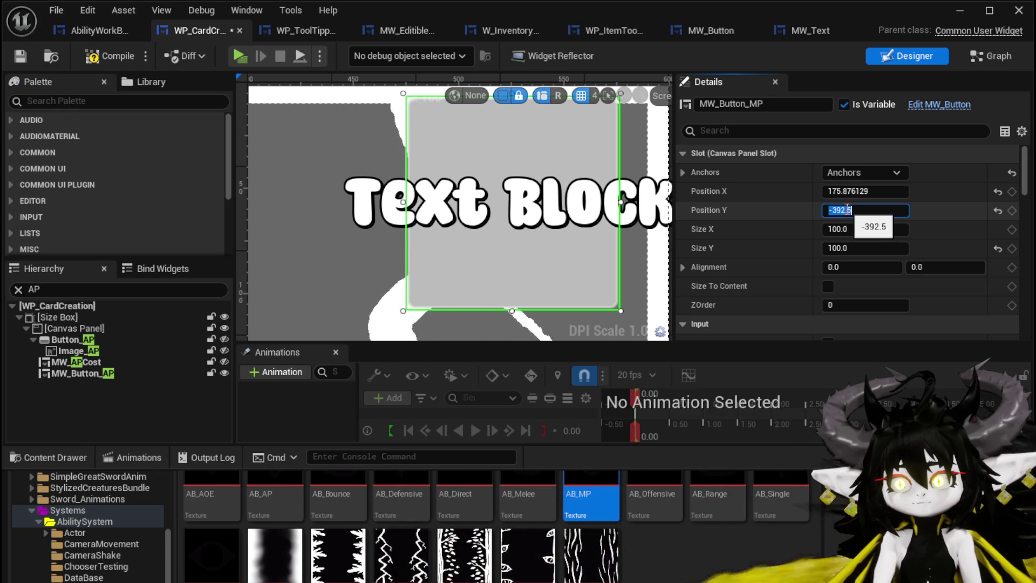
key("Return")
left_click(19, 57)
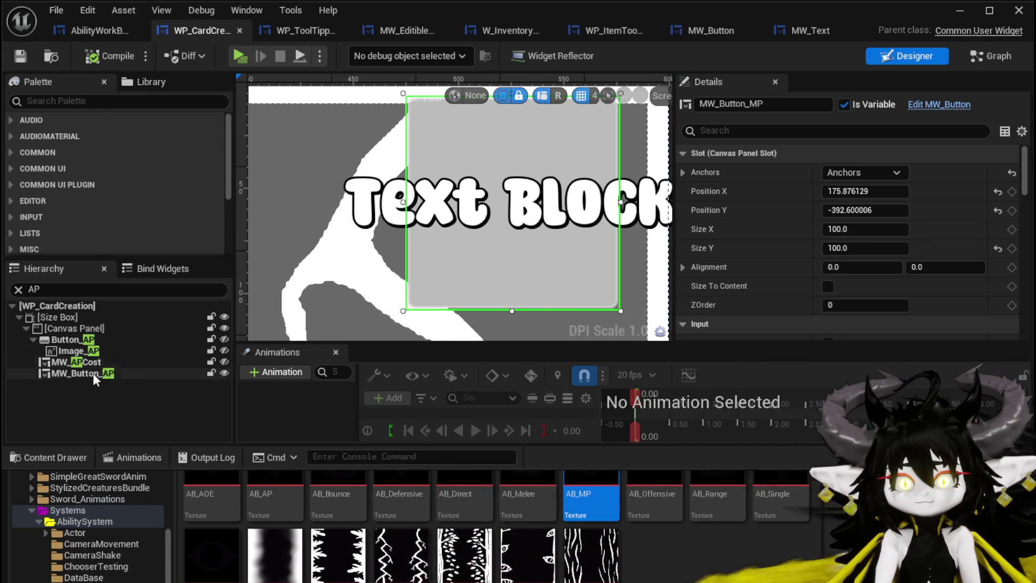
left_click(102, 374)
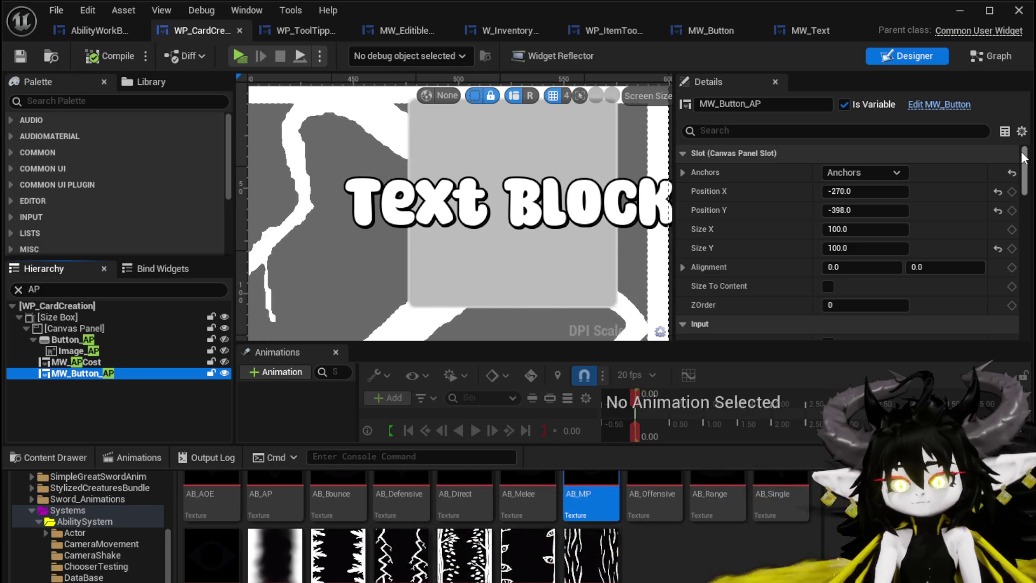
left_click_drag(1024, 156, 1024, 302)
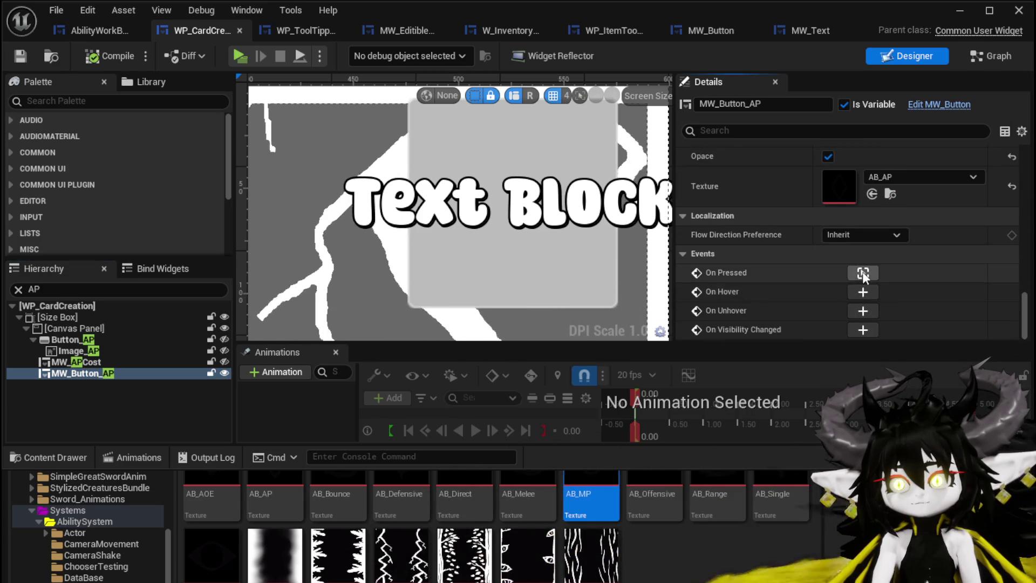
Inspect MW_Button_AP's On Pressed event, then frame the whole card in the designer.
left_click(862, 273)
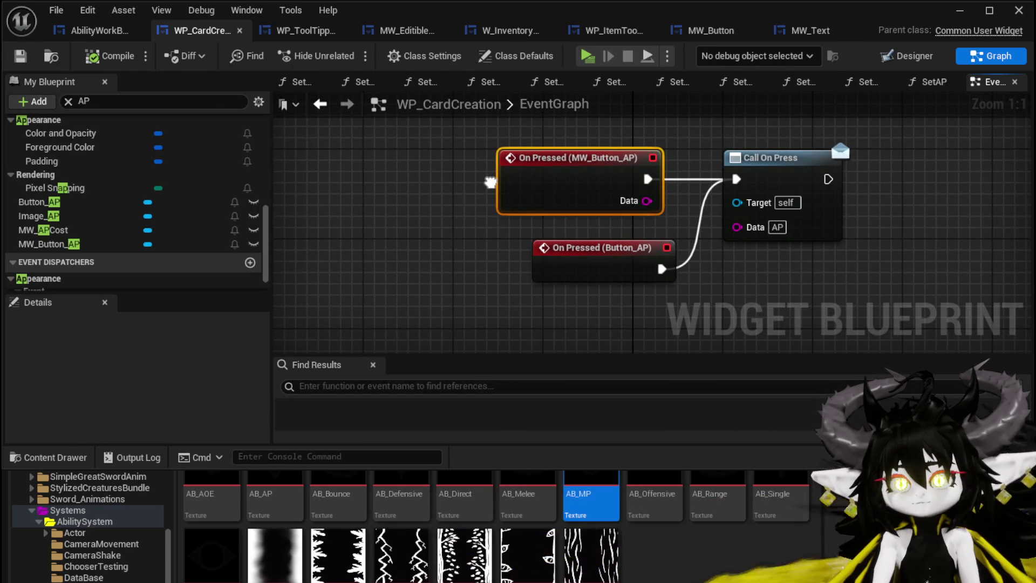
left_click(930, 54)
scroll(439, 242, "down", 2)
left_click_drag(439, 242, 312, 178)
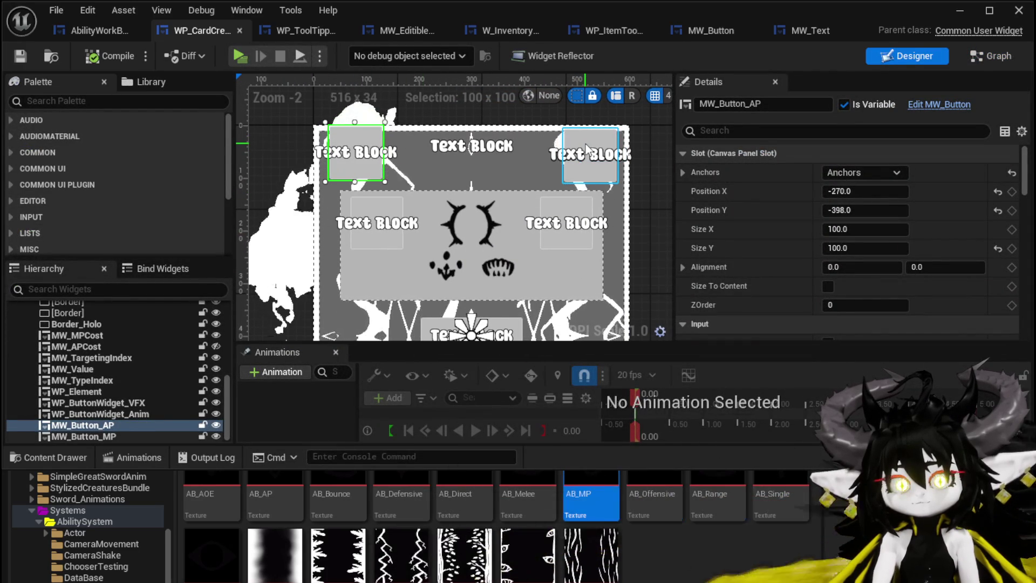
Add an On Pressed event for MW_Button_MP beside the AP event and save the blueprint.
left_click(93, 438)
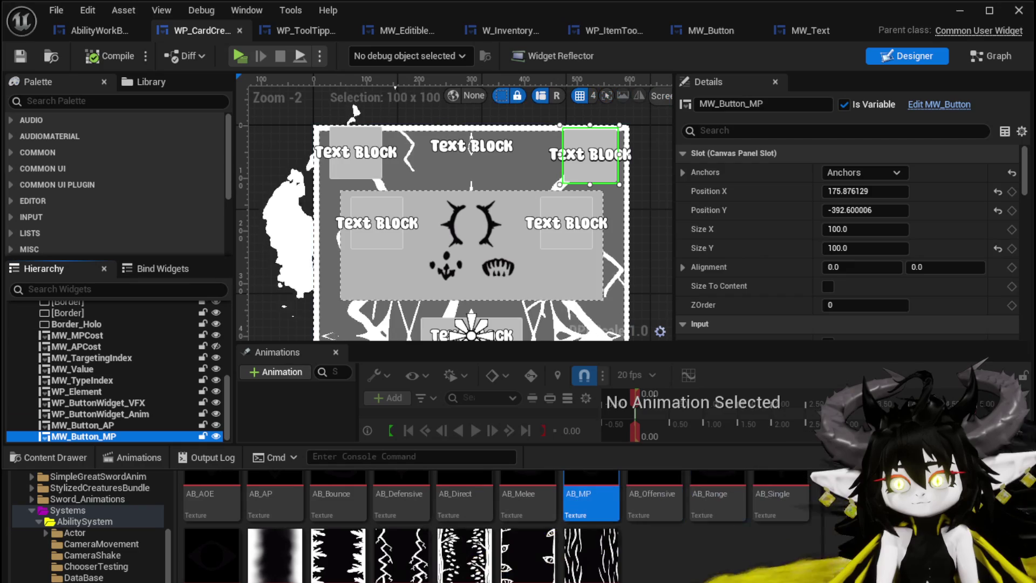
scroll(1014, 216, "down", 10)
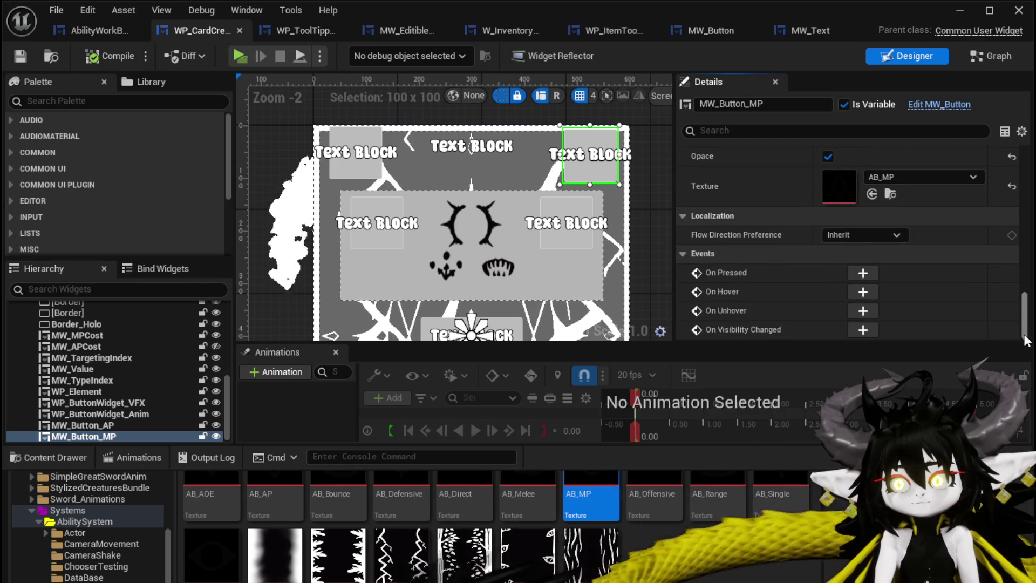
left_click(863, 274)
scroll(530, 254, "down", 4)
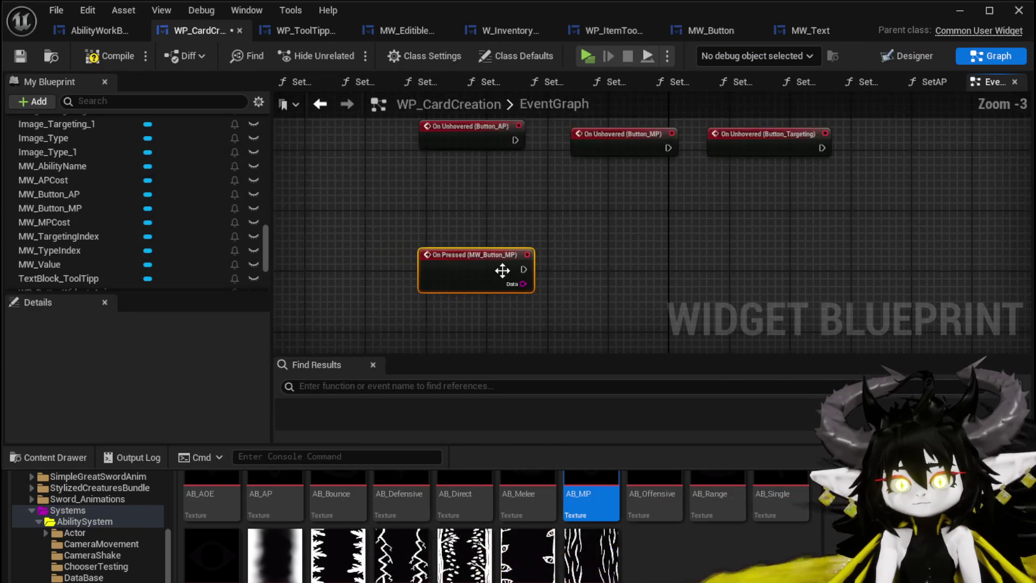
key("Delete")
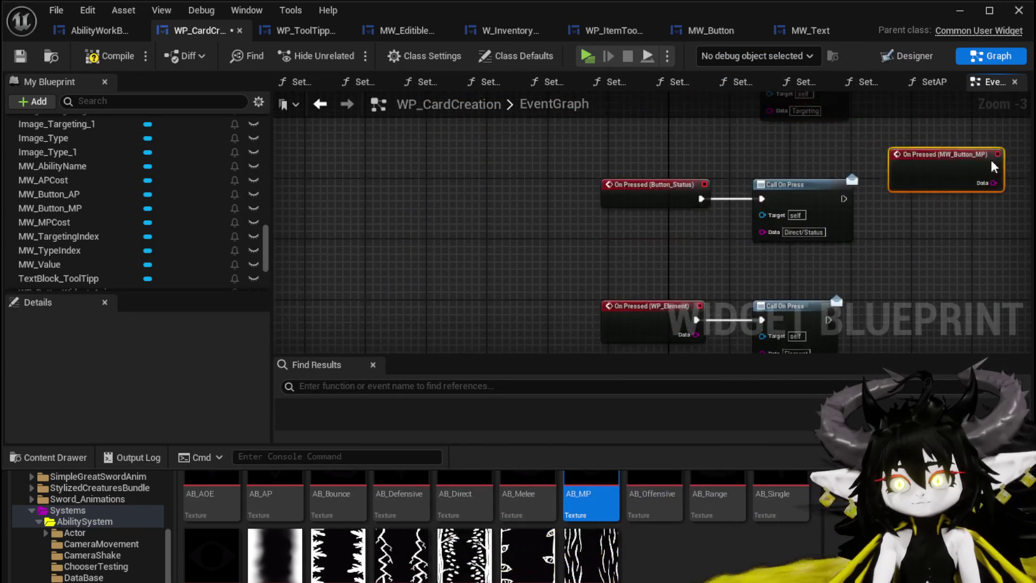
mouse_move(700, 209)
left_mouse_down()
mouse_move(659, 166)
mouse_move(751, 240)
left_mouse_up()
scroll(700, 193, "up", 3)
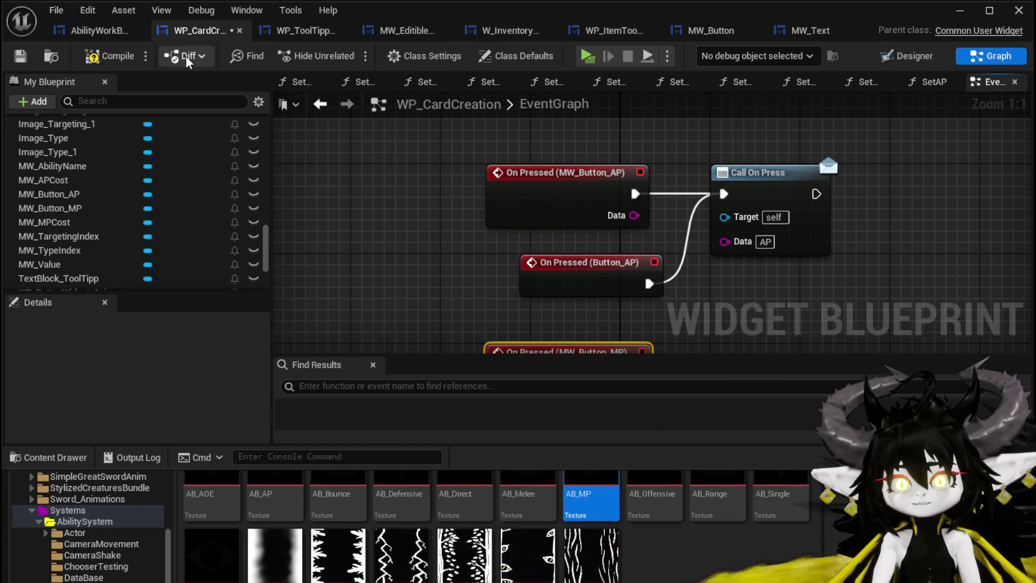
left_click(19, 57)
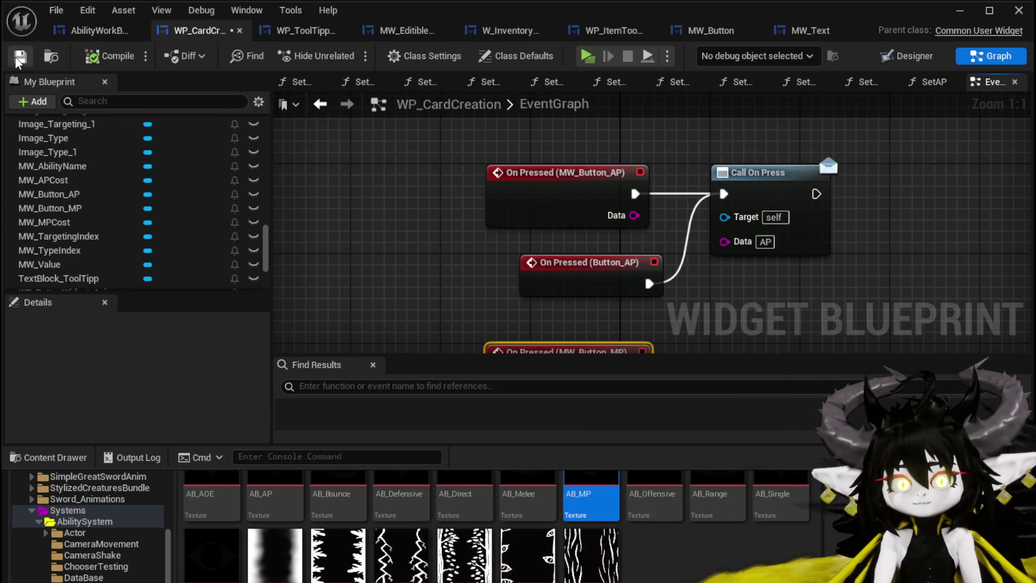
left_click(909, 56)
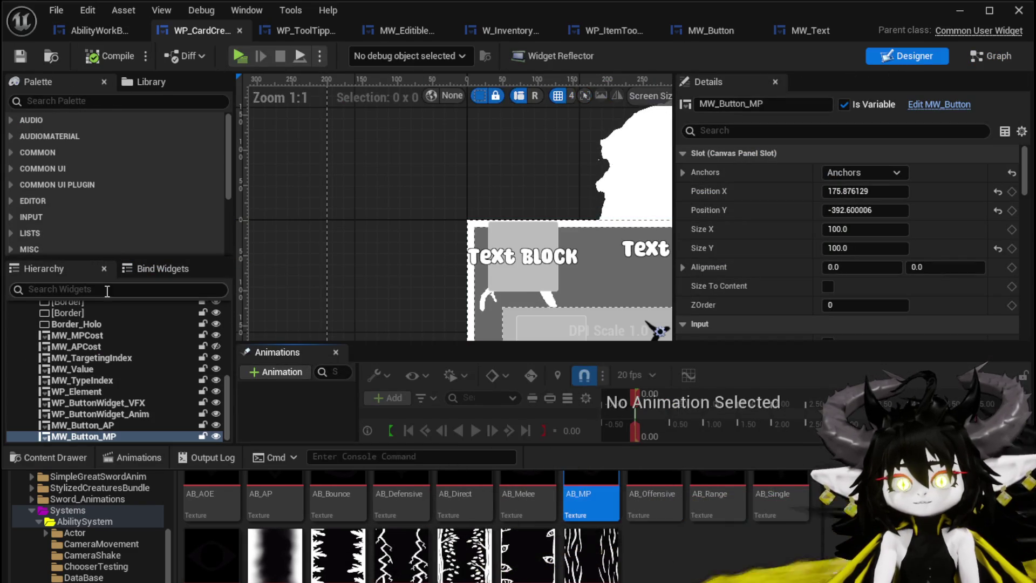
left_click(67, 285)
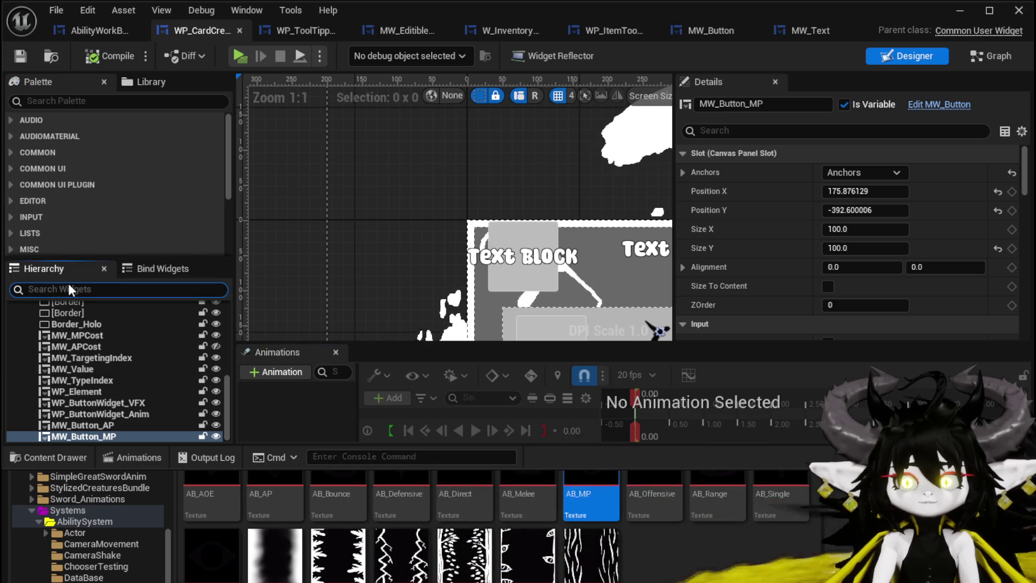
Filter the Hierarchy by AP and delete MW_APCost, Image_AP and Button_AP.
type("AP")
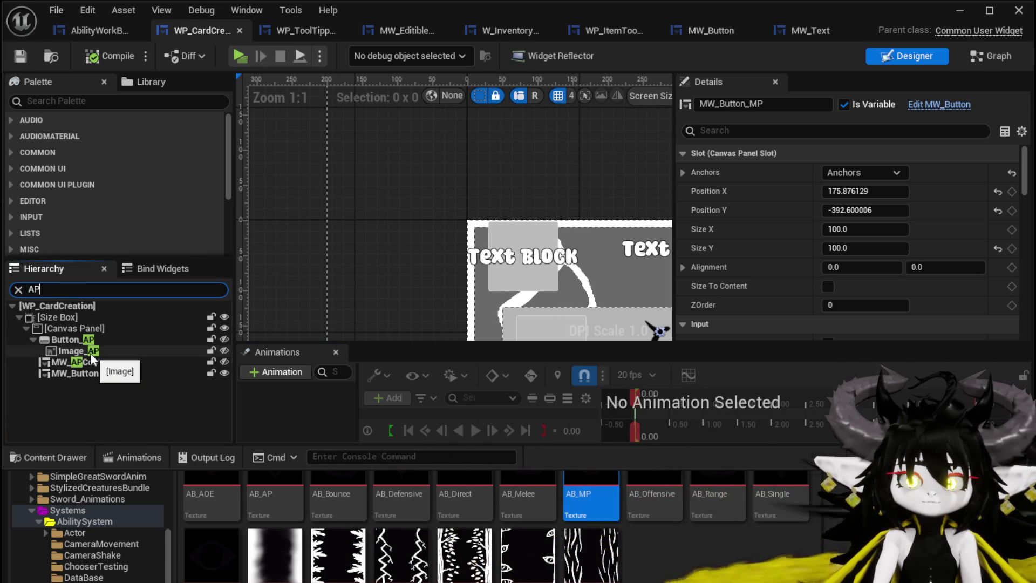
left_click(81, 340)
left_click(108, 353)
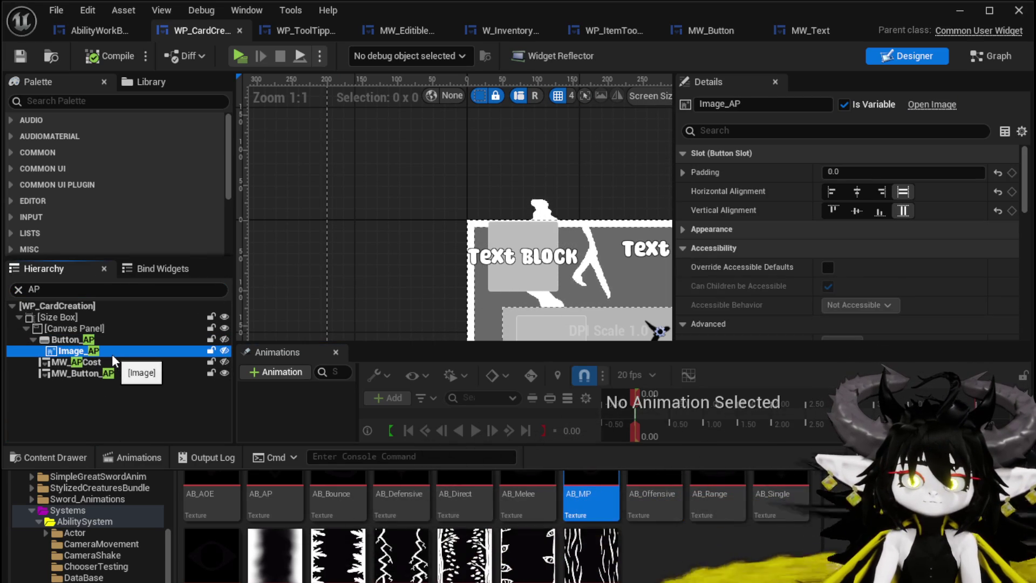
left_click(100, 361)
key("Delete")
left_click(85, 356)
key("Delete")
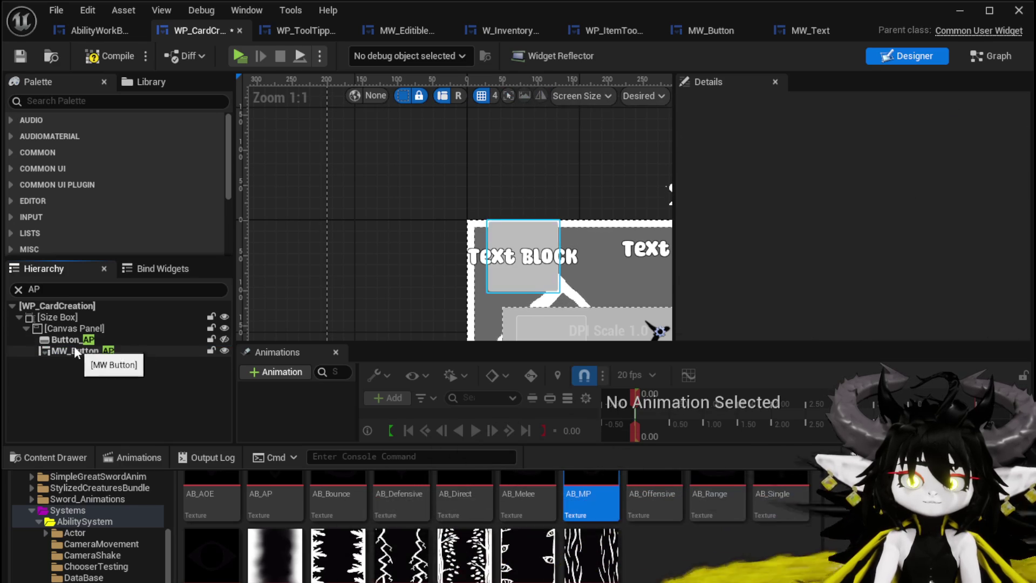
key("Delete")
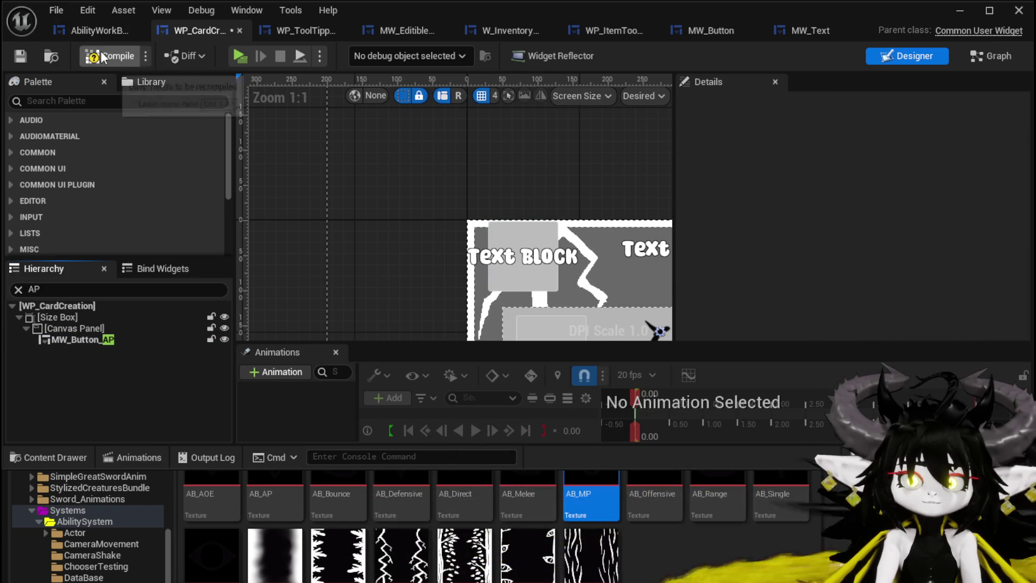
Compile and delete the orphaned On Hovered and On Unhovered (Button_AP) events.
left_click(102, 57)
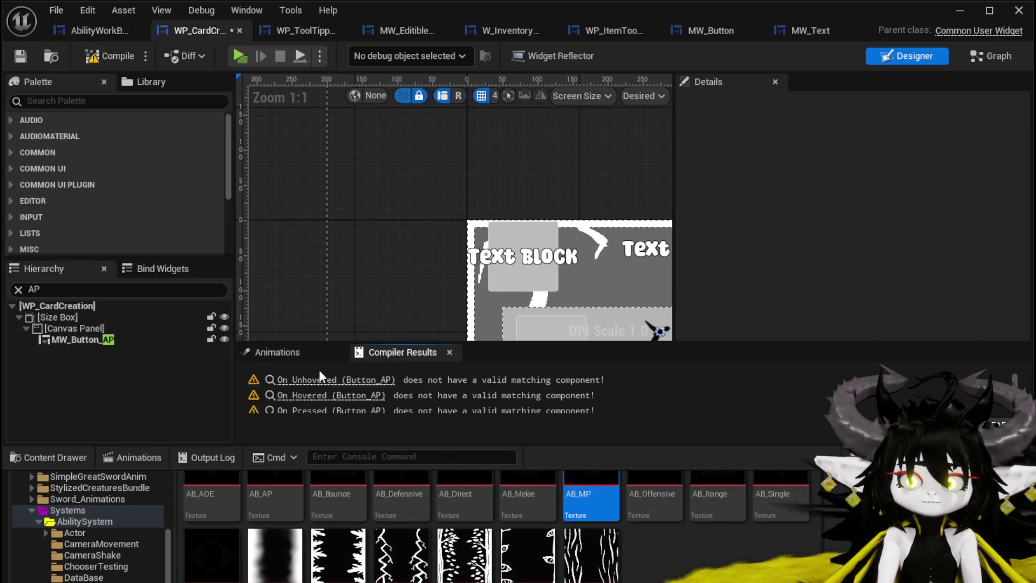
left_click(317, 386)
left_click_drag(433, 333, 555, 177)
key("Delete")
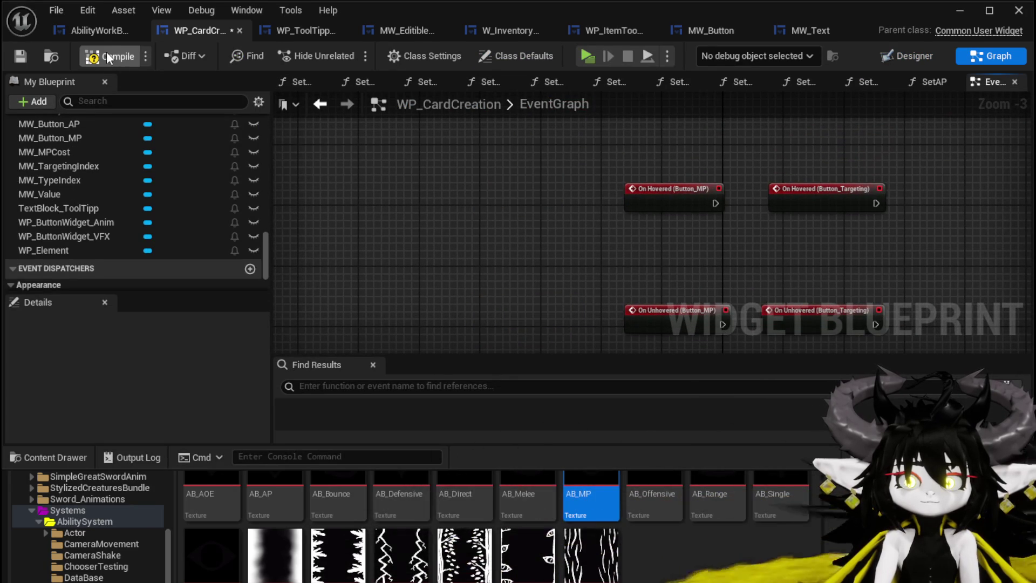
Recompile to clear the remaining warnings and open the SetMP function graph.
left_click(106, 54)
left_click(411, 396)
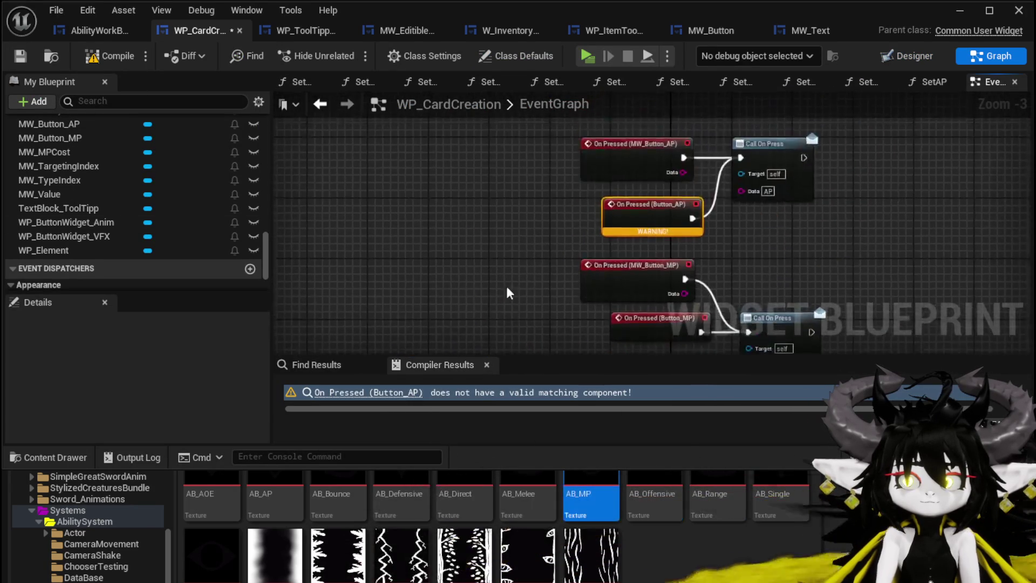
left_click(95, 57)
left_click_drag(618, 258, 480, 145)
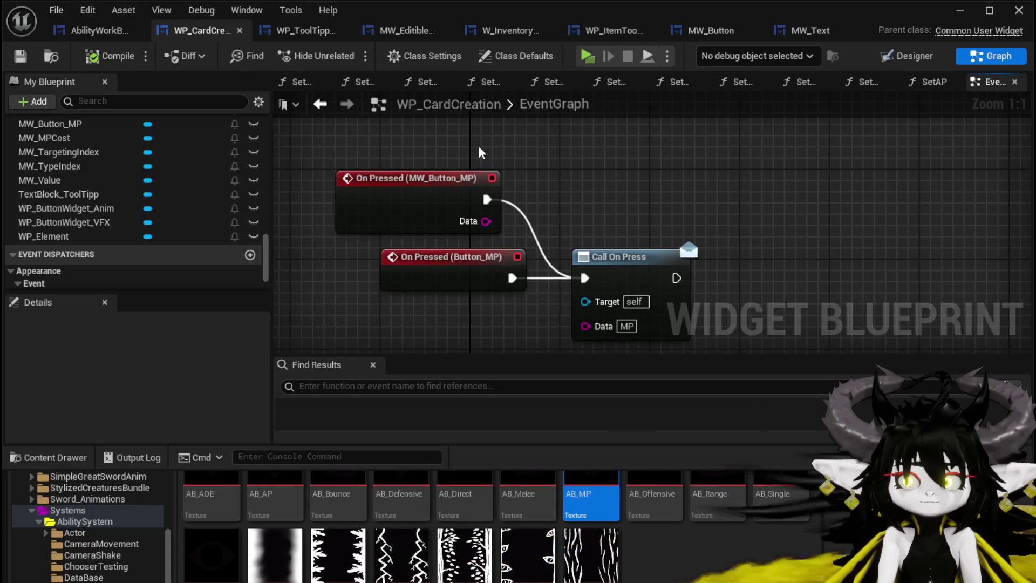
scroll(157, 203, "up", 15)
scroll(157, 203, "up", 10)
scroll(158, 203, "up", 1)
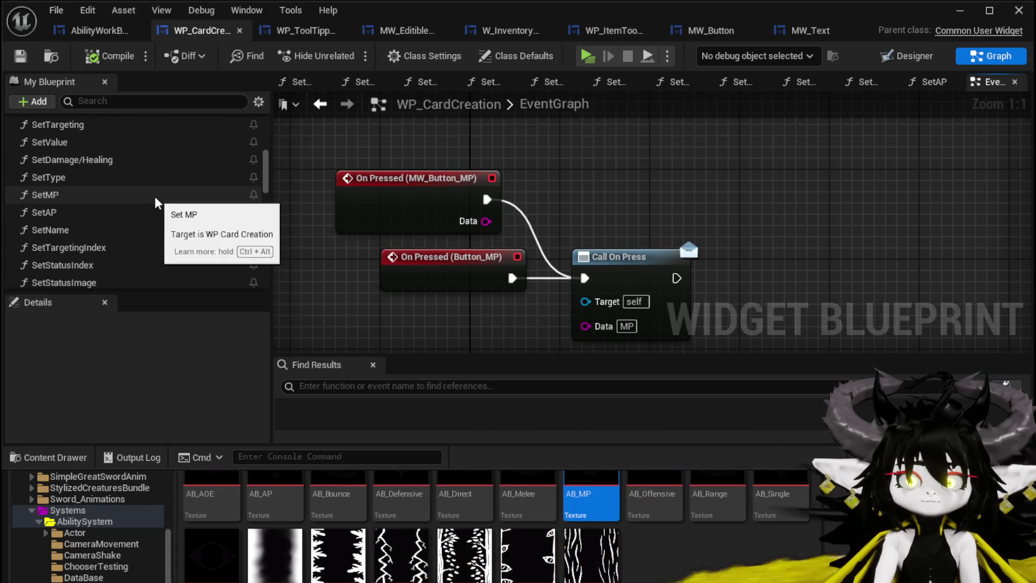
double_click(156, 195)
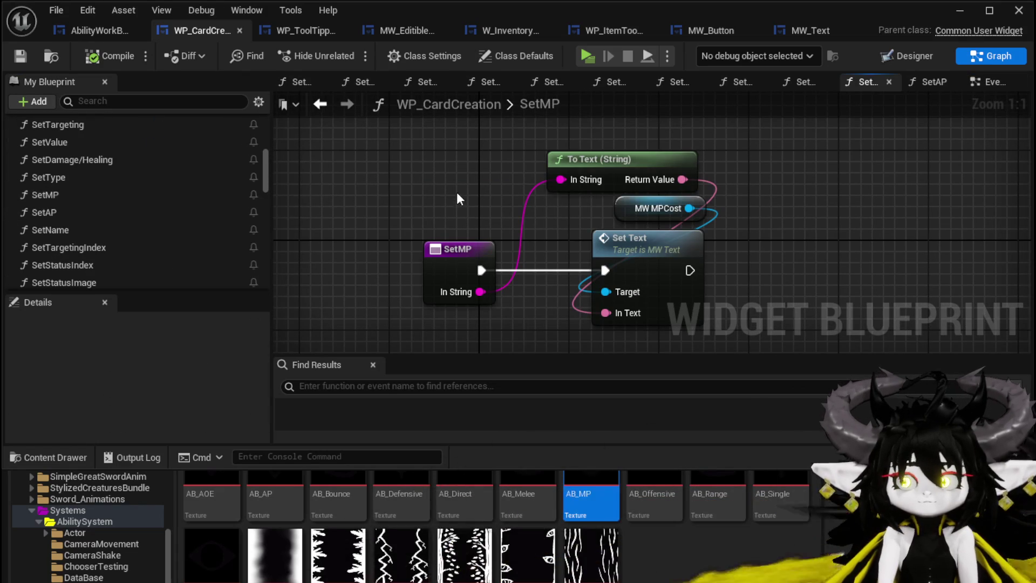
Add a MW_Button_MP reference, get its MW Text, and create a Set Text node from it.
scroll(130, 232, "down", 2)
scroll(133, 215, "down", 15)
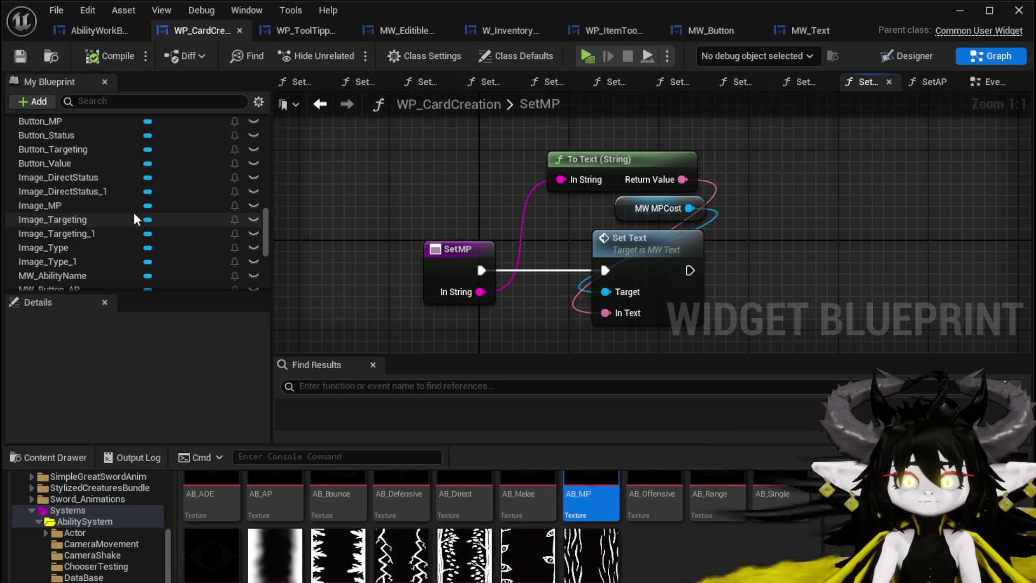
scroll(128, 205, "up", 4)
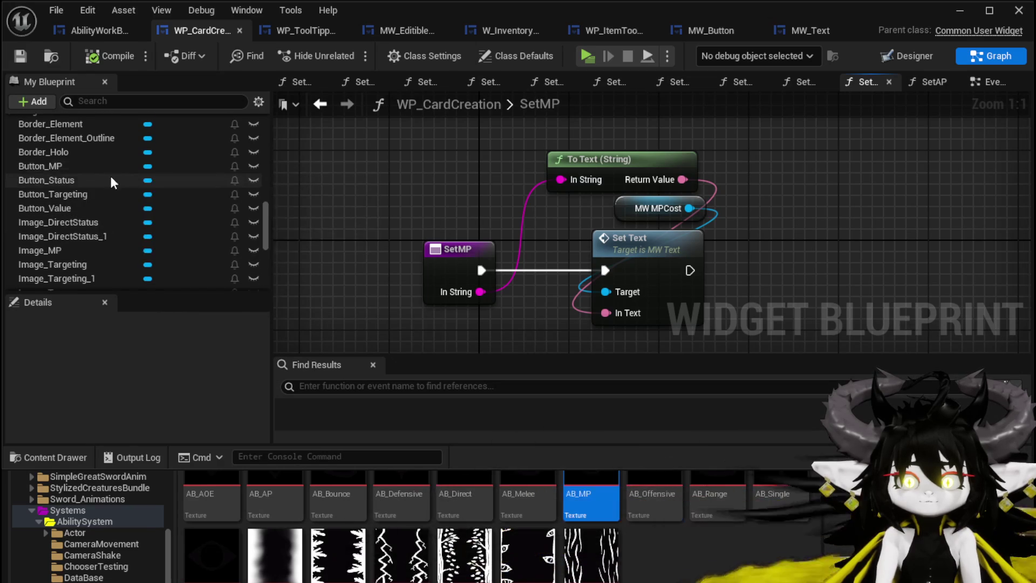
scroll(113, 181, "down", 15)
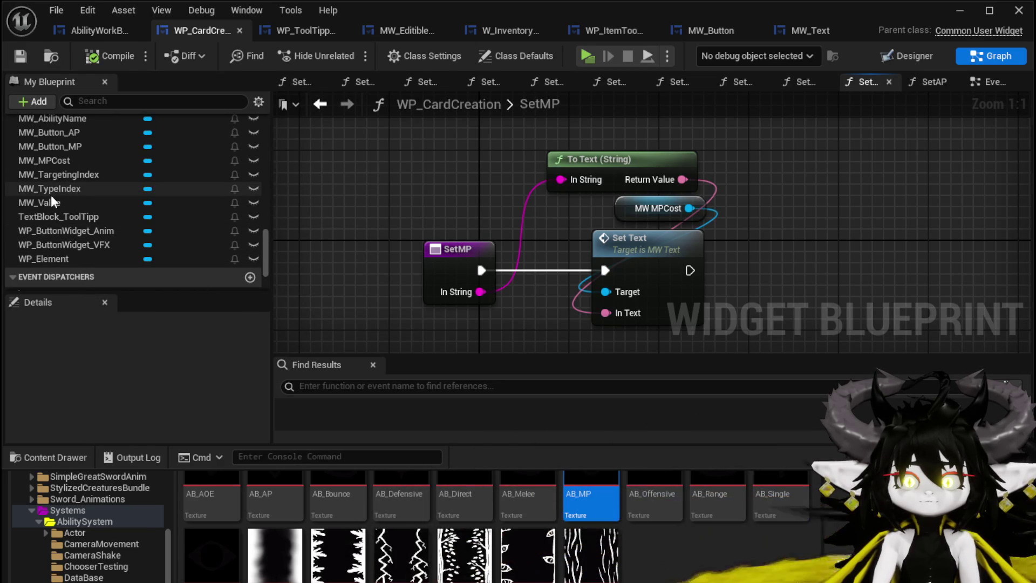
mouse_move(72, 147)
left_mouse_down()
mouse_move(388, 181)
mouse_move(475, 243)
mouse_move(471, 185)
left_mouse_up()
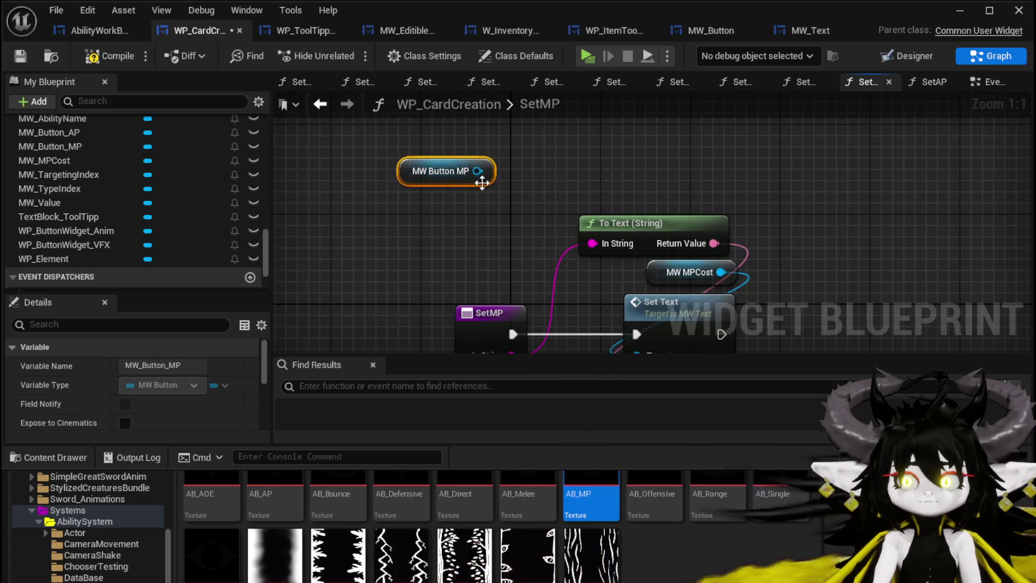
left_click_drag(409, 229, 409, 227)
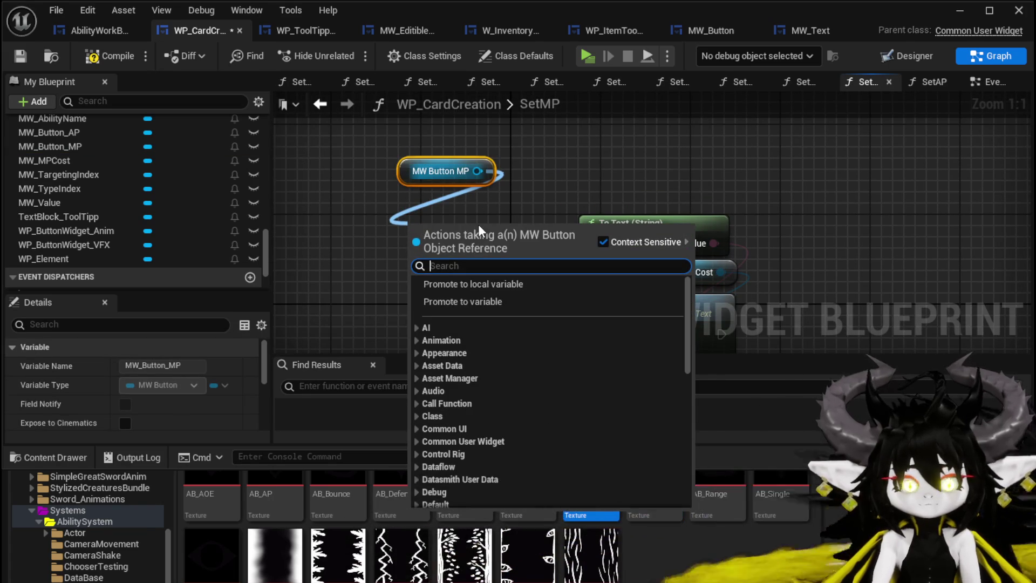
type("MW")
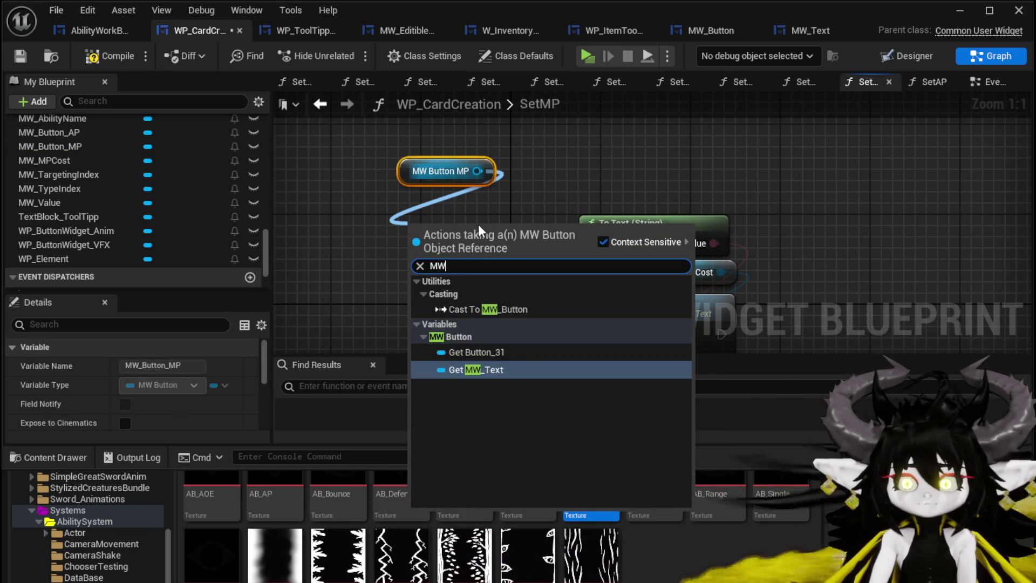
left_click(463, 369)
left_click_drag(512, 231, 585, 163)
type("Set Text")
key("Return")
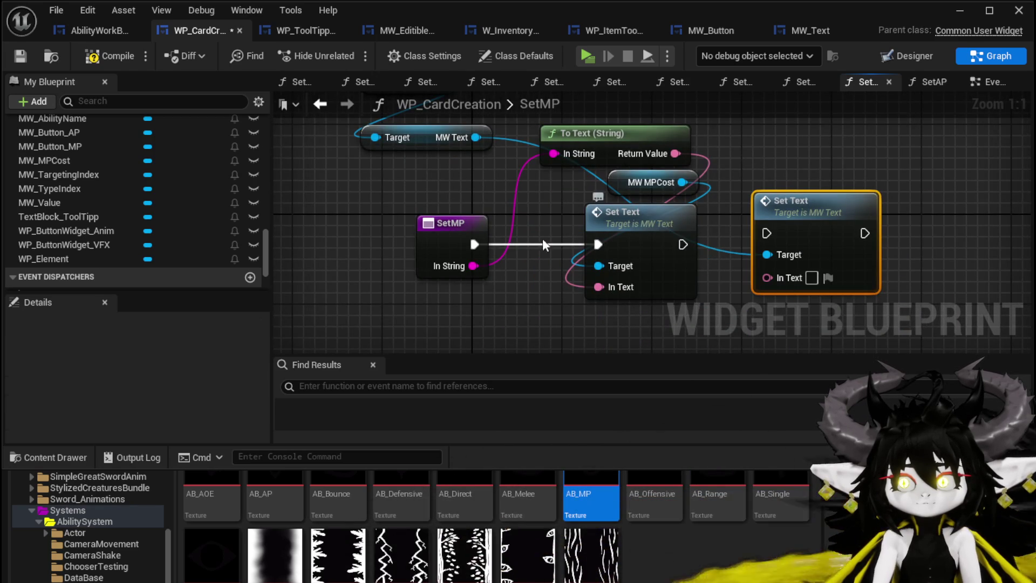
Run Set Text from SetMP with the converted MP string and delete the old MP cost nodes.
left_click_drag(473, 244, 767, 233)
mouse_move(675, 154)
left_mouse_down()
mouse_move(696, 167)
mouse_move(769, 276)
left_mouse_up()
left_click_drag(653, 183, 652, 184)
key("Delete")
mouse_move(790, 206)
left_mouse_down()
mouse_move(722, 216)
mouse_move(757, 216)
left_mouse_up()
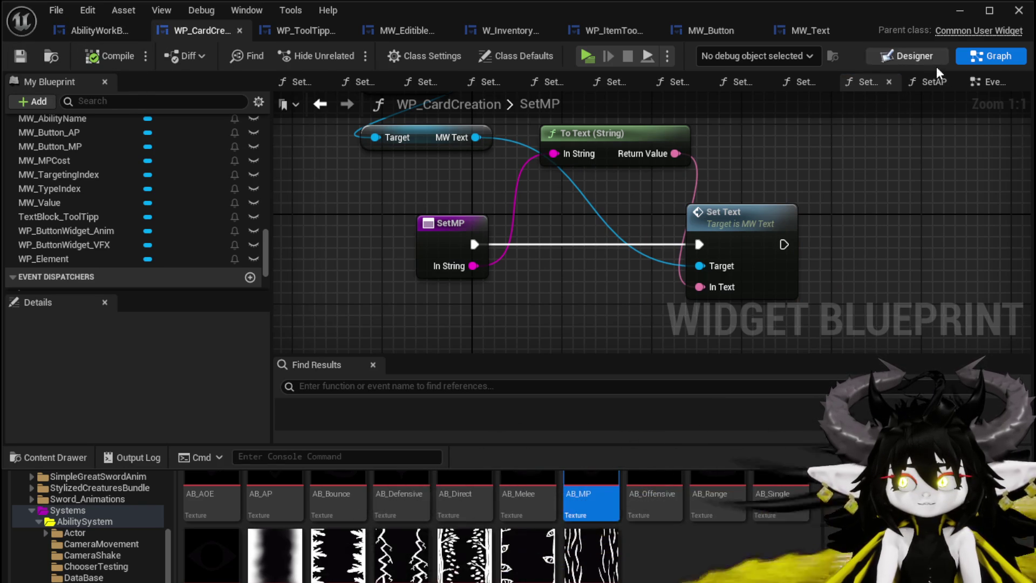
Delete On Pressed (Button_MP) and place Call On Press beside the MW_Button_MP event.
left_click(987, 83)
left_click(445, 282)
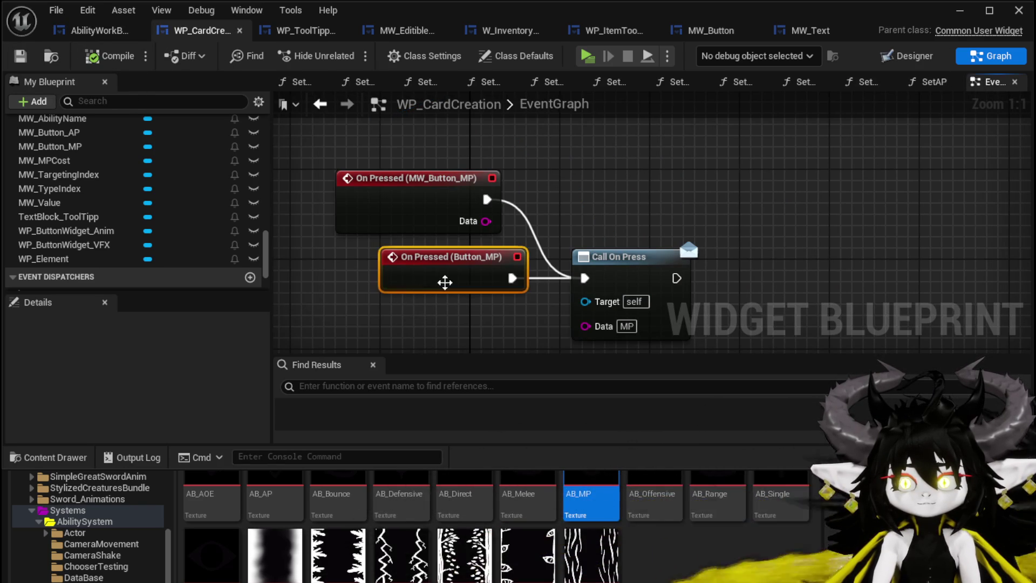
key("Delete")
left_click_drag(648, 257, 636, 178)
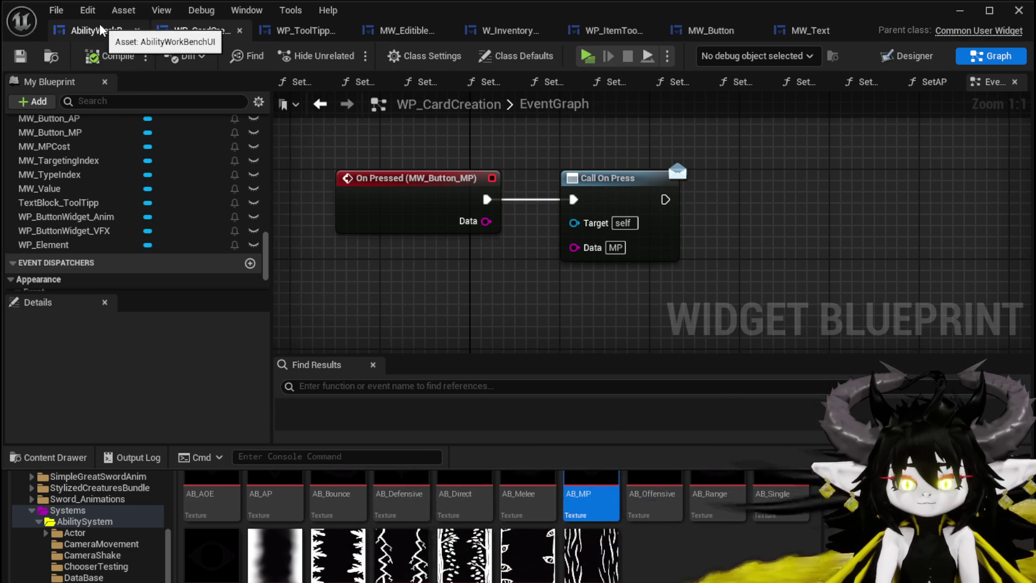
Filter the Hierarchy by MP and delete MW_MPCost, Image_MP and Button_MP.
left_click(907, 56)
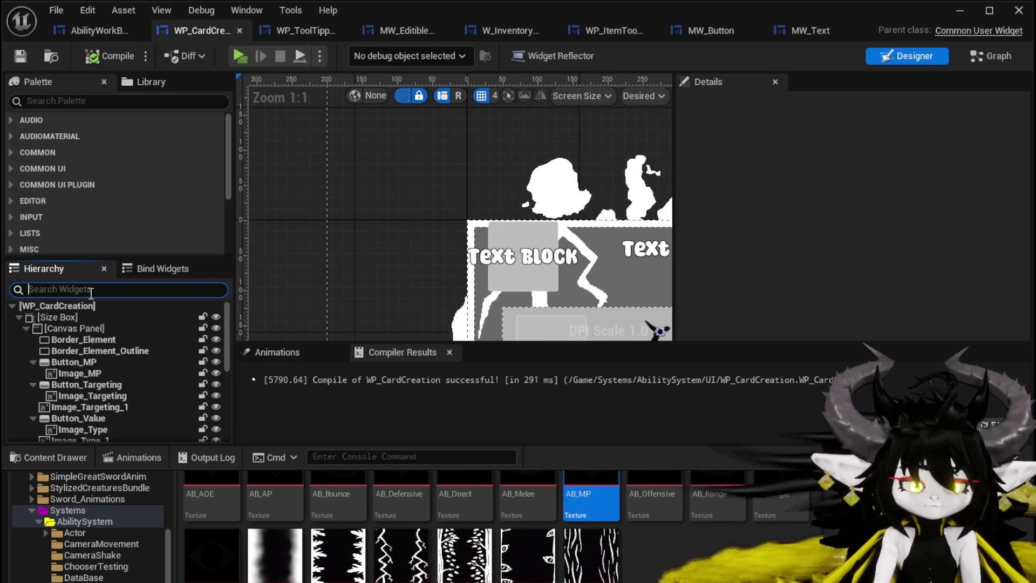
type("MP")
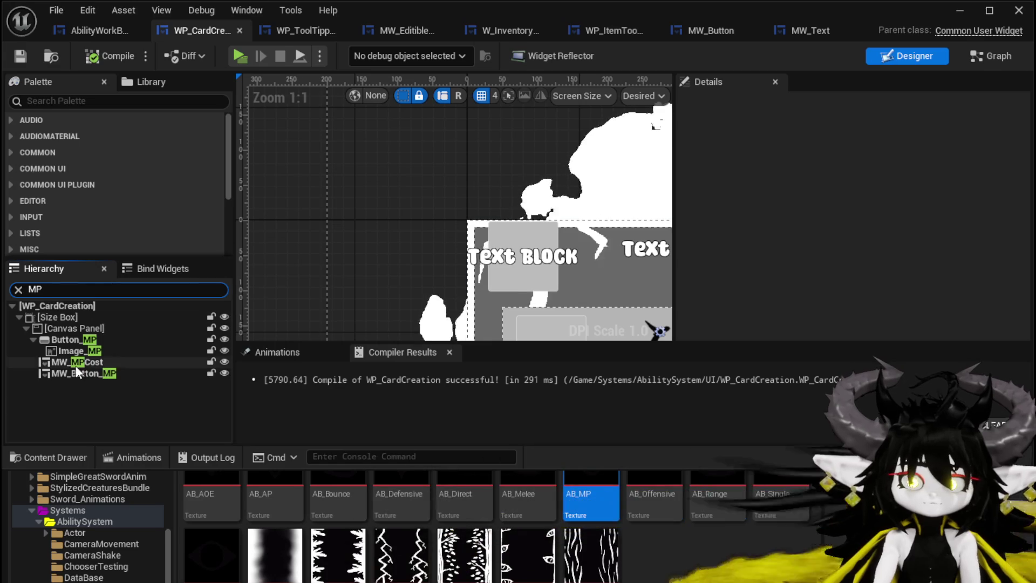
left_click(79, 362)
key("Delete")
left_click(79, 351)
key("Delete")
left_click(76, 340)
key("Delete")
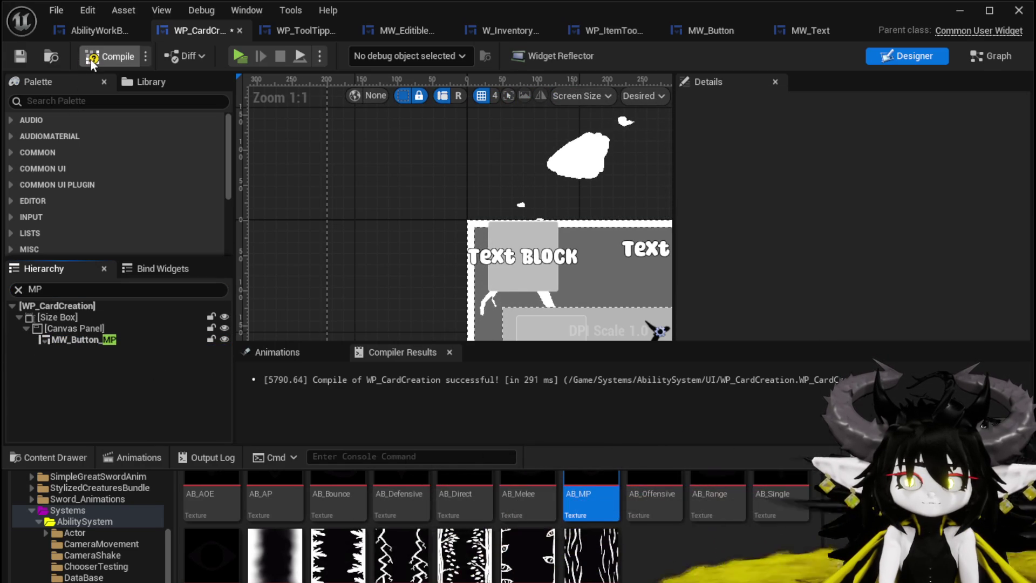
Compile and delete the leftover Button_MP hover and unhover events.
left_click(22, 57)
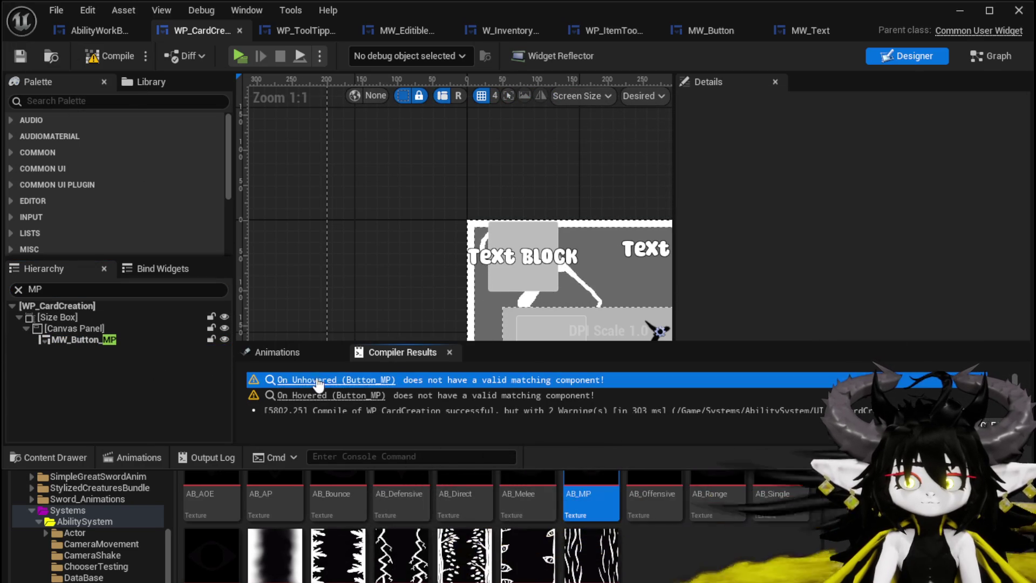
left_click(322, 385)
scroll(426, 221, "down", 2)
left_click_drag(400, 313, 517, 187)
key("Delete")
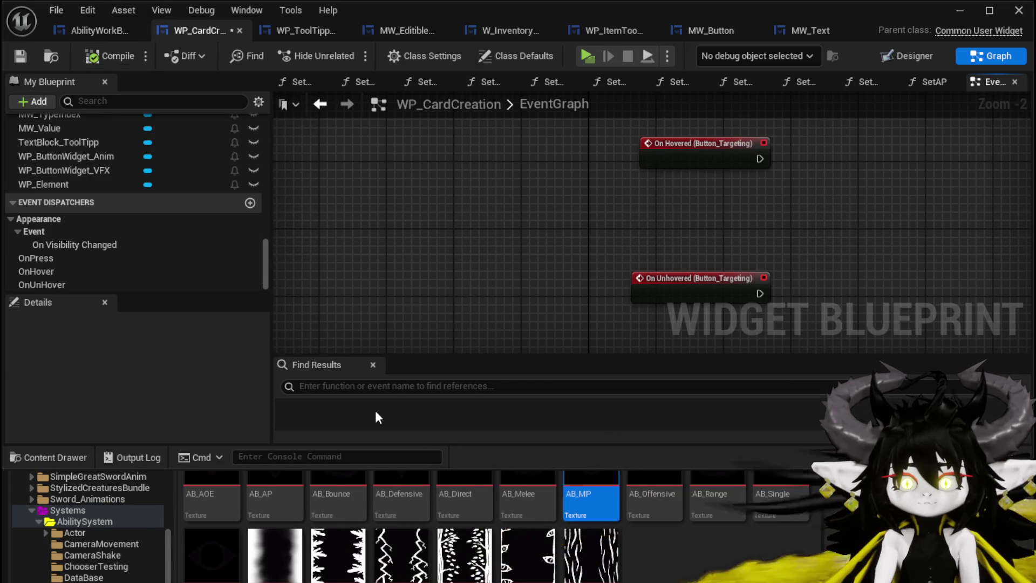
scroll(550, 224, "down", 4)
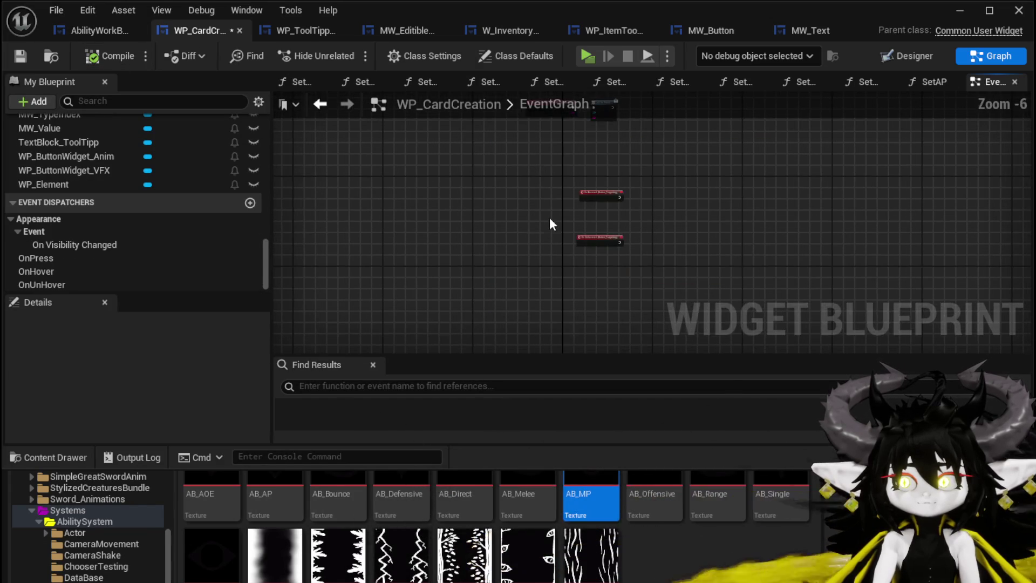
Start a play-test and open a card from the magic ability set at the workbench.
left_click(949, 12)
left_click(340, 52)
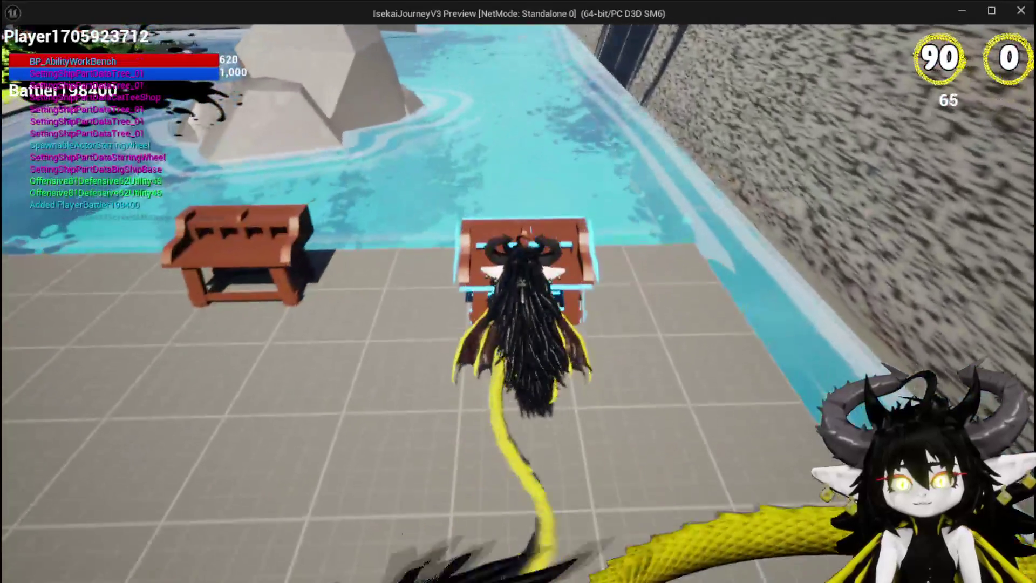
key("e")
left_click(63, 49)
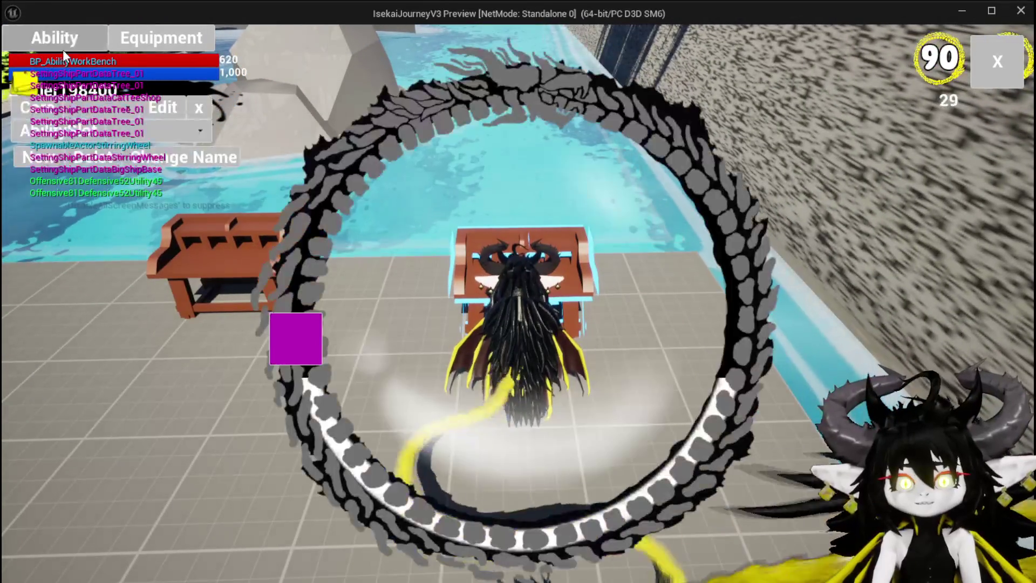
left_click(127, 118)
left_click(126, 138)
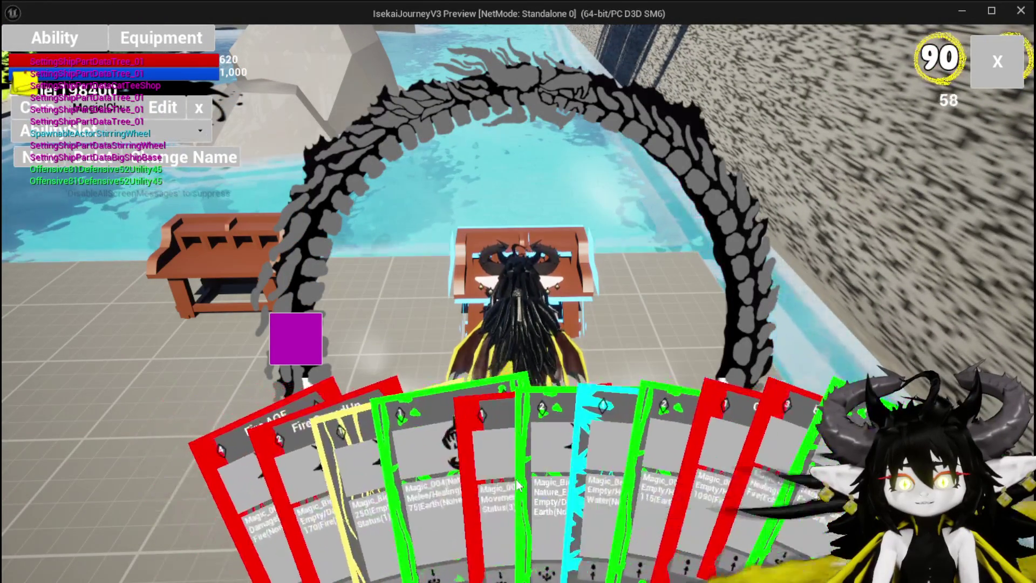
left_click(540, 457)
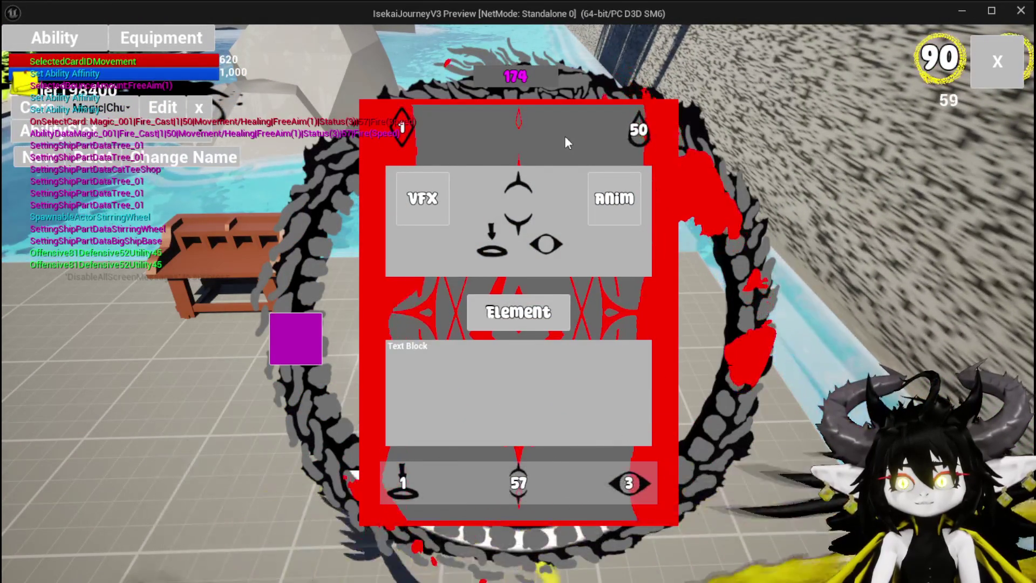
Change the card's MP cost from 50 to 150, then stop the play-test and save.
mouse_move(634, 137)
type("0")
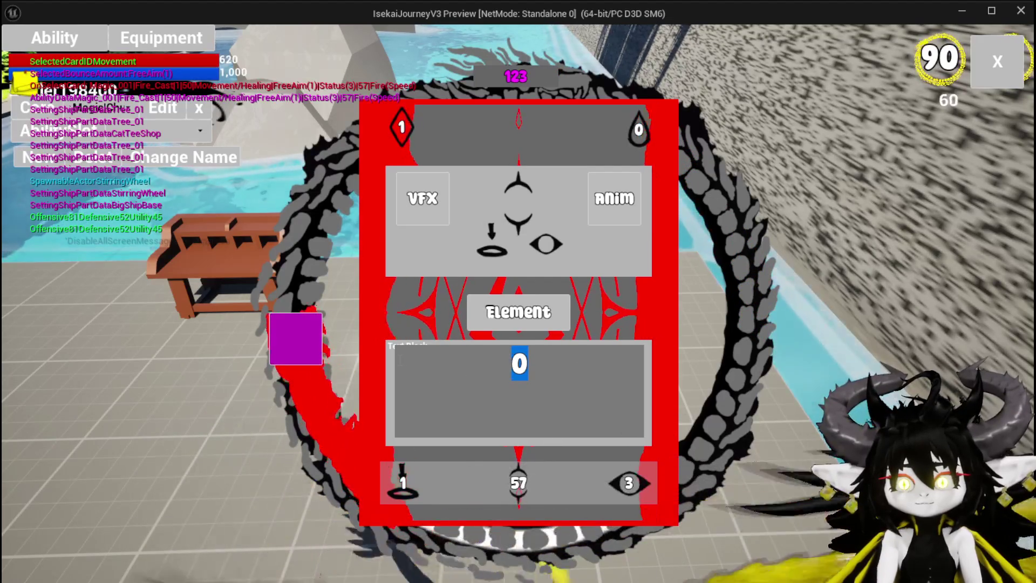
key("BackSpace")
type("150")
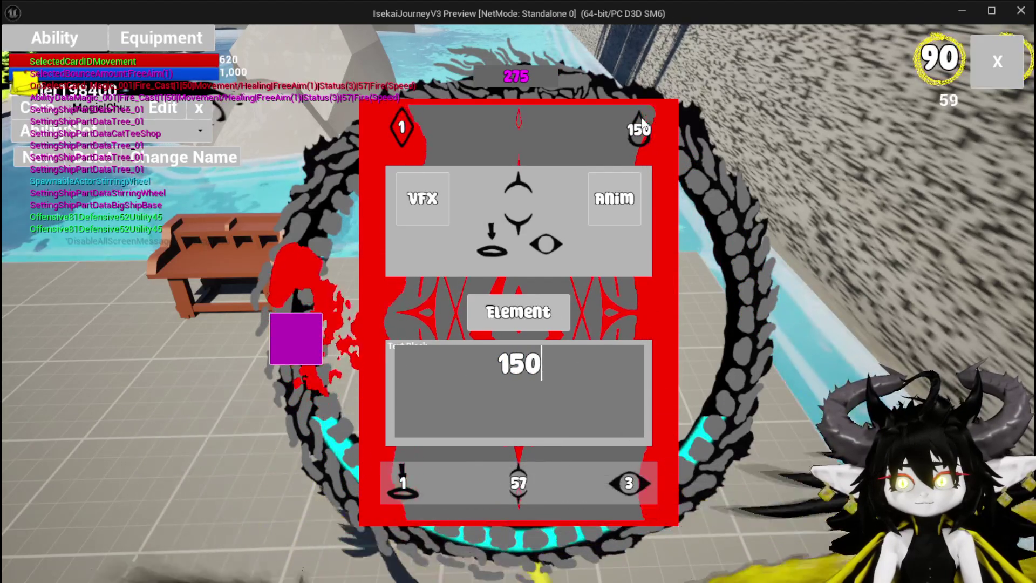
key("Return")
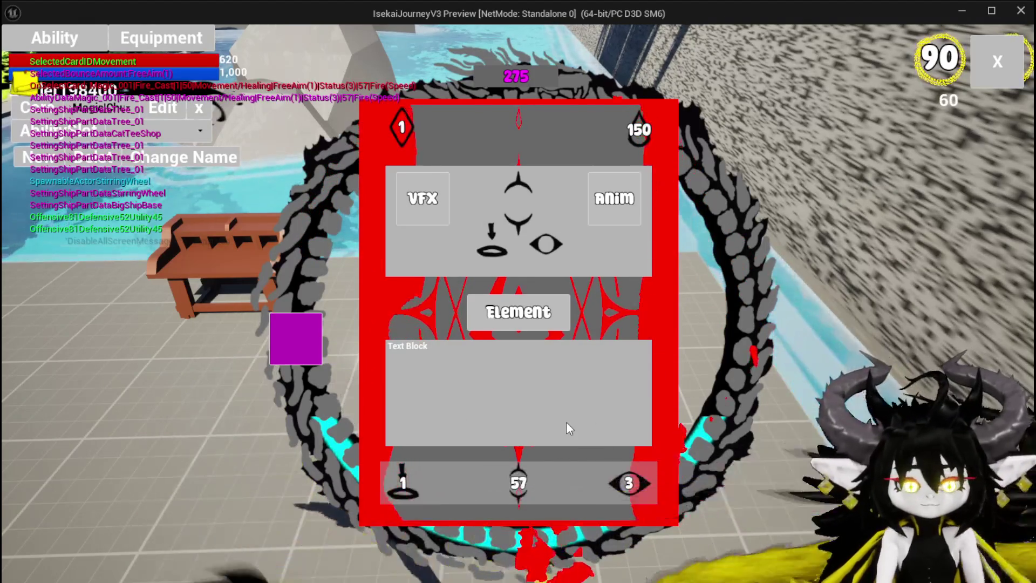
key("Escape")
key("ctrl+s")
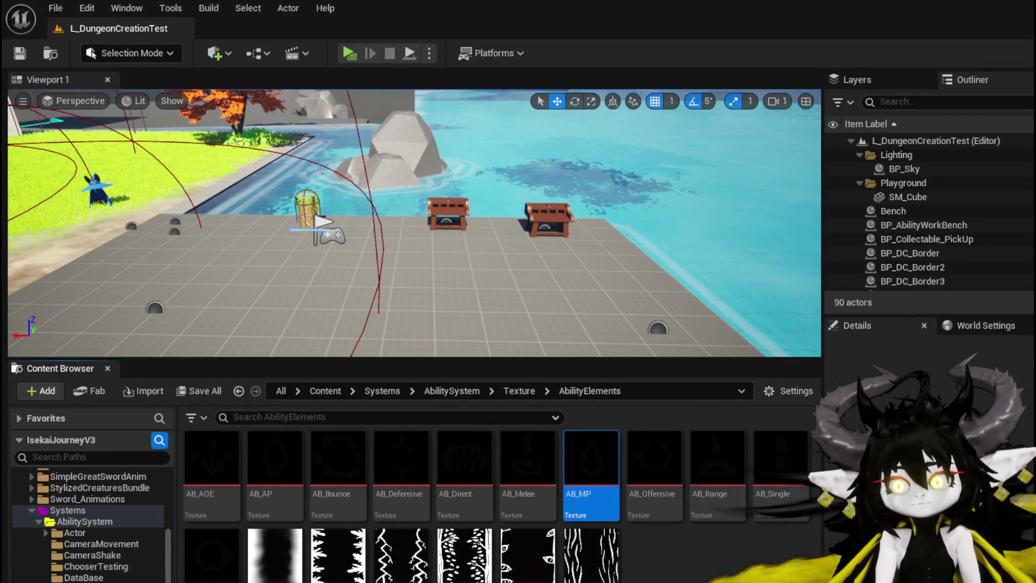
Add an MW_Button from the palette to the WP_CardCreation canvas panel.
key("alt+Tab")
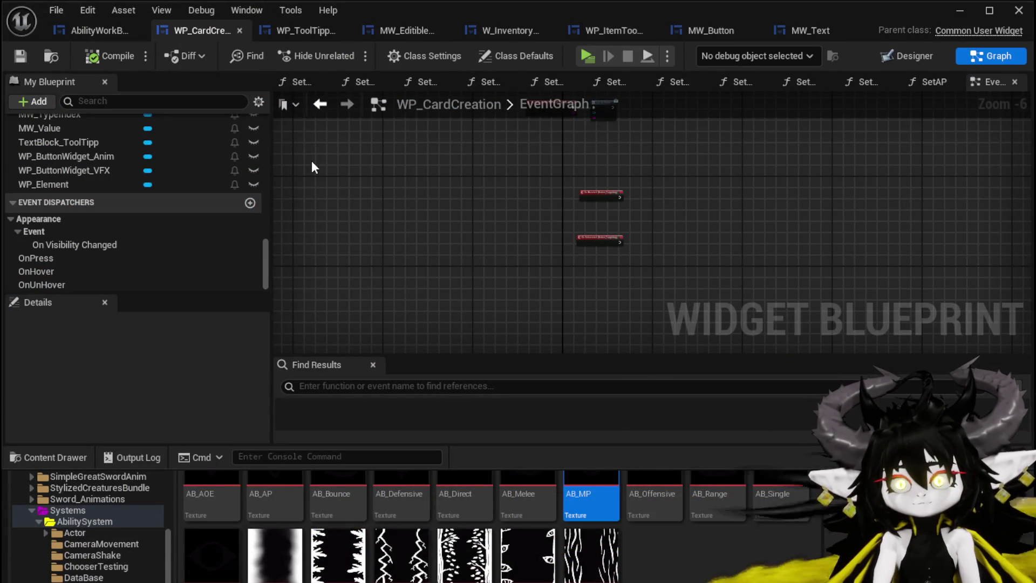
left_click(905, 57)
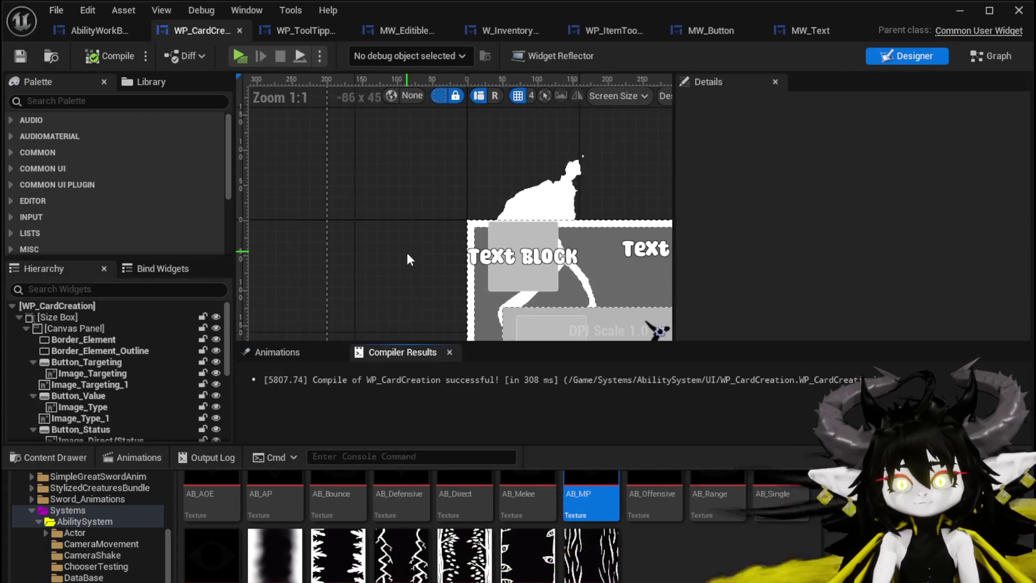
scroll(408, 248, "down", 4)
scroll(432, 303, "up", 3)
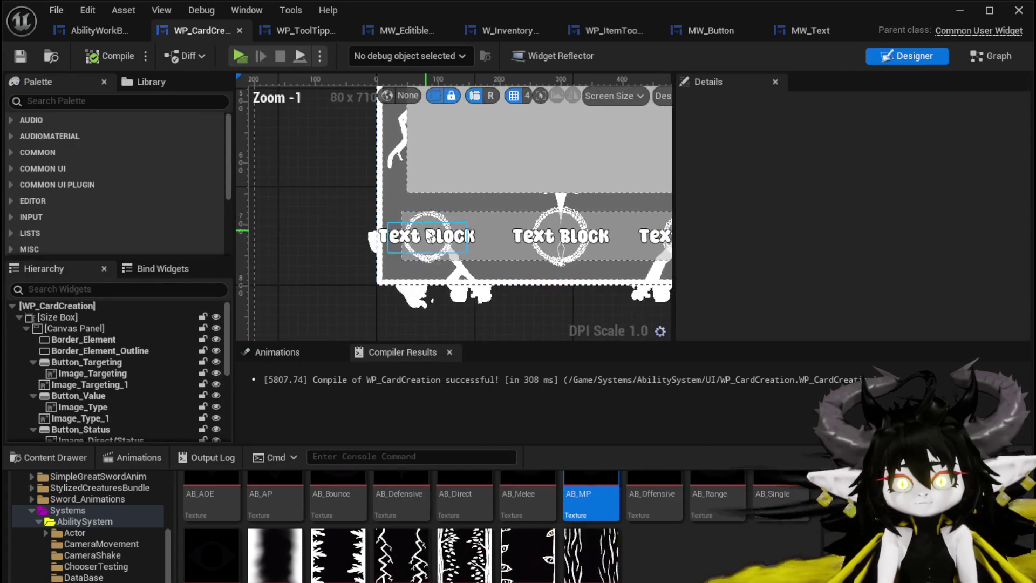
left_click(435, 229)
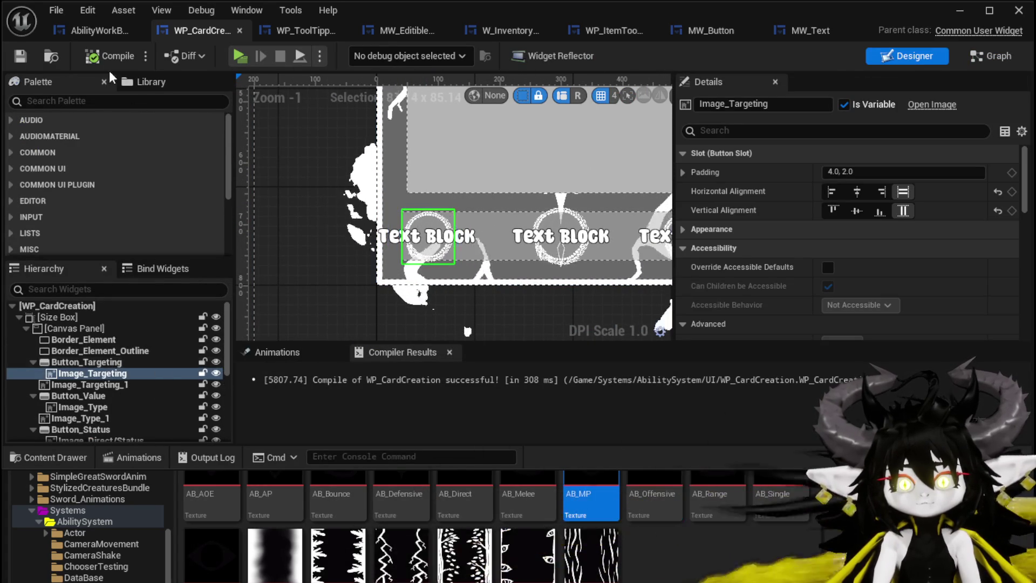
left_click(91, 101)
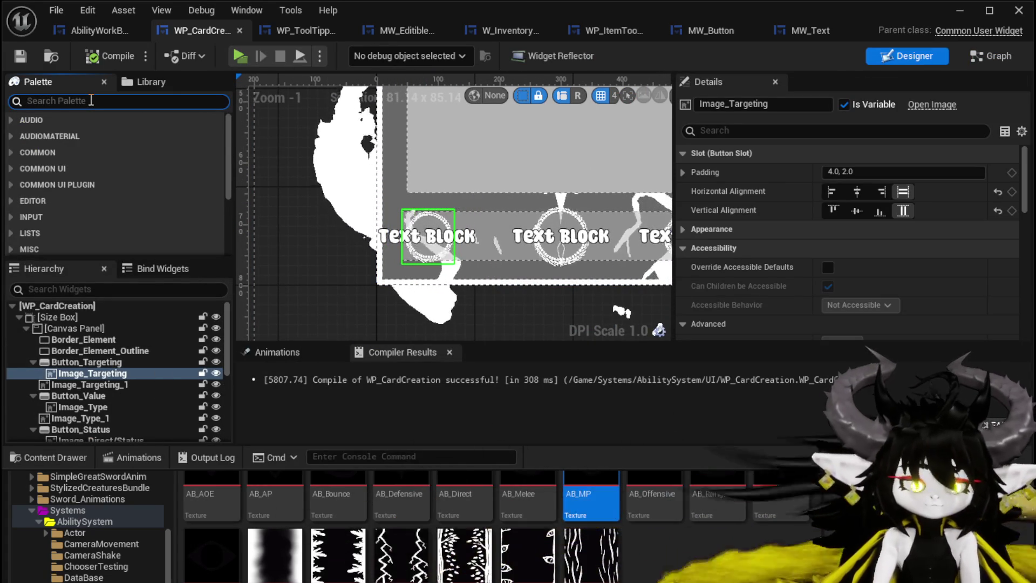
type("MW")
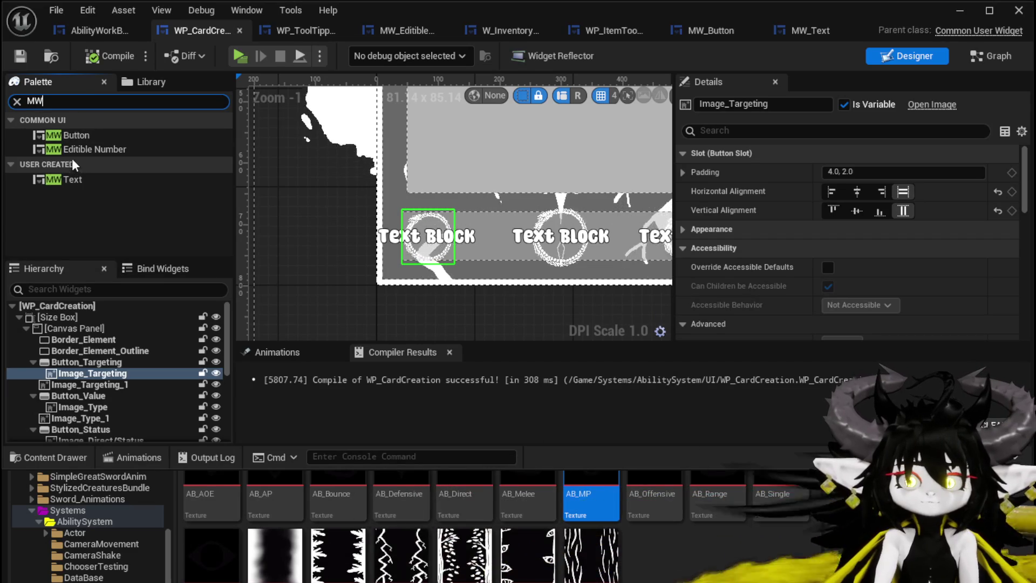
mouse_move(81, 133)
left_mouse_down()
mouse_move(84, 347)
mouse_move(74, 363)
left_mouse_up()
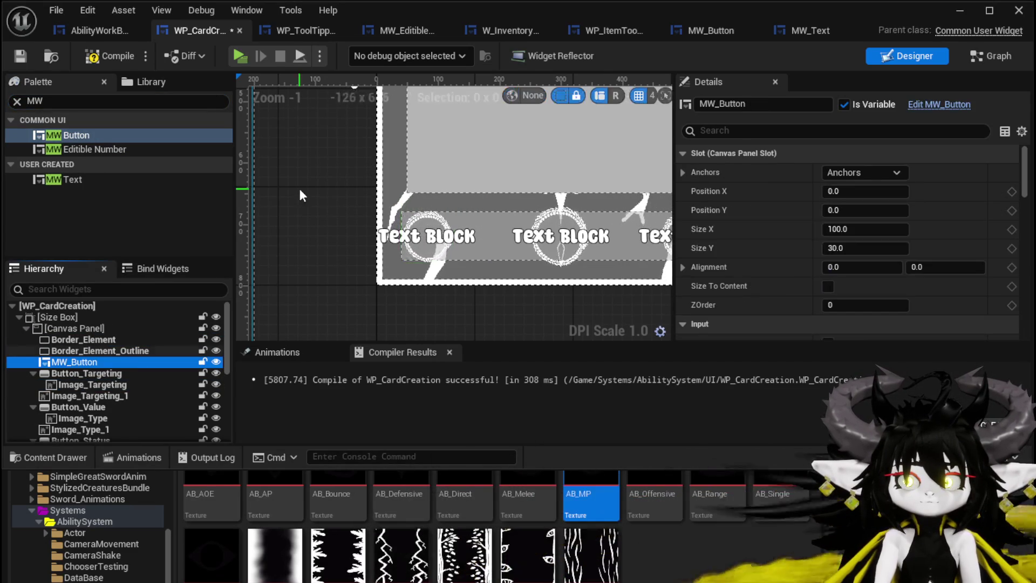
Anchor the new button, size it 100×100, and place it over the targeting icon (X -266.01, Y 269.70).
scroll(299, 190, "down", 4)
left_click(875, 173)
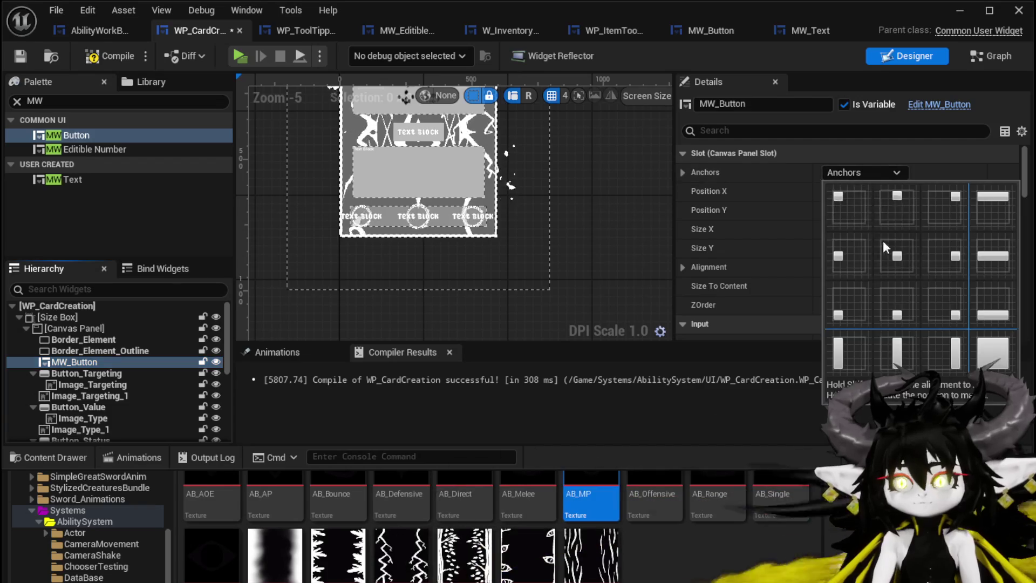
left_click(896, 254)
scroll(344, 201, "up", 3)
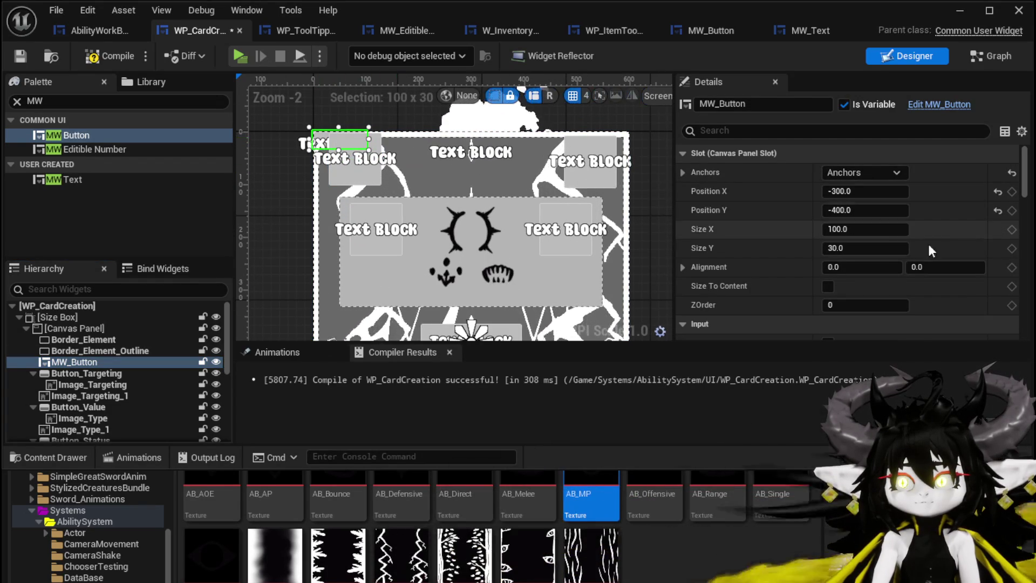
type("0")
key("Return")
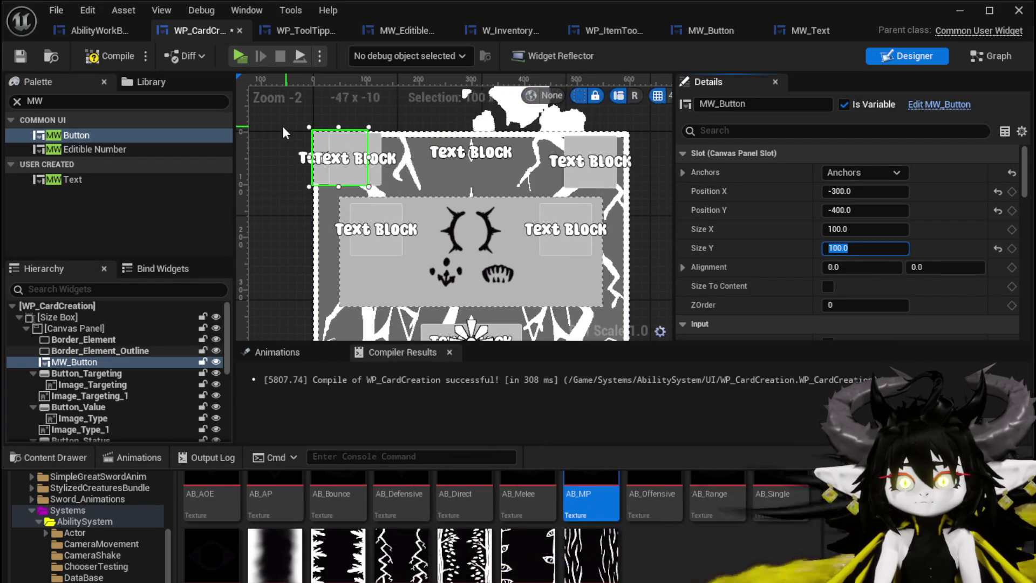
mouse_move(321, 157)
left_mouse_down()
mouse_move(359, 302)
mouse_move(378, 270)
mouse_move(383, 330)
mouse_move(327, 302)
mouse_move(300, 270)
mouse_move(367, 142)
mouse_move(397, 267)
mouse_move(387, 260)
left_mouse_up()
scroll(378, 292, "down", 2)
scroll(387, 260, "up", 3)
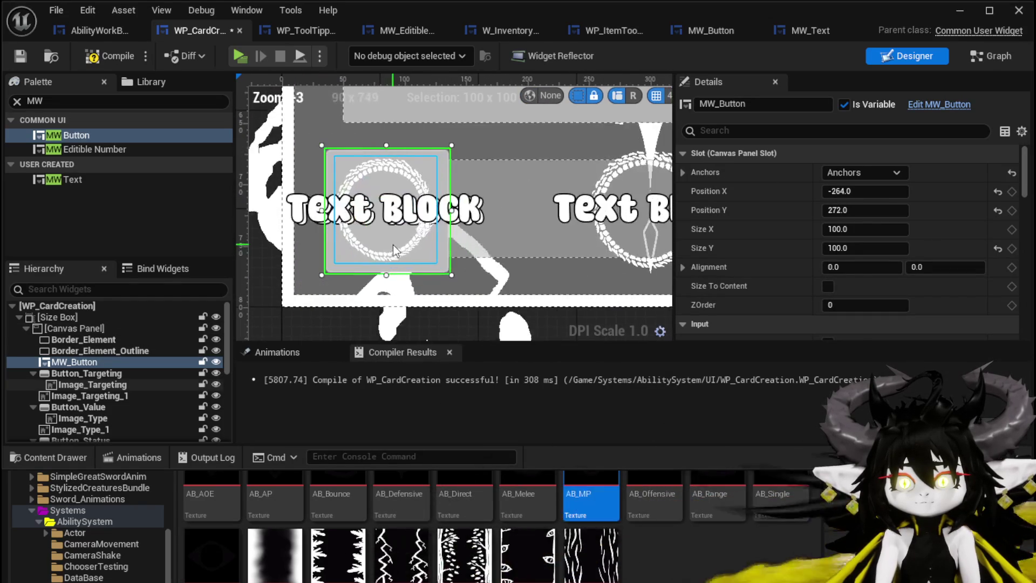
left_click(387, 251)
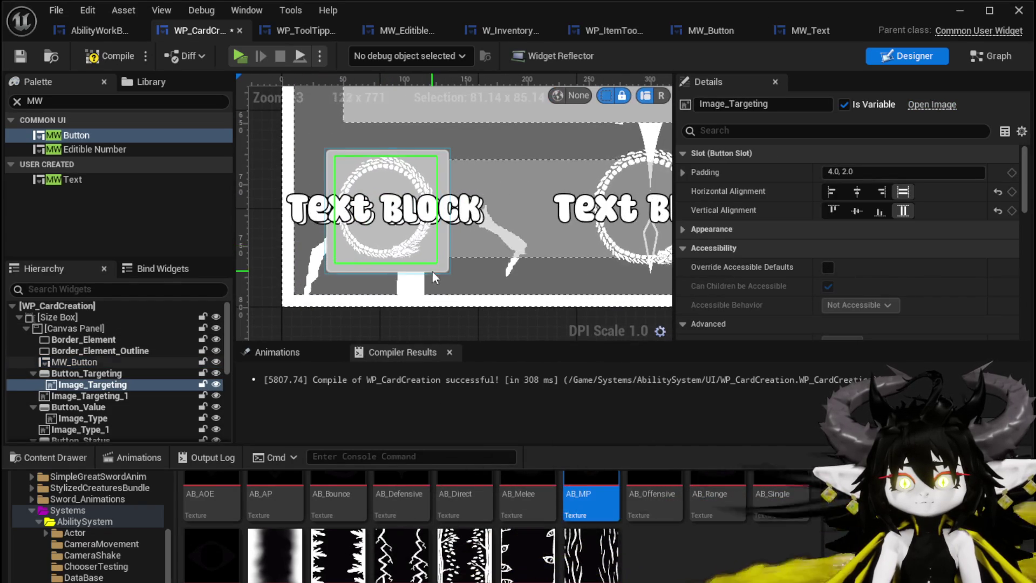
left_click(438, 264)
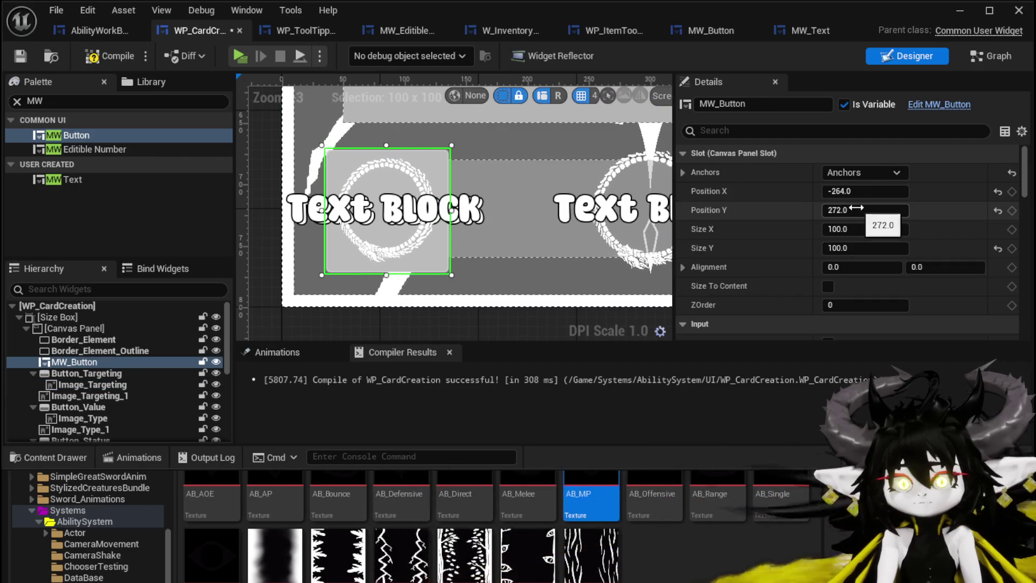
left_click_drag(857, 192, 859, 209)
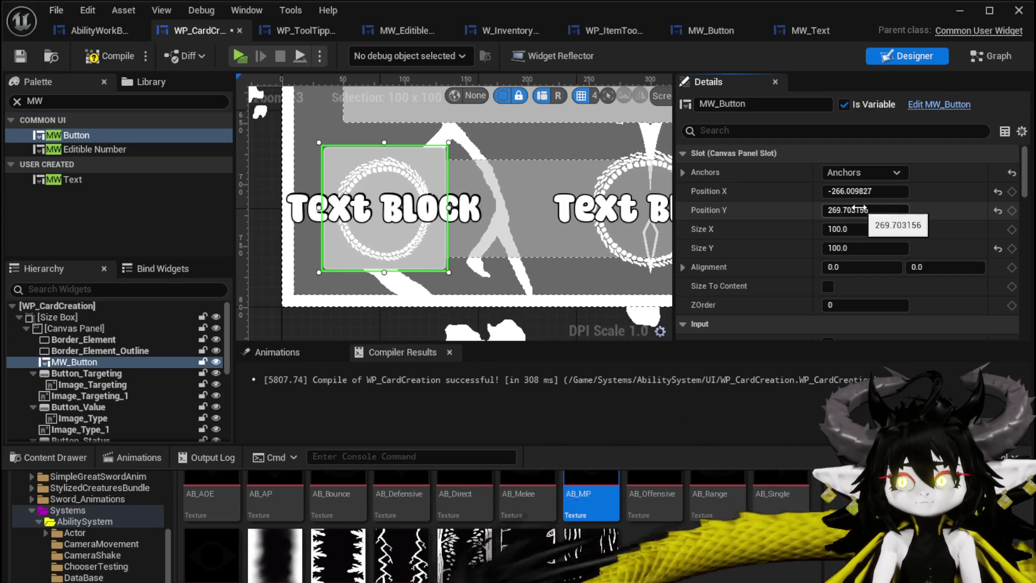
left_click(758, 109)
Name the button MW_Button_Targeting, save and compile WP_CardCreation, then switch to its Graph view.
type("_Targeti")
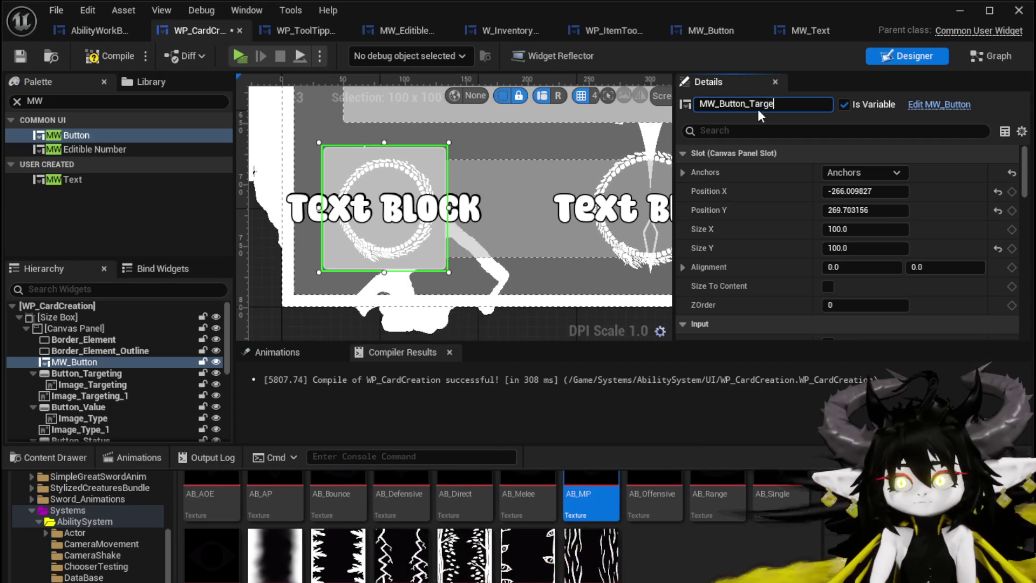
key("Return")
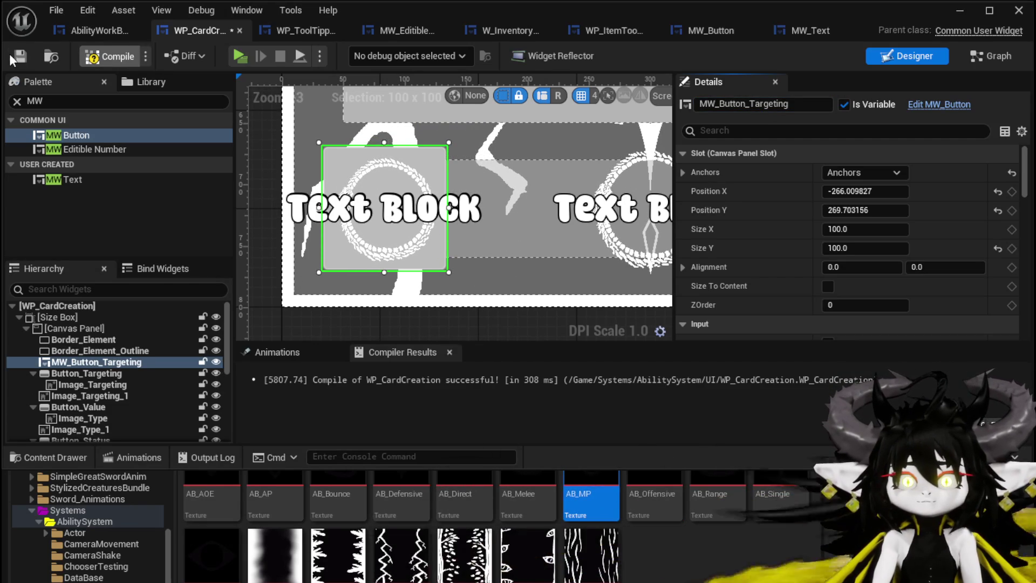
key("ctrl+s")
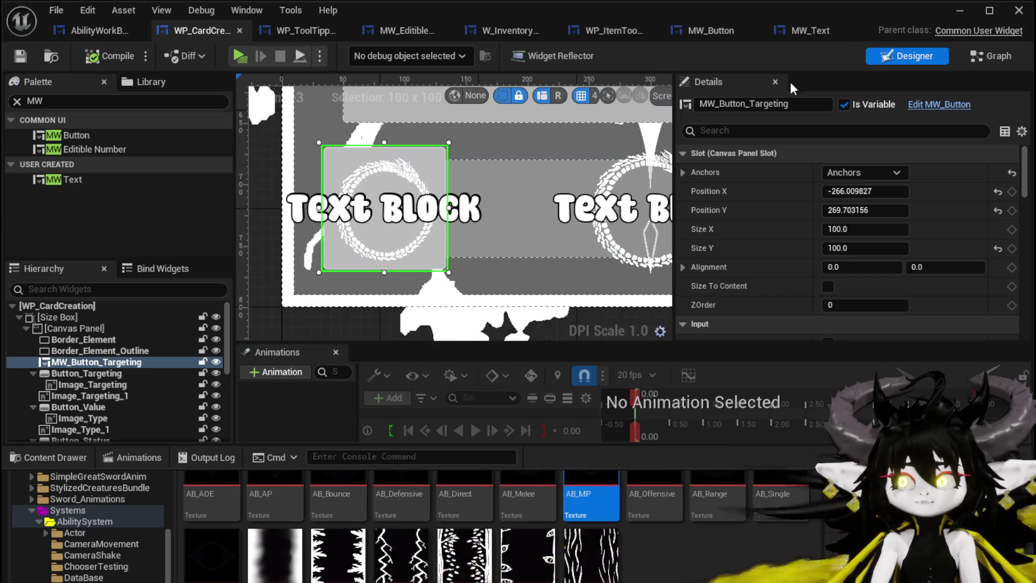
left_click(979, 54)
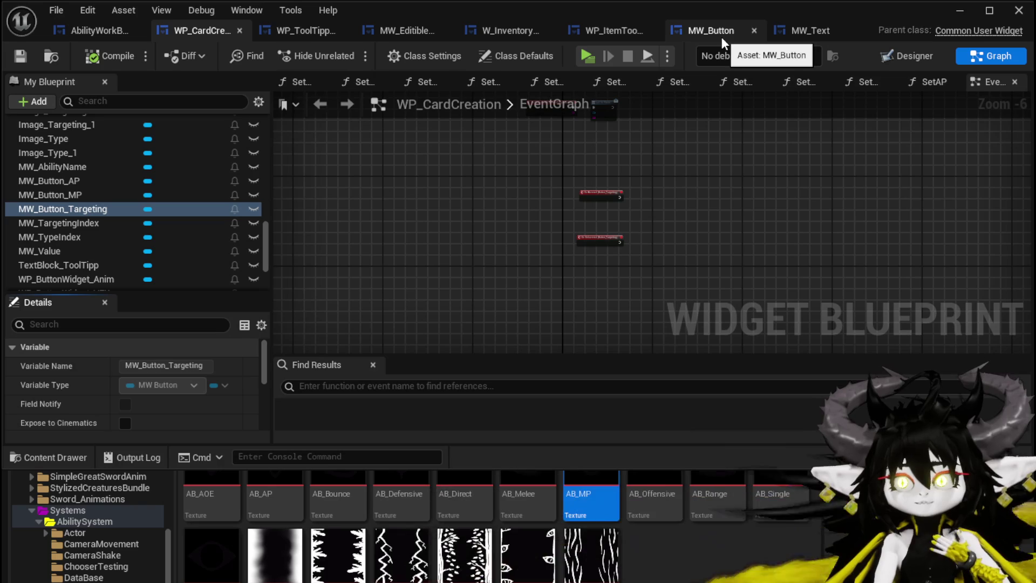
Add an On Pressed event for MW_Button_Targeting from the Designer's Details panel.
scroll(196, 202, "up", 2)
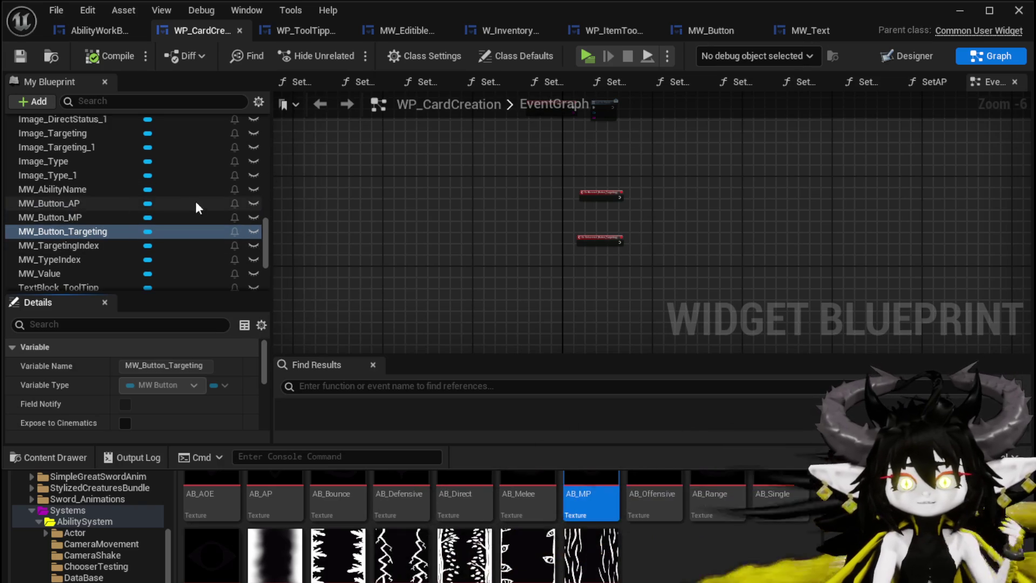
scroll(184, 343, "down", 5)
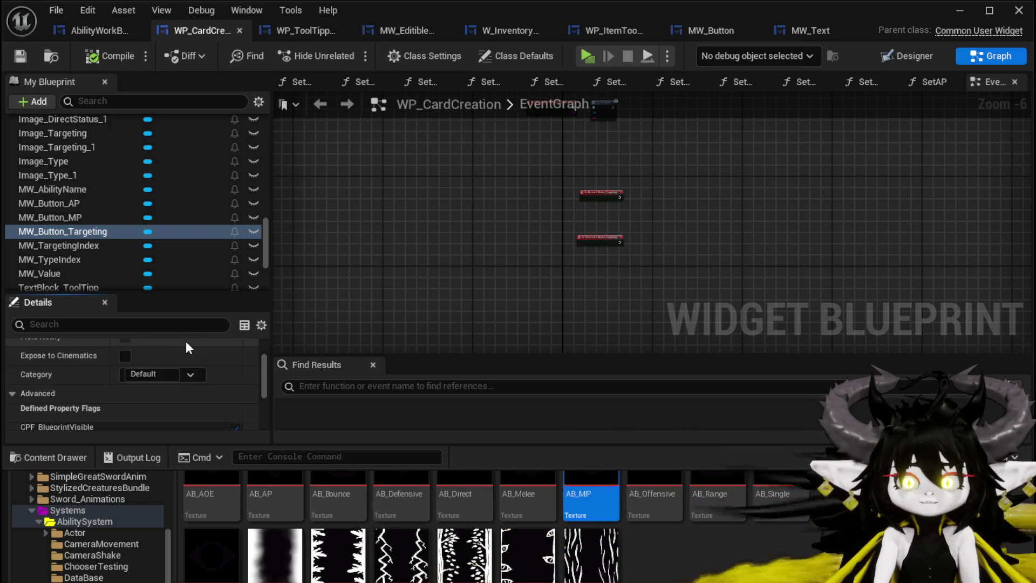
scroll(203, 358, "up", 2)
left_click(909, 54)
left_click(115, 364)
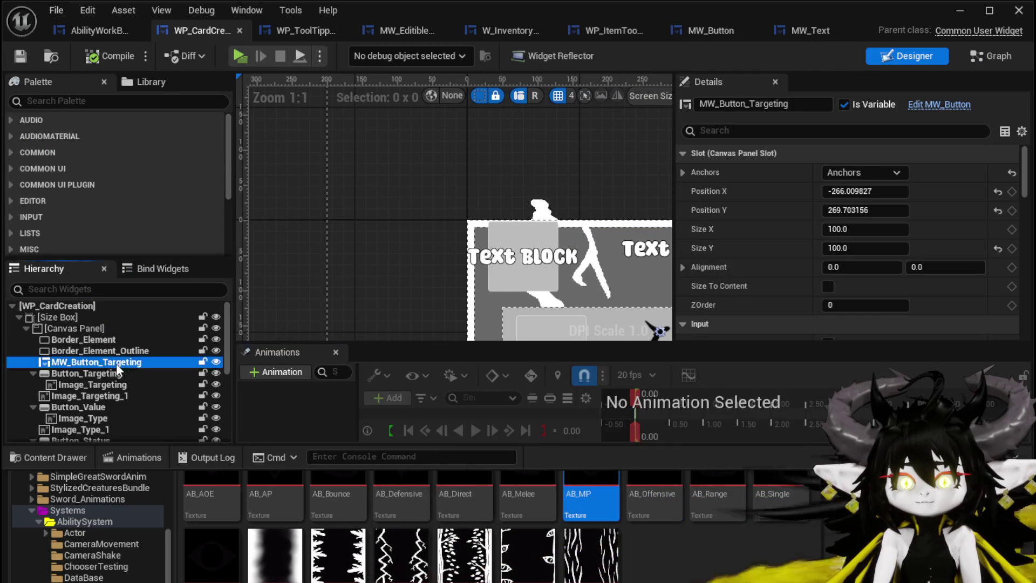
left_click_drag(1027, 192, 1031, 345)
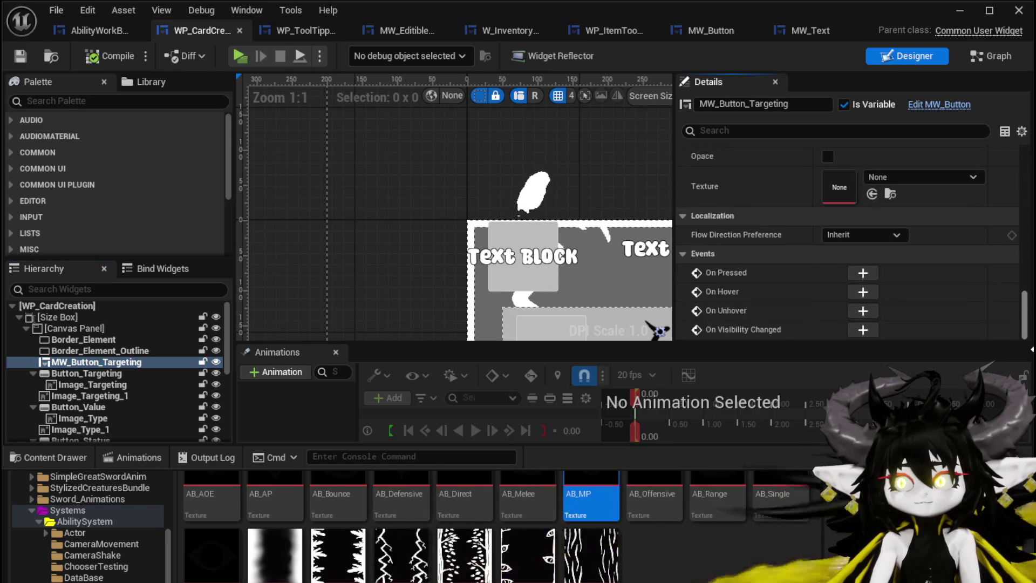
left_click(863, 273)
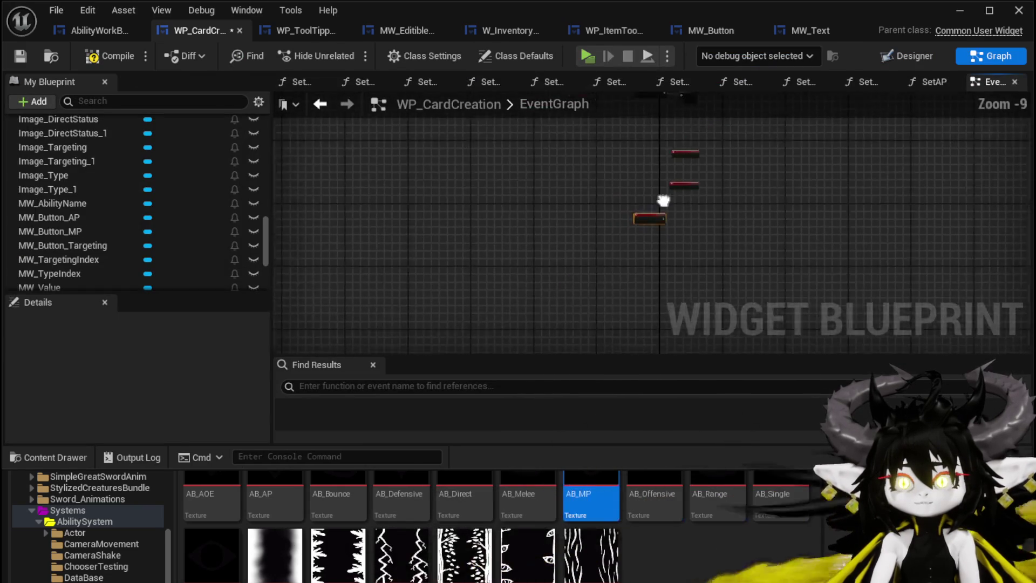
left_click_drag(514, 303, 552, 195)
Wire the new press event into Call On Press and delete the old Button_Targeting press event.
scroll(552, 195, "up", 5)
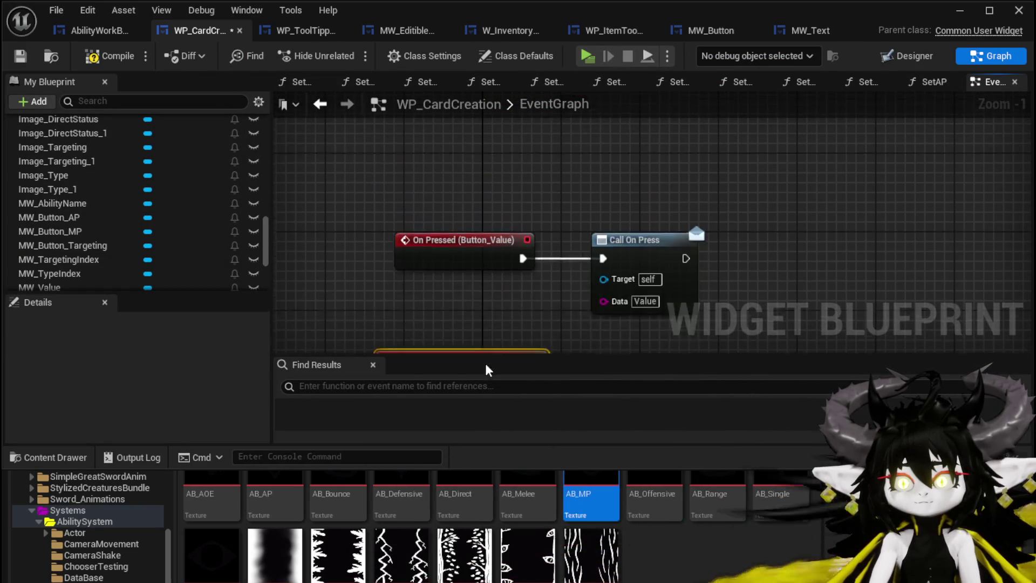
mouse_move(502, 238)
left_mouse_down()
mouse_move(519, 213)
mouse_move(618, 187)
left_mouse_up()
left_click(475, 160)
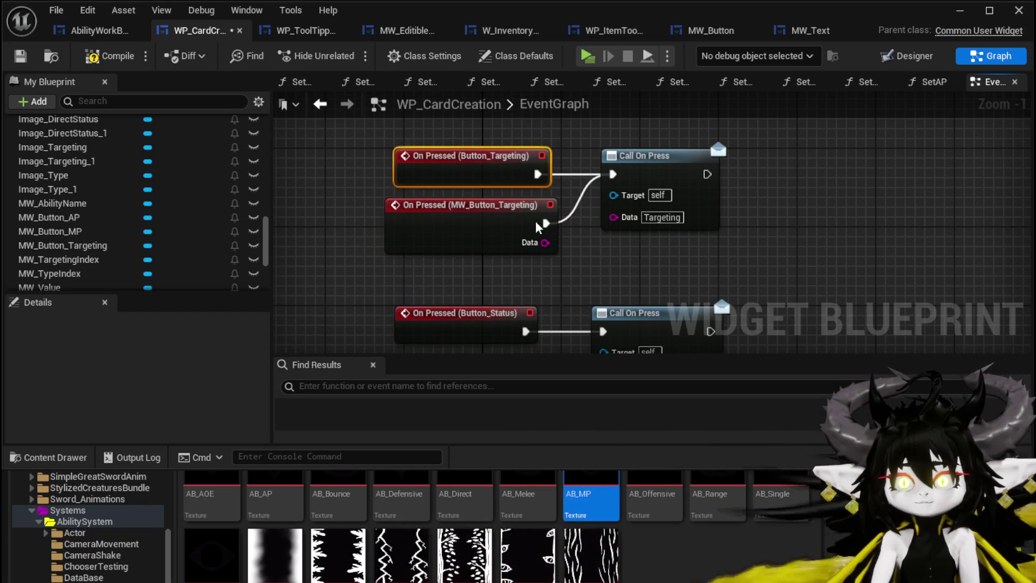
key("Delete")
left_click_drag(489, 236, 494, 190)
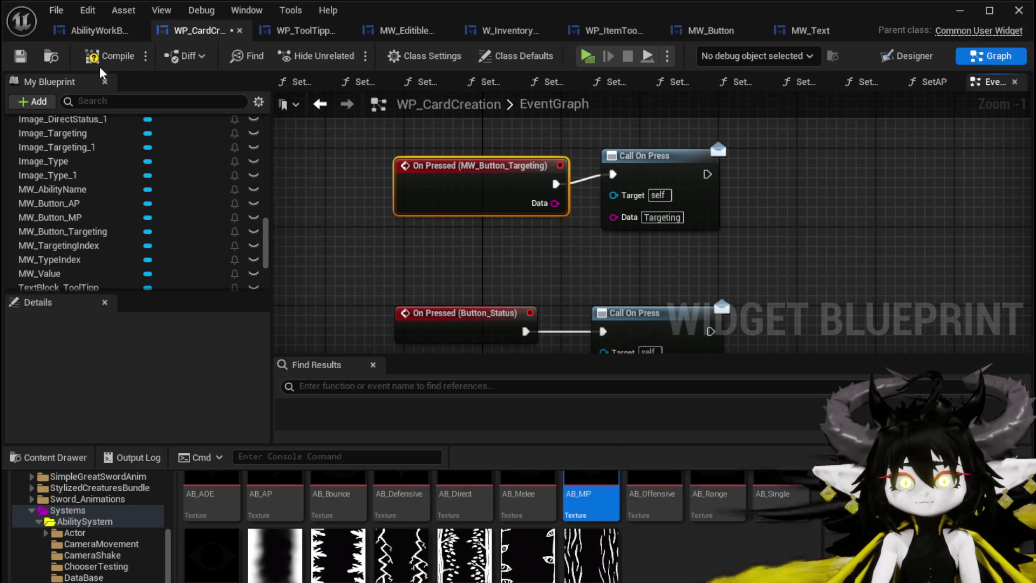
scroll(151, 184, "up", 15)
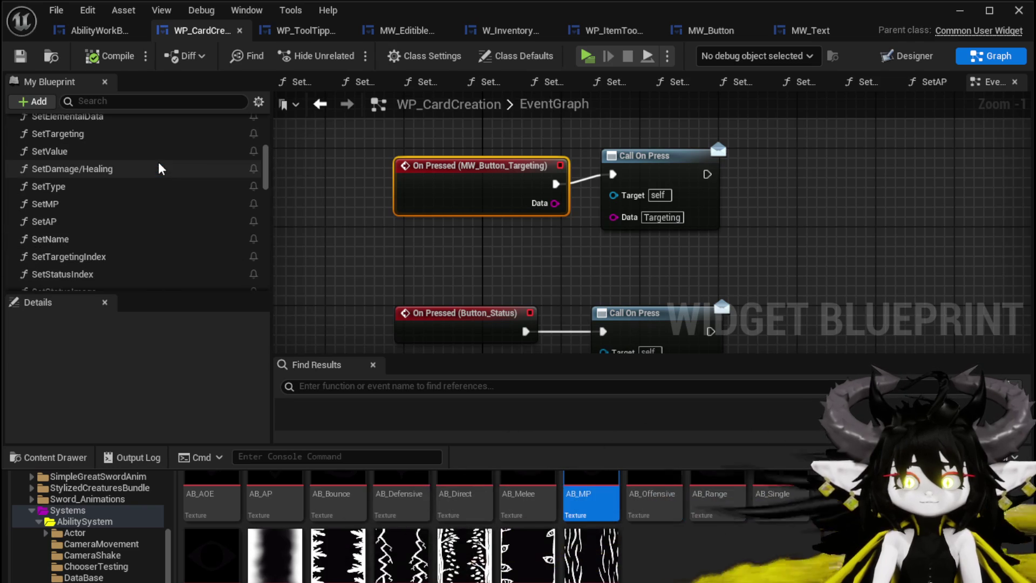
In SetTargeting, add a MW_Button_Targeting getter with a Get MW Text node.
scroll(160, 169, "up", 2)
double_click(100, 181)
scroll(506, 192, "down", 2)
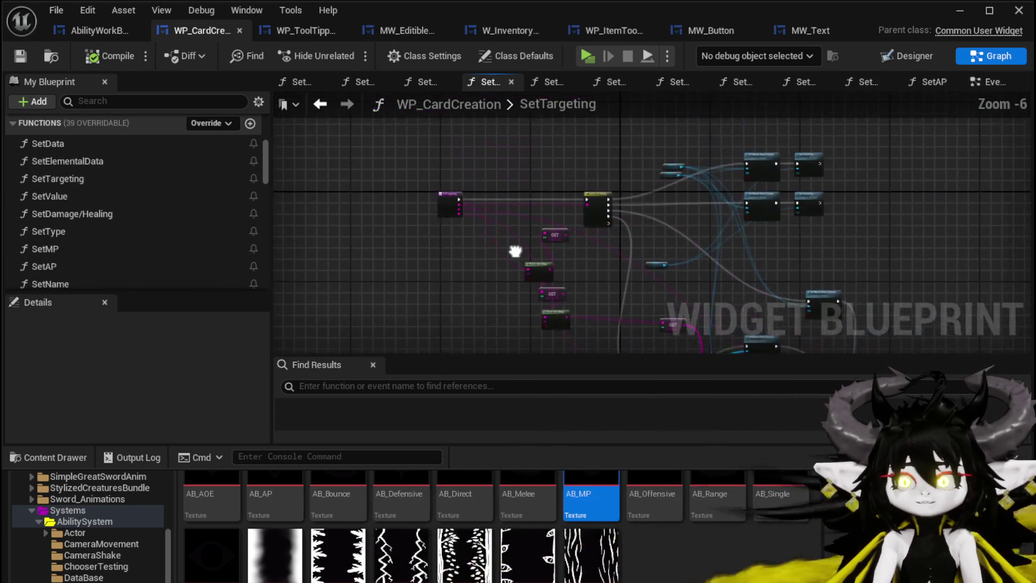
scroll(620, 206, "up", 4)
left_click_drag(620, 206, 619, 306)
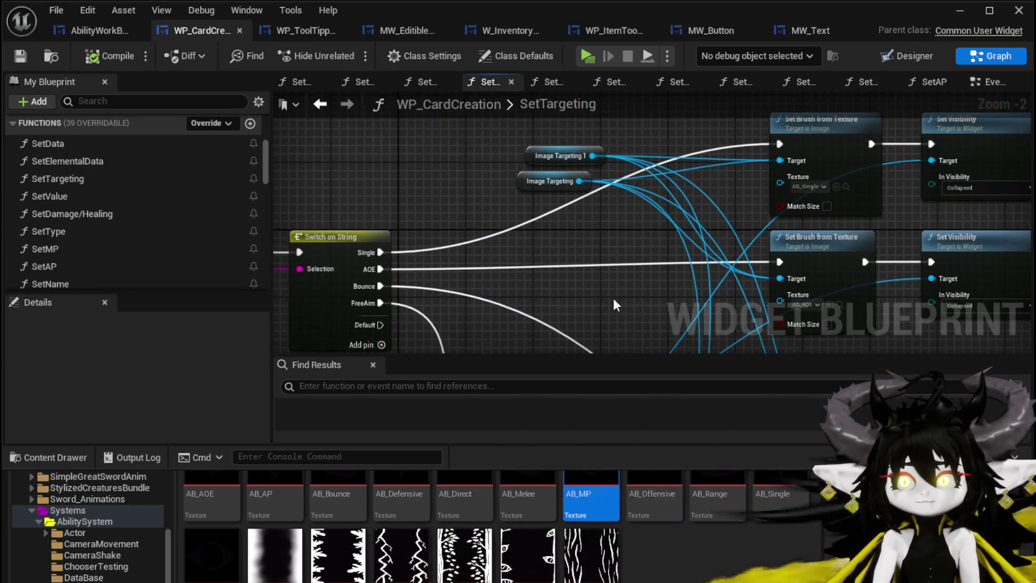
mouse_move(434, 198)
left_mouse_down()
mouse_move(621, 135)
mouse_move(534, 242)
mouse_move(551, 244)
mouse_move(577, 361)
left_mouse_up()
scroll(155, 188, "down", 10)
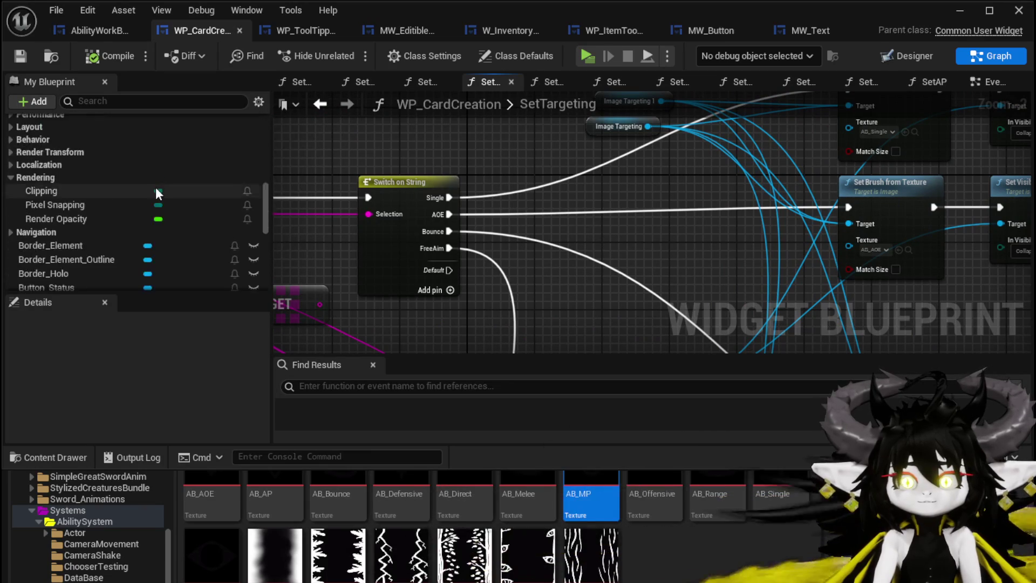
scroll(157, 187, "down", 10)
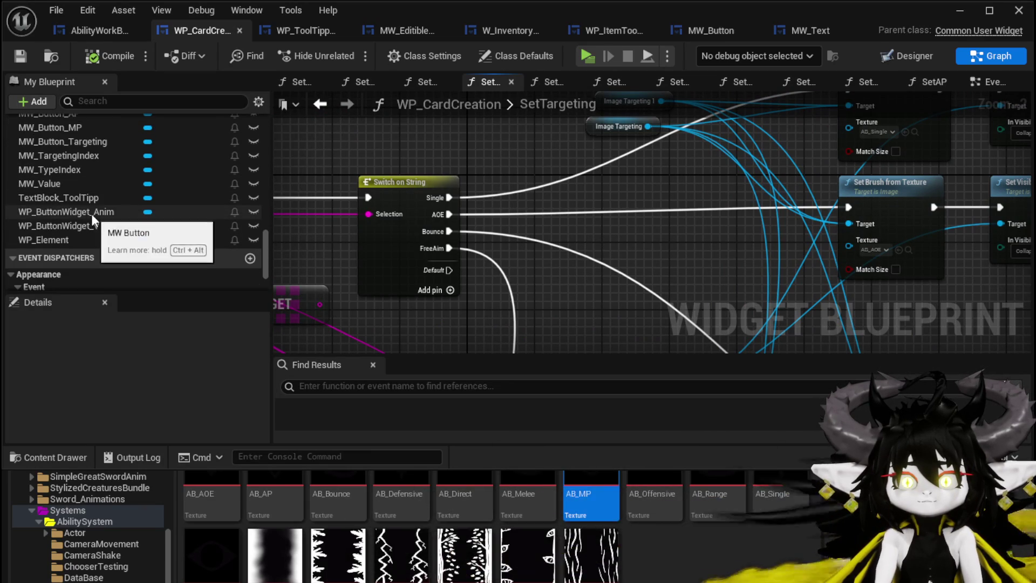
scroll(92, 179, "up", 1)
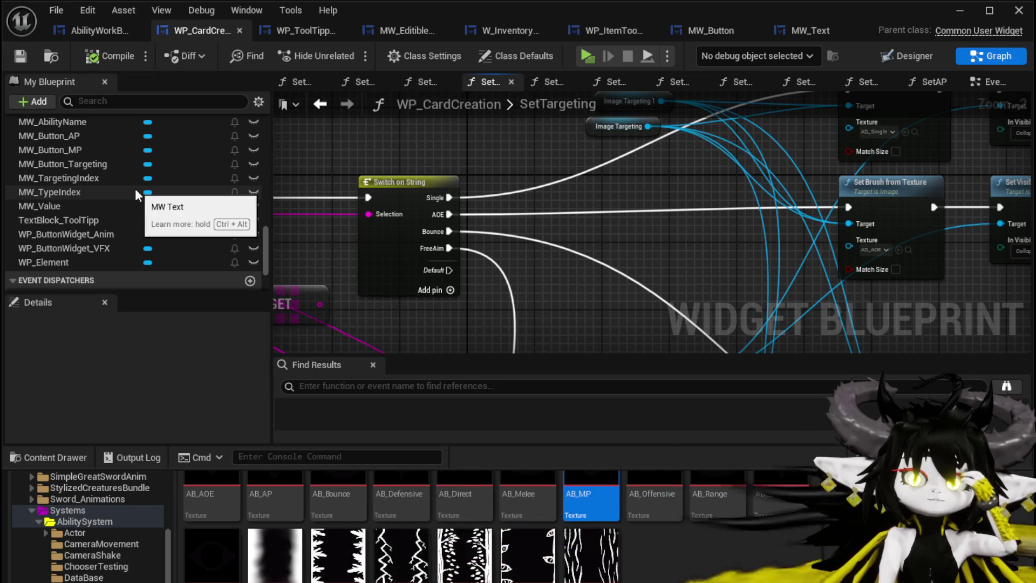
scroll(135, 189, "up", 1)
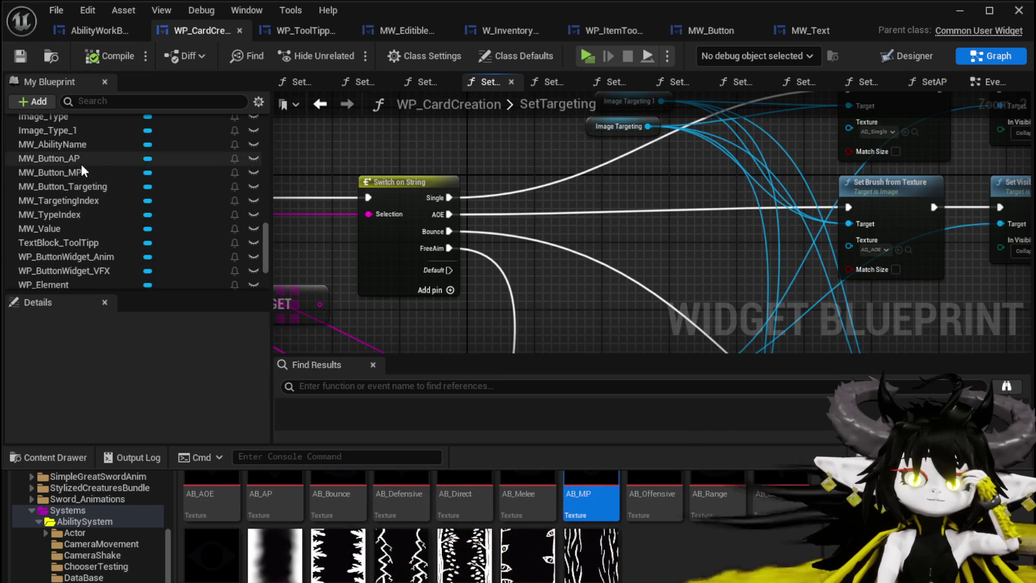
mouse_move(115, 190)
left_mouse_down()
mouse_move(496, 121)
mouse_move(441, 146)
mouse_move(539, 192)
left_mouse_up()
left_click(441, 147)
type("MW")
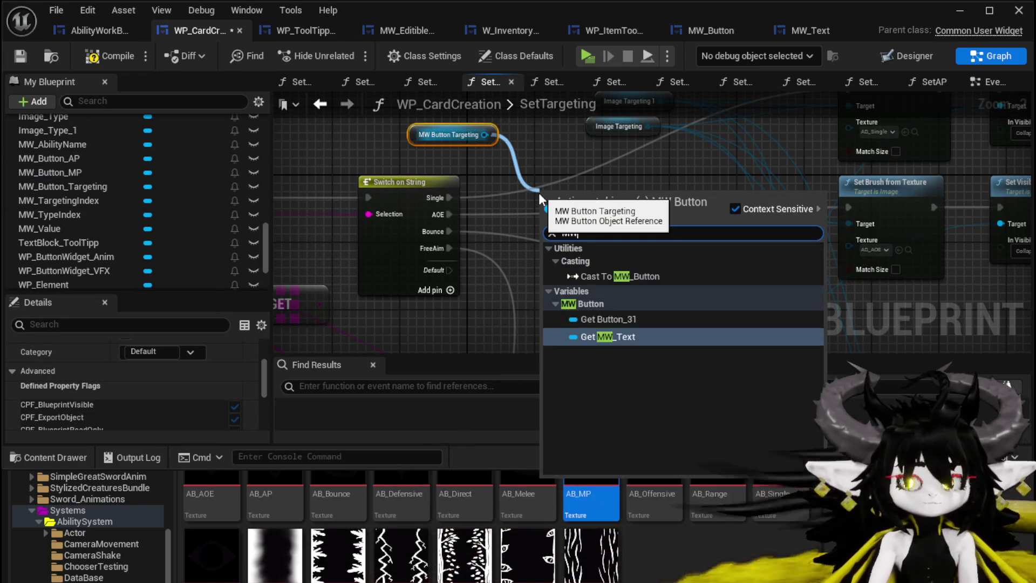
left_click(604, 336)
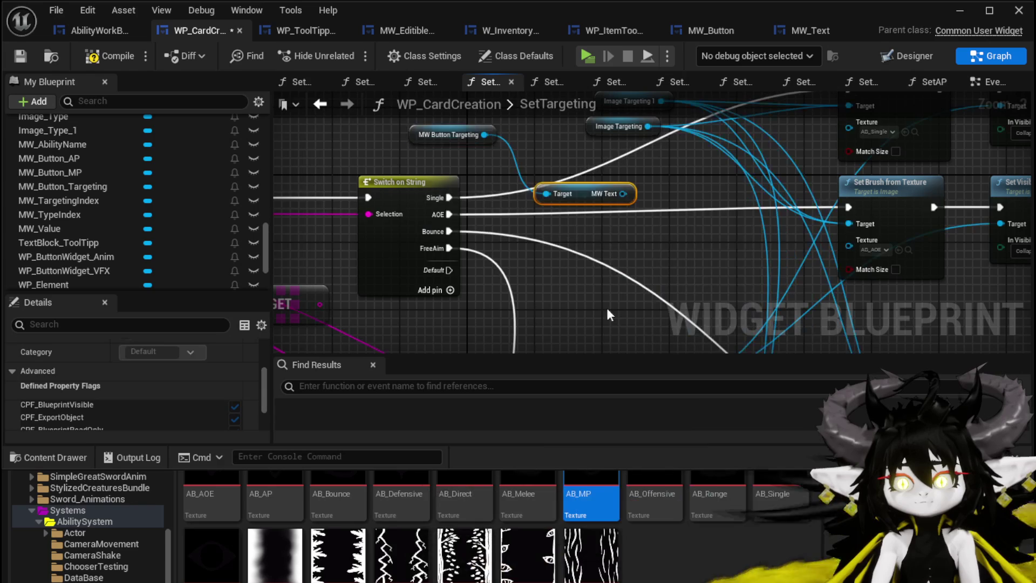
Add a Set Text node fed by To Text after Set Visibility, replacing the old Set Text.
left_click_drag(625, 195, 634, 212)
type("et Text")
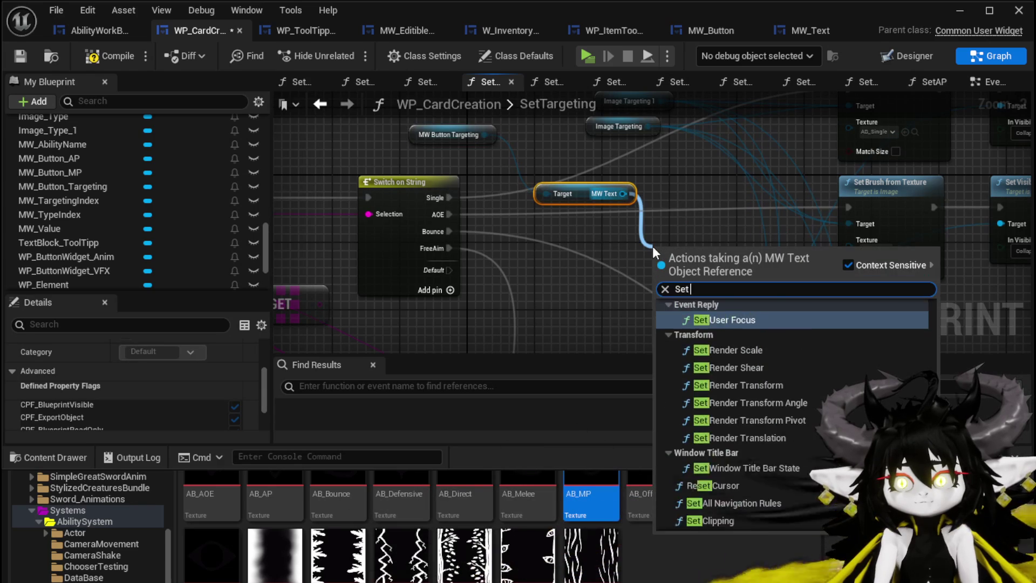
left_click(699, 319)
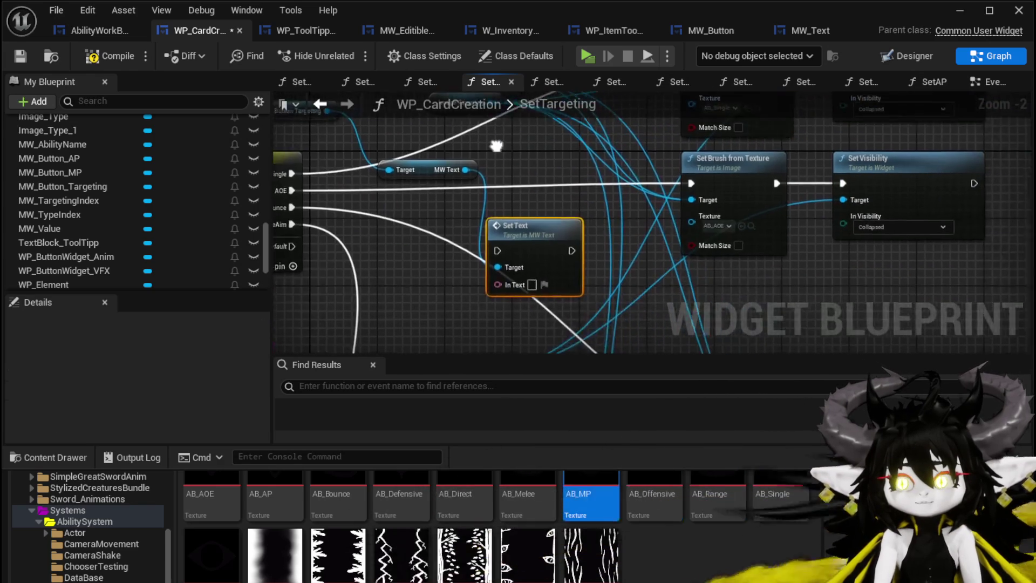
mouse_move(567, 238)
left_mouse_down()
mouse_move(615, 199)
mouse_move(540, 281)
mouse_move(480, 145)
mouse_move(756, 232)
mouse_move(346, 259)
mouse_move(666, 238)
mouse_move(769, 151)
mouse_move(649, 160)
mouse_move(623, 170)
mouse_move(581, 218)
left_mouse_up()
mouse_move(656, 318)
left_mouse_down()
mouse_move(613, 240)
mouse_move(598, 182)
left_mouse_up()
mouse_move(498, 230)
left_mouse_down()
mouse_move(592, 151)
mouse_move(599, 205)
mouse_move(586, 217)
left_mouse_up()
left_click(642, 212)
key("Delete")
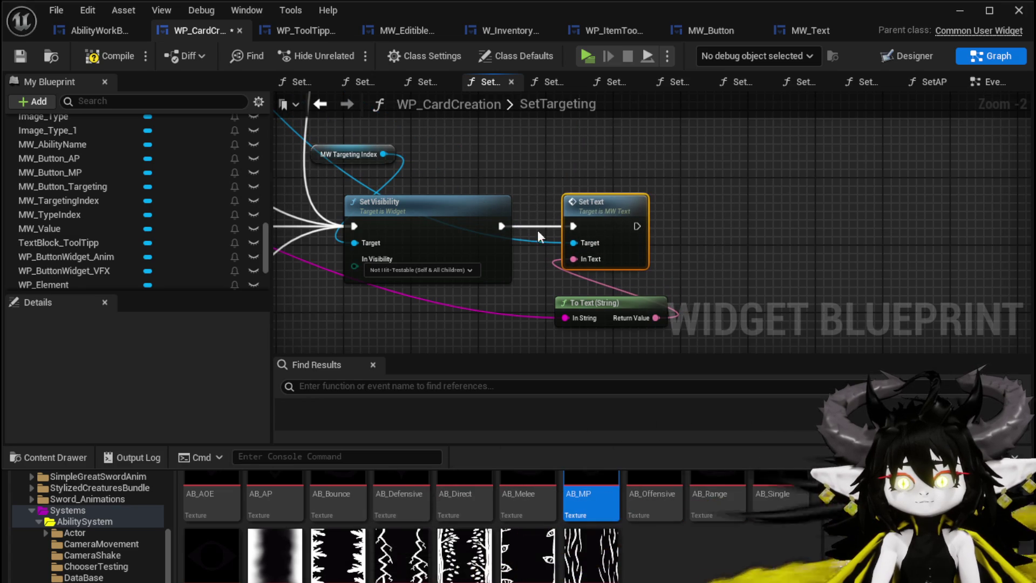
Move the MW Button Targeting and MW Text getters together up-left near Switch on String.
left_click_drag(522, 183, 603, 195)
scroll(567, 243, "down", 2)
mouse_move(533, 283)
left_mouse_down()
mouse_move(645, 118)
mouse_move(547, 206)
mouse_move(524, 268)
mouse_move(645, 327)
mouse_move(700, 322)
mouse_move(551, 248)
mouse_move(368, 266)
left_mouse_up()
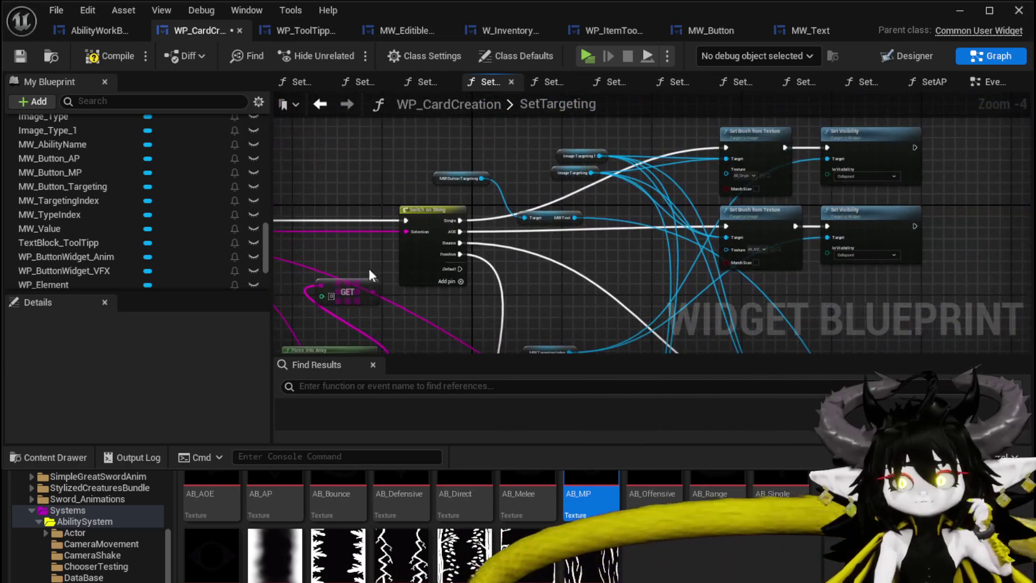
left_click_drag(447, 173, 509, 188)
left_click(540, 217, "ctrl")
left_click_drag(539, 218, 367, 214)
scroll(432, 189, "up", 3)
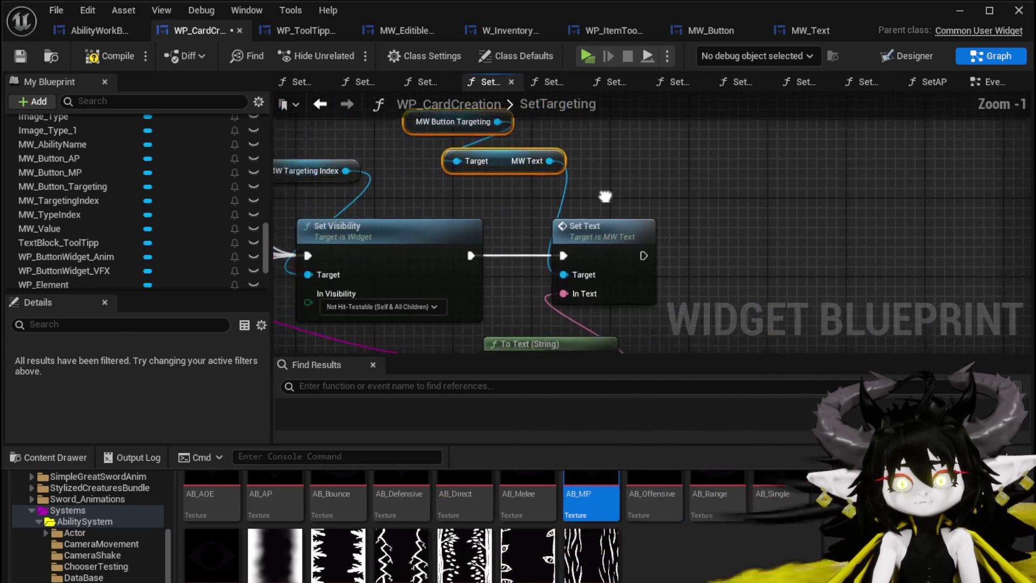
mouse_move(630, 156)
left_mouse_down()
mouse_move(691, 174)
mouse_move(380, 258)
mouse_move(386, 268)
left_mouse_up()
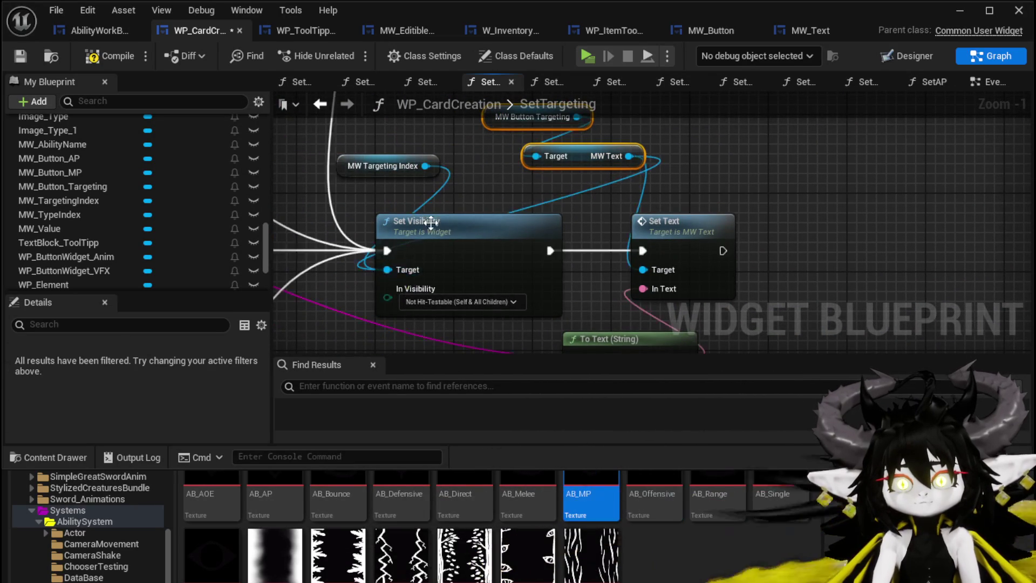
mouse_move(630, 221)
left_mouse_down()
mouse_move(454, 183)
mouse_move(443, 192)
left_mouse_up()
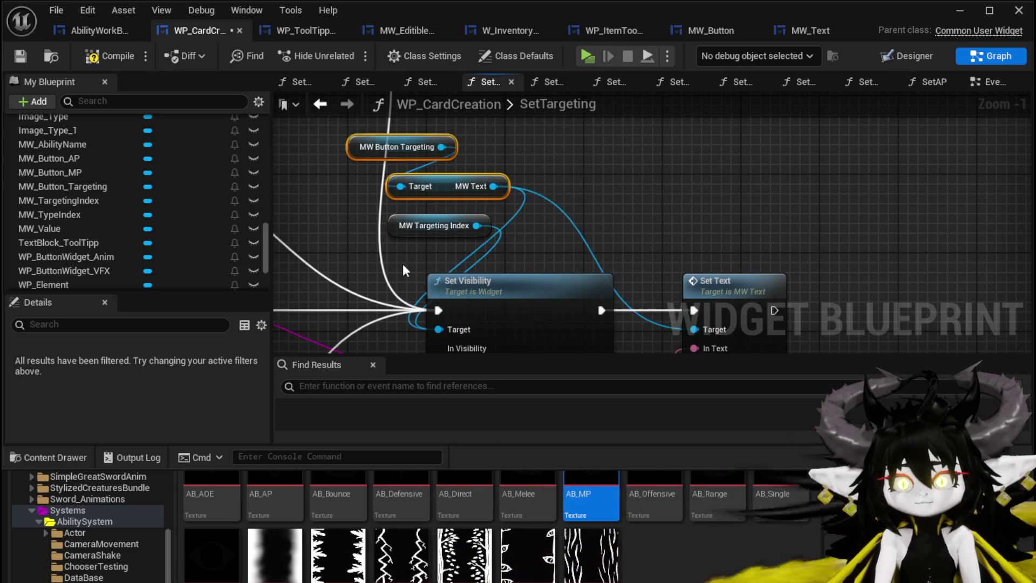
Delete the MW Targeting Index getter and select the MW Button Targeting getter.
left_click(431, 226)
key("Delete")
scroll(568, 213, "down", 1)
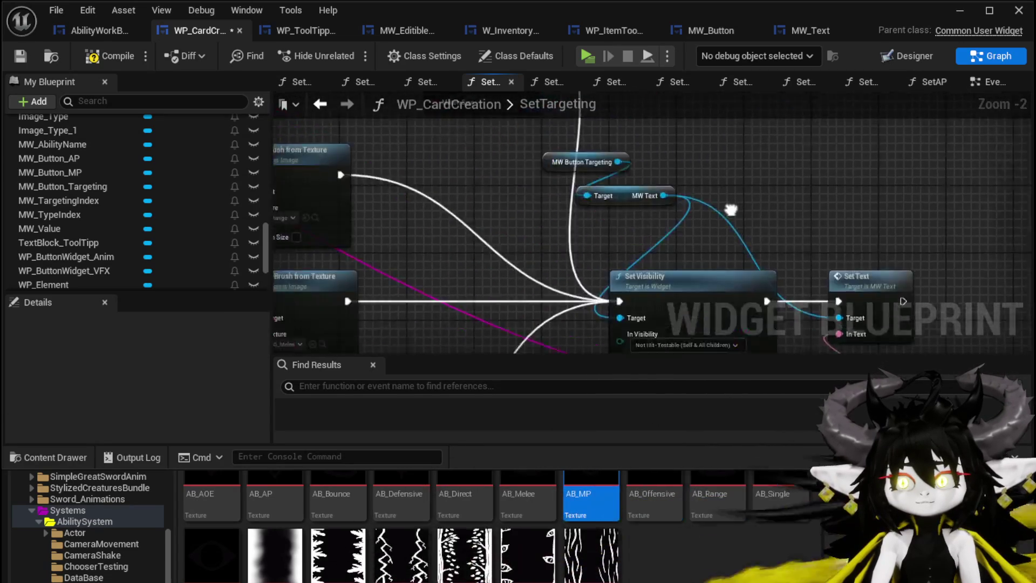
left_click_drag(669, 214, 671, 214)
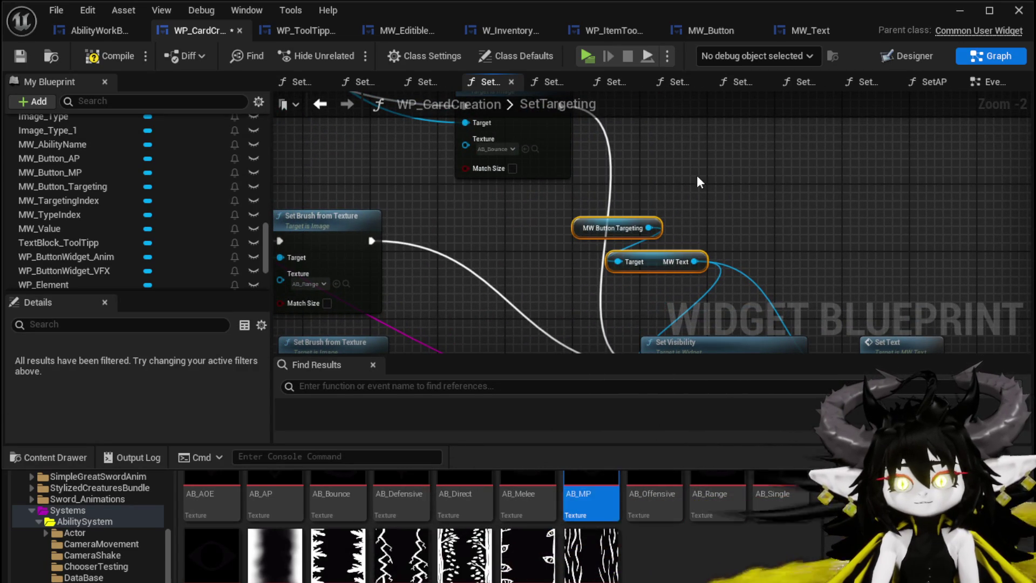
mouse_move(698, 175)
left_mouse_down()
mouse_move(790, 231)
mouse_move(733, 244)
mouse_move(730, 287)
left_mouse_up()
scroll(753, 221, "down", 3)
scroll(523, 157, "up", 3)
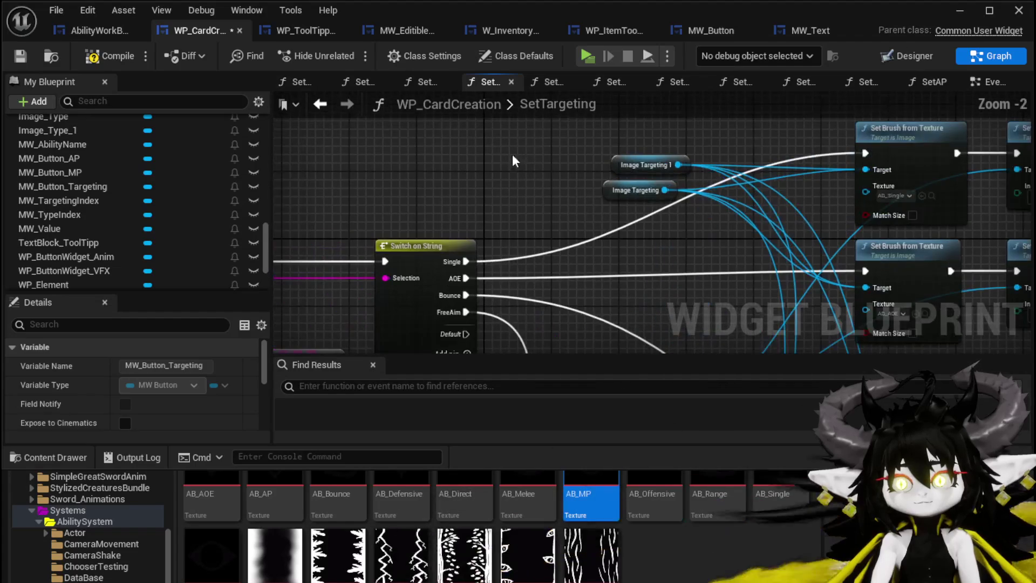
Paste copies of the MW Button Targeting and MW Text getters beside the Image Targeting nodes.
key("ctrl+v")
mouse_move(692, 122)
left_mouse_down()
mouse_move(408, 142)
mouse_move(385, 79)
mouse_move(518, 209)
left_mouse_up()
scroll(646, 263, "down", 2)
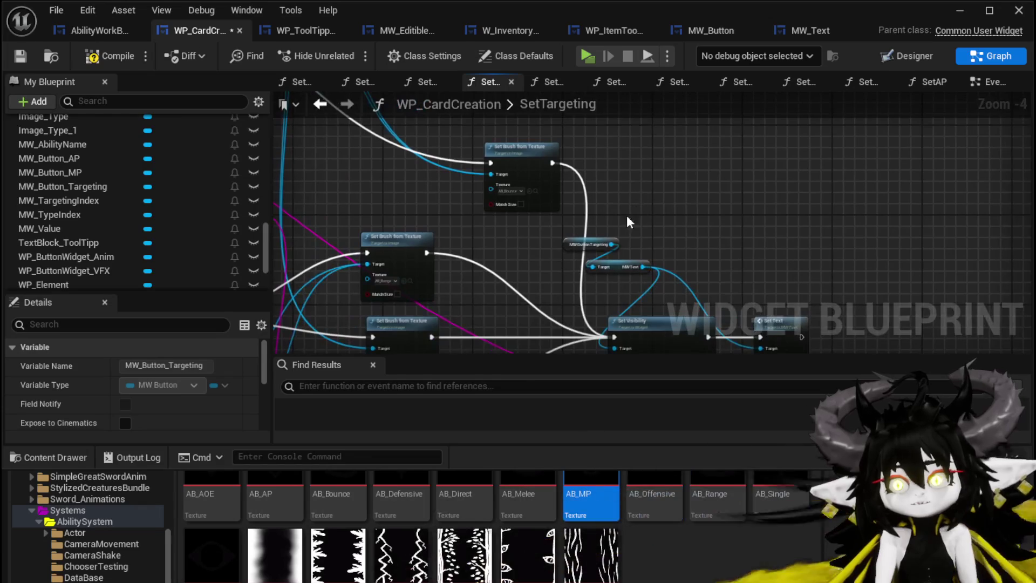
scroll(629, 209, "up", 3)
scroll(634, 249, "down", 2)
mouse_move(654, 220)
left_mouse_down()
mouse_move(528, 250)
mouse_move(499, 132)
mouse_move(491, 277)
left_mouse_up()
key("ctrl+v")
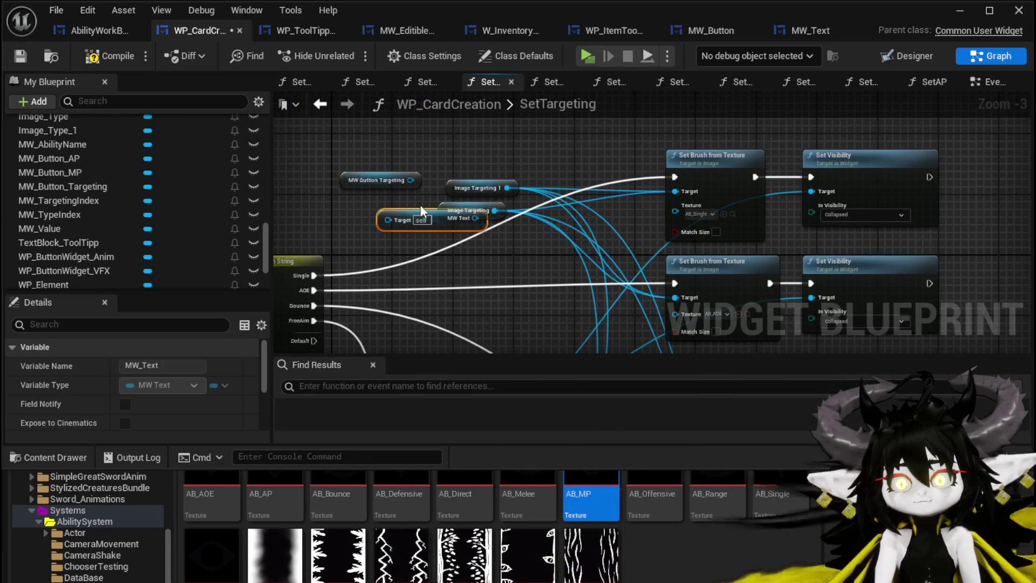
Connect the pasted MW Button Targeting getter to the MW Text getter's Target pin.
scroll(400, 221, "up", 2)
left_click_drag(416, 176, 328, 225)
mouse_move(531, 215)
left_mouse_down()
mouse_move(469, 236)
mouse_move(527, 218)
left_mouse_up()
scroll(526, 219, "down", 1)
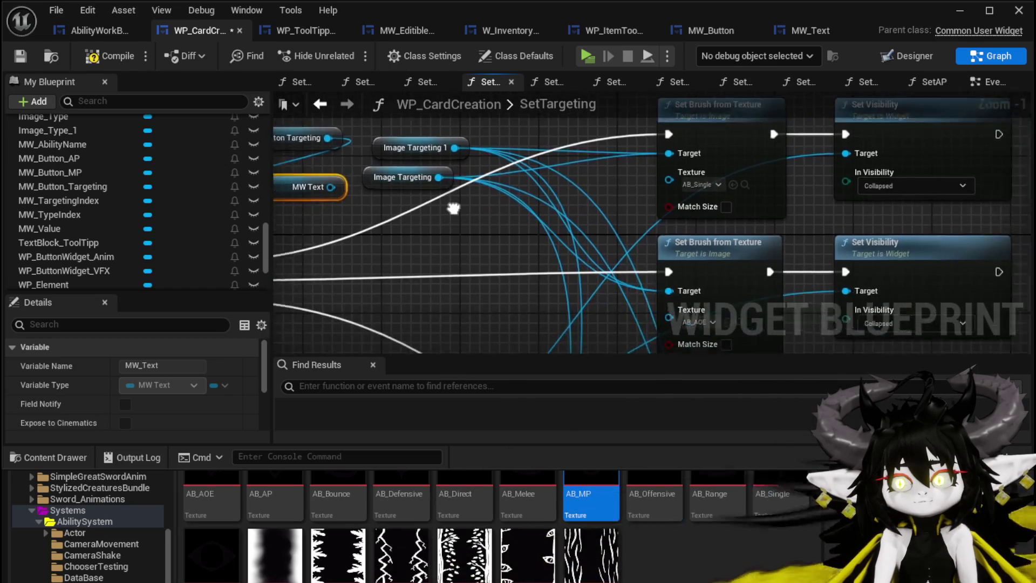
mouse_move(455, 319)
left_mouse_down()
mouse_move(461, 159)
mouse_move(395, 190)
left_mouse_up()
mouse_move(467, 222)
left_mouse_down()
mouse_move(432, 182)
mouse_move(430, 270)
left_mouse_up()
Move both Image Targeting getters above MW Button Targeting, then compile and save WP_CardCreation.
left_click(424, 224)
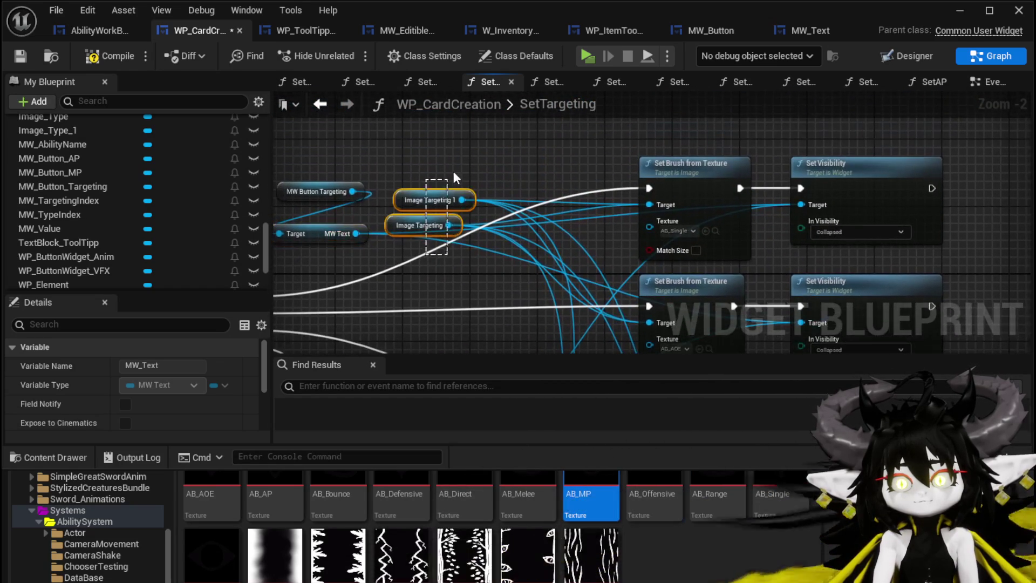
left_click(410, 196, "ctrl")
left_click_drag(410, 195, 410, 131)
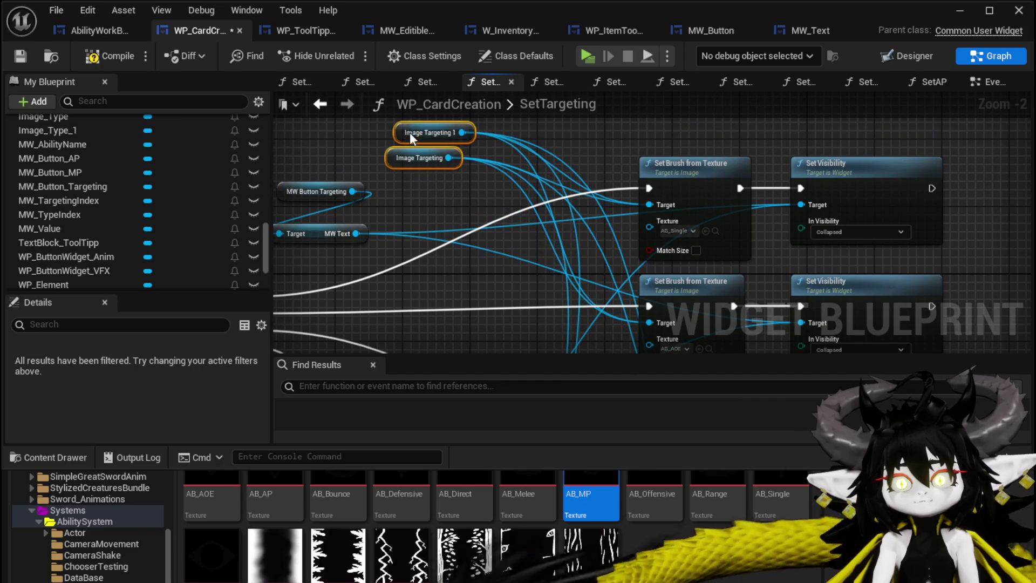
left_click(407, 187)
left_click(105, 56)
left_click(11, 57)
Shift the MW Targeting Index getter upward and compile and save the widget again.
left_click_drag(440, 247, 494, 109)
mouse_move(386, 326)
left_mouse_down()
mouse_move(402, 171)
mouse_move(389, 284)
left_mouse_up()
left_click(429, 250)
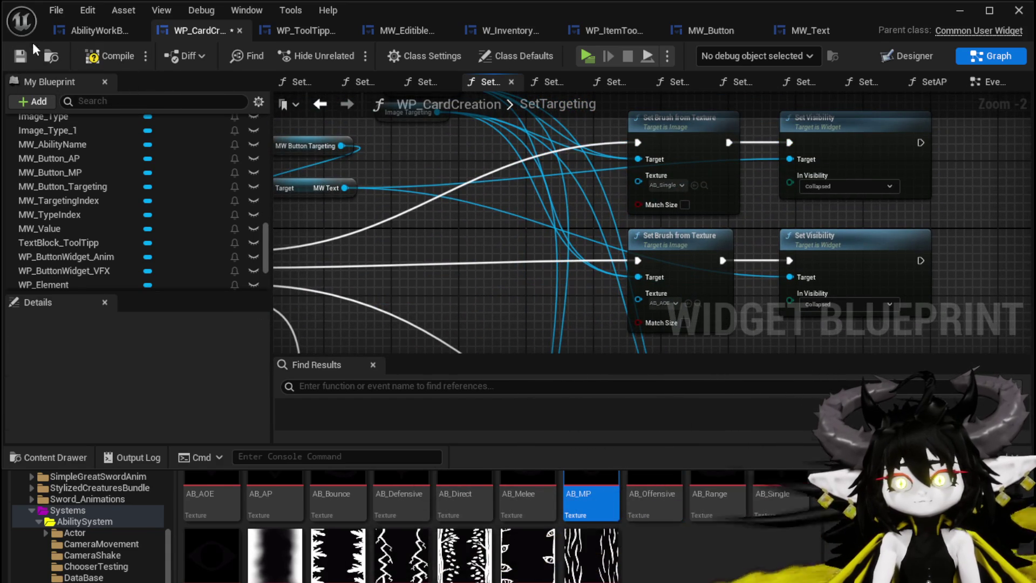
left_click(23, 56)
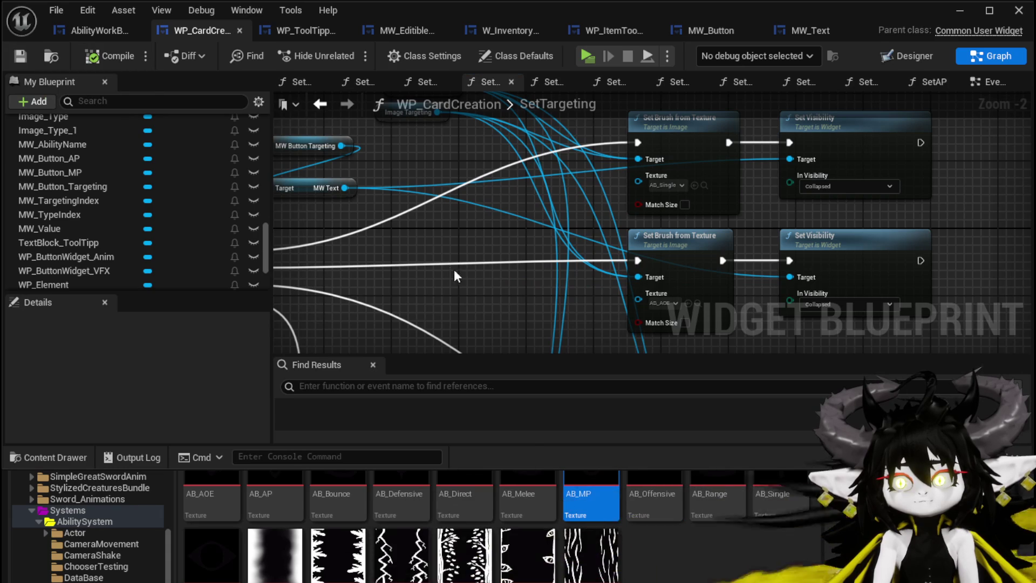
scroll(165, 250, "up", 15)
mouse_move(438, 229)
left_mouse_down()
mouse_move(651, 246)
mouse_move(647, 255)
left_mouse_up()
left_click_drag(525, 145, 525, 146)
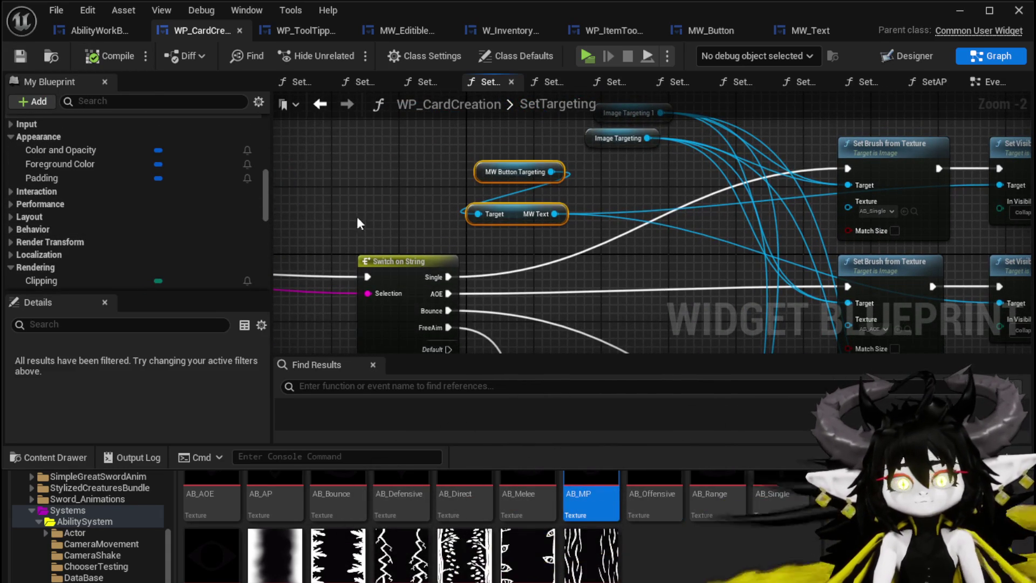
mouse_move(604, 249)
left_mouse_down()
mouse_move(383, 227)
mouse_move(456, 241)
left_mouse_up()
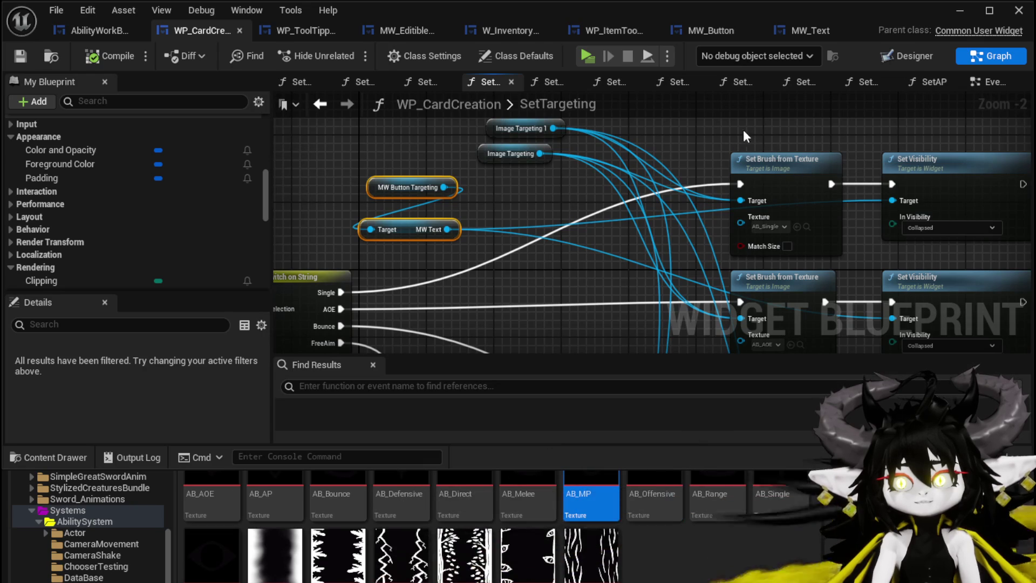
left_click(351, 134)
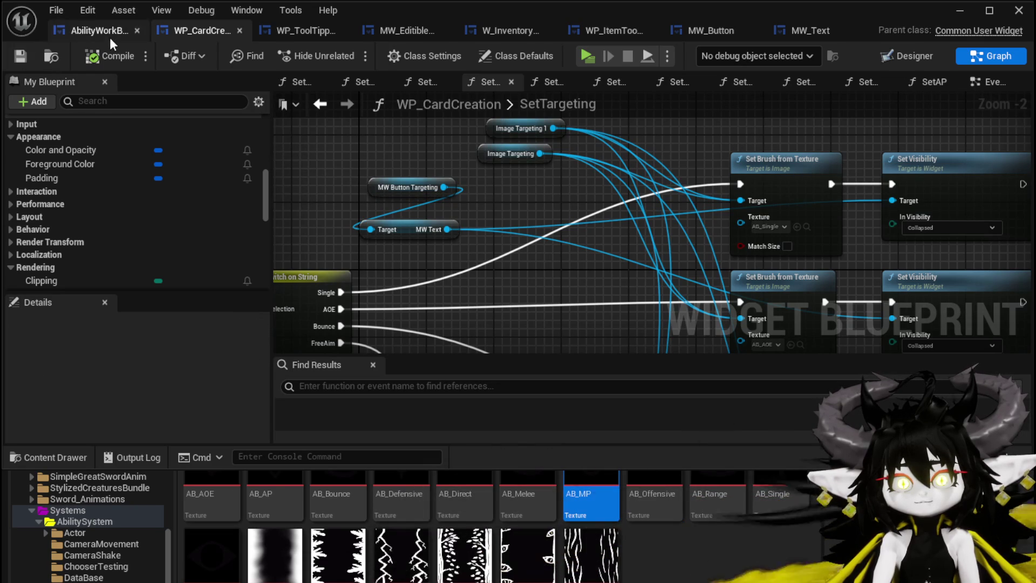
Add a function named SetBrush to MW_Button, then compile and save.
left_click(722, 34)
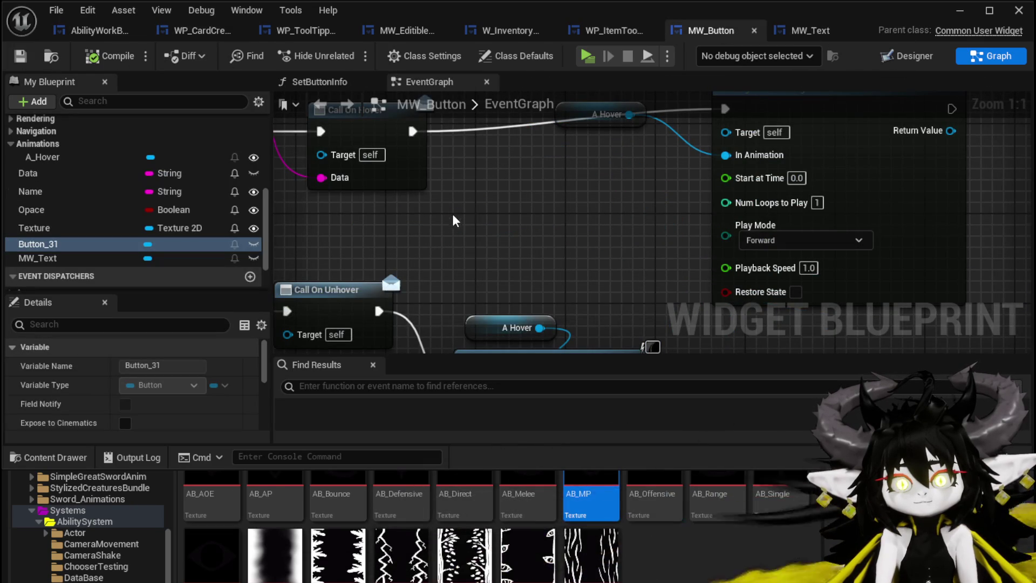
key("Home")
scroll(145, 199, "up", 3)
scroll(144, 198, "up", 3)
left_click(250, 142)
type("SetB")
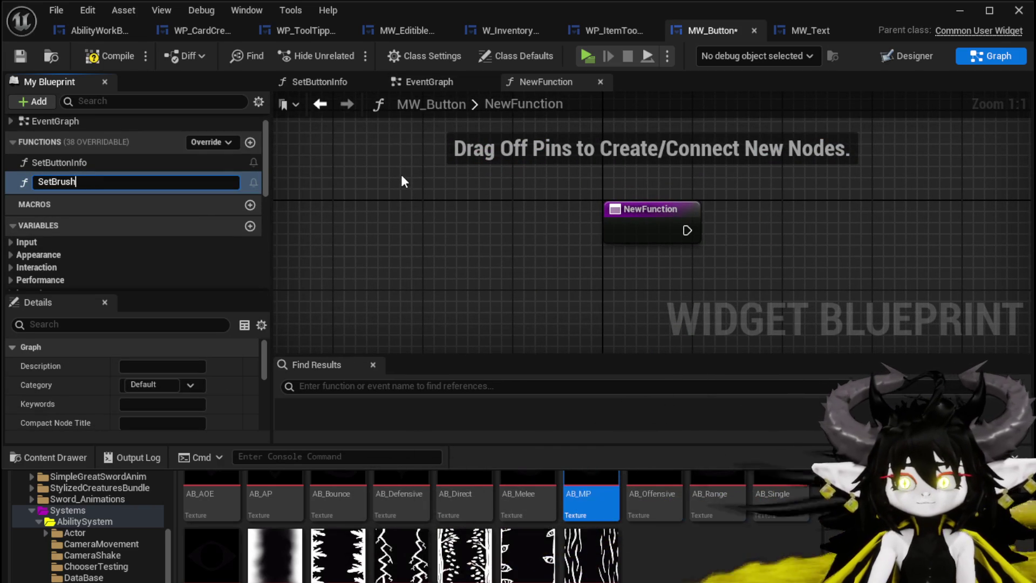
key("Return")
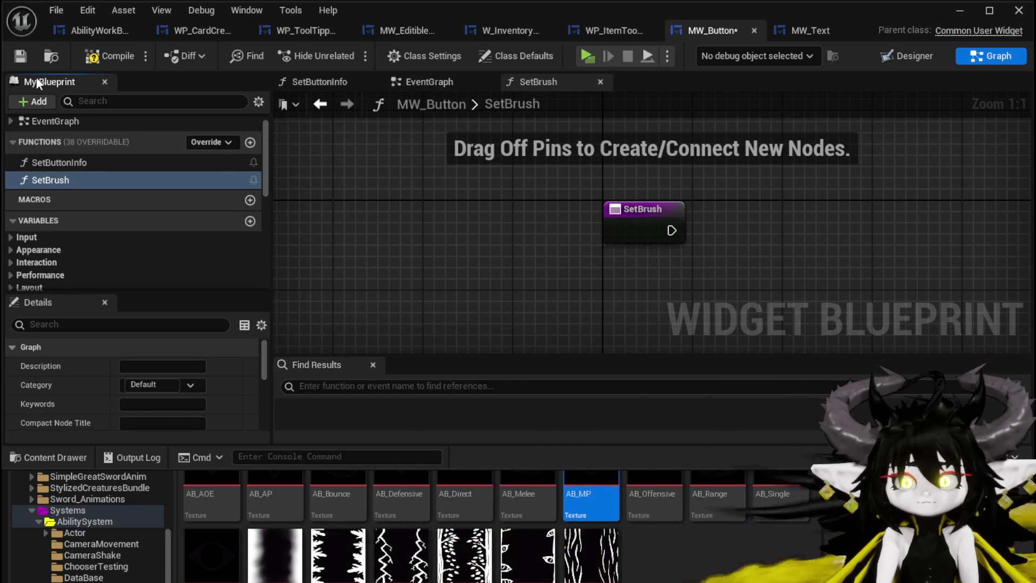
left_click(13, 57)
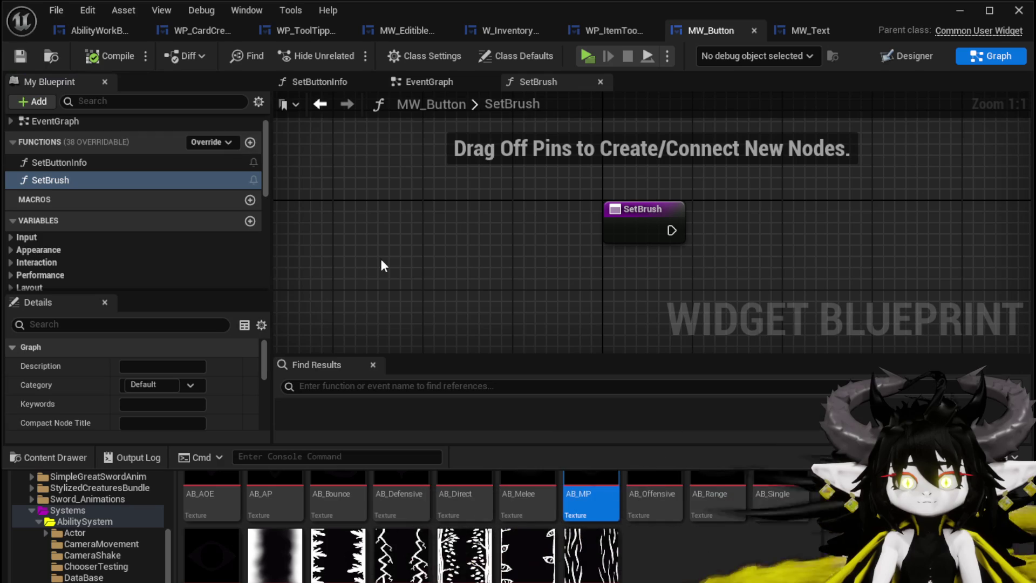
Select the Texture, Make Brush, Button 31 and Break Button Style nodes, then open SetBrush.
scroll(156, 239, "down", 10)
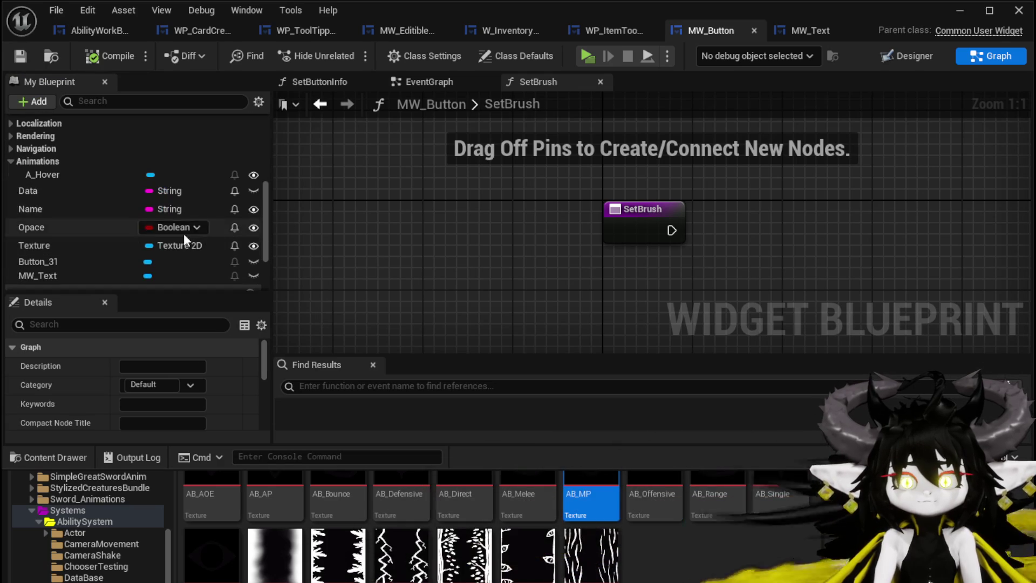
scroll(251, 181, "up", 3)
left_click(405, 85)
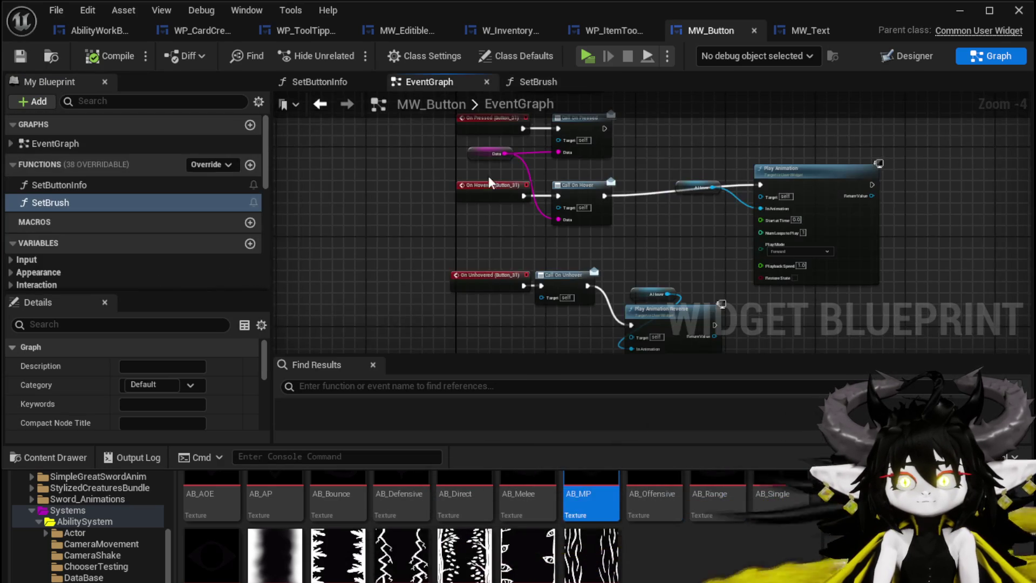
mouse_move(644, 223)
left_mouse_down()
mouse_move(579, 314)
mouse_move(506, 233)
left_mouse_up()
mouse_move(394, 145)
left_mouse_down()
mouse_move(510, 226)
mouse_move(669, 149)
left_mouse_up()
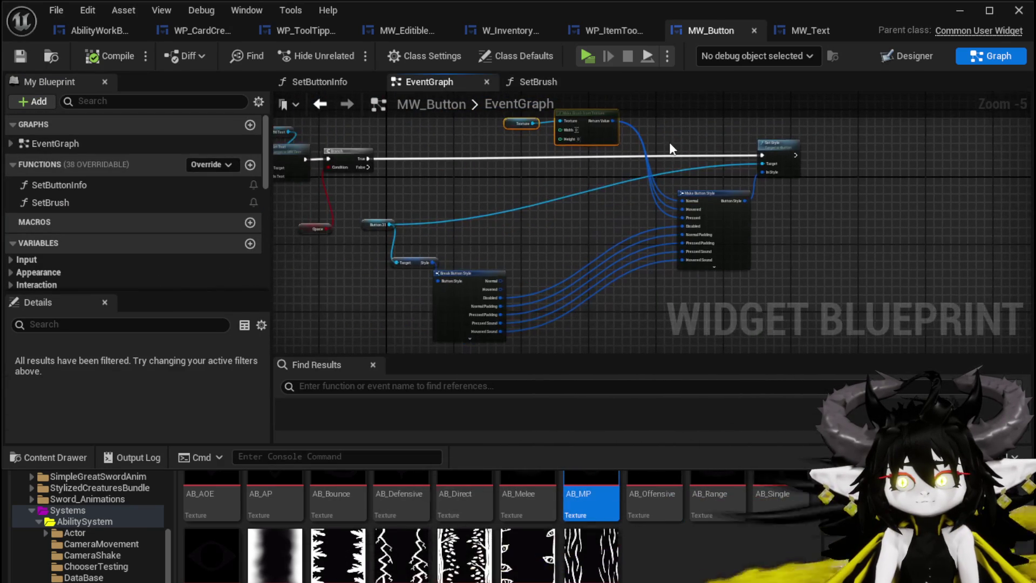
mouse_move(384, 200)
left_mouse_down()
mouse_move(539, 281)
mouse_move(514, 262)
mouse_move(576, 286)
left_mouse_up()
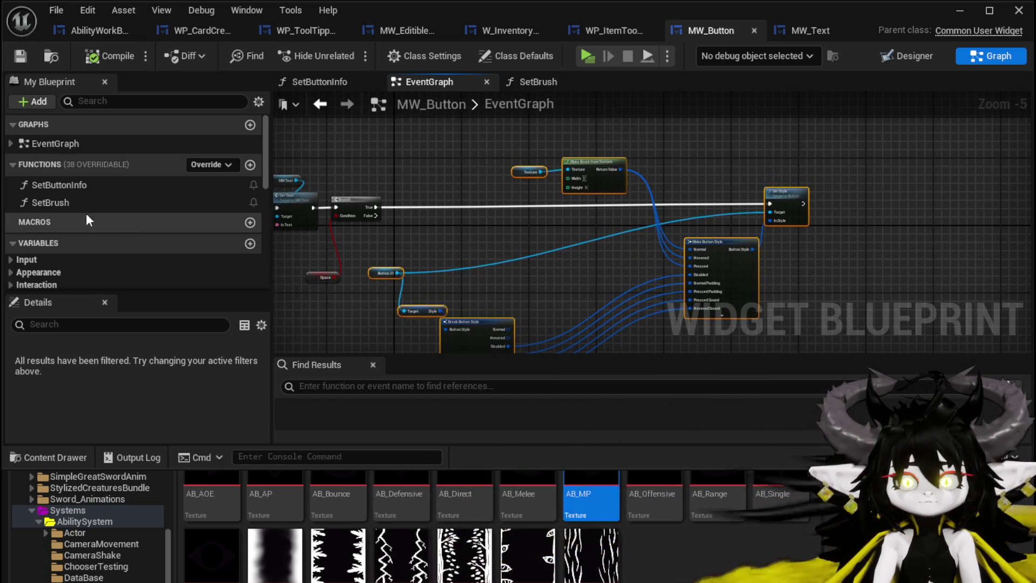
double_click(73, 202)
Paste the button-style nodes into SetBrush, wire its entry to Set Style, and arrange them.
key("ctrl+v")
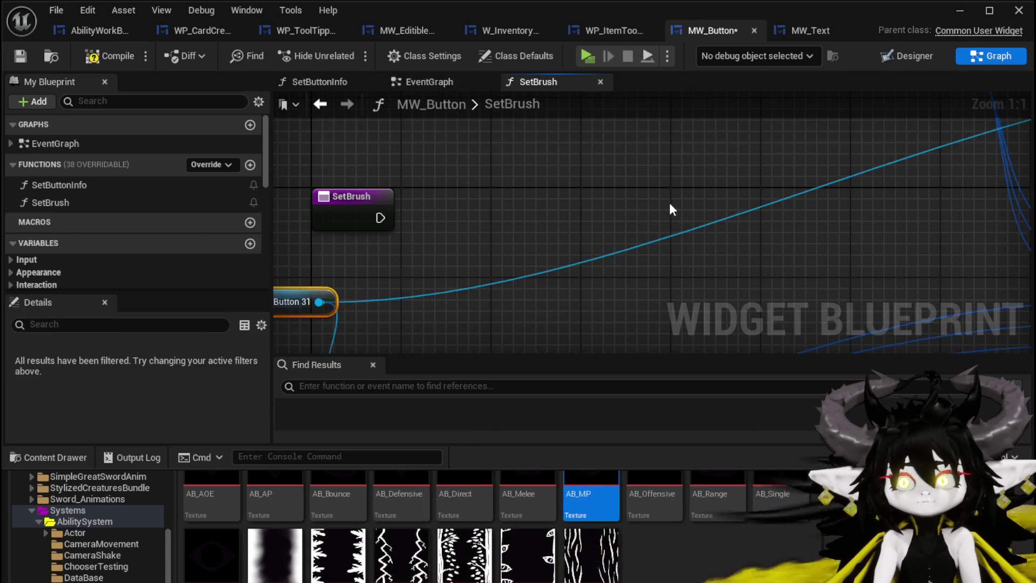
scroll(610, 215, "down", 5)
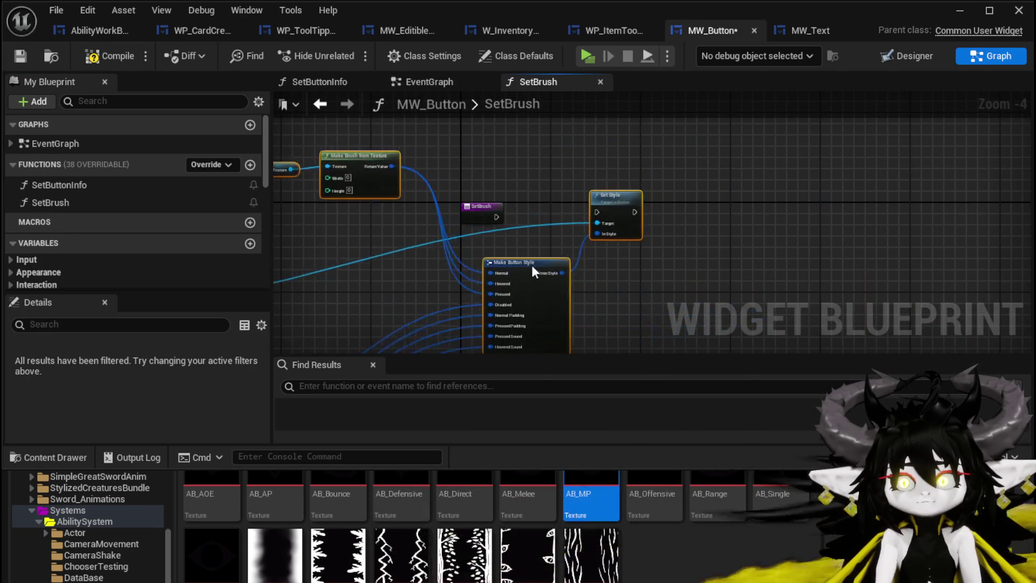
scroll(528, 209, "up", 4)
left_click(471, 192)
left_click_drag(485, 218, 620, 217)
scroll(582, 219, "down", 5)
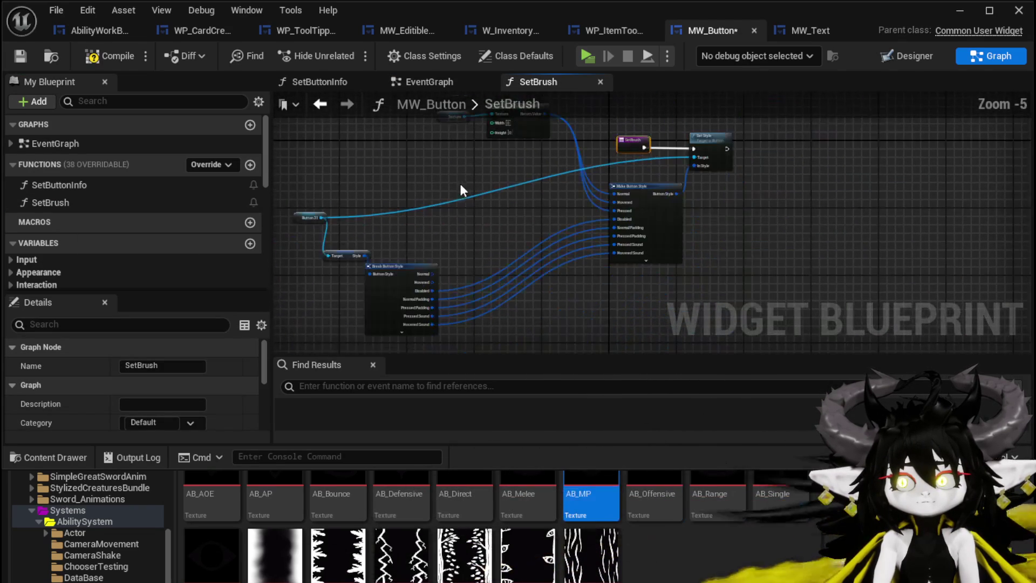
mouse_move(355, 248)
left_mouse_down()
mouse_move(426, 270)
mouse_move(562, 212)
left_mouse_up()
scroll(422, 177, "up", 1)
left_click_drag(403, 262, 642, 184)
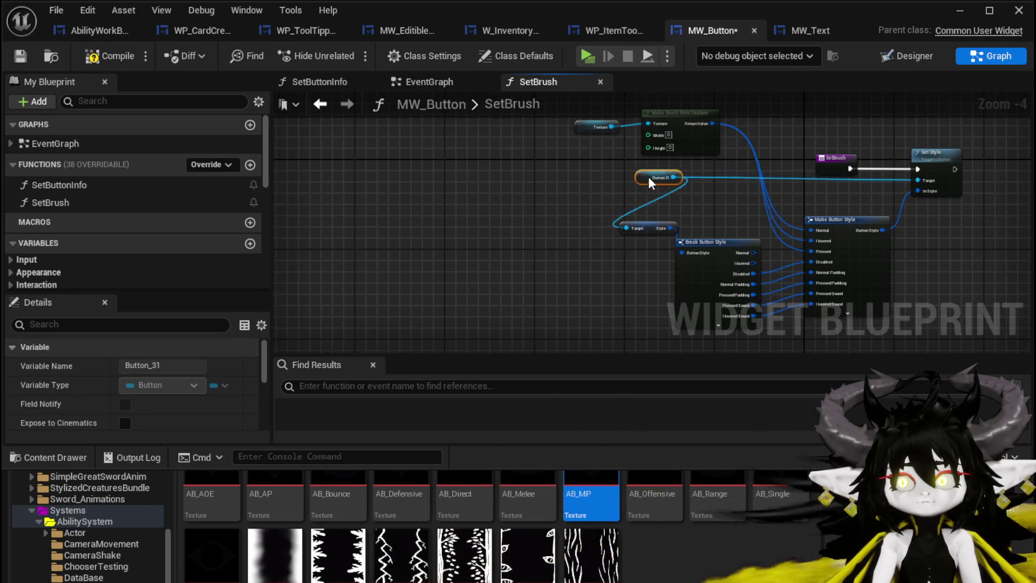
scroll(700, 193, "up", 3)
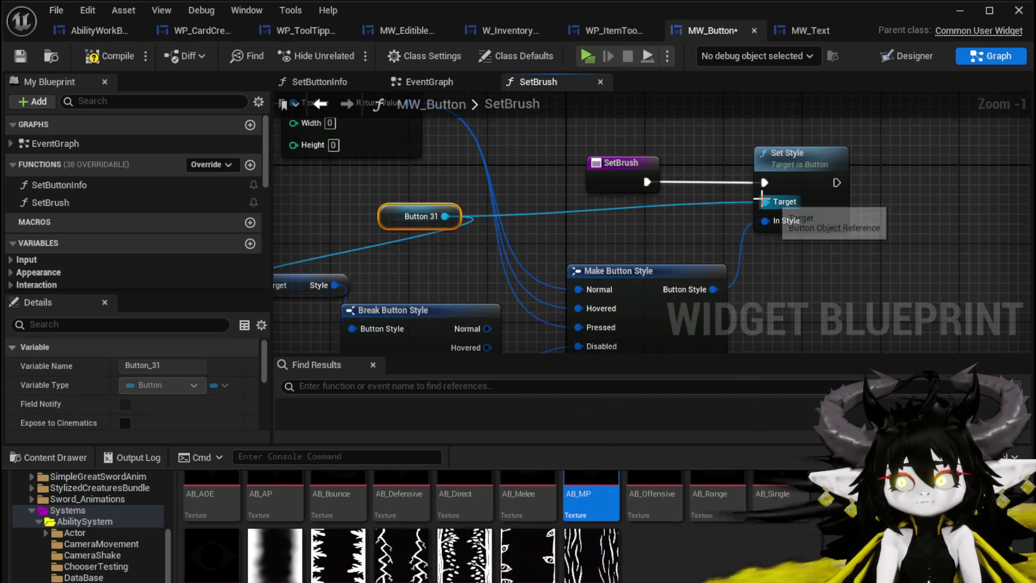
Give SetBrush a Texture input feeding Make Brush from Texture and delete the old Texture variable.
mouse_move(296, 114)
left_mouse_down()
mouse_move(415, 123)
mouse_move(409, 214)
left_mouse_up()
mouse_move(490, 202)
left_mouse_down()
mouse_move(791, 306)
mouse_move(701, 227)
mouse_move(357, 217)
left_mouse_up()
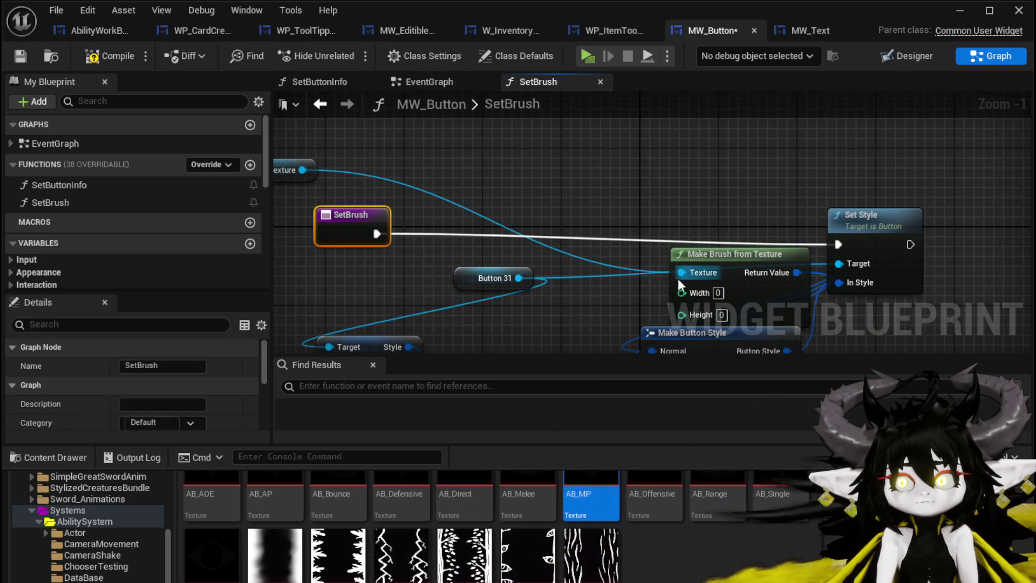
left_click_drag(682, 272, 569, 260)
left_click_drag(341, 237, 342, 239)
left_click_drag(695, 249, 607, 170)
left_click(410, 190)
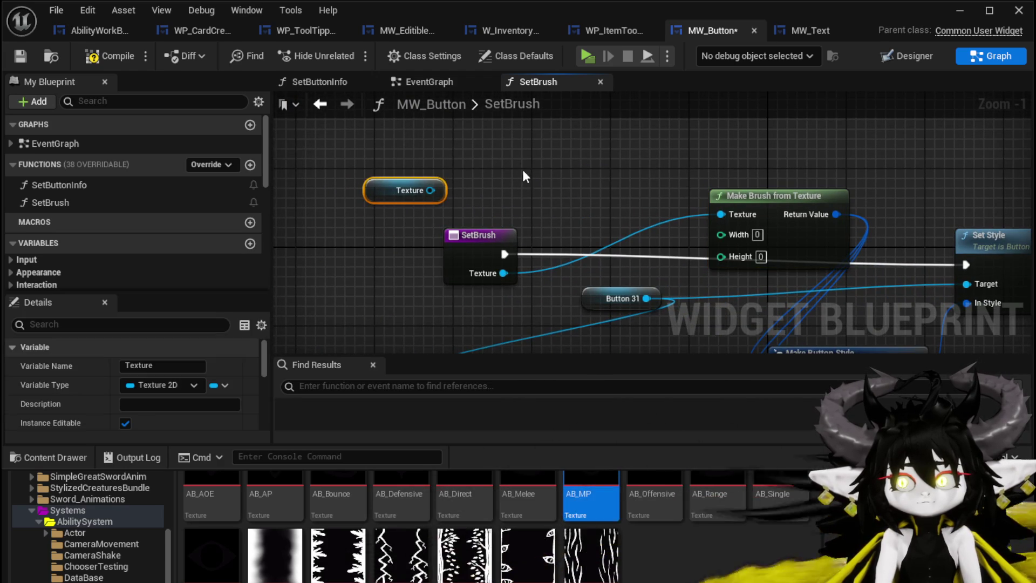
key("Delete")
scroll(539, 168, "down", 2)
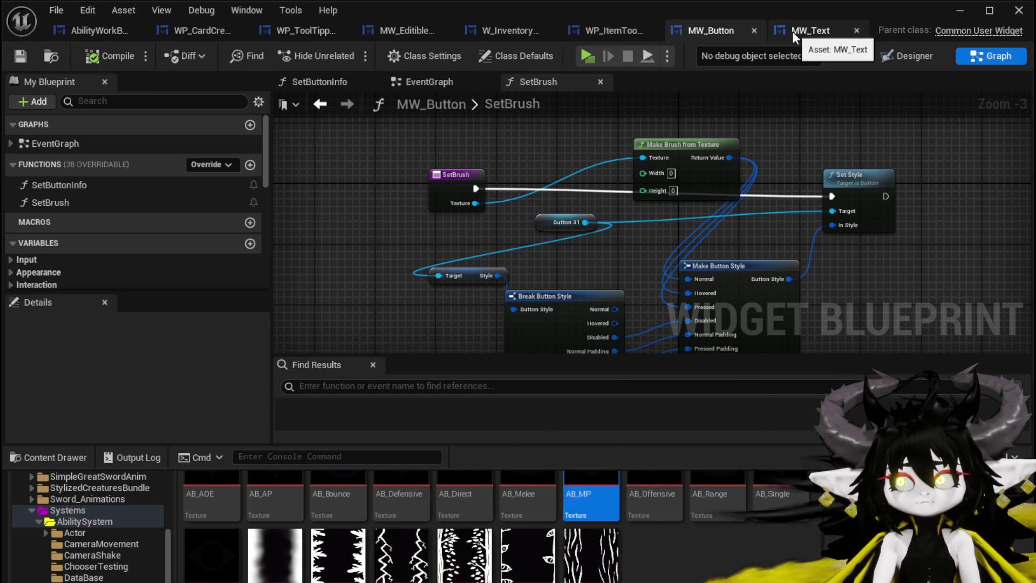
In WP_CardCreation's SetTargeting graph, add a Set Brush node targeting MW Button Targeting.
left_click(196, 29)
mouse_move(444, 187)
left_mouse_down()
mouse_move(656, 200)
mouse_move(776, 109)
mouse_move(792, 178)
mouse_move(685, 230)
left_mouse_up()
type("Set Br")
left_click(567, 265)
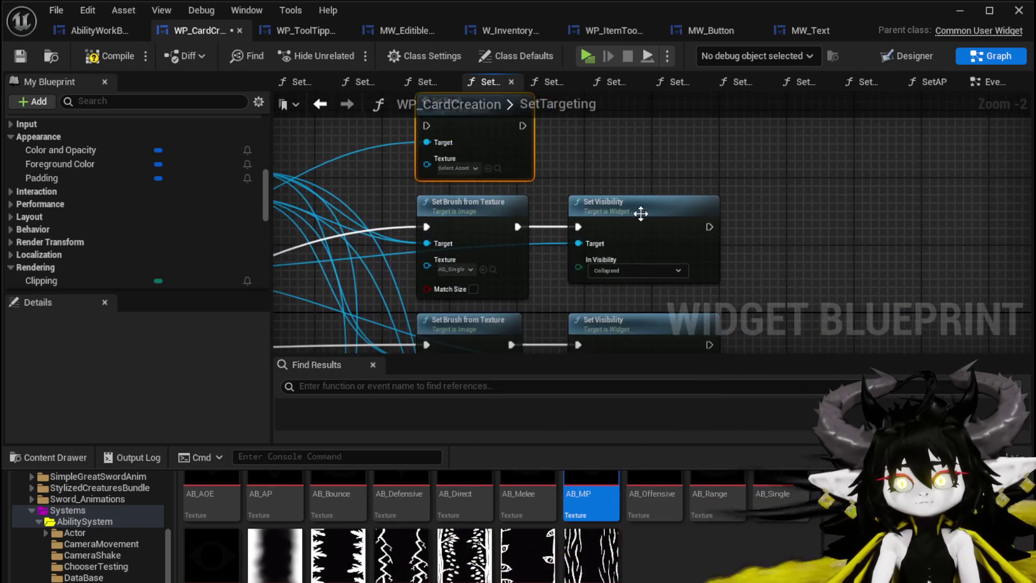
Tidy the Set Brush from Texture and Set Visibility nodes, then save the widget.
scroll(653, 209, "down", 3)
mouse_move(562, 264)
left_mouse_down()
mouse_move(582, 135)
mouse_move(705, 135)
left_mouse_up()
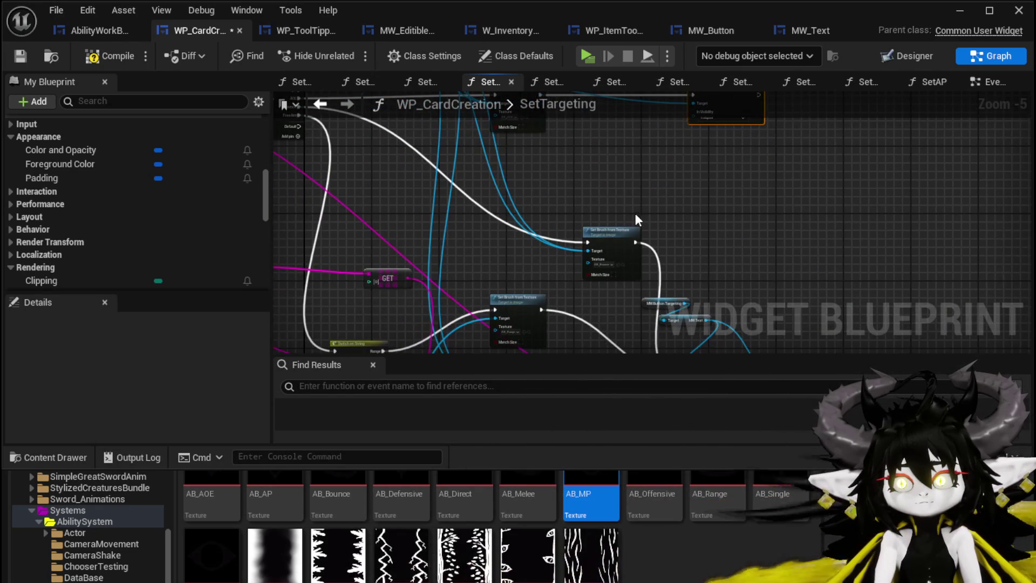
left_click_drag(623, 237, 551, 166)
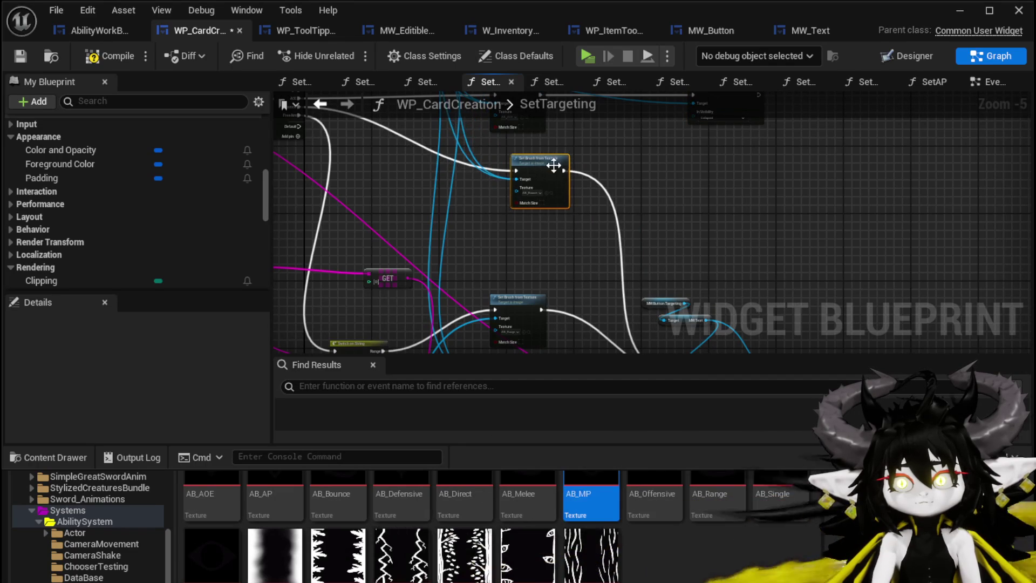
scroll(551, 166, "up", 3)
left_click_drag(486, 238, 447, 208)
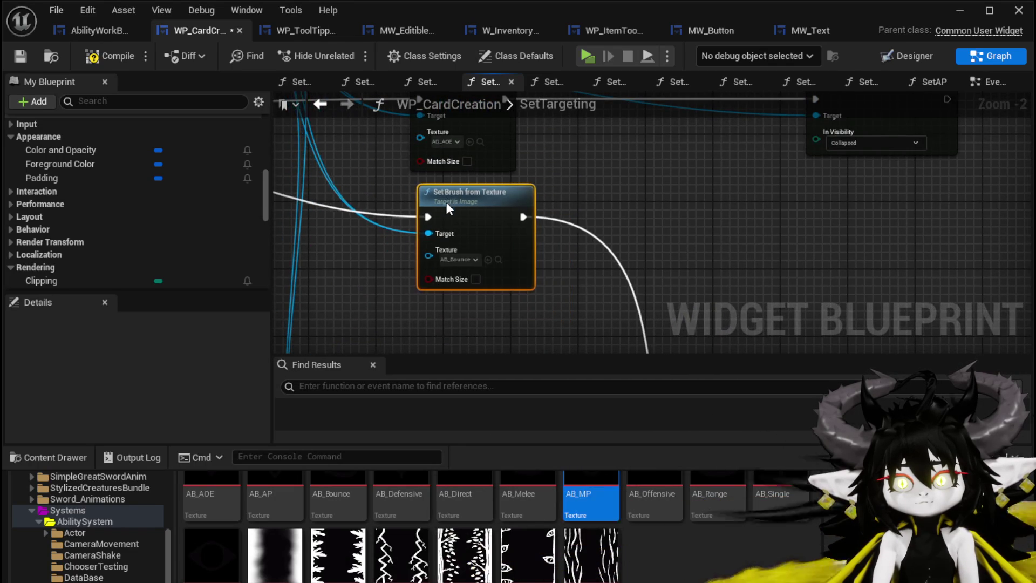
scroll(445, 202, "down", 2)
mouse_move(418, 157)
left_mouse_down()
mouse_move(485, 205)
mouse_move(511, 249)
mouse_move(582, 254)
left_mouse_up()
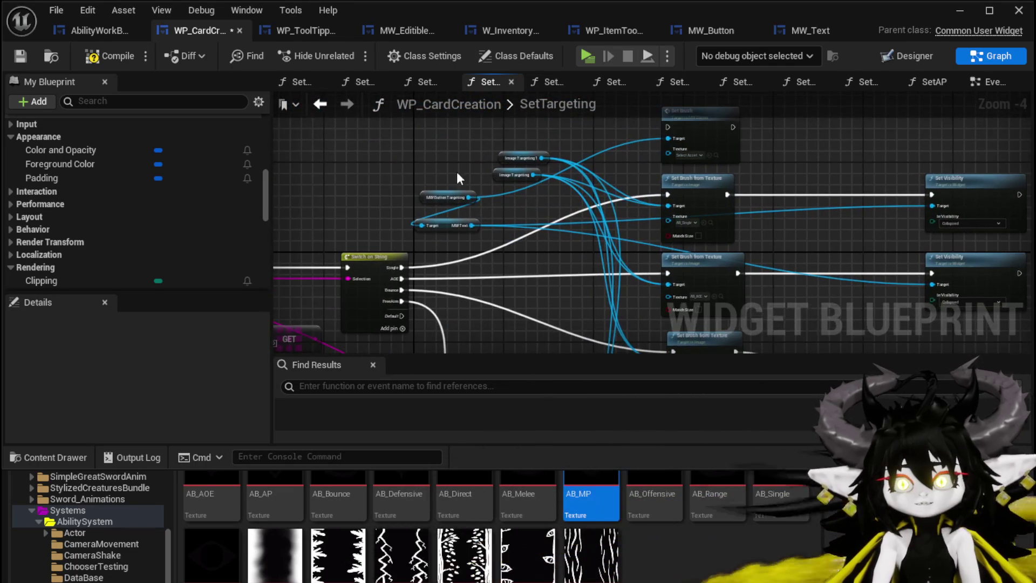
scroll(521, 185, "up", 4)
left_click(513, 150)
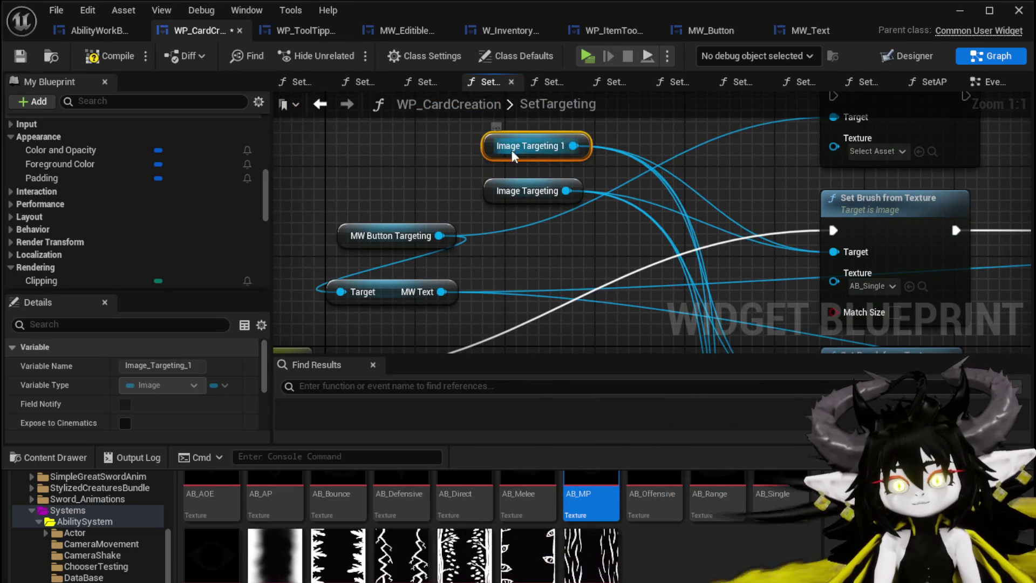
left_click(430, 165)
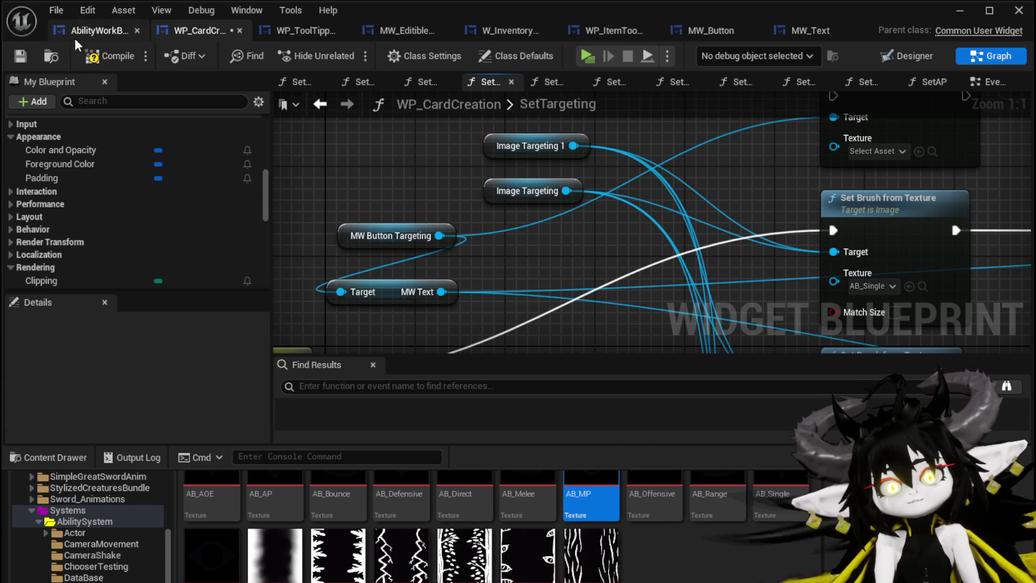
left_click(16, 57)
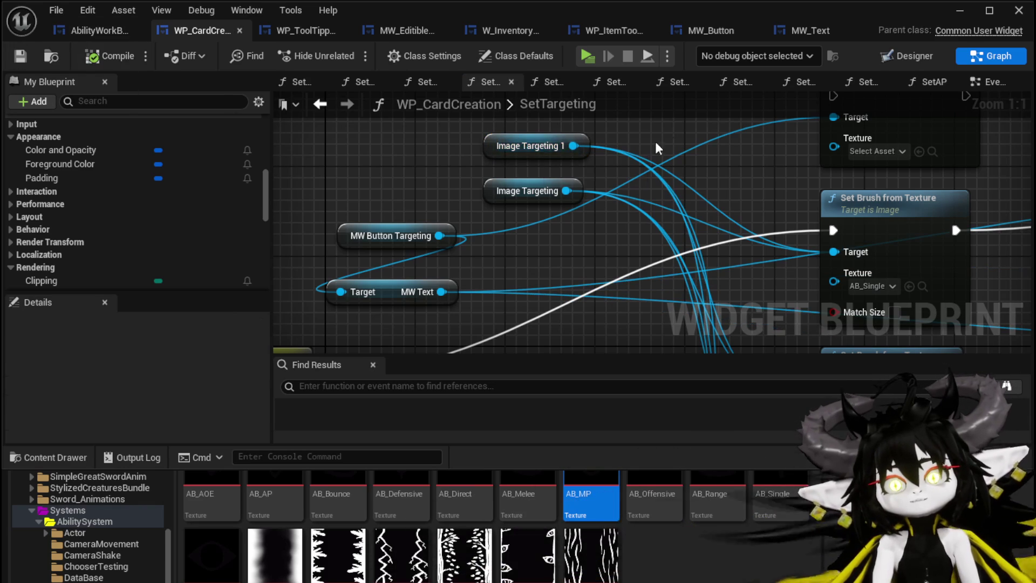
left_click(894, 61)
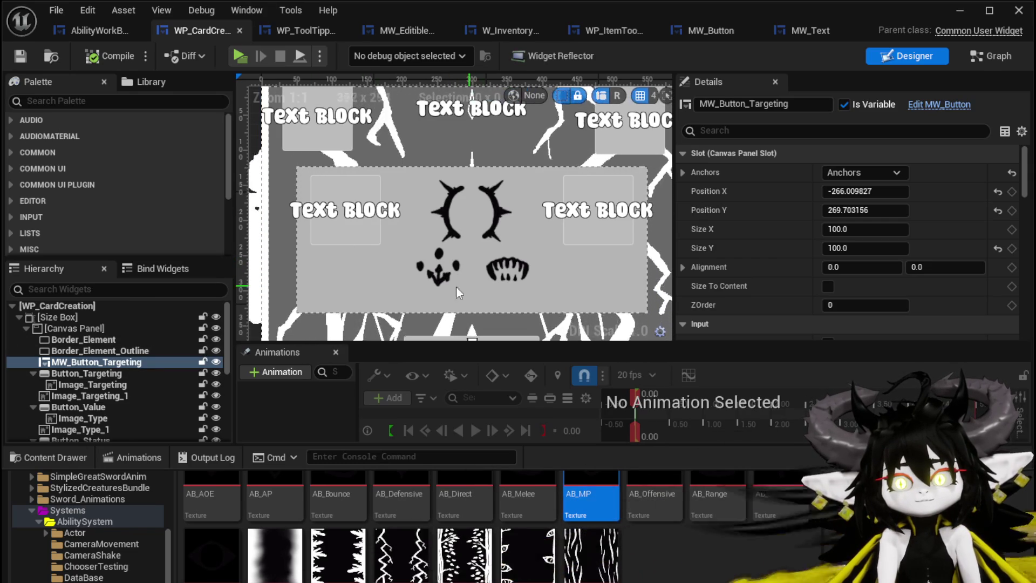
Rename Image_Targeting_1 to Image_Targeting_Preview in the Details panel.
scroll(429, 257, "down", 3)
scroll(432, 248, "up", 4)
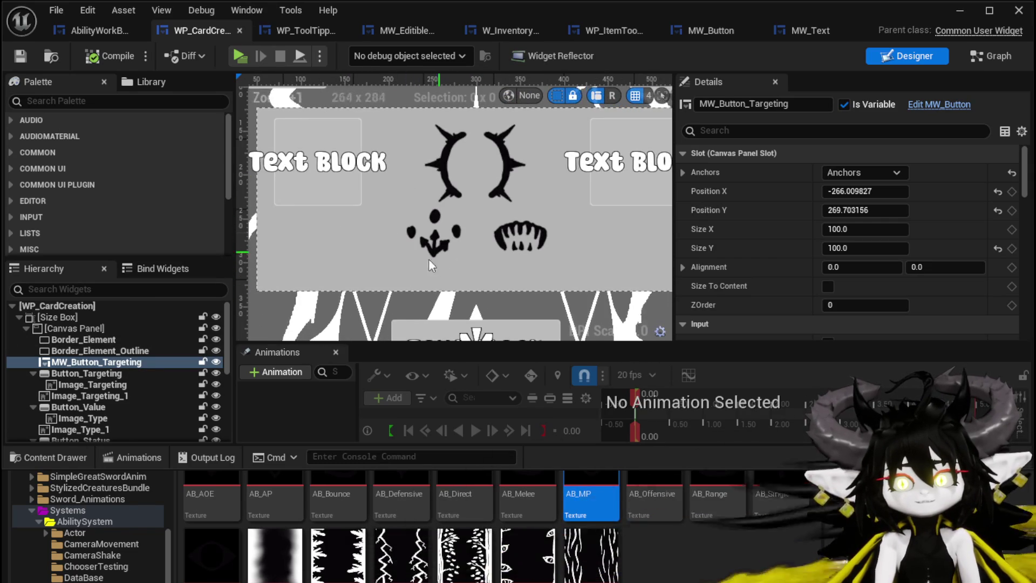
scroll(421, 241, "down", 1)
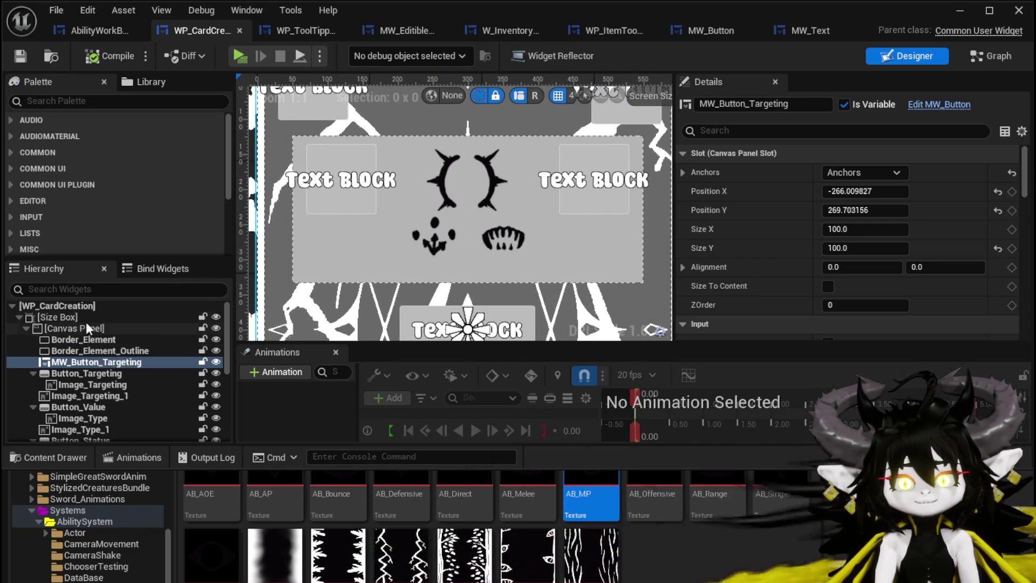
scroll(132, 346, "down", 1)
left_click(119, 372)
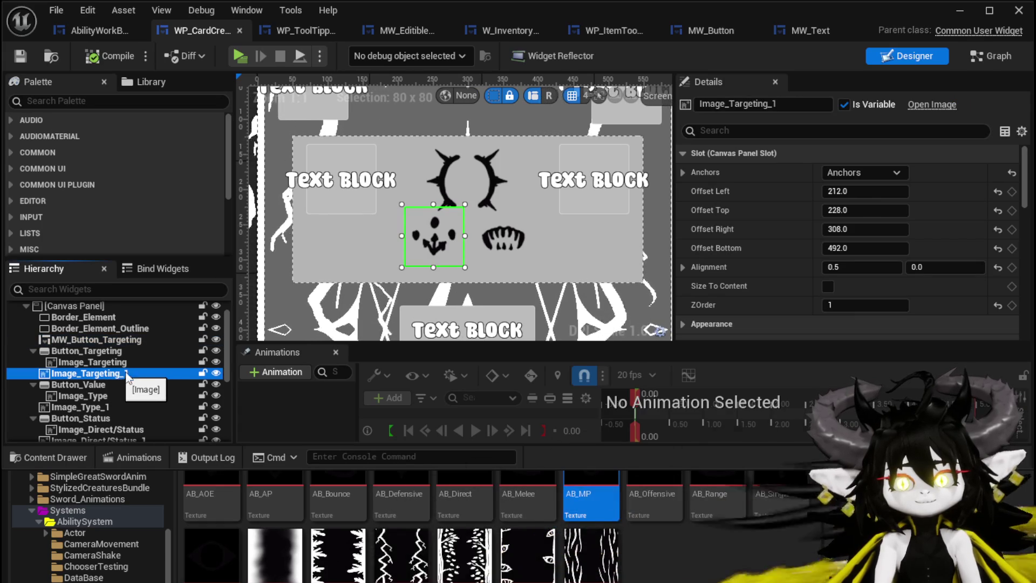
left_click(776, 105)
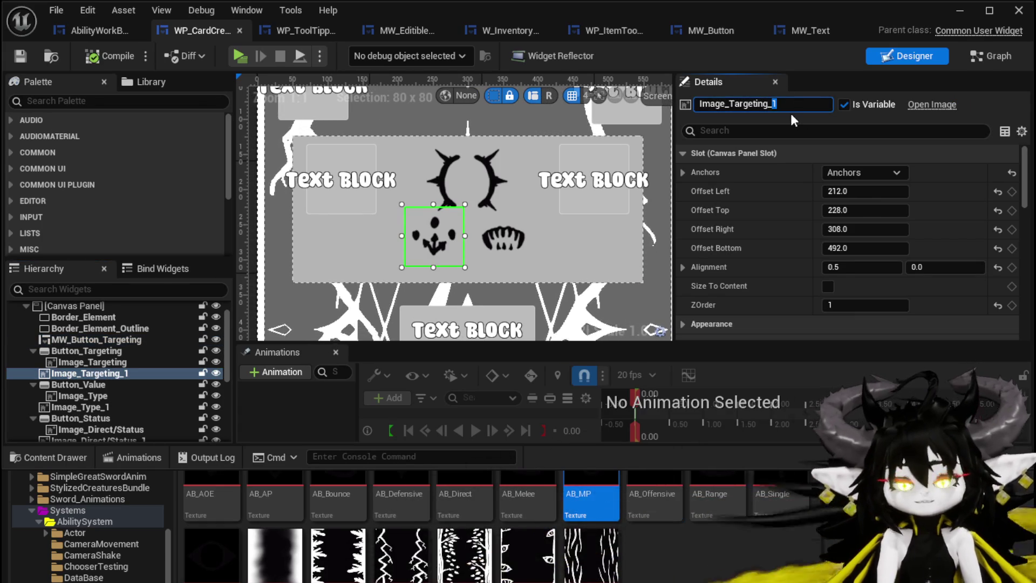
type("Preview")
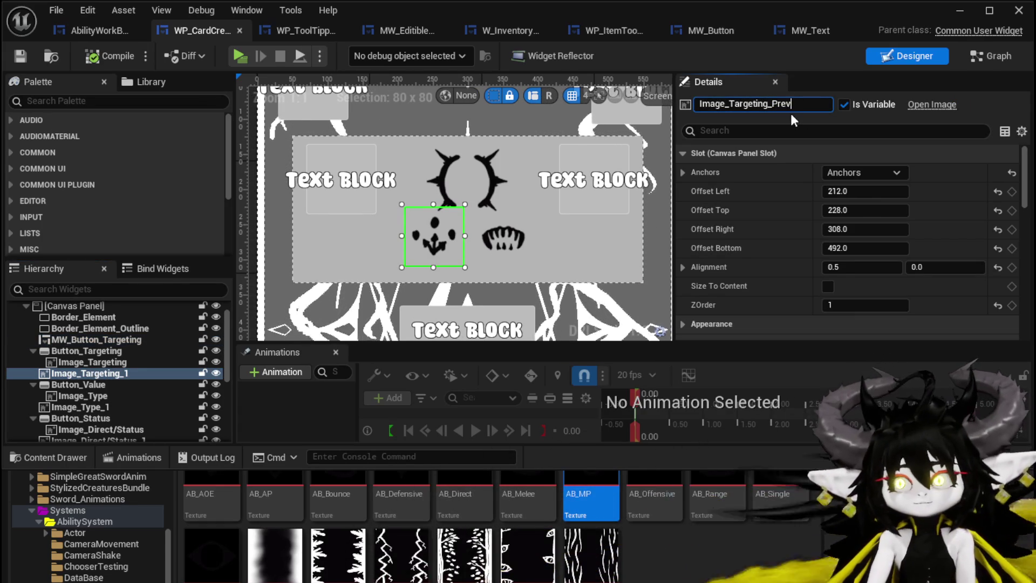
key("Return")
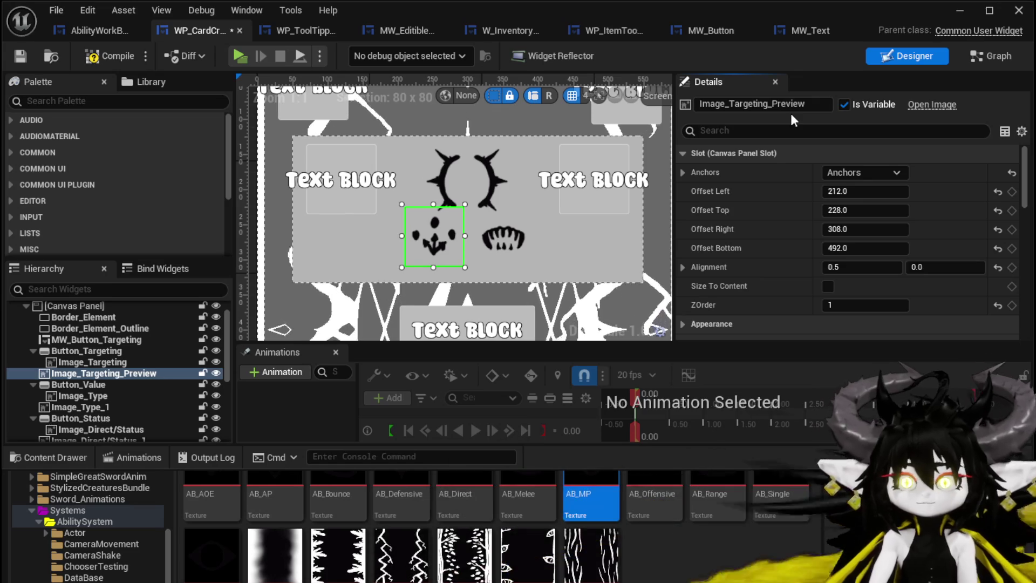
Rename Image_Type_1 to Image_Damage/Healing_Preview and Image_Direct/Status_1 to Image_Direct/Status_Preview, then save.
left_click(89, 408)
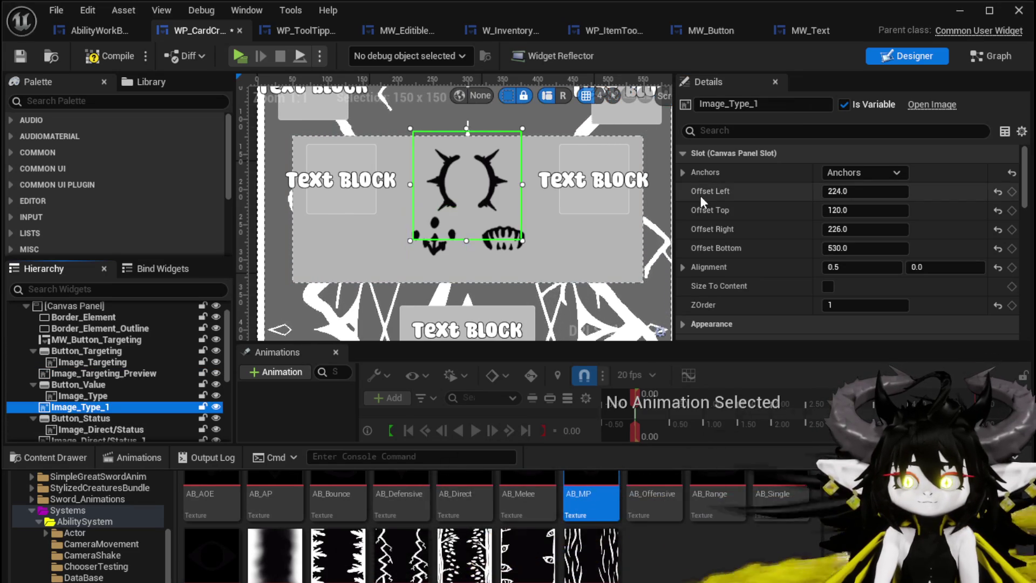
type("Damage/Healing_Preview")
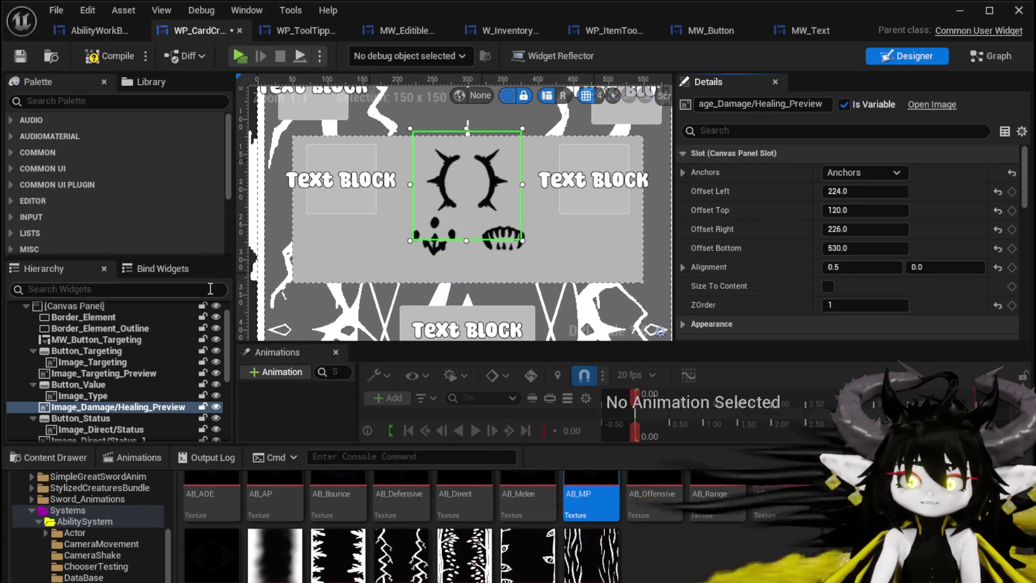
scroll(68, 391, "down", 2)
scroll(67, 388, "down", 2)
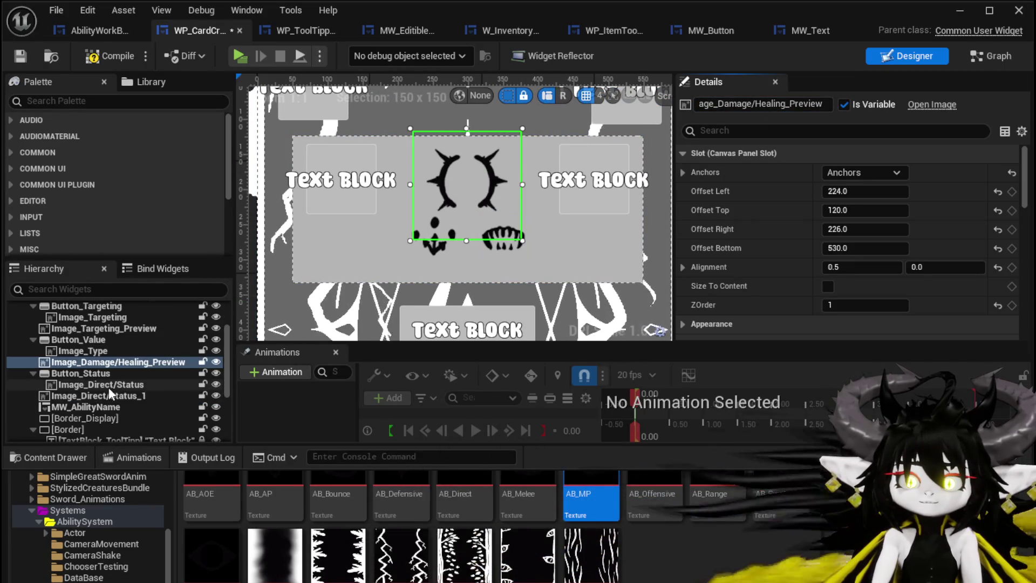
left_click(108, 397)
left_click(790, 104)
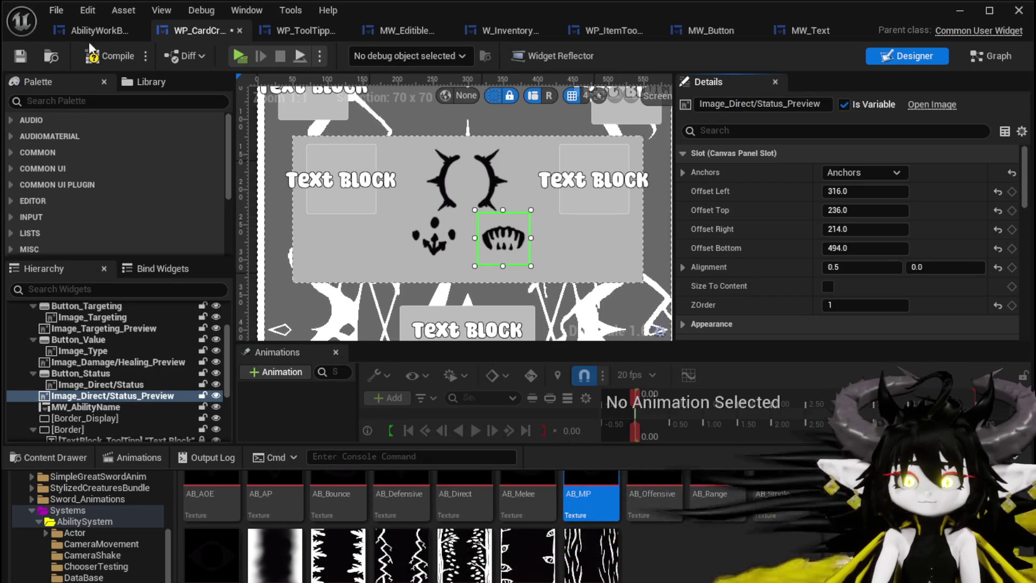
left_click(20, 57)
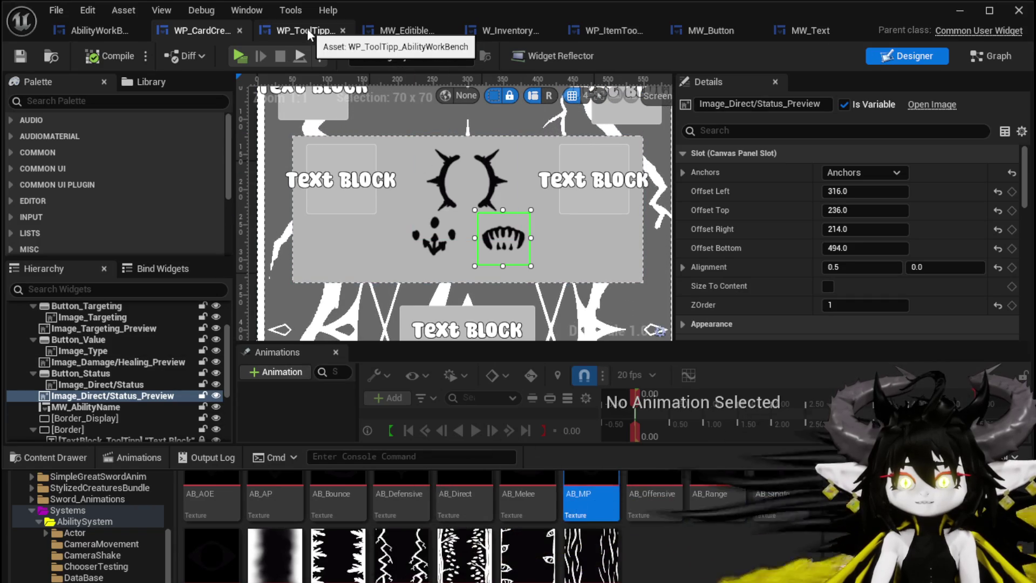
left_click(992, 55)
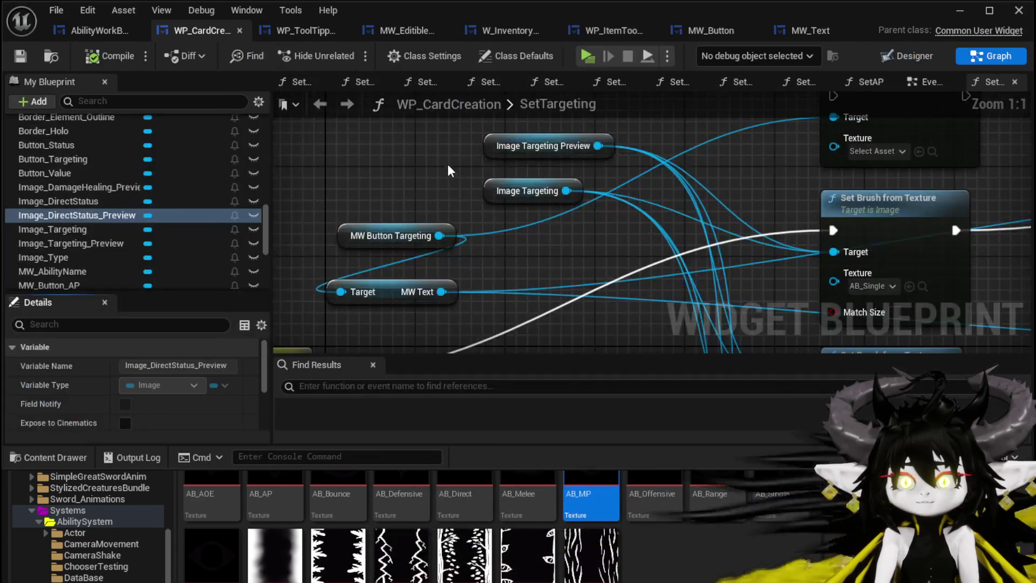
Chain the button's Set Brush between Set Brush from Texture and Set Visibility in the Single branch.
mouse_move(477, 200)
left_mouse_down()
mouse_move(387, 200)
mouse_move(514, 240)
mouse_move(537, 180)
mouse_move(394, 241)
mouse_move(438, 247)
mouse_move(502, 281)
mouse_move(480, 202)
mouse_move(489, 247)
left_mouse_up()
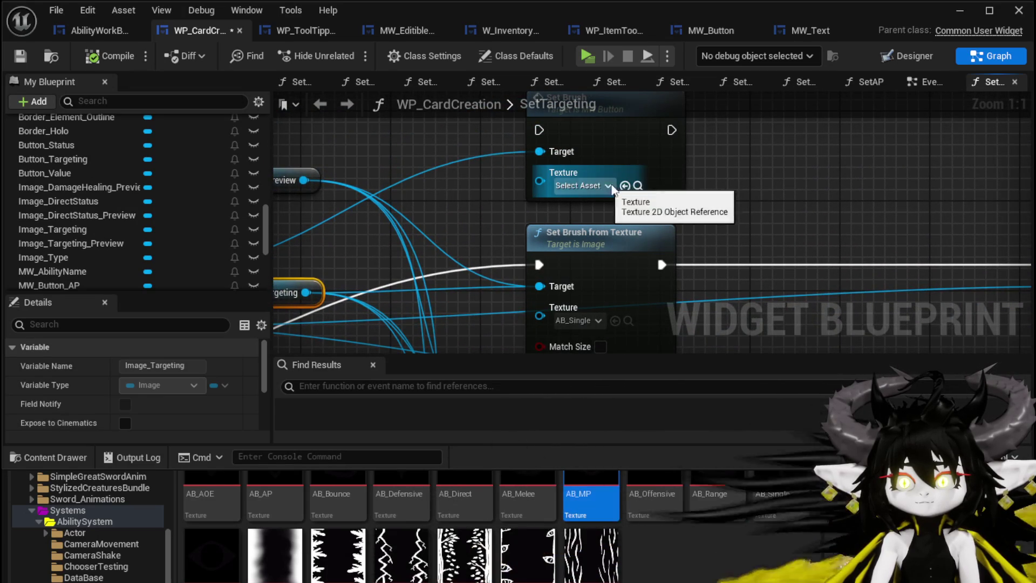
scroll(546, 160, "down", 2)
left_click_drag(547, 160, 520, 157)
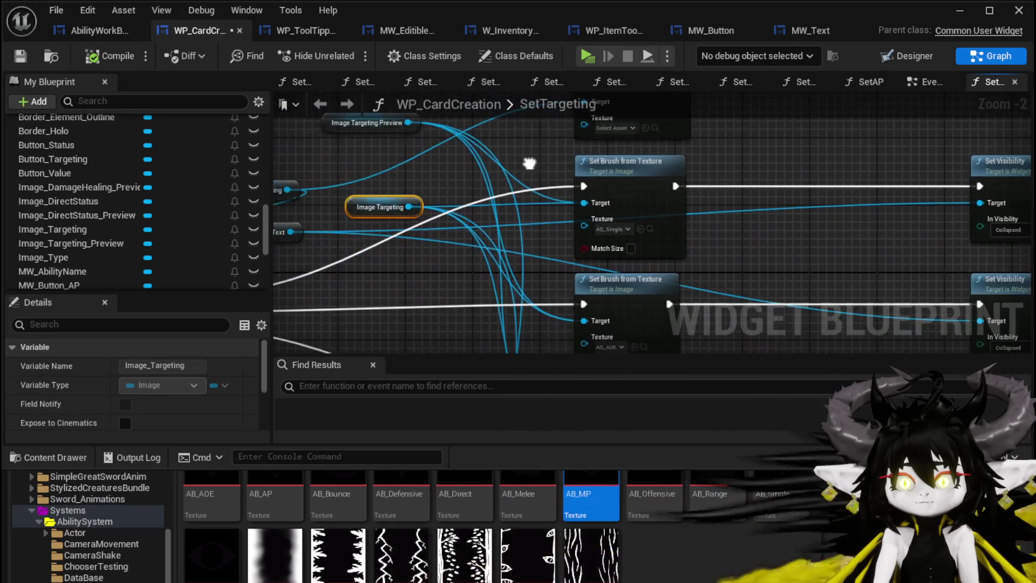
mouse_move(448, 215)
left_mouse_down()
mouse_move(409, 150)
mouse_move(562, 153)
mouse_move(597, 257)
left_mouse_up()
left_click_drag(486, 205, 636, 307)
scroll(636, 308, "up", 2)
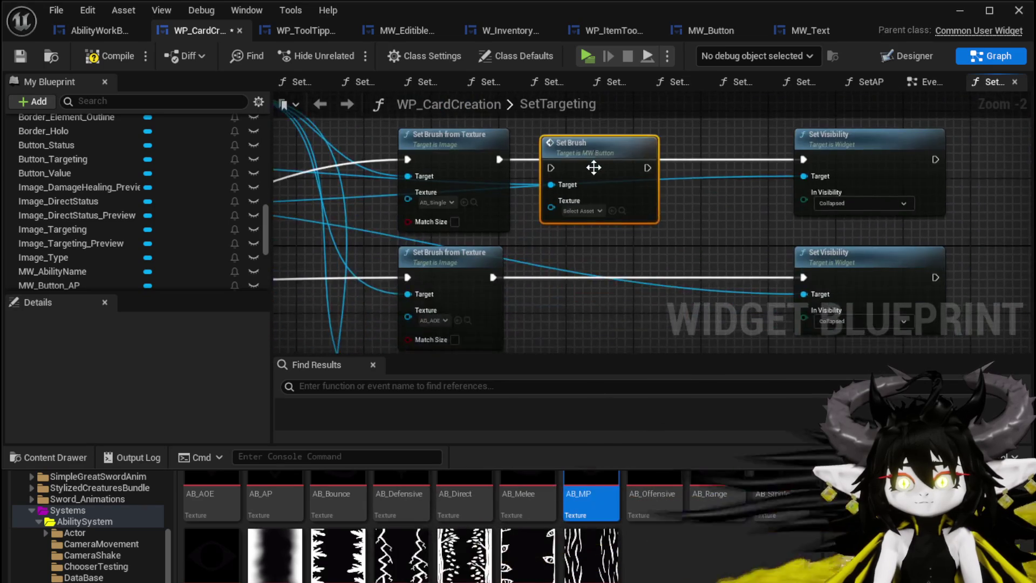
left_click_drag(468, 156, 525, 156)
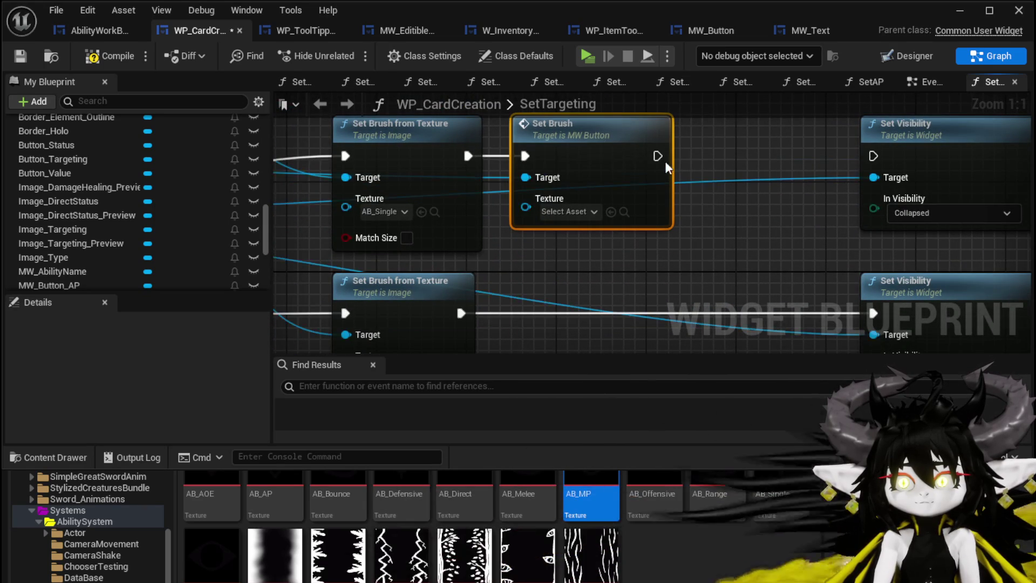
left_click_drag(657, 156, 883, 162)
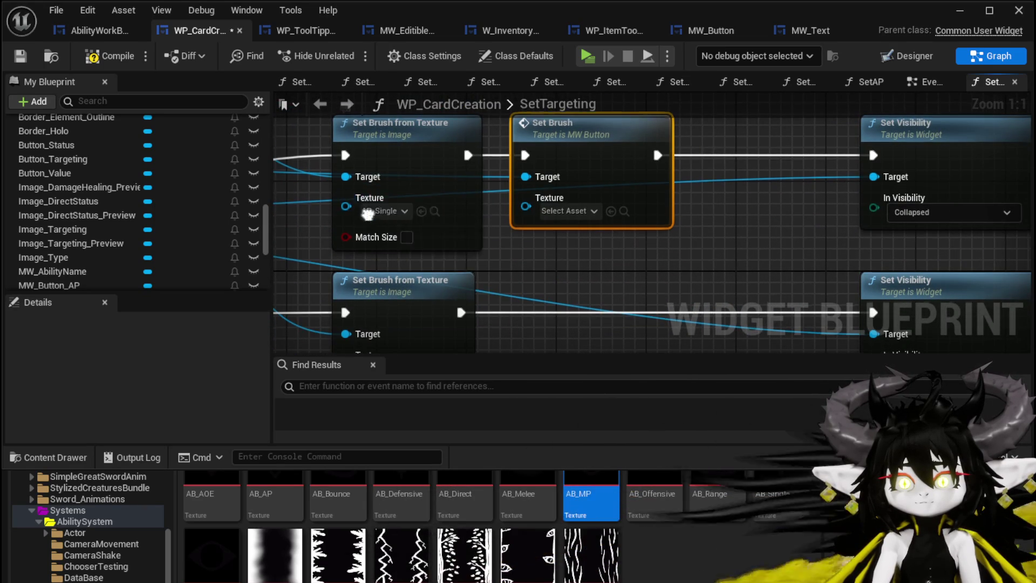
Assign the AB_Single texture to the button Set Brush's Texture pin.
right_click(368, 215)
right_click(461, 204)
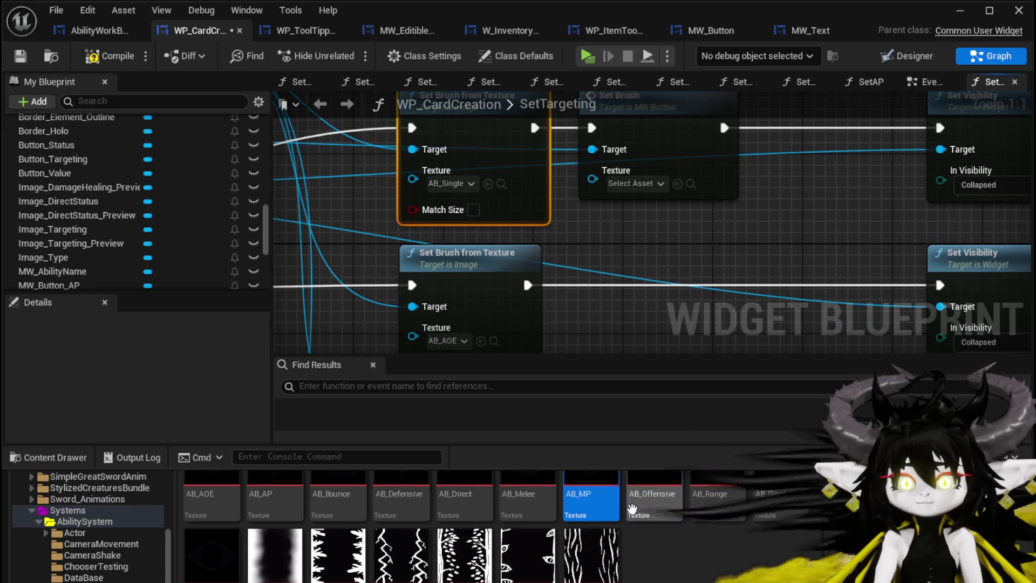
mouse_move(781, 497)
left_mouse_down()
mouse_move(680, 426)
mouse_move(675, 228)
mouse_move(615, 181)
left_mouse_up()
scroll(664, 265, "down", 1)
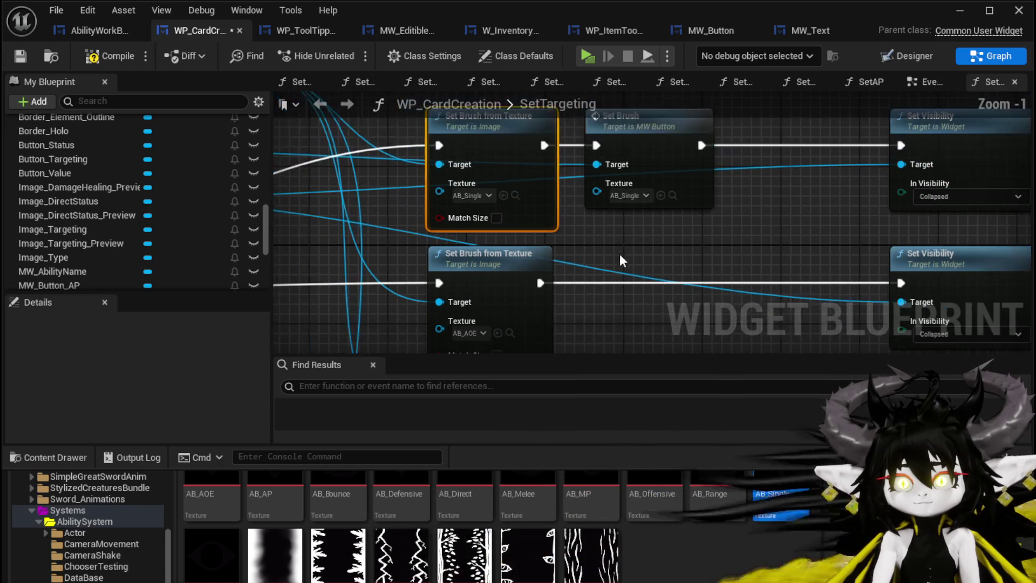
Copy the button Set Brush into the AOE branch with AB_AOE, wired to Set Visibility and MW Button Targeting.
left_click(611, 193)
key("ctrl+c")
key("ctrl+v")
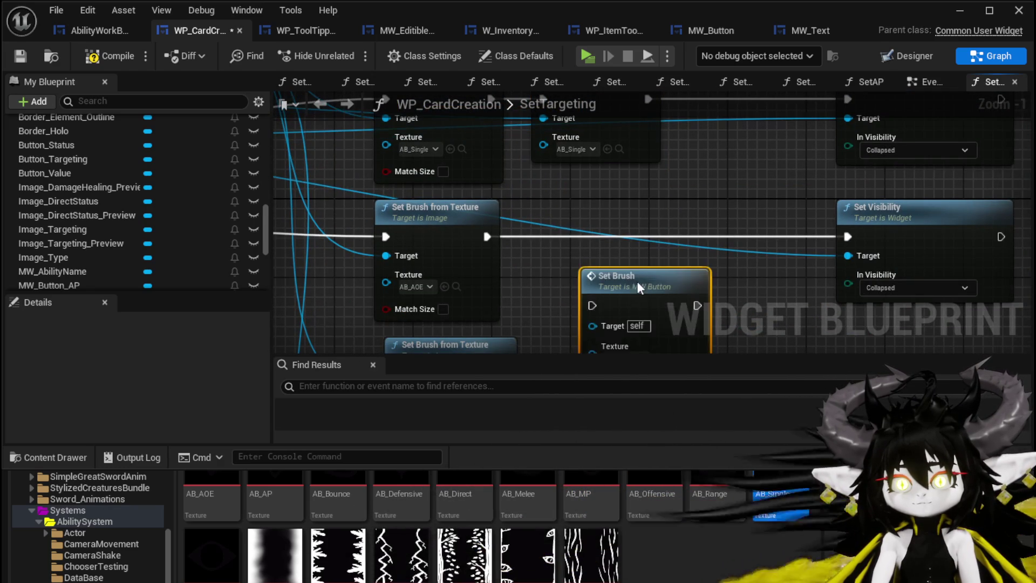
left_click_drag(635, 285, 607, 219)
left_click_drag(632, 339, 638, 305)
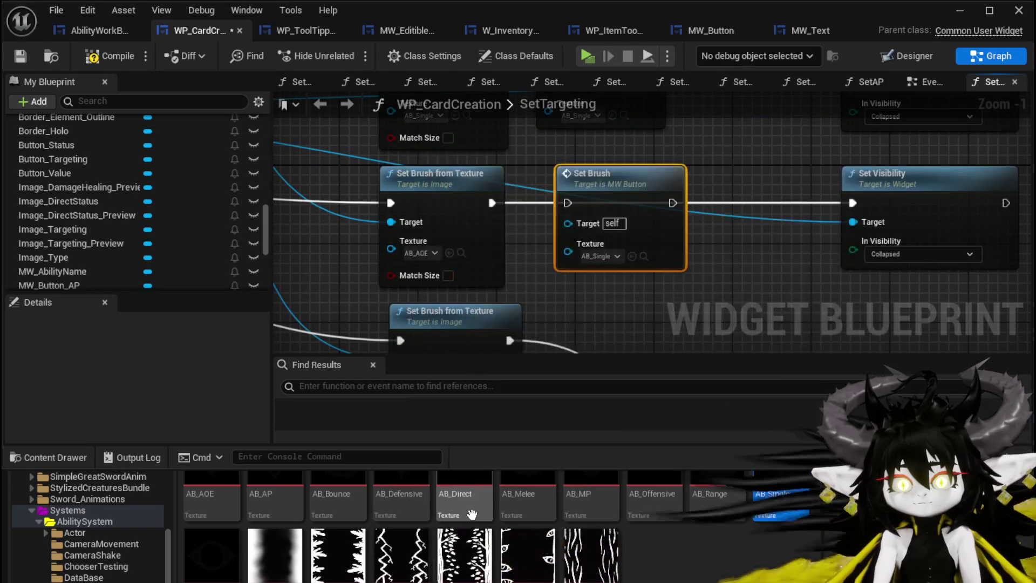
mouse_move(210, 494)
left_mouse_down()
mouse_move(632, 315)
mouse_move(594, 255)
left_mouse_up()
left_click_drag(491, 203, 568, 203)
mouse_move(670, 203)
left_mouse_down()
mouse_move(788, 197)
mouse_move(853, 207)
left_mouse_up()
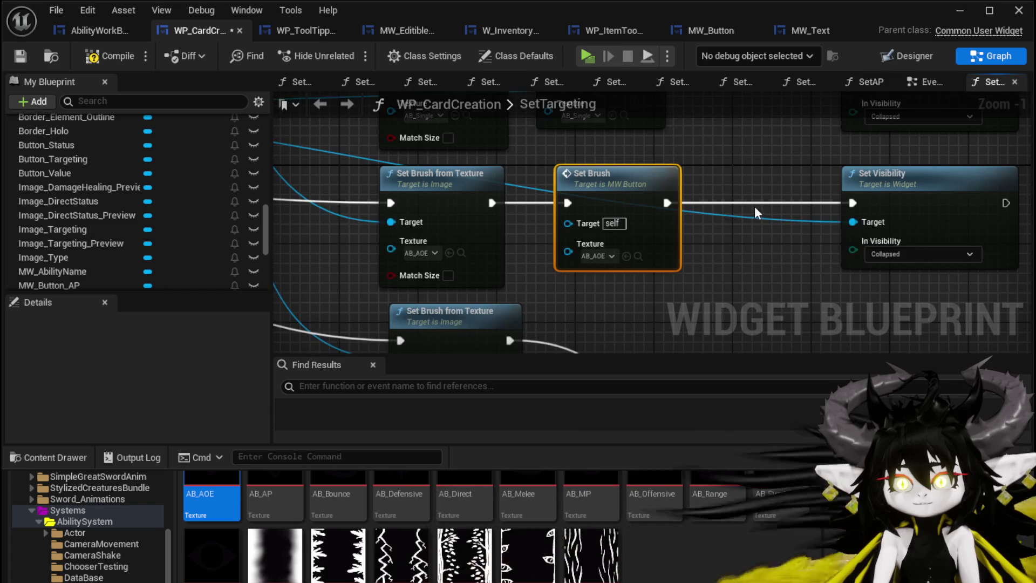
mouse_move(573, 134)
left_mouse_down()
mouse_move(603, 248)
mouse_move(599, 272)
left_mouse_up()
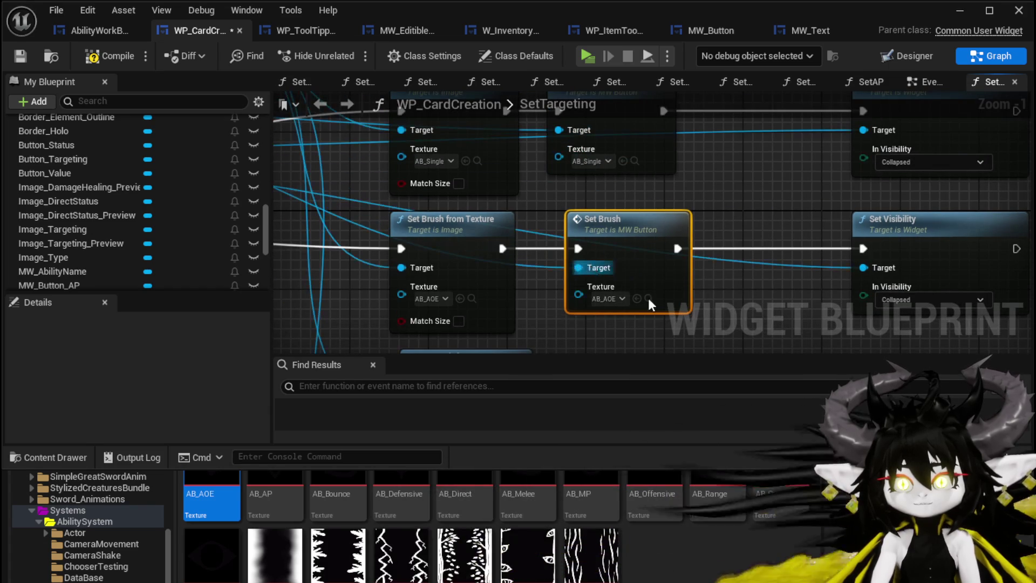
scroll(655, 164, "down", 5)
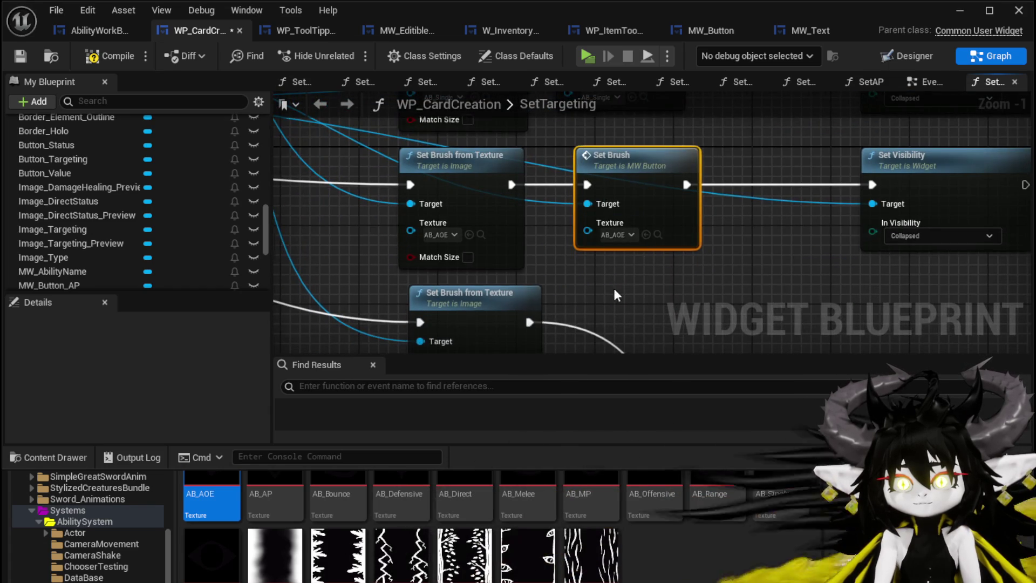
Paste a Set Brush into the Bounce branch with texture AB_Bounce and wire its execution.
key("ctrl+v")
left_click_drag(604, 170, 575, 154)
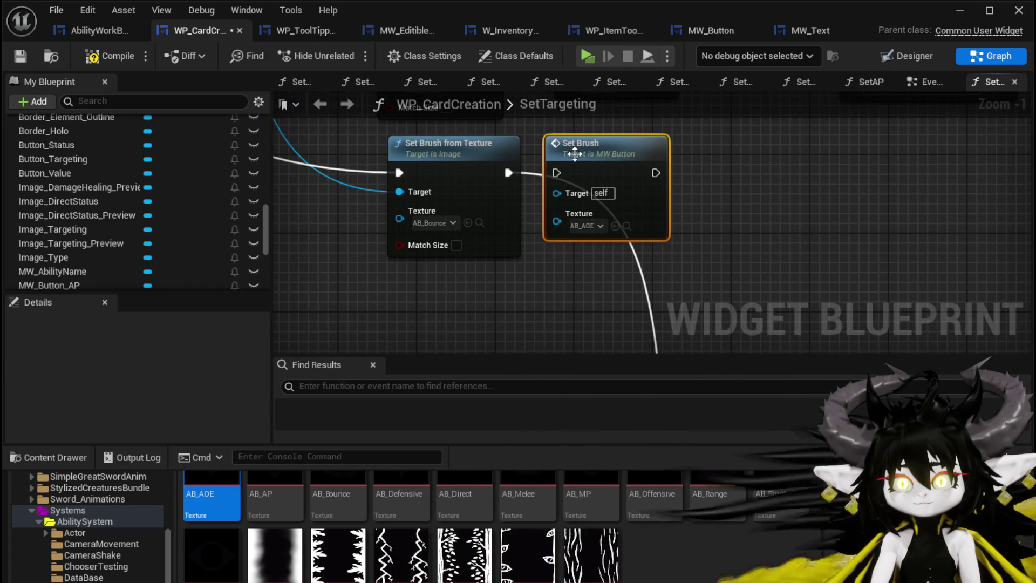
left_click_drag(331, 494, 562, 223)
left_click_drag(508, 172, 666, 173)
left_click_drag(507, 173, 557, 169)
scroll(555, 308, "down", 3)
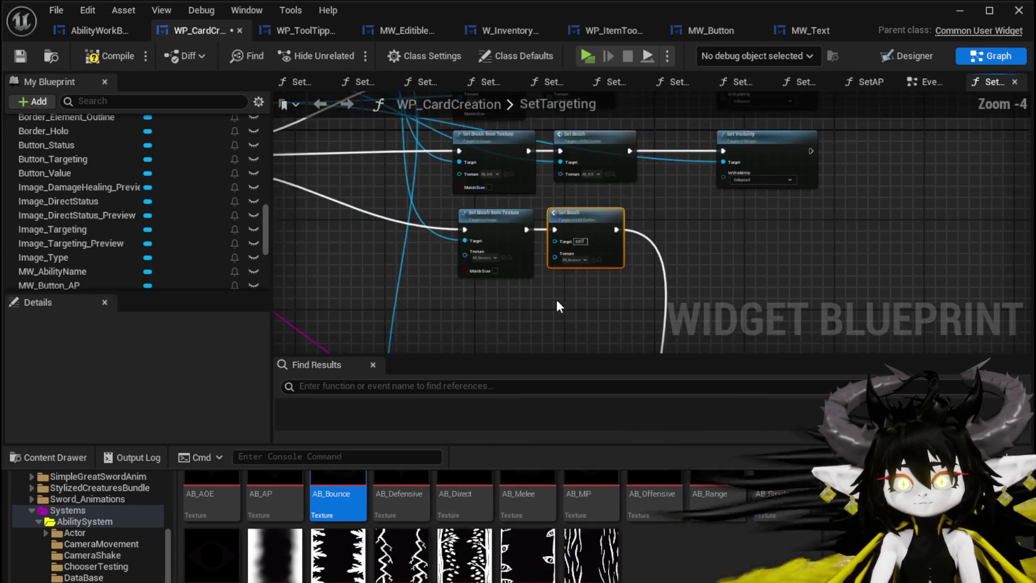
scroll(596, 218, "up", 3)
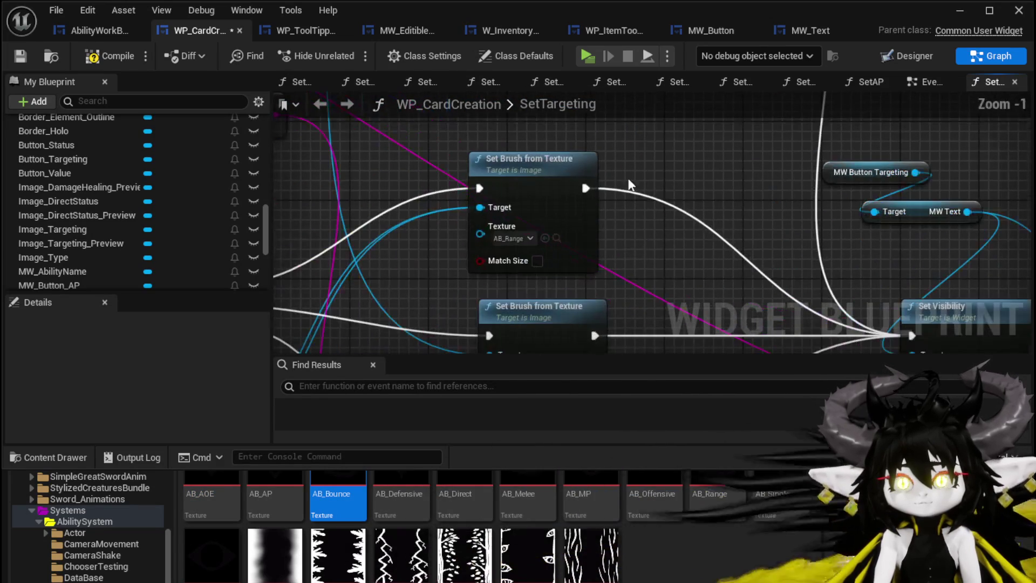
Add Set Brush copies with AB_Range and AB_Melee to the Range and Melee branches.
left_click_drag(685, 235, 675, 167)
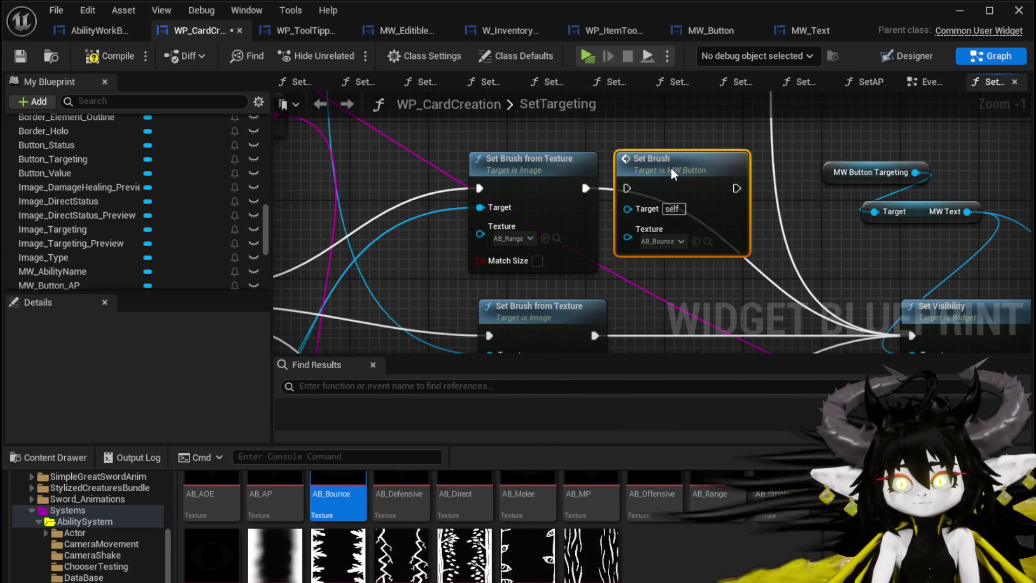
mouse_move(718, 499)
left_mouse_down()
mouse_move(709, 359)
mouse_move(651, 242)
left_mouse_up()
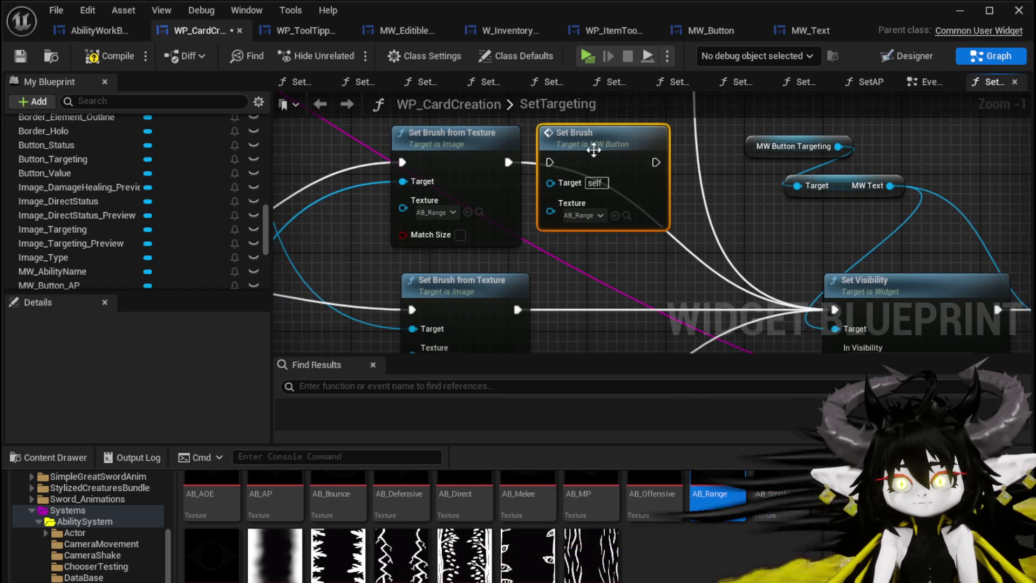
mouse_move(507, 161)
left_mouse_down()
mouse_move(659, 167)
mouse_move(507, 161)
mouse_move(569, 158)
mouse_move(556, 162)
left_mouse_up()
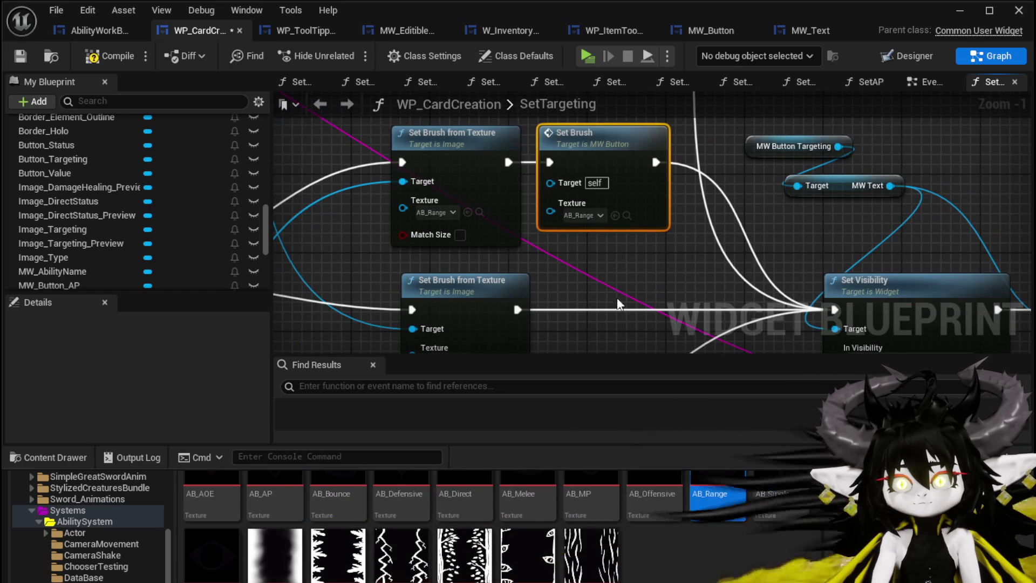
scroll(504, 152, "down", 3)
mouse_move(627, 270)
left_mouse_down()
mouse_move(664, 270)
mouse_move(585, 209)
left_mouse_up()
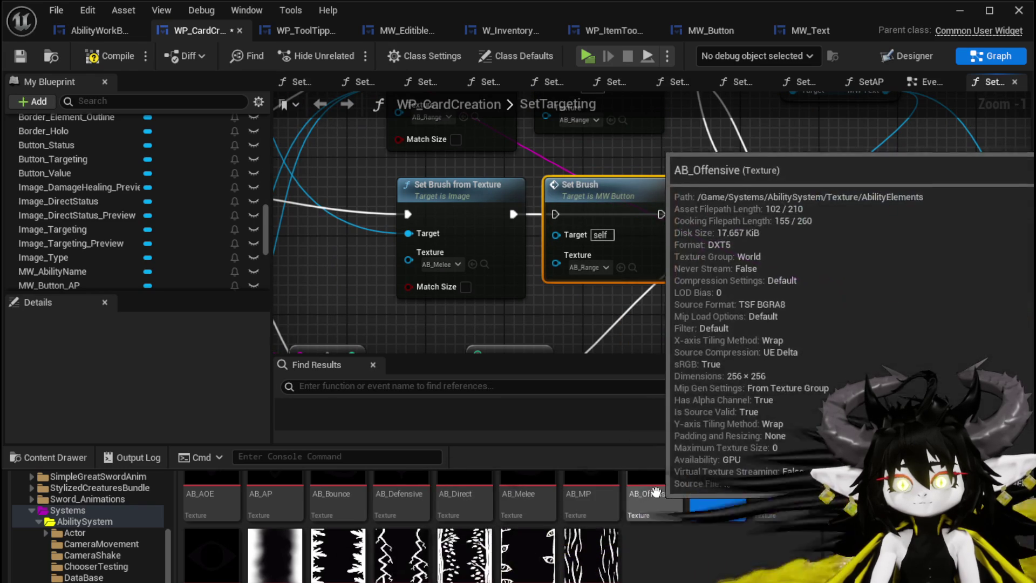
left_click_drag(527, 500, 599, 267)
left_click_drag(535, 209, 662, 214)
left_click_drag(523, 217, 556, 215)
scroll(665, 345, "down", 5)
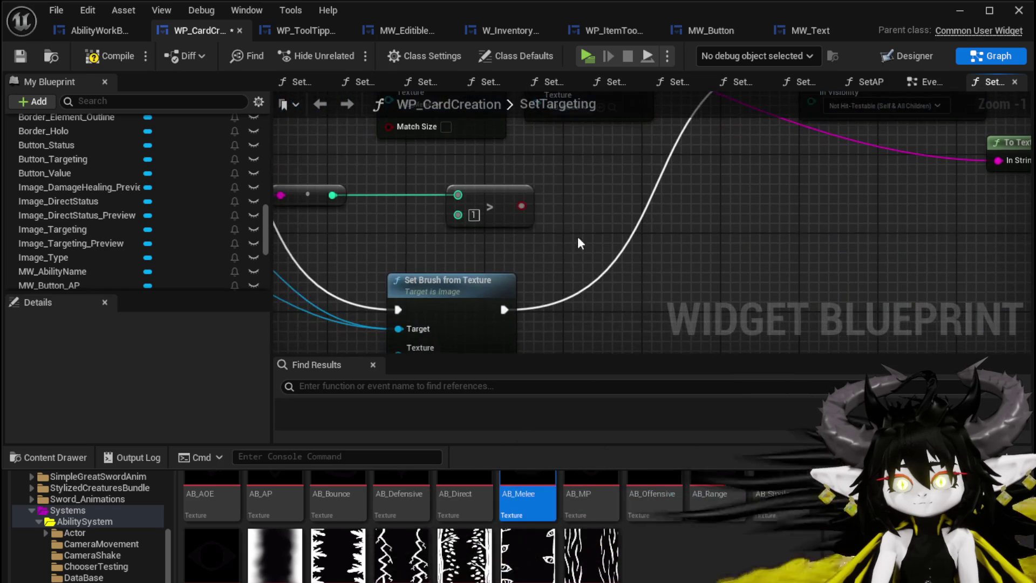
Paste one more Set Brush with texture AB_Range and hook it into its branch's execution chain.
key("ctrl+v")
left_click_drag(493, 247, 675, 249)
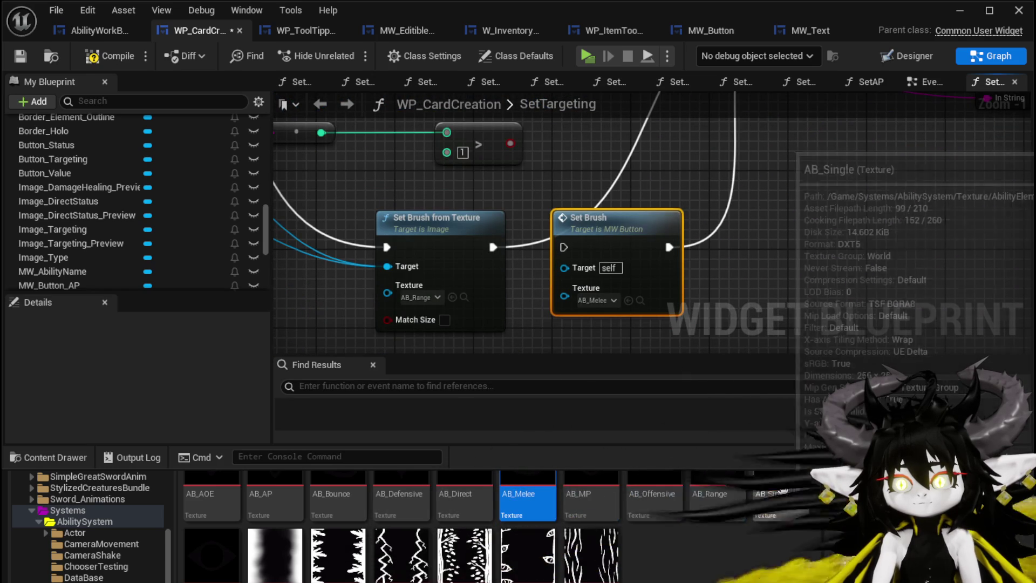
left_click_drag(718, 494, 592, 303)
left_click_drag(493, 247, 566, 248)
scroll(527, 190, "down", 1)
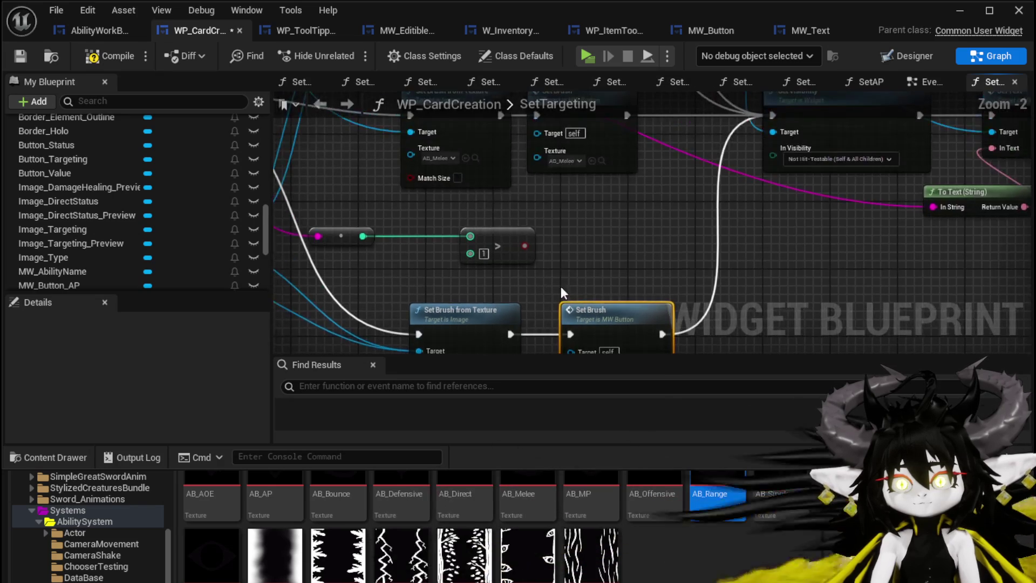
scroll(592, 235, "down", 2)
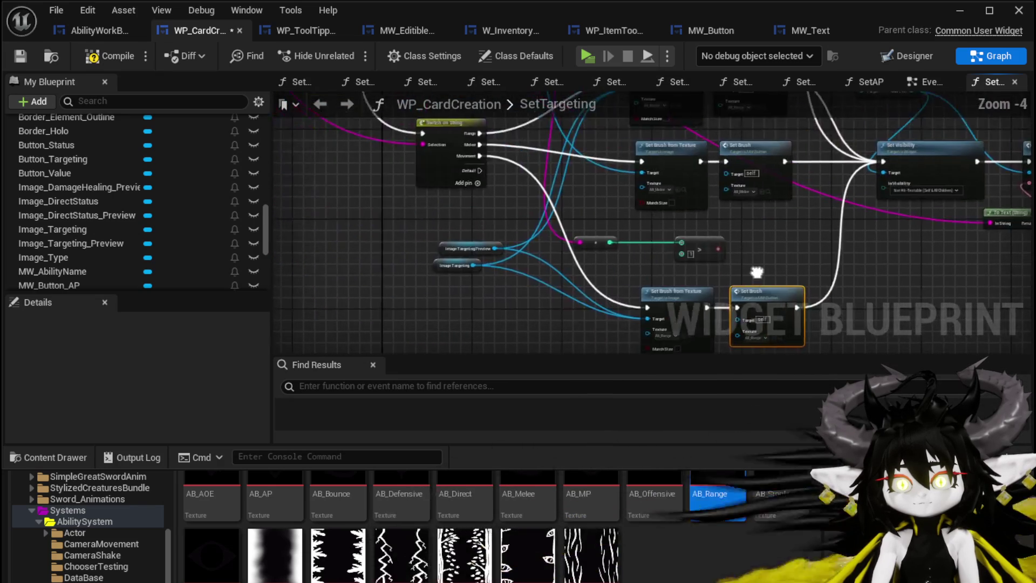
Delete the old Image Targeting getter and pass the button target to the lower Set Brush.
scroll(487, 280, "up", 4)
left_click(411, 256)
key("Delete")
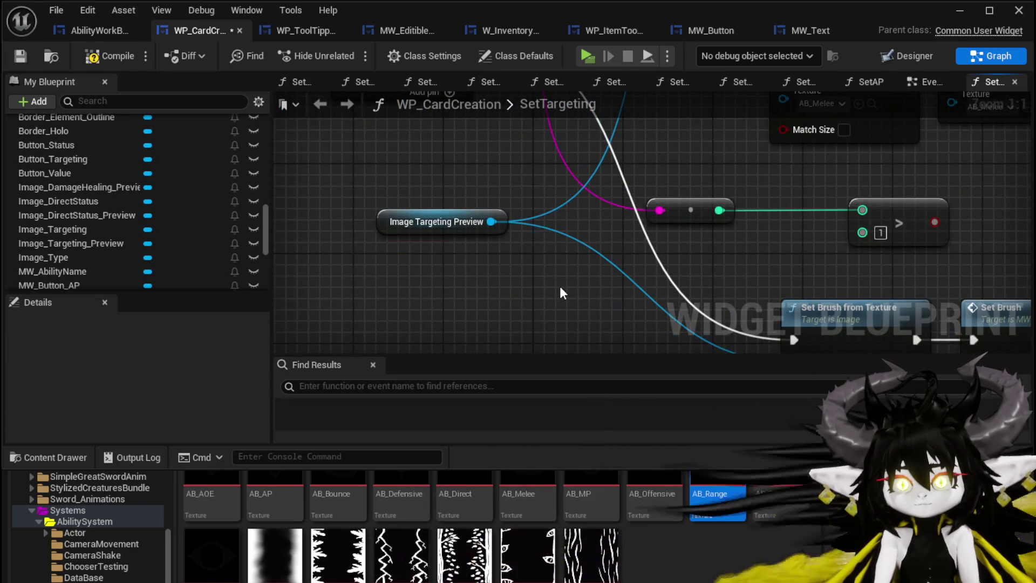
scroll(559, 286, "down", 2)
mouse_move(518, 215)
left_mouse_down()
mouse_move(398, 346)
mouse_move(459, 243)
mouse_move(518, 185)
mouse_move(513, 342)
mouse_move(620, 226)
left_mouse_up()
scroll(398, 346, "down", 2)
scroll(486, 214, "up", 3)
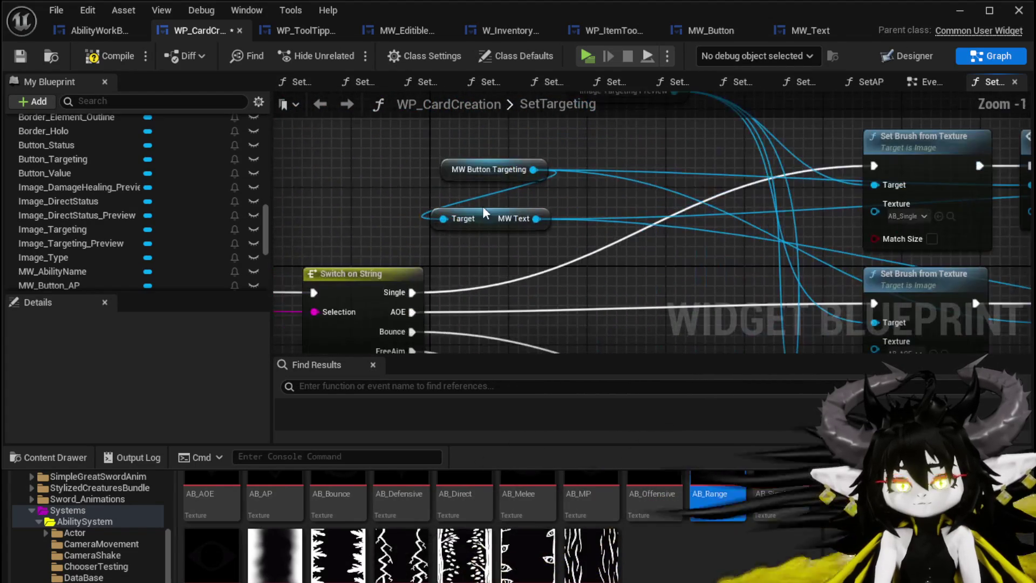
mouse_move(488, 219)
left_mouse_down()
mouse_move(532, 121)
mouse_move(535, 143)
mouse_move(610, 116)
mouse_move(674, 171)
mouse_move(631, 246)
left_mouse_up()
mouse_move(560, 181)
left_mouse_down()
mouse_move(569, 319)
mouse_move(549, 320)
left_mouse_up()
scroll(577, 167, "down", 2)
Paste an MW Button Targeting getter and connect it to both remaining Set Brush targets.
left_click(555, 141)
scroll(740, 254, "down", 2)
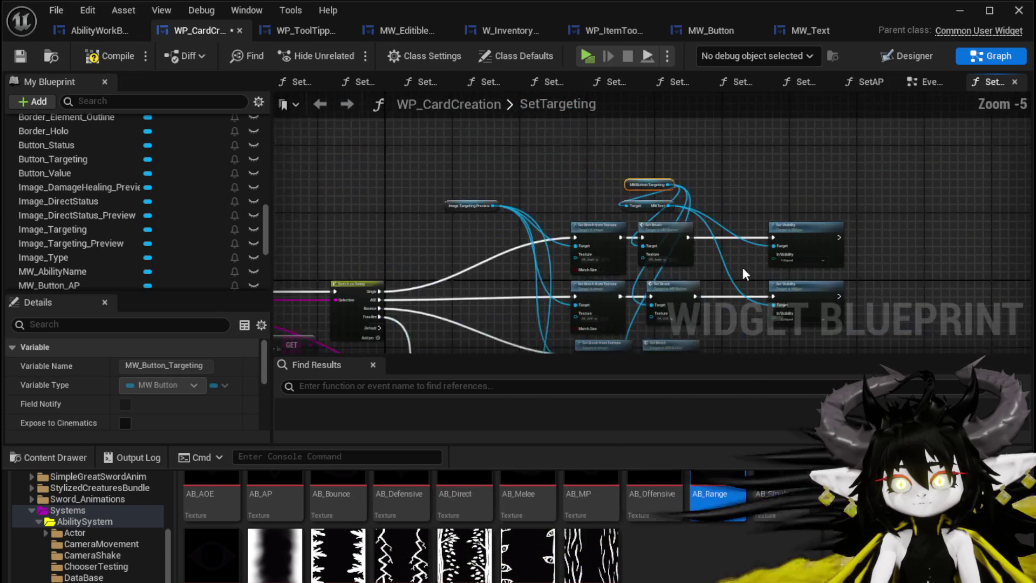
scroll(503, 225, "up", 3)
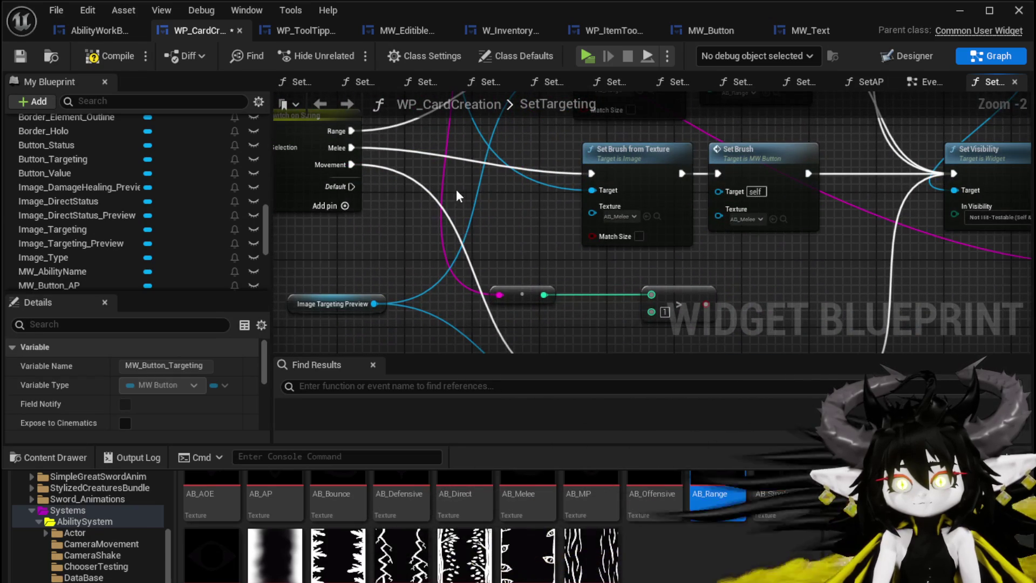
key("ctrl+v")
mouse_move(464, 189)
left_mouse_down()
mouse_move(432, 247)
mouse_move(771, 236)
mouse_move(452, 265)
mouse_move(540, 216)
mouse_move(702, 227)
mouse_move(701, 202)
mouse_move(593, 141)
mouse_move(520, 203)
left_mouse_up()
mouse_move(594, 130)
left_mouse_down()
mouse_move(545, 343)
mouse_move(620, 344)
mouse_move(550, 245)
mouse_move(567, 246)
left_mouse_up()
scroll(775, 259, "down", 2)
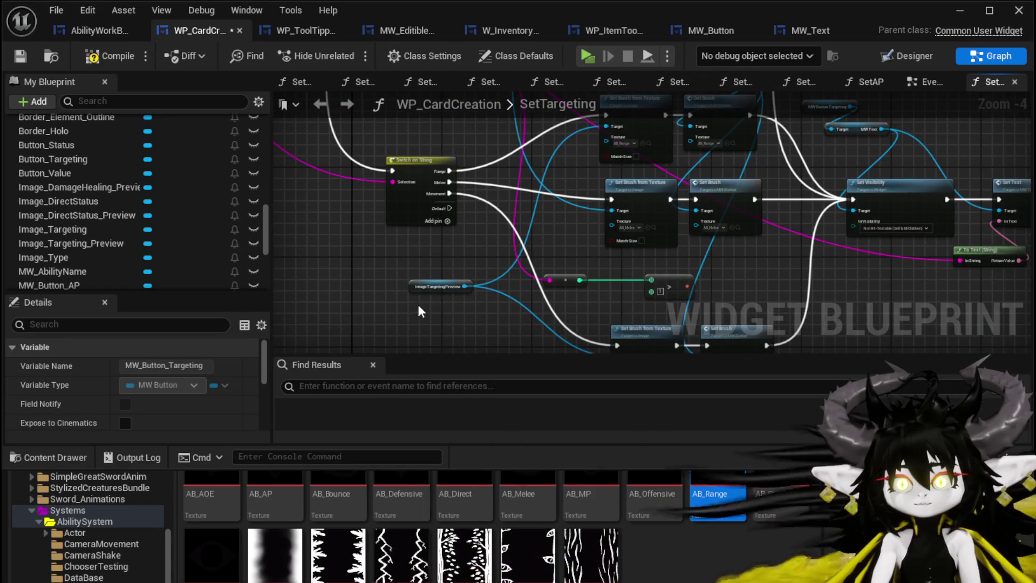
scroll(475, 244, "up", 3)
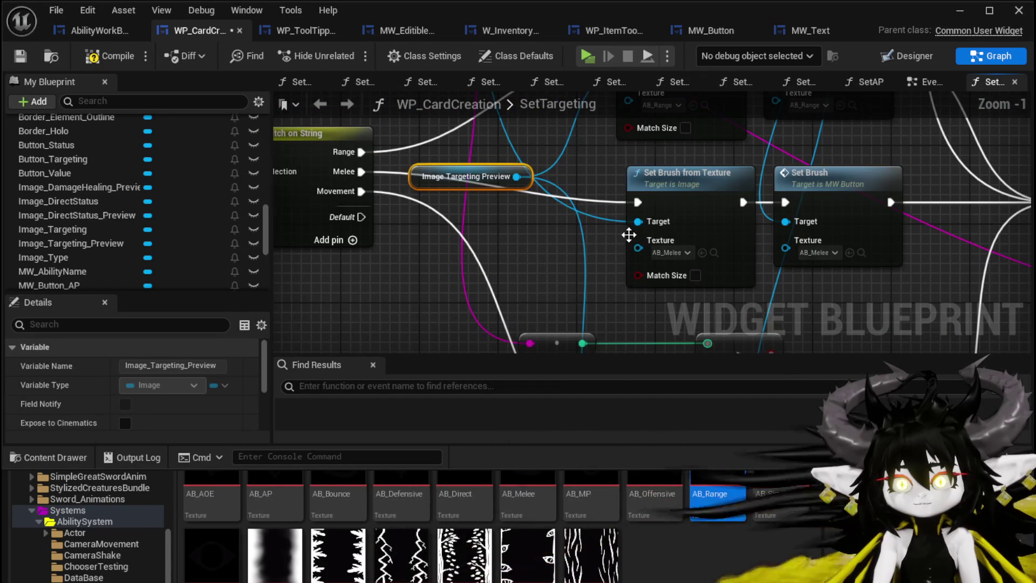
Connect Image Targeting Preview to the image brush target, delete leftover comparison nodes, and compile.
left_click(609, 220)
mouse_move(517, 176)
left_mouse_down()
mouse_move(638, 223)
mouse_move(491, 291)
left_mouse_up()
mouse_move(408, 298)
left_mouse_down()
mouse_move(621, 119)
mouse_move(600, 122)
left_mouse_up()
scroll(599, 122, "down", 3)
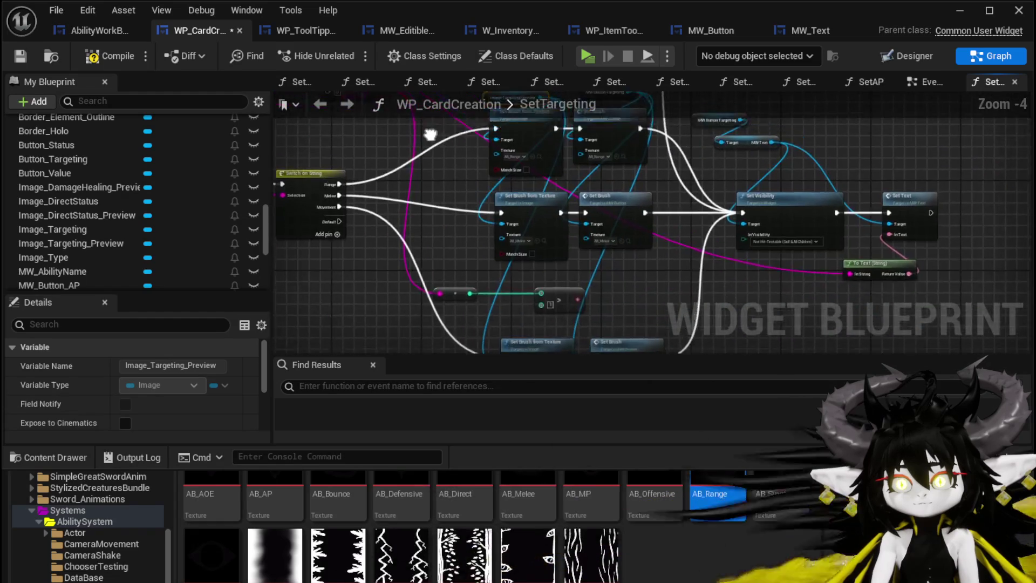
left_click_drag(416, 276, 541, 264)
key("Delete")
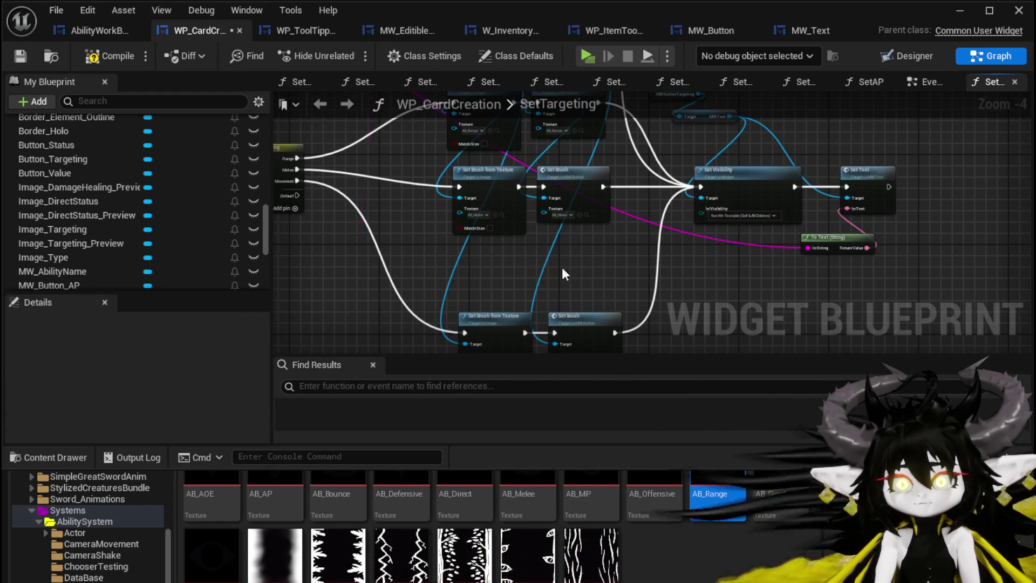
left_click(100, 57)
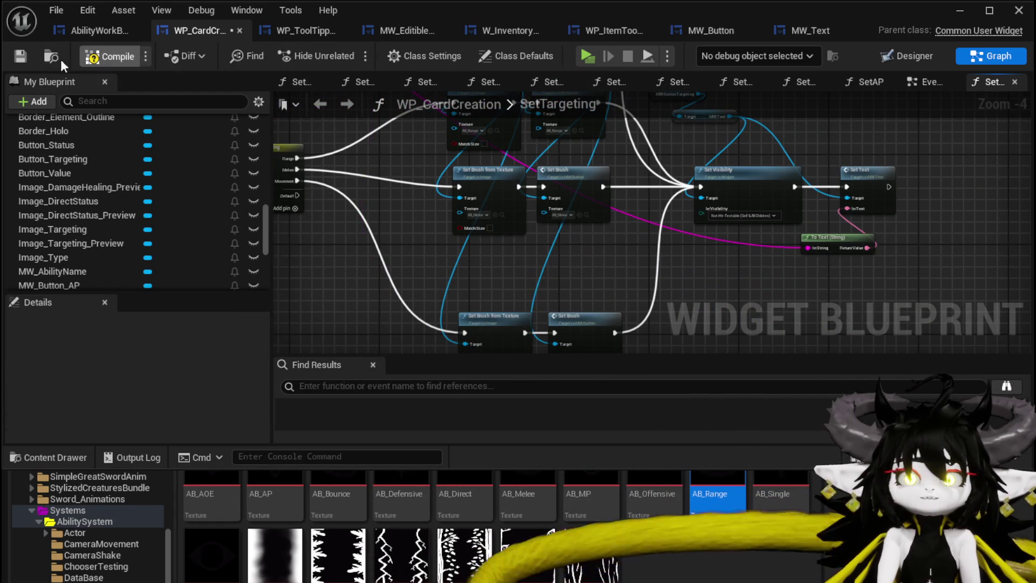
Save WP_CardCreation, look over the SetTargeting branches, and return to the Designer.
left_click(22, 59)
mouse_move(770, 143)
left_mouse_down()
mouse_move(616, 178)
mouse_move(665, 234)
mouse_move(659, 160)
mouse_move(661, 237)
left_mouse_up()
scroll(616, 178, "up", 2)
scroll(603, 168, "up", 1)
scroll(604, 167, "down", 4)
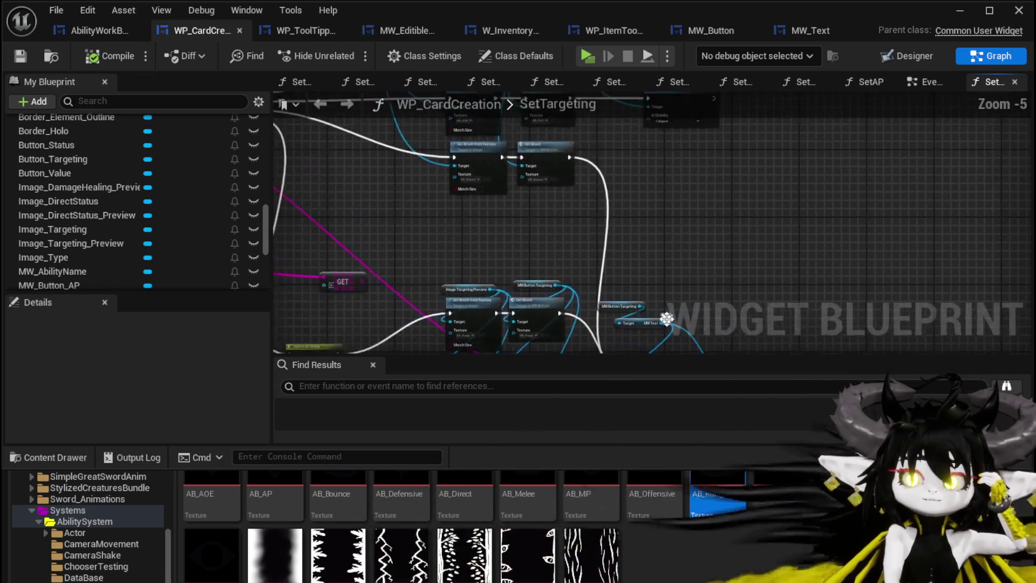
left_click_drag(743, 198, 835, 258)
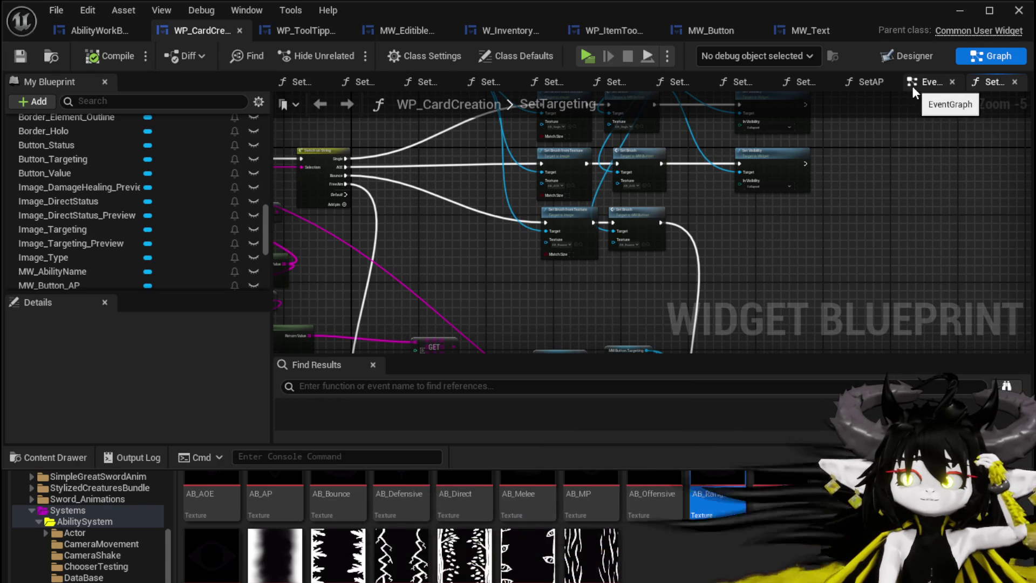
left_click(918, 54)
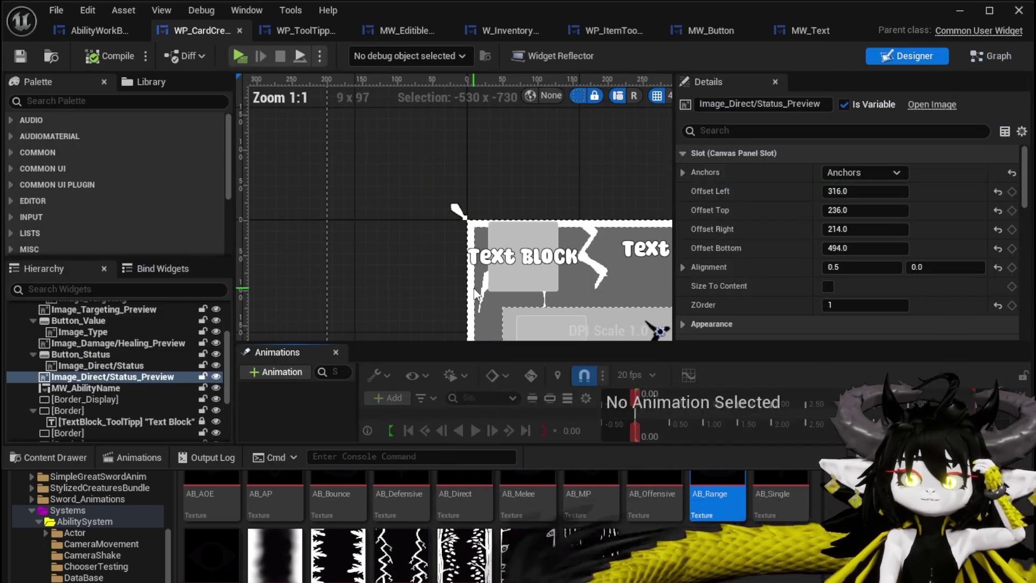
Filter the hierarchy for targeting widgets and set Button_Targeting's Visibility to Collapsed.
left_click(100, 289)
type("arg")
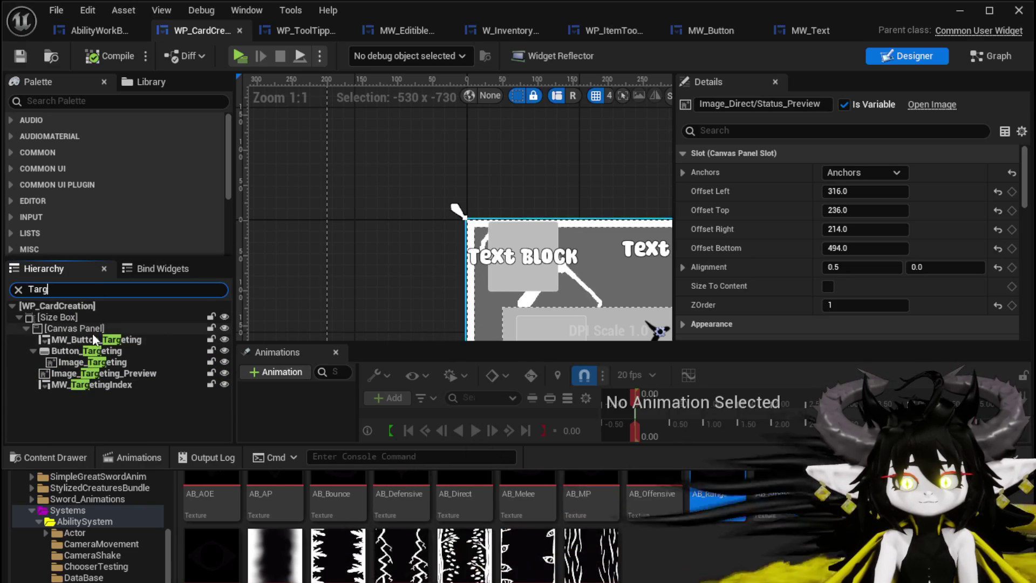
left_click(90, 351)
scroll(840, 236, "down", 3)
scroll(840, 236, "down", 5)
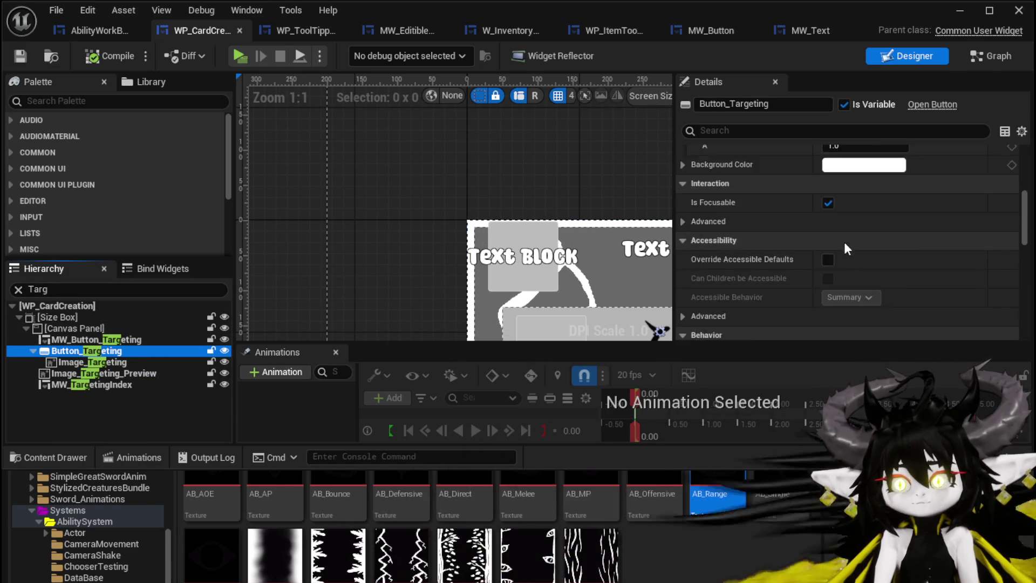
left_click(863, 191)
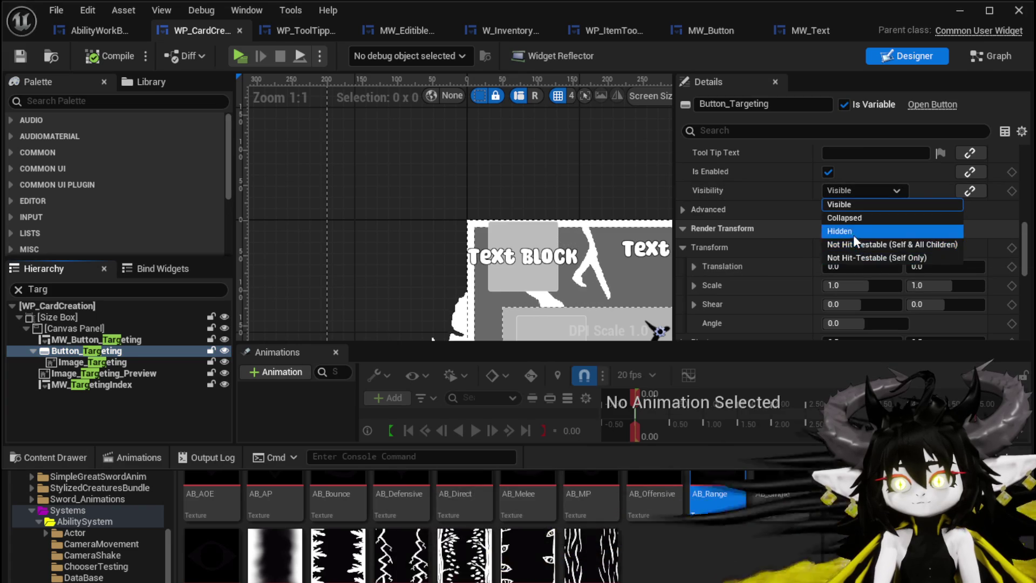
left_click(849, 219)
Set Image_Targeting and MW_TargetingIndex Visibility to Collapsed as well.
left_click(119, 364)
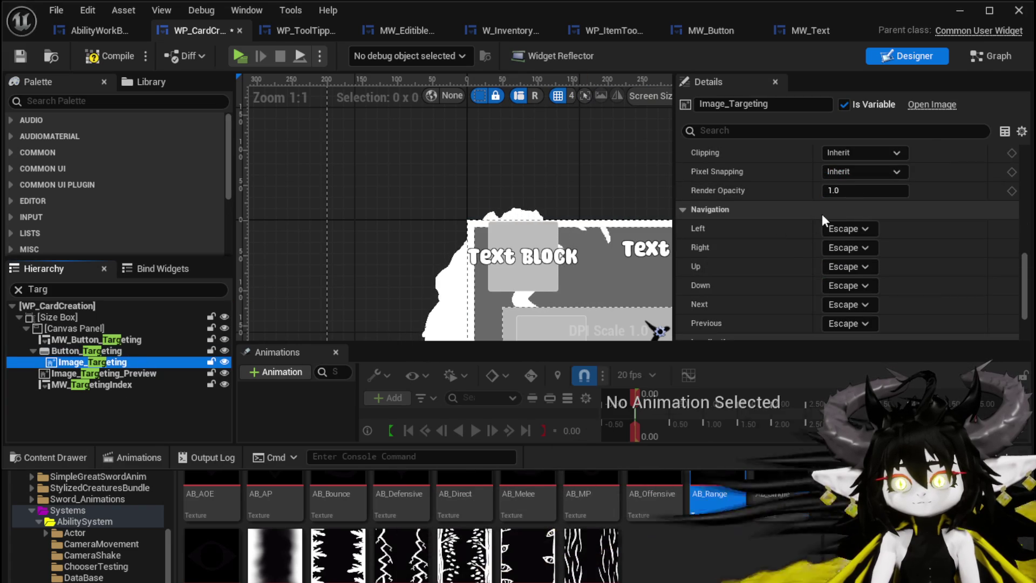
scroll(848, 216, "down", 2)
scroll(826, 267, "up", 10)
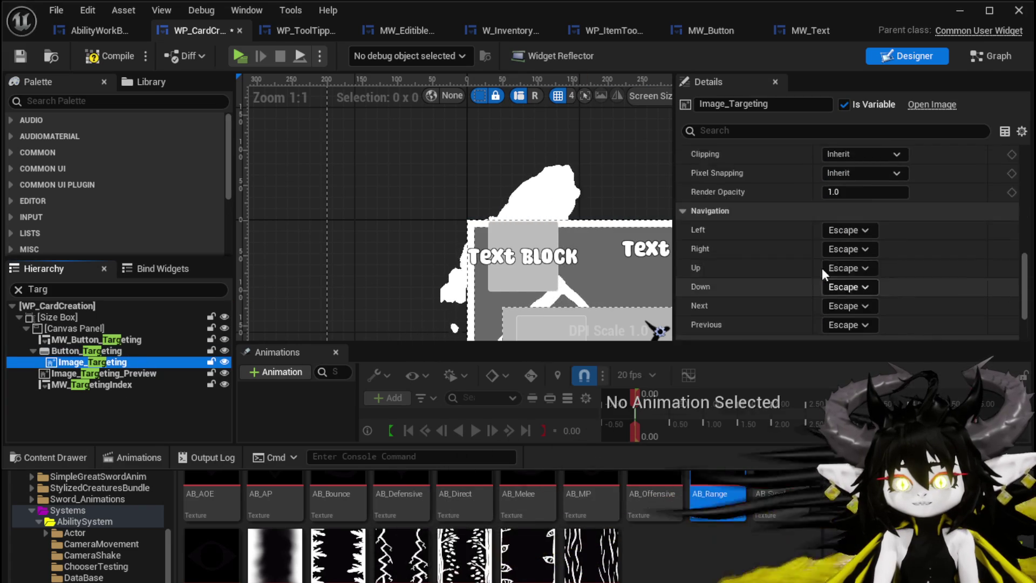
left_click(854, 218)
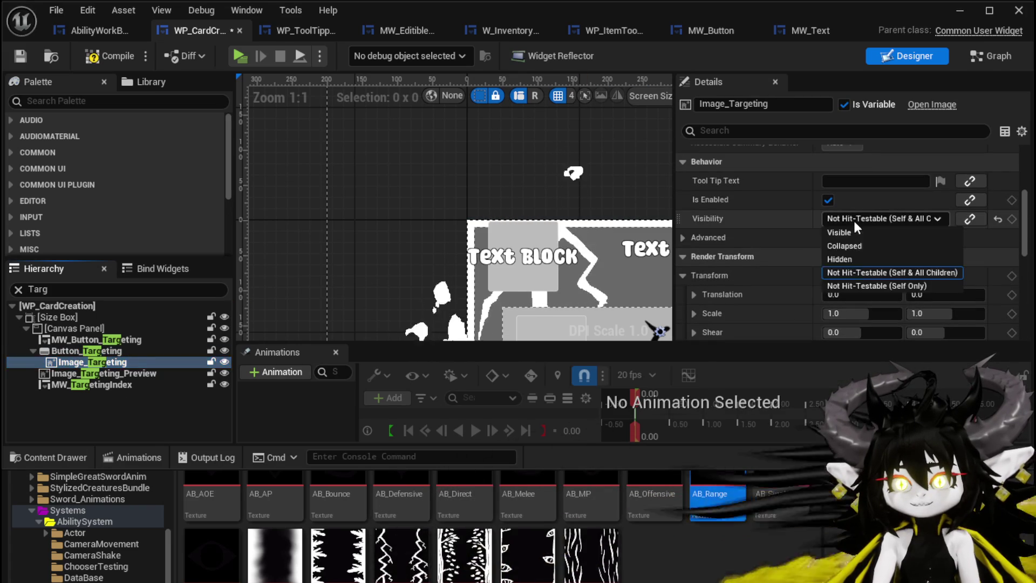
left_click(845, 246)
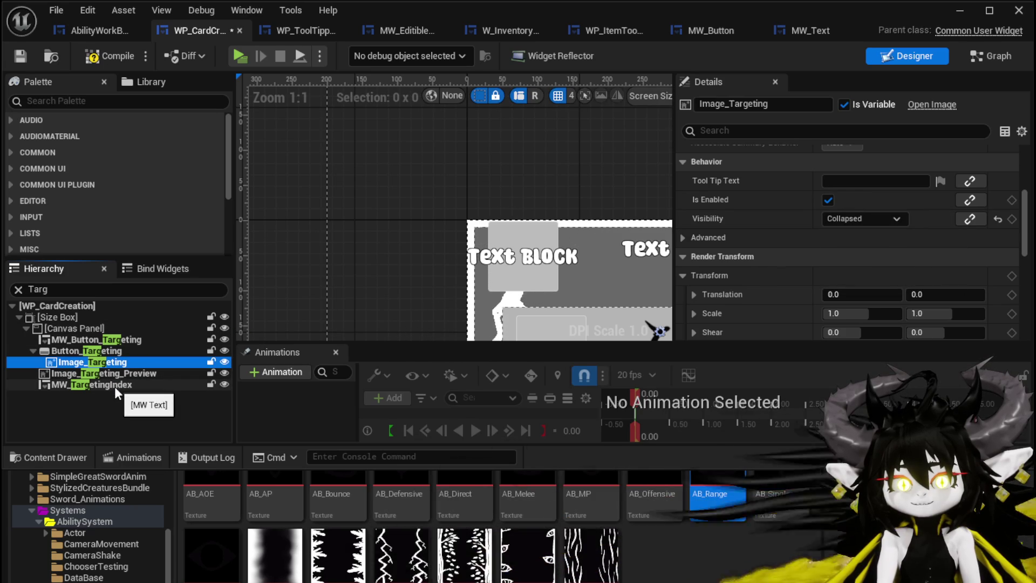
left_click(108, 385)
scroll(799, 260, "up", 3)
scroll(799, 261, "down", 10)
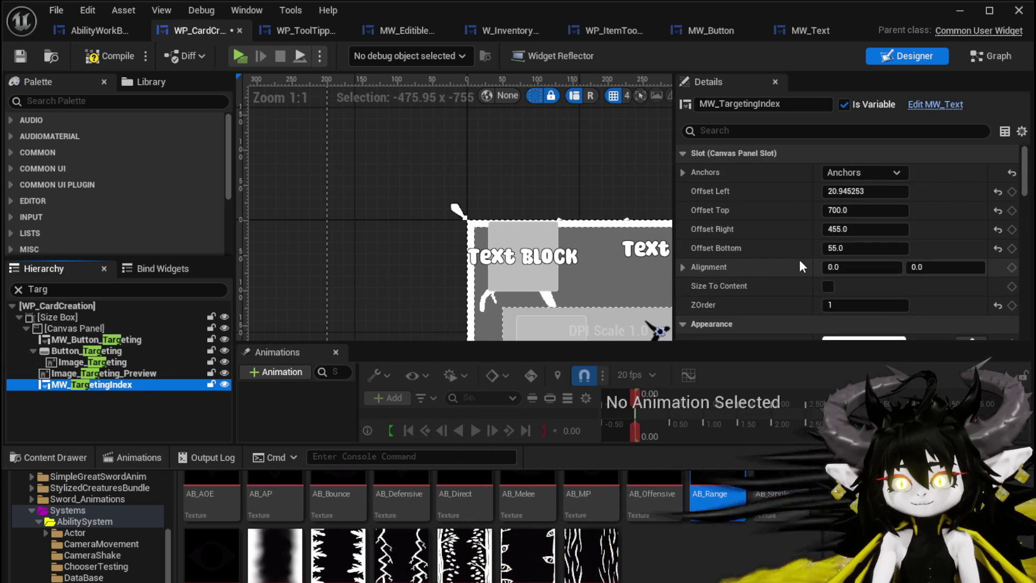
scroll(798, 261, "down", 5)
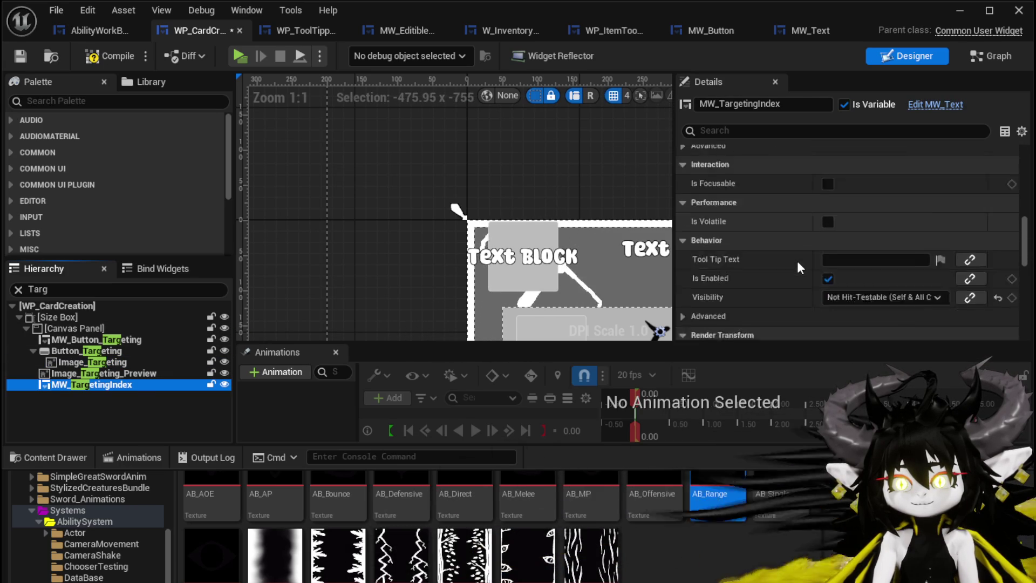
left_click(850, 253)
left_click(854, 278)
Compile and save the card widget, then start a play test from the level editor.
left_click(14, 56)
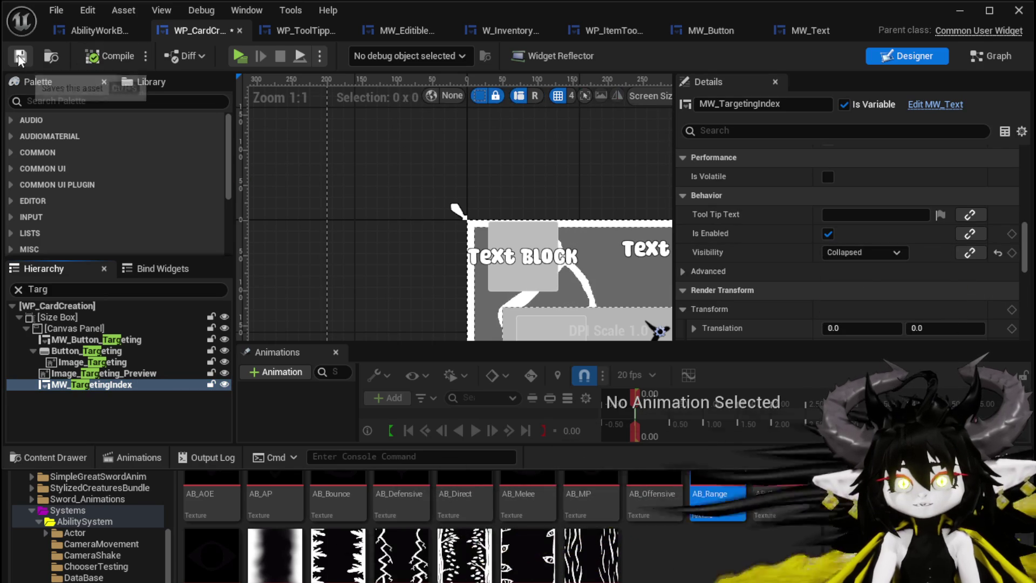
left_click(959, 11)
left_click(345, 54)
Walk to the workbench, open the Magic_001 card, and choose its second movement targeting option.
key("w")
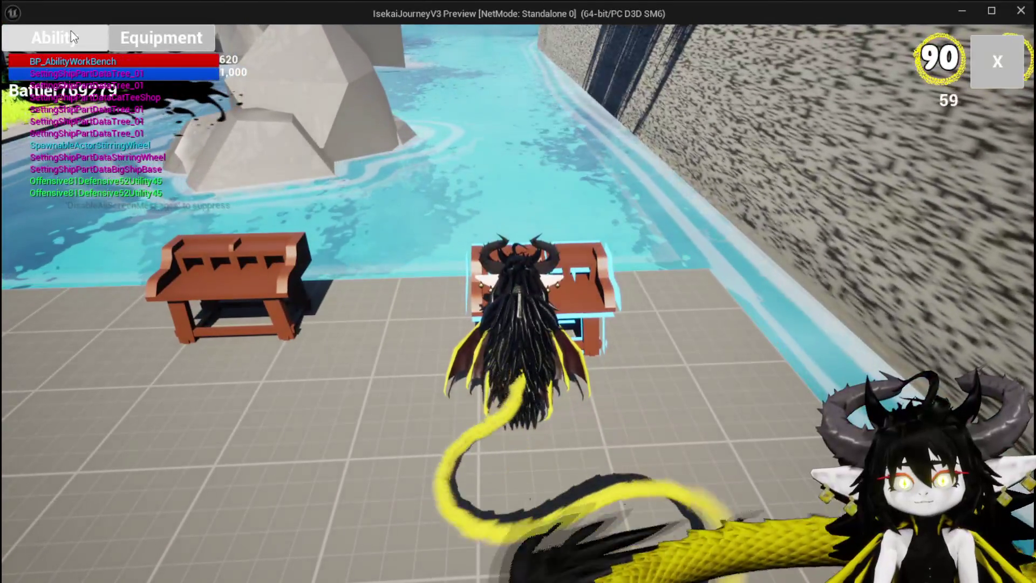
left_click(70, 31)
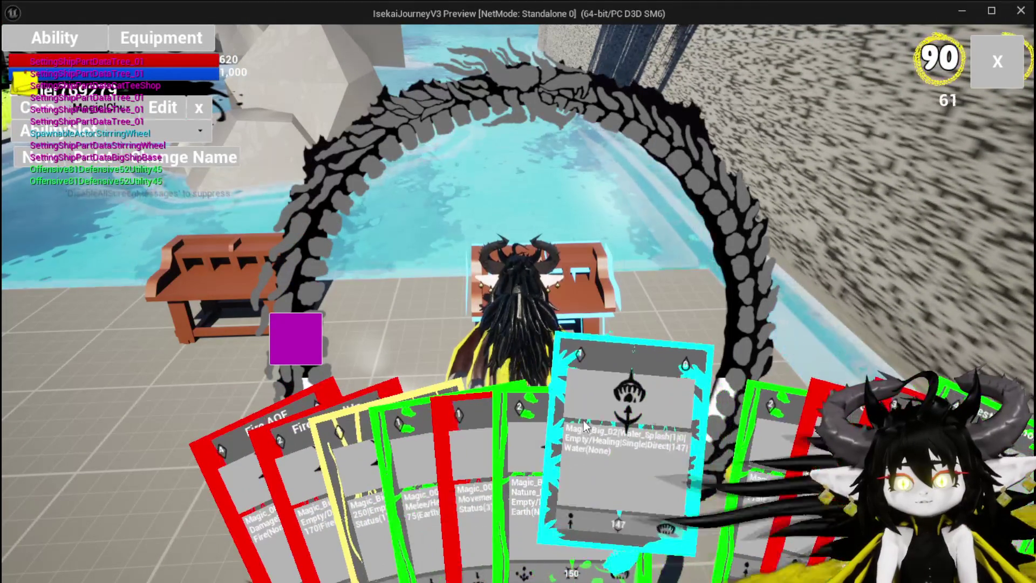
left_click(456, 408)
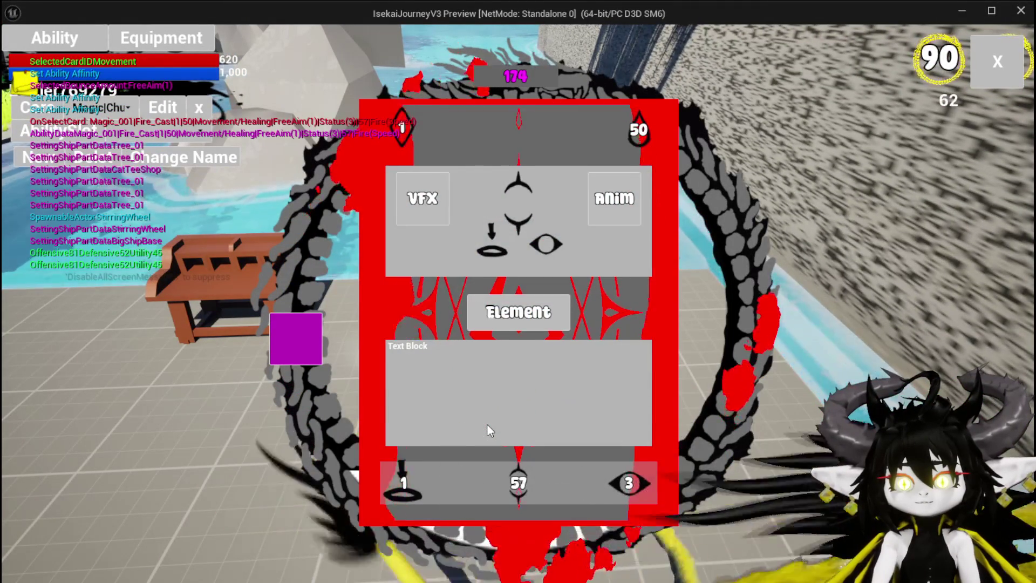
left_click(414, 470)
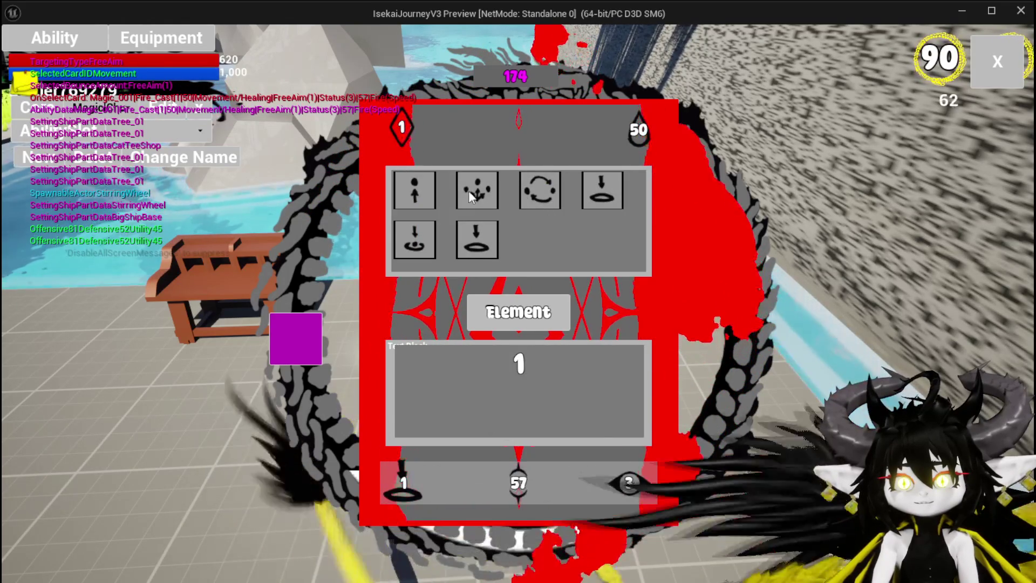
left_click(481, 191)
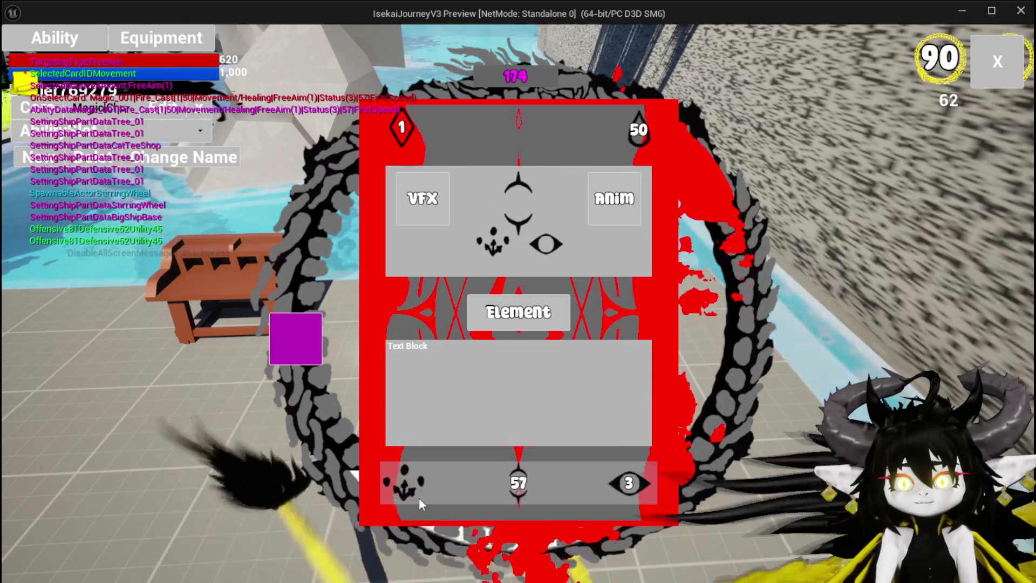
Switch Magic_001's targeting to person-with-up-arrow, then to arrow-onto-ring.
left_click(397, 477)
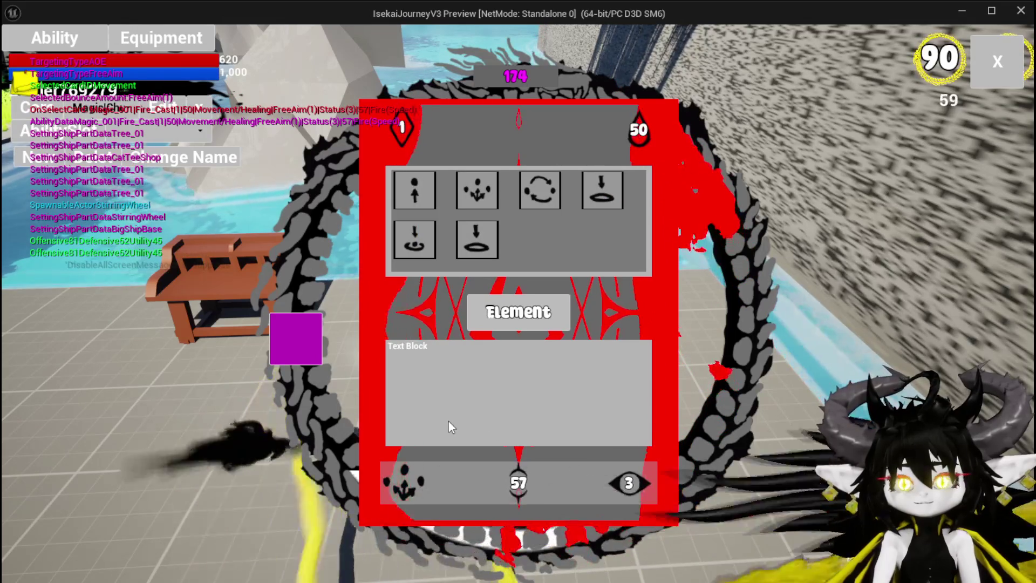
left_click(446, 304)
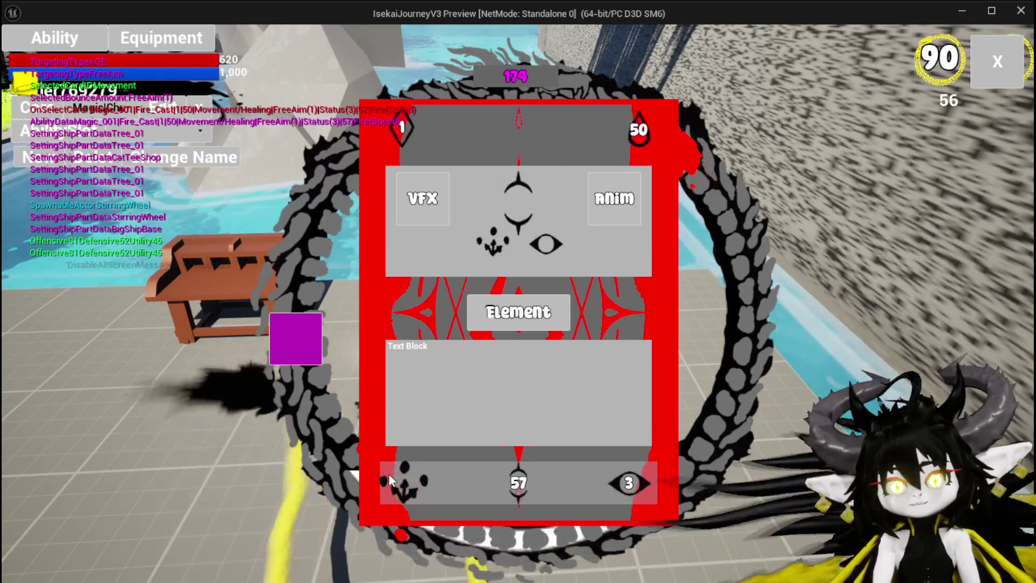
left_click(446, 281)
left_click(442, 203)
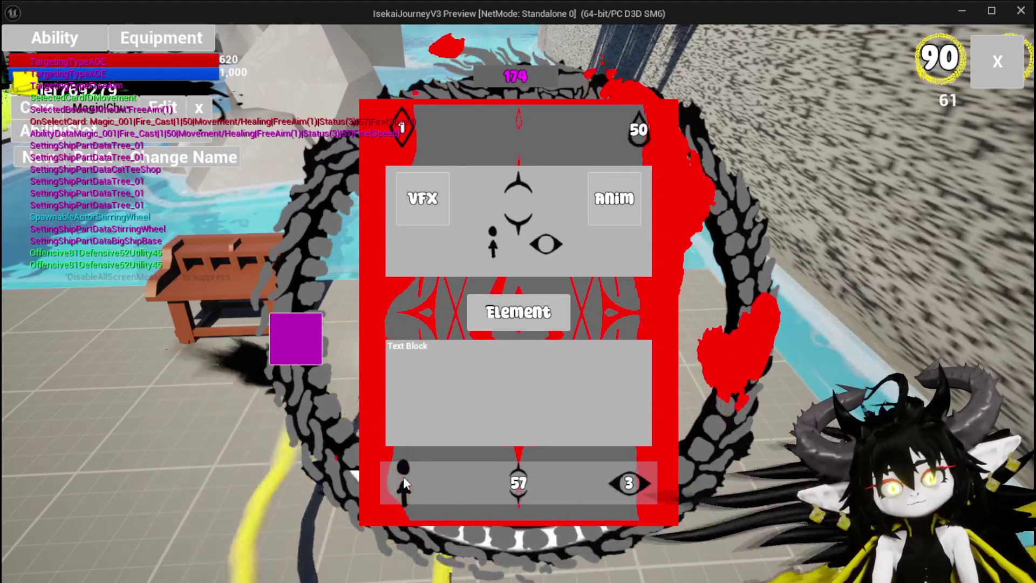
left_click(403, 477)
left_click(477, 239)
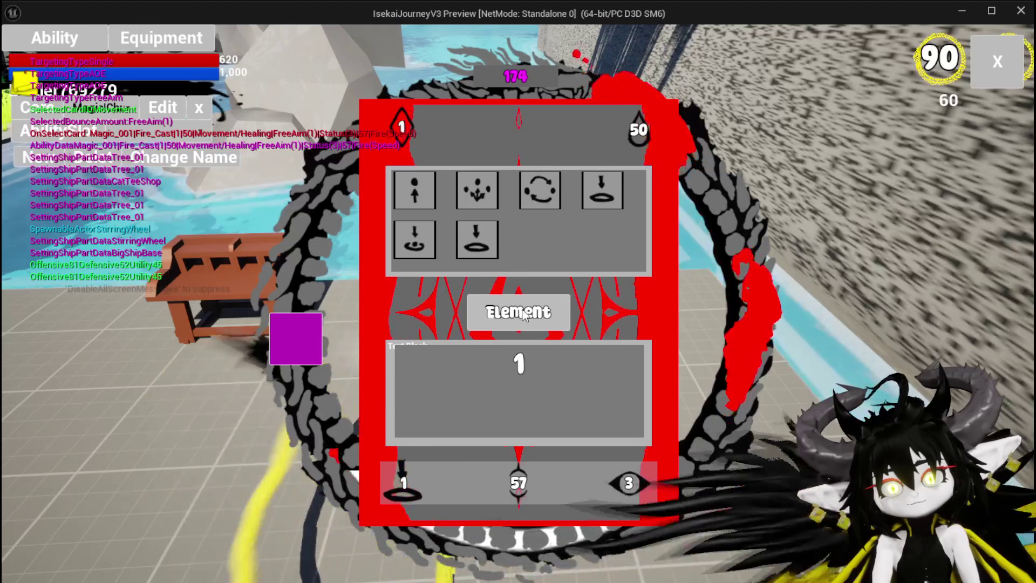
Enter 5 as the card's targeting index value.
type("3")
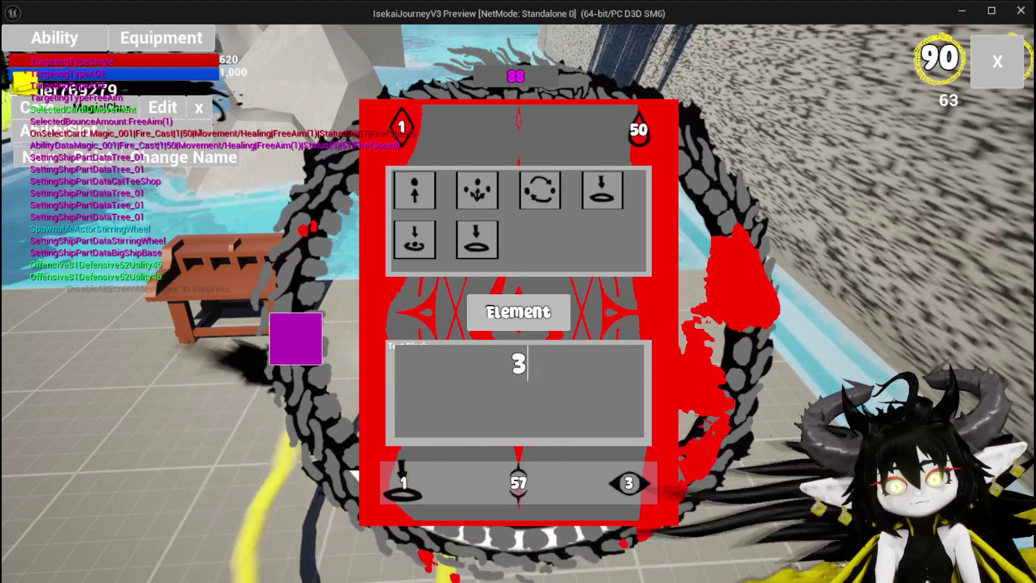
key("BackSpace")
type("2")
key("BackSpace")
type("1")
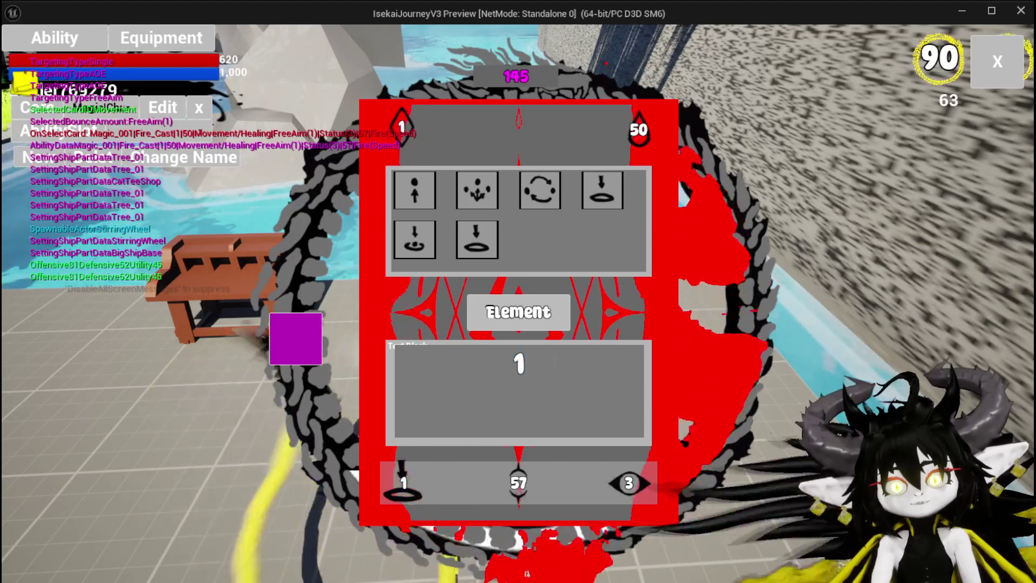
key("ctrl+a")
type("5")
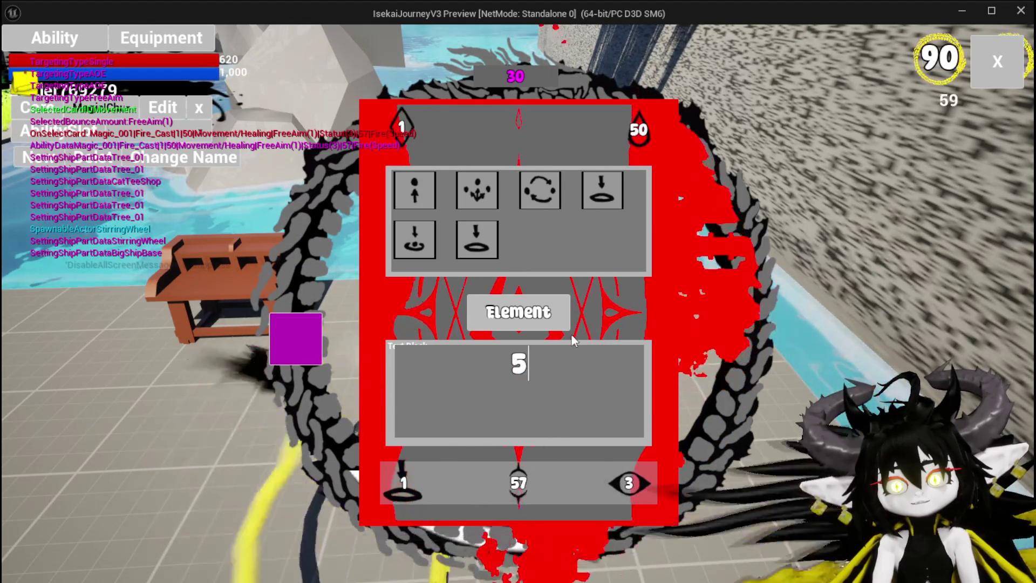
key("Return")
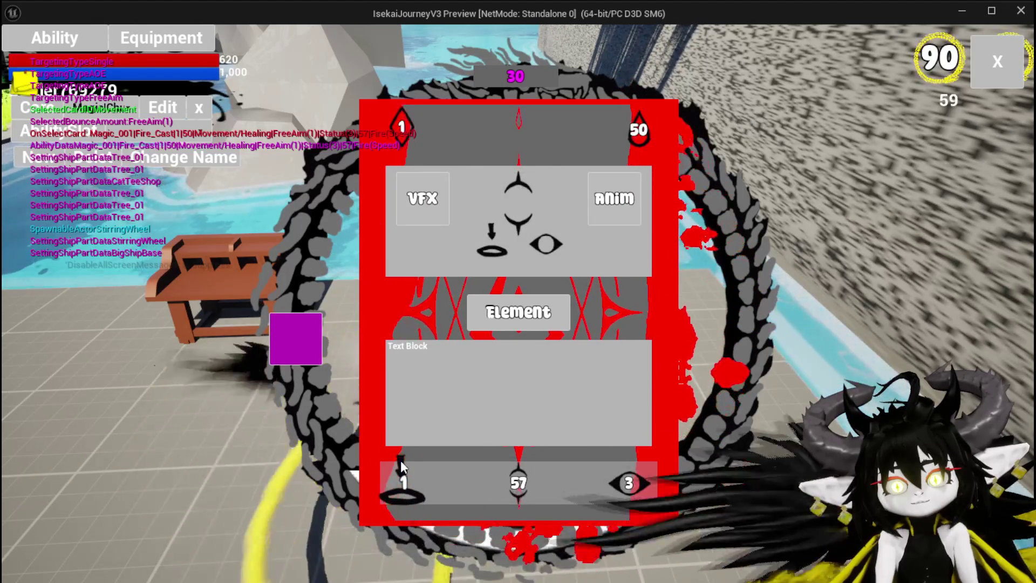
Change the targeting index to 1, end the play-test, and save the level.
left_click(404, 477)
type("1")
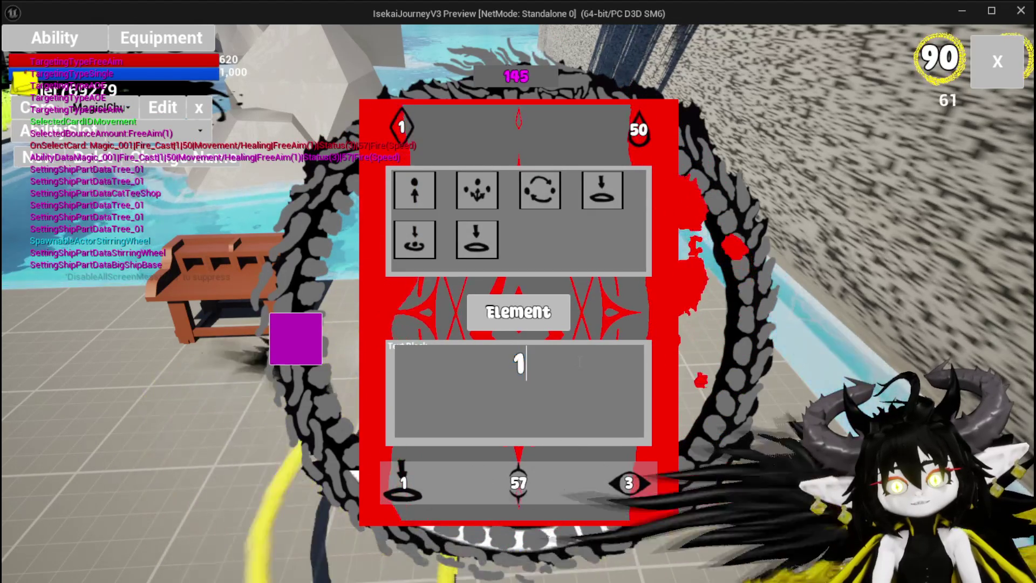
key("Return")
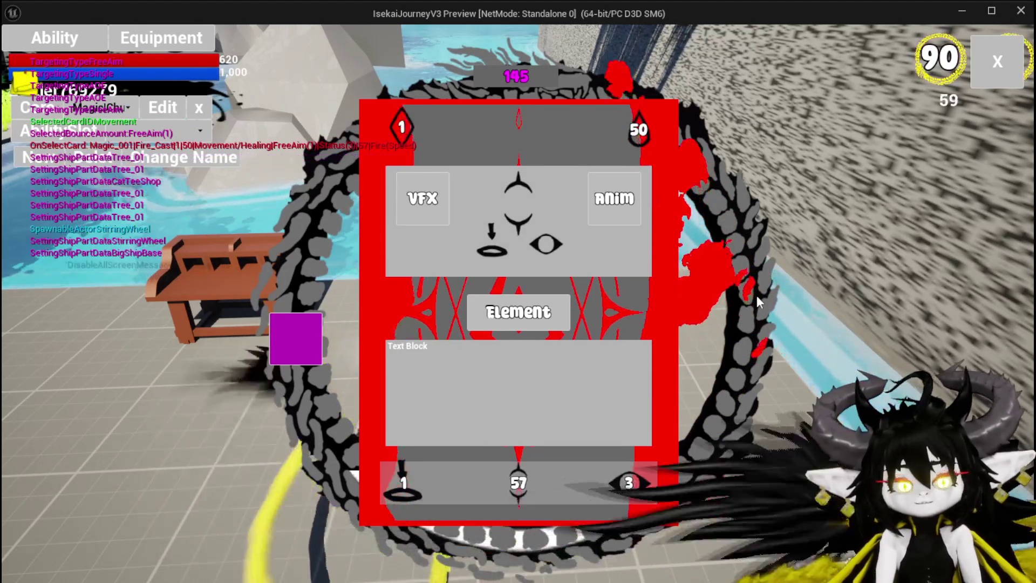
key("Escape")
left_click(13, 62)
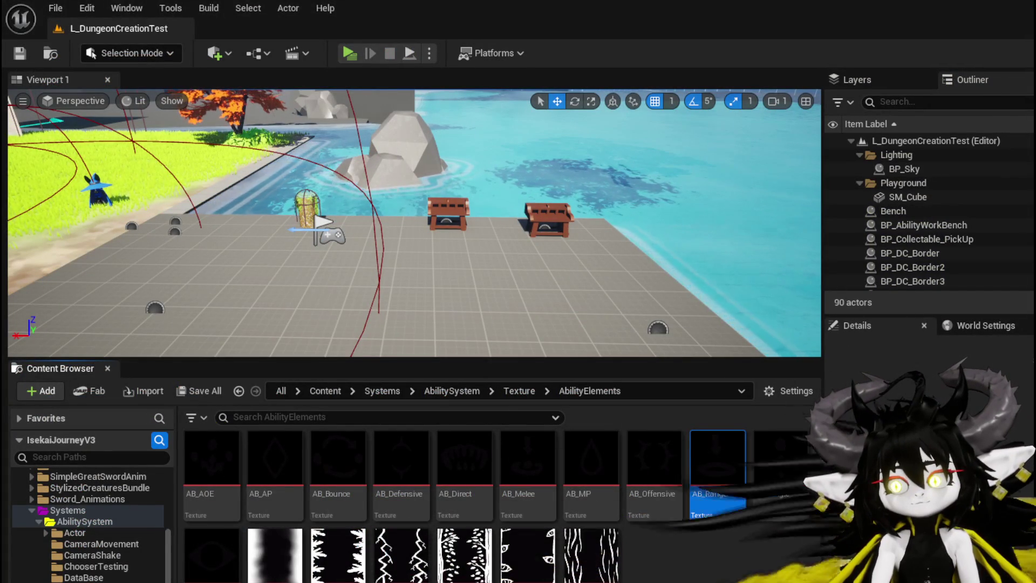
Return to WP_CardCreation and open its SetTargetingIndex function graph.
key("alt+Tab")
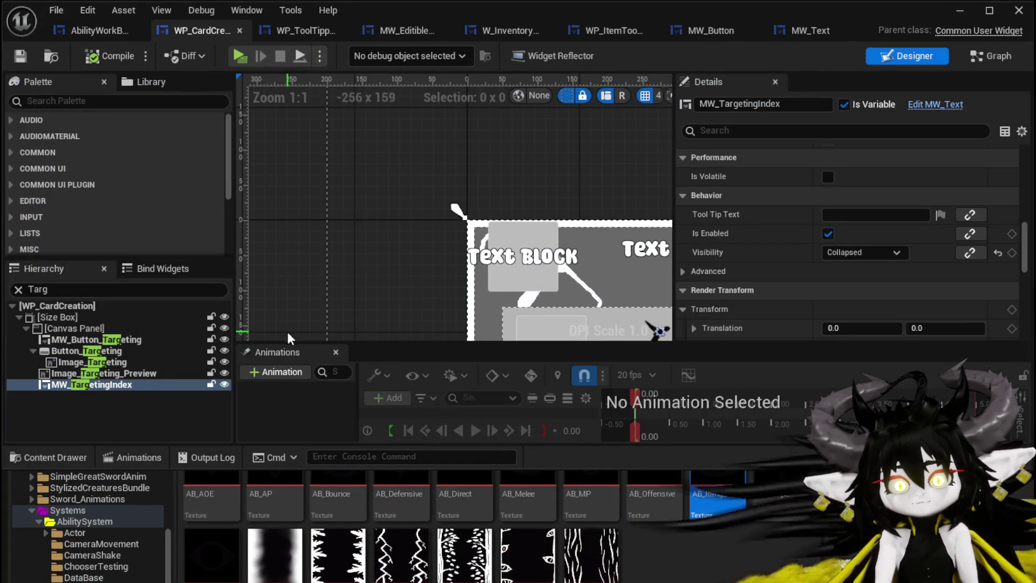
left_click(969, 56)
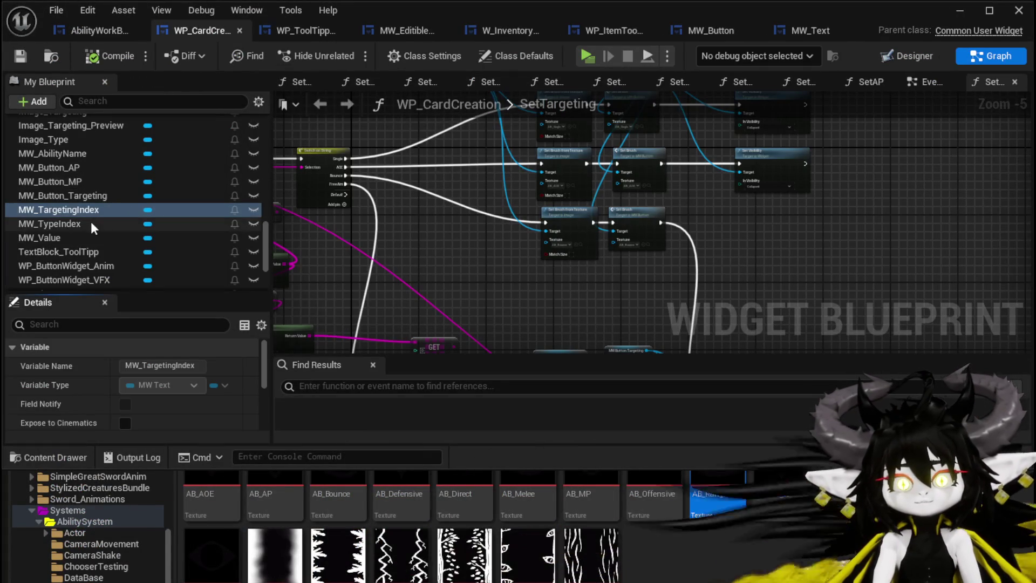
scroll(89, 218, "up", 2)
scroll(95, 216, "up", 10)
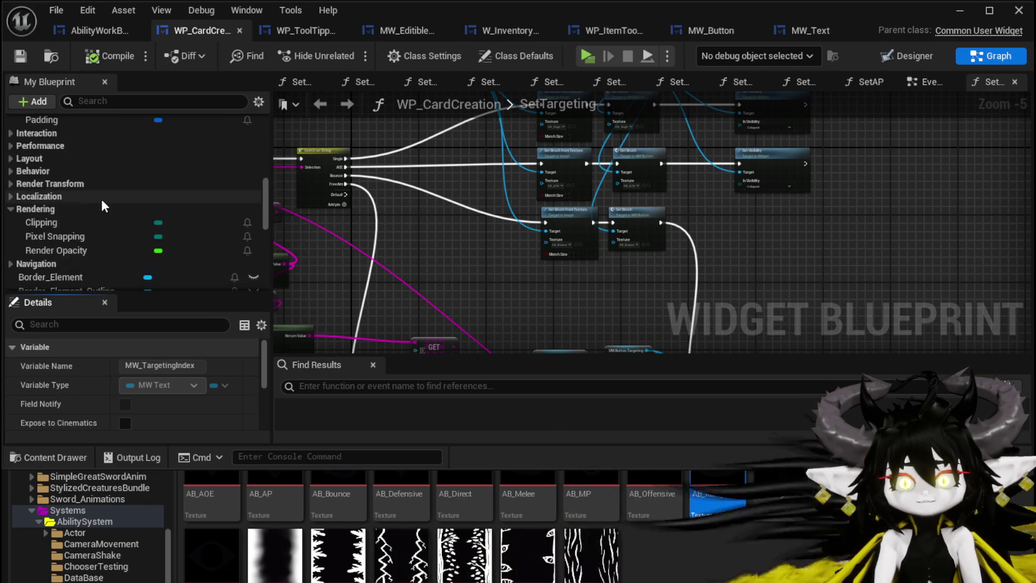
double_click(85, 201)
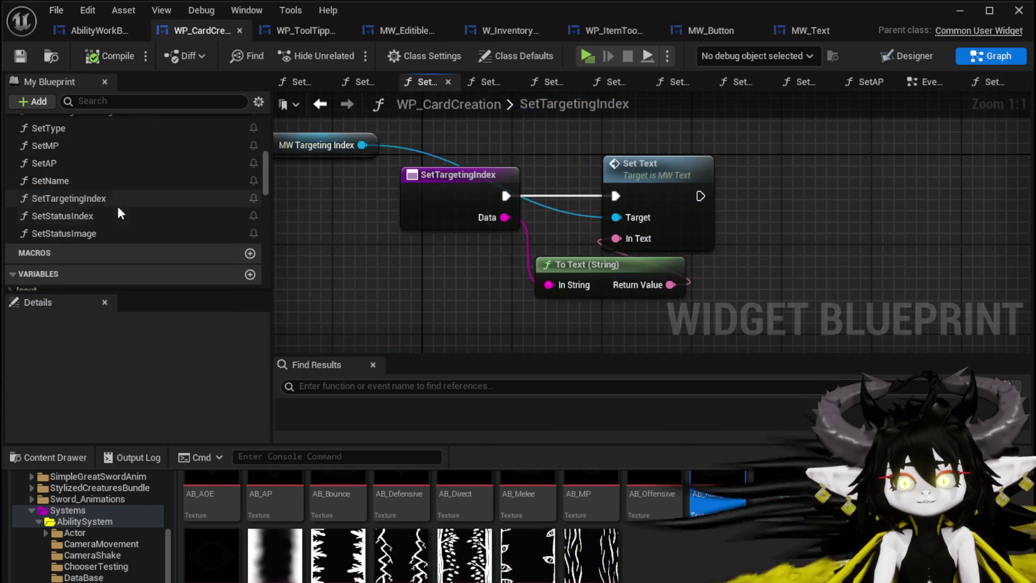
Add an MW_Button_Targeting getter to the SetTargetingIndex graph.
scroll(153, 212, "down", 1)
scroll(153, 211, "down", 5)
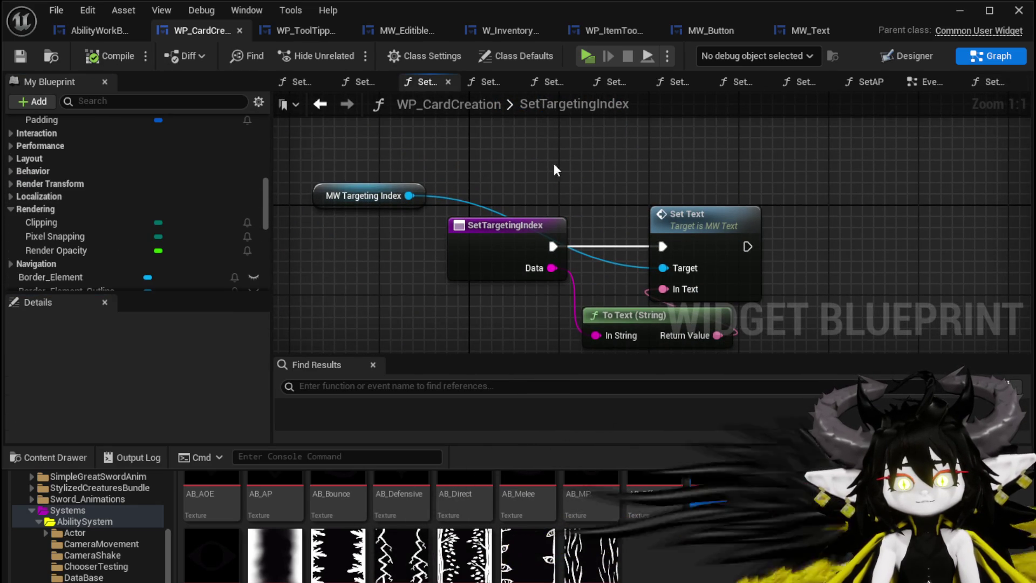
scroll(155, 215, "down", 6)
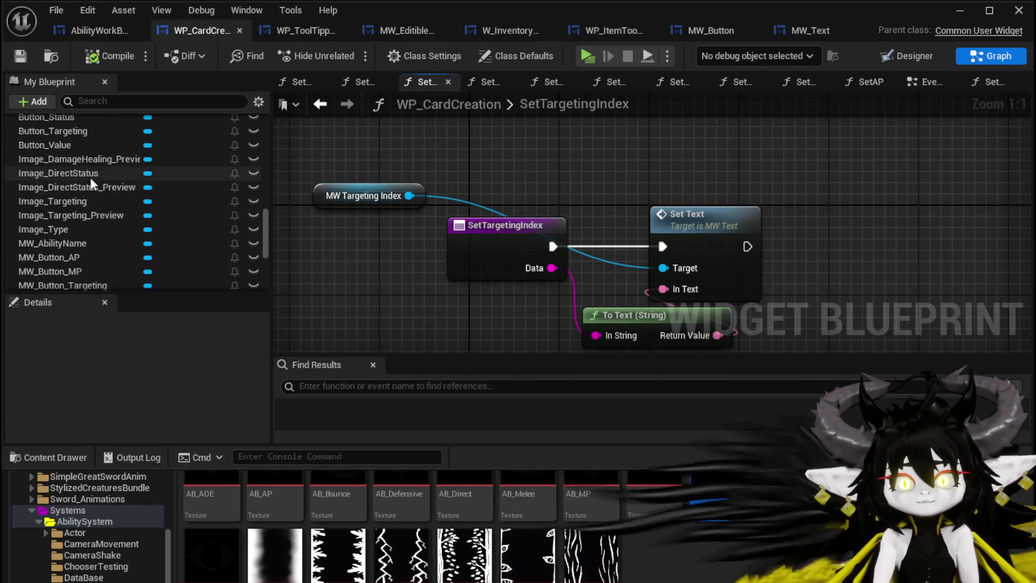
scroll(76, 215, "up", 4)
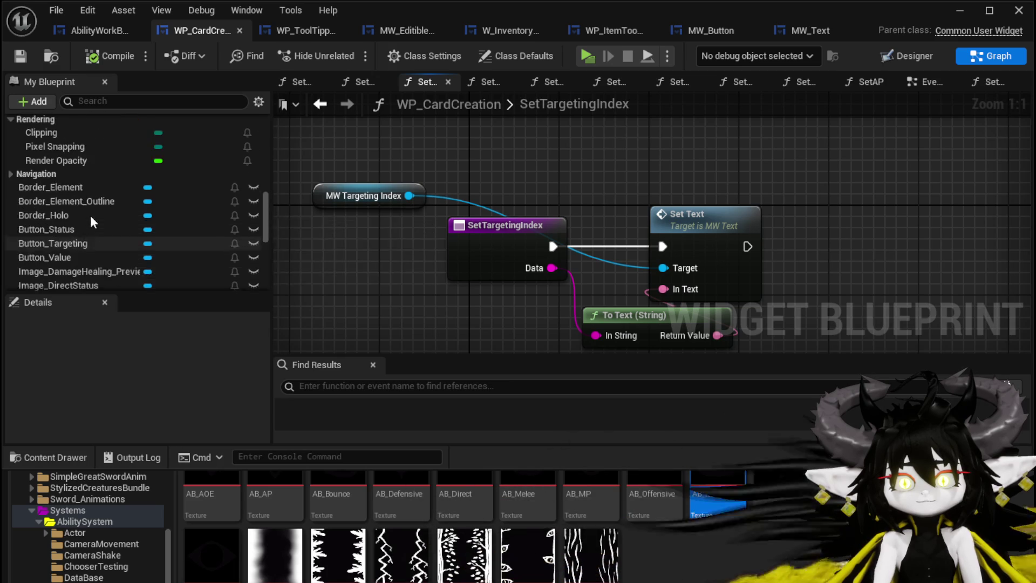
scroll(89, 216, "down", 5)
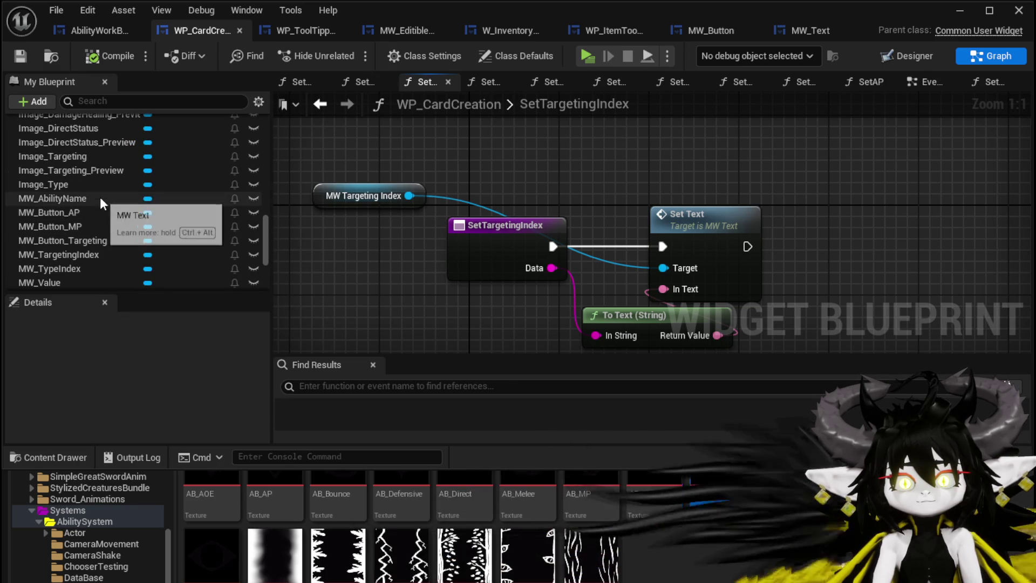
mouse_move(95, 237)
left_mouse_down()
mouse_move(429, 159)
mouse_move(543, 146)
left_mouse_up()
Get the targeting button's MW Text and add a Set Text node from it.
type("W")
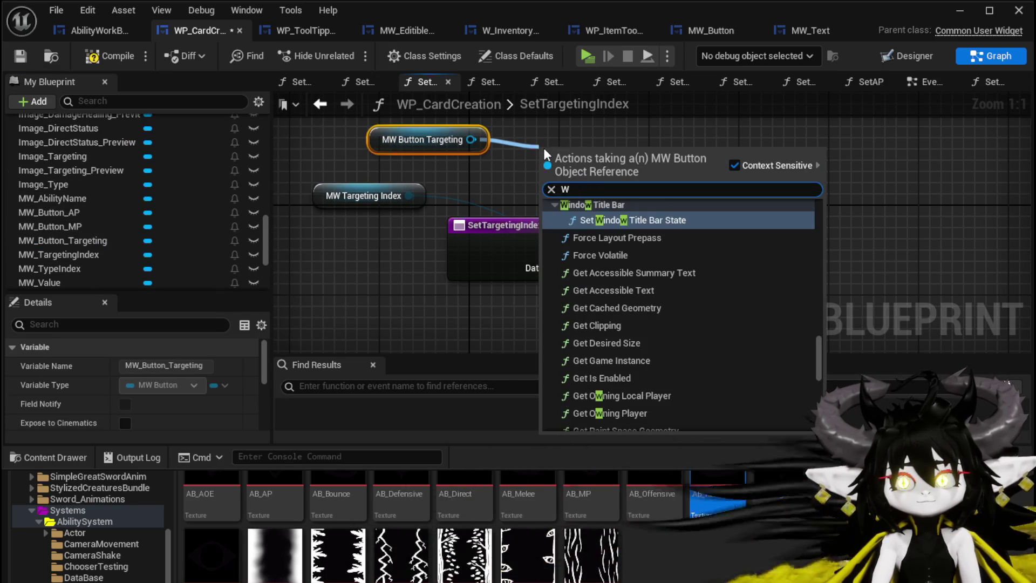
key("BackSpace")
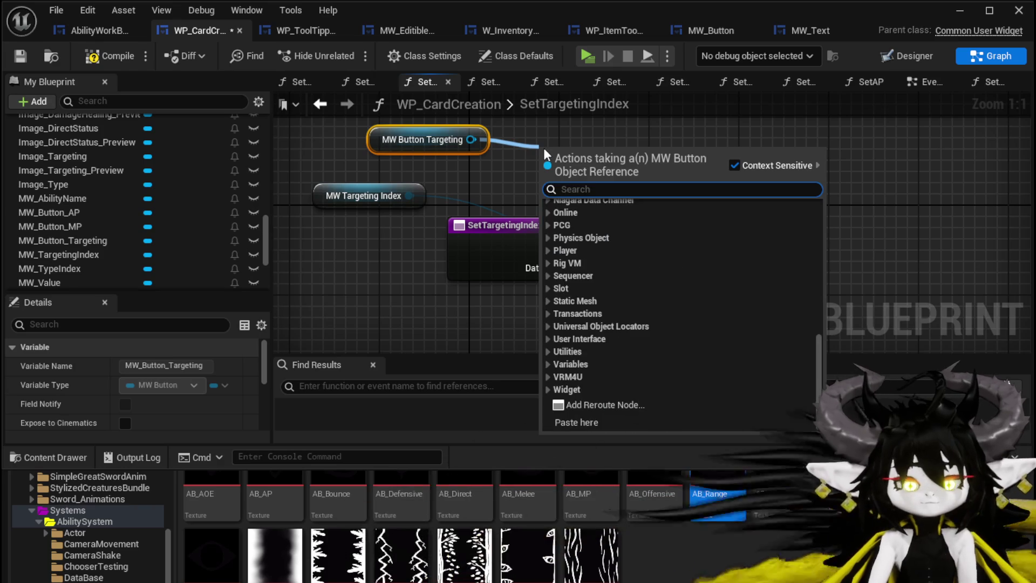
type("MW")
left_click(605, 291)
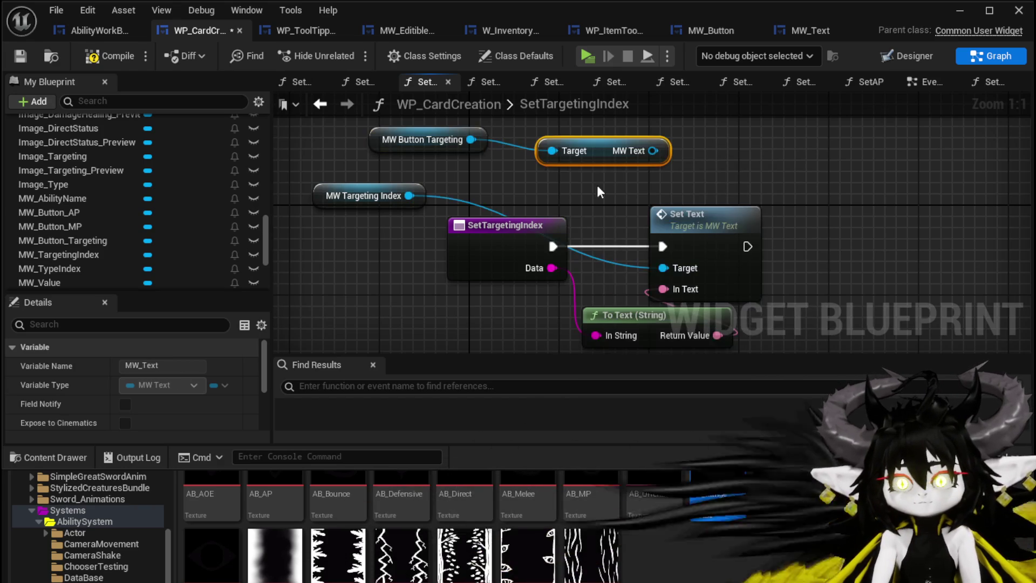
left_click_drag(578, 184, 696, 184)
type("Set Text")
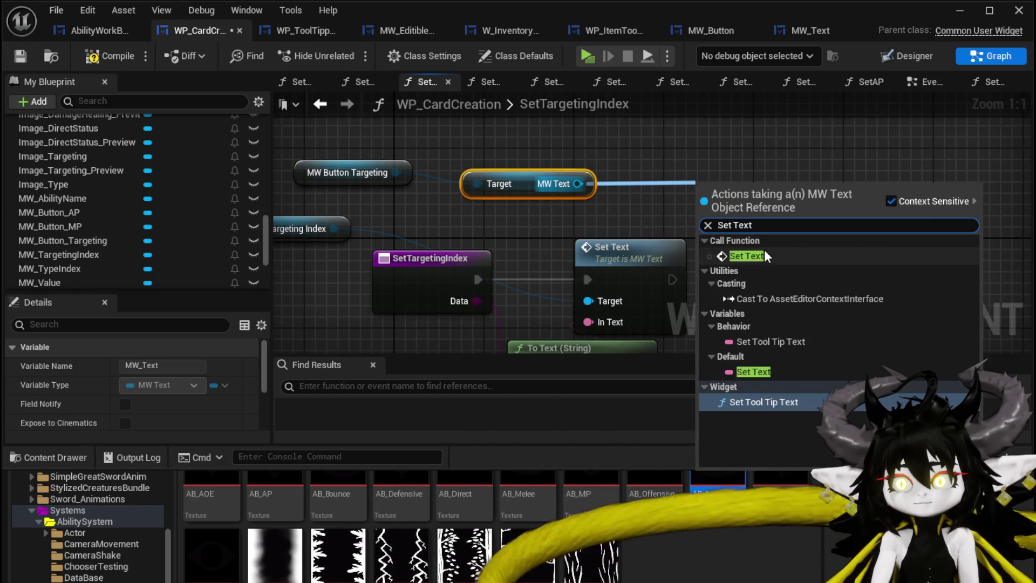
left_click(750, 255)
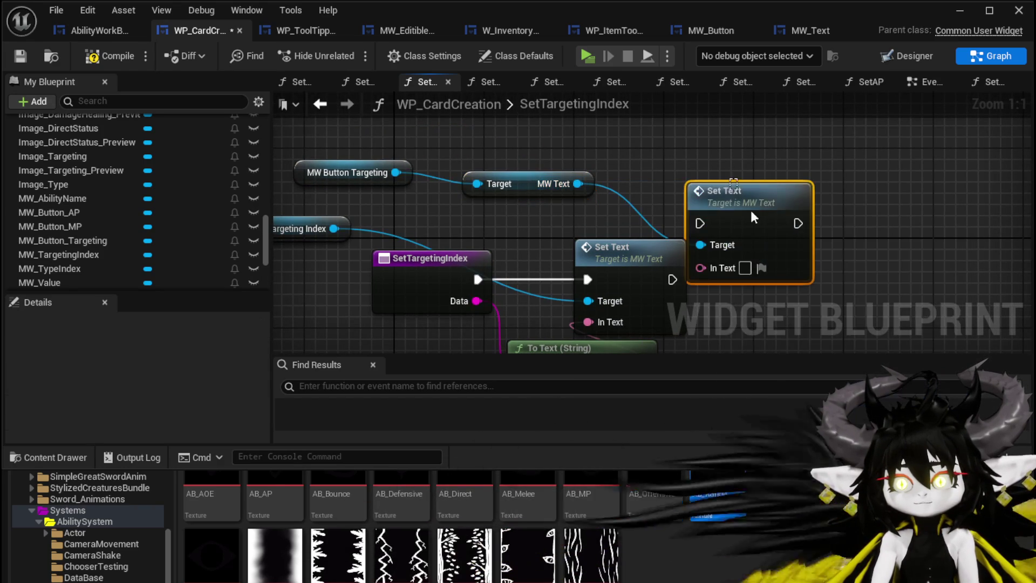
Wire SetTargetingIndex's execution into Set Text and delete the old MW Targeting Index getter.
left_click_drag(749, 214, 777, 260)
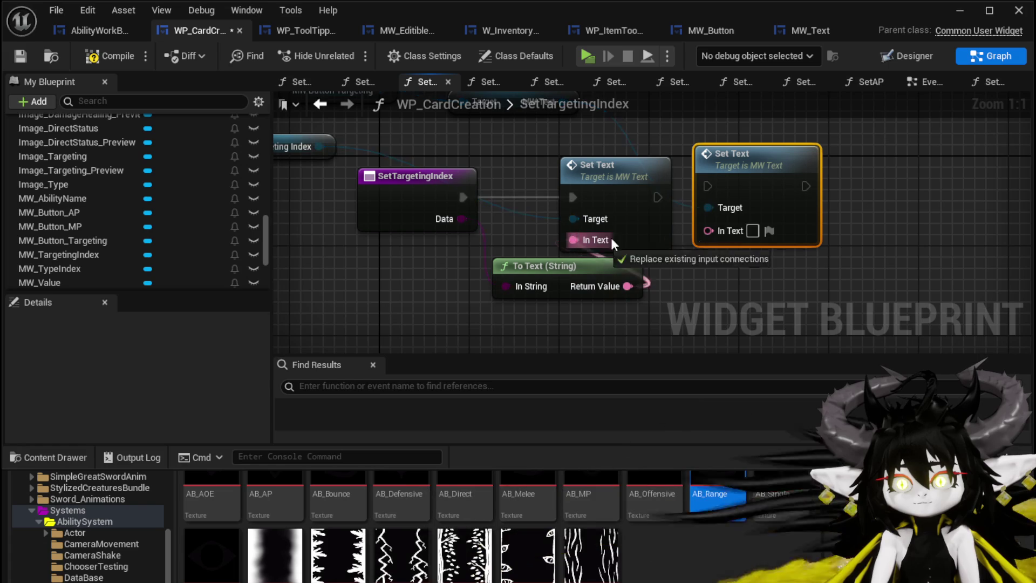
left_click_drag(466, 190, 706, 190)
left_click(367, 193)
key("Delete")
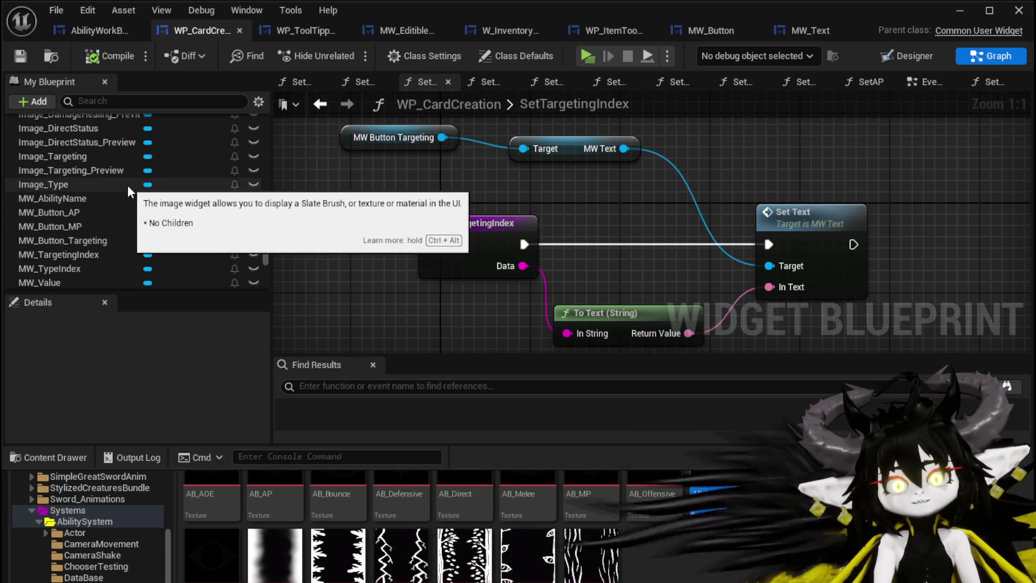
scroll(147, 187, "up", 3)
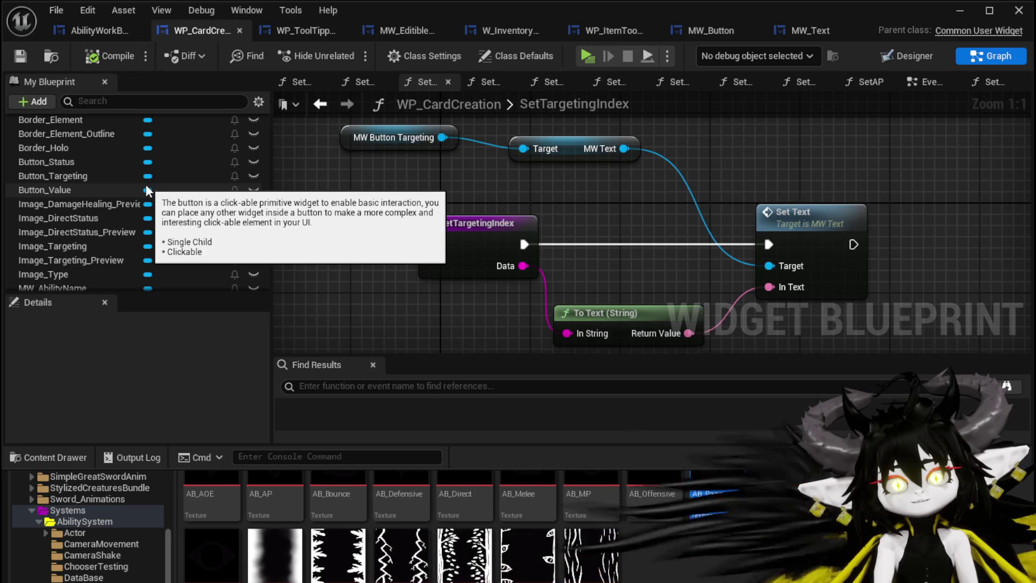
scroll(146, 189, "up", 5)
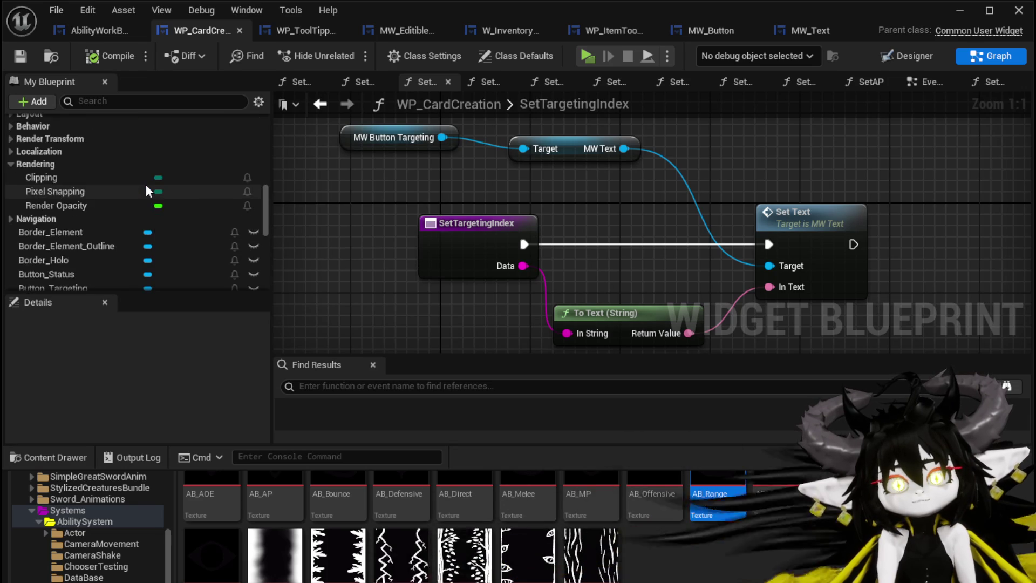
scroll(146, 187, "up", 5)
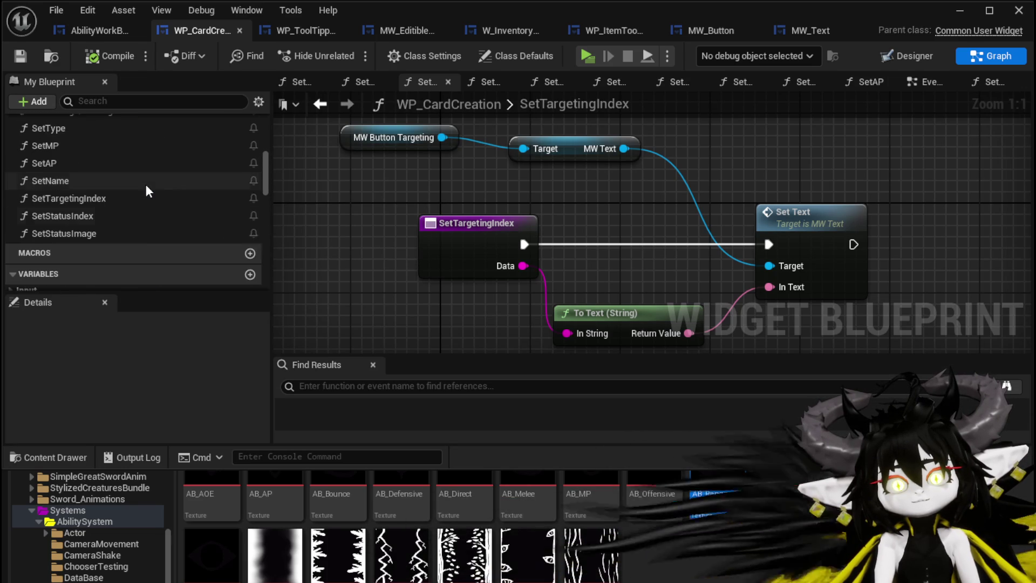
scroll(146, 184, "up", 3)
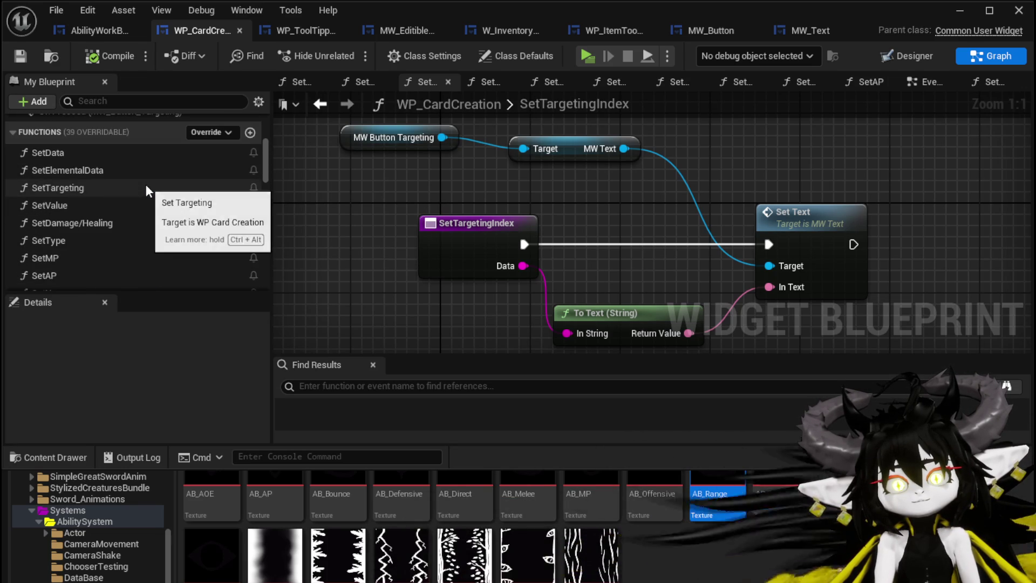
In SetTargeting, set the Set Visibility node's In Visibility to Not Hit-Testable (Self Only).
double_click(145, 183)
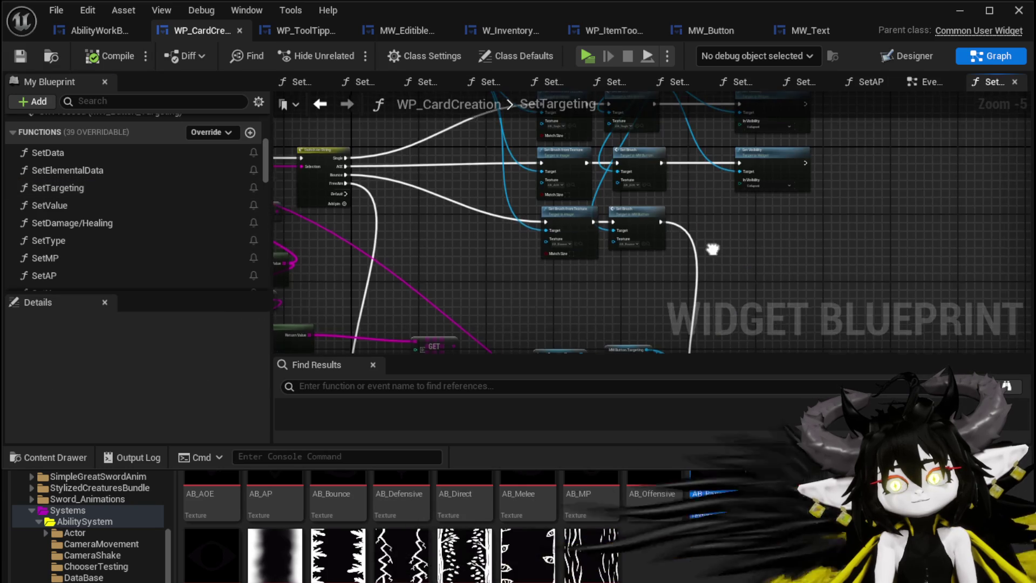
scroll(588, 306, "down", 1)
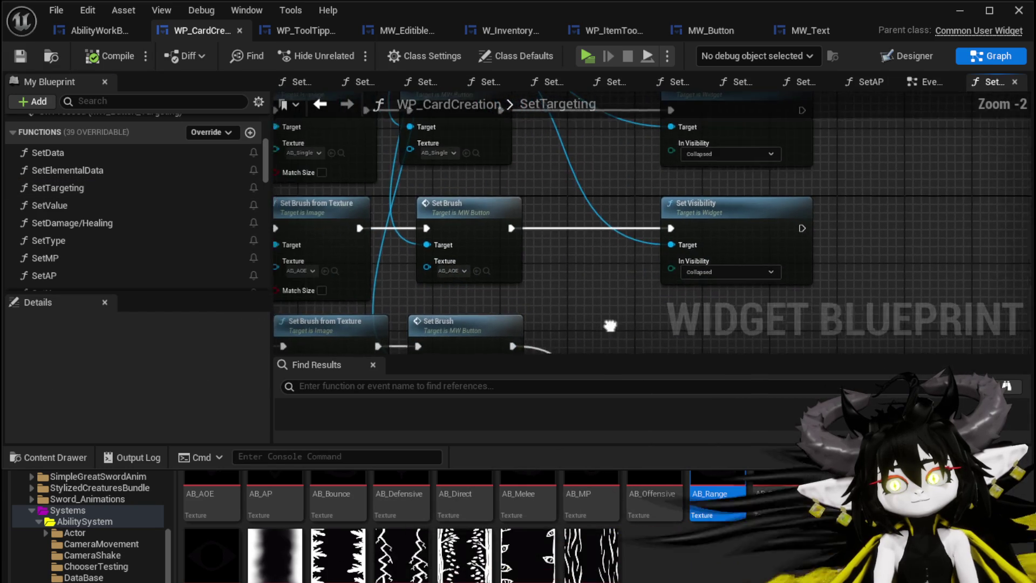
scroll(604, 241, "up", 2)
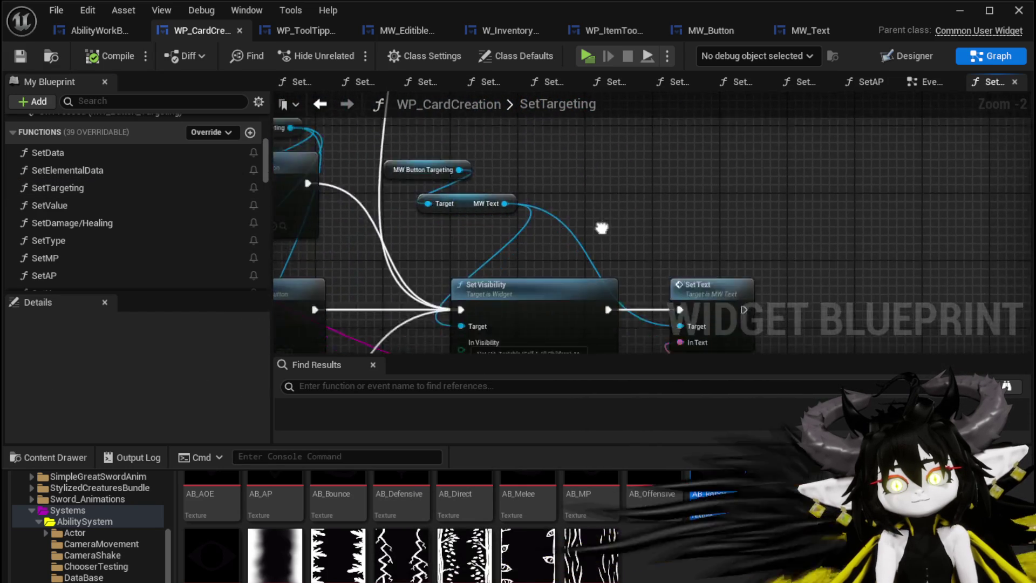
left_click(490, 252)
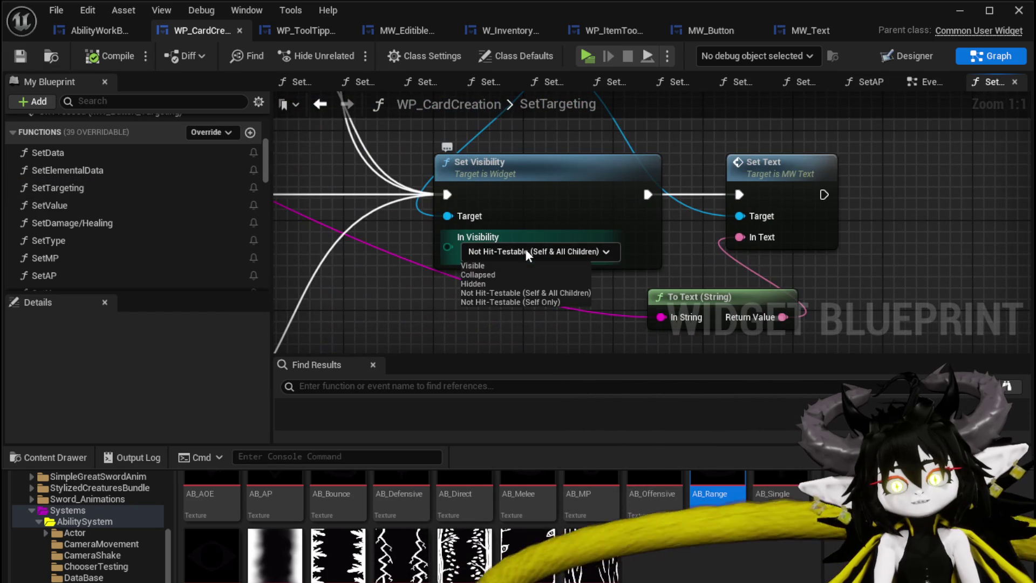
left_click(489, 265)
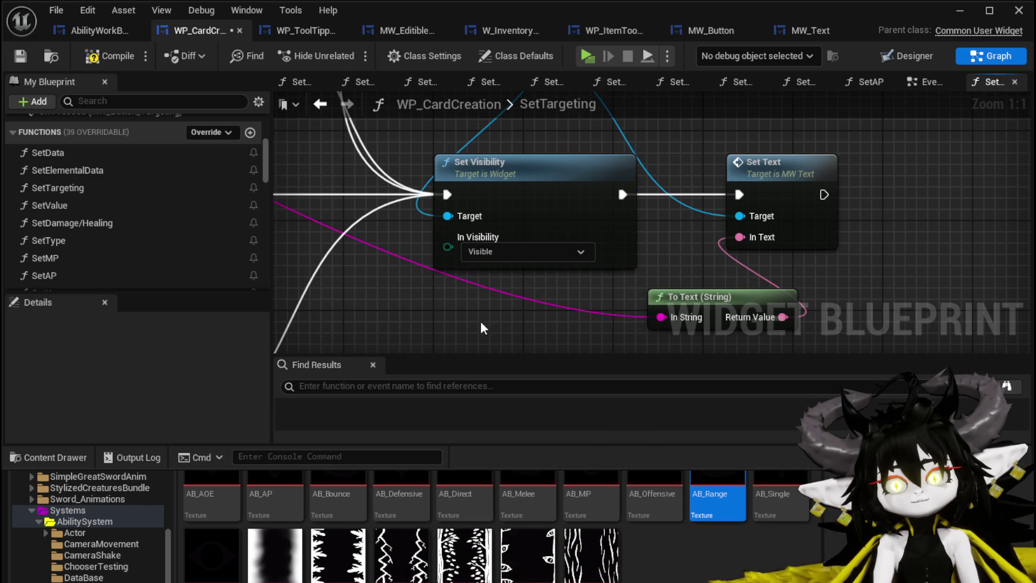
left_click(520, 250)
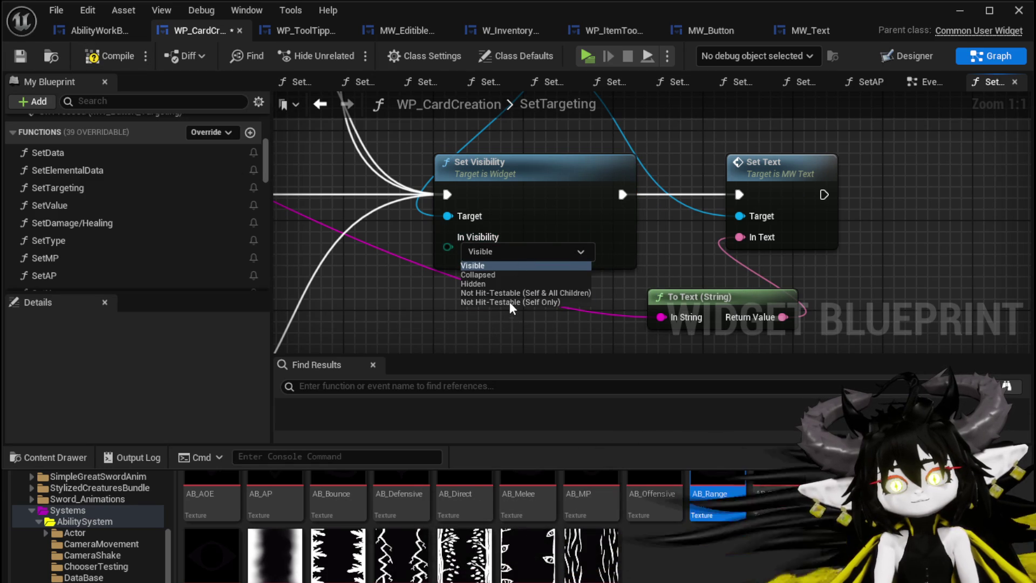
left_click(510, 302)
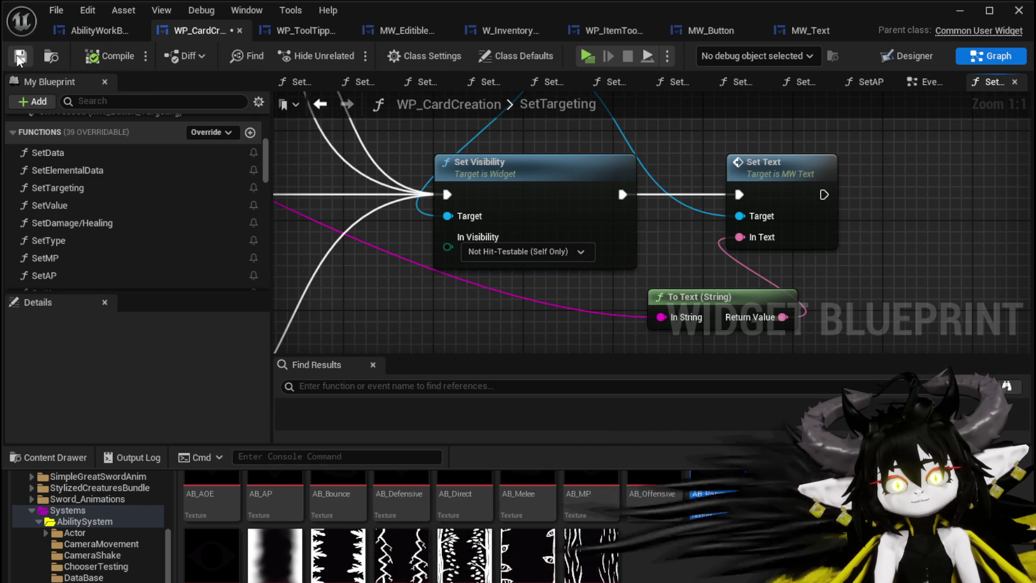
left_click(960, 12)
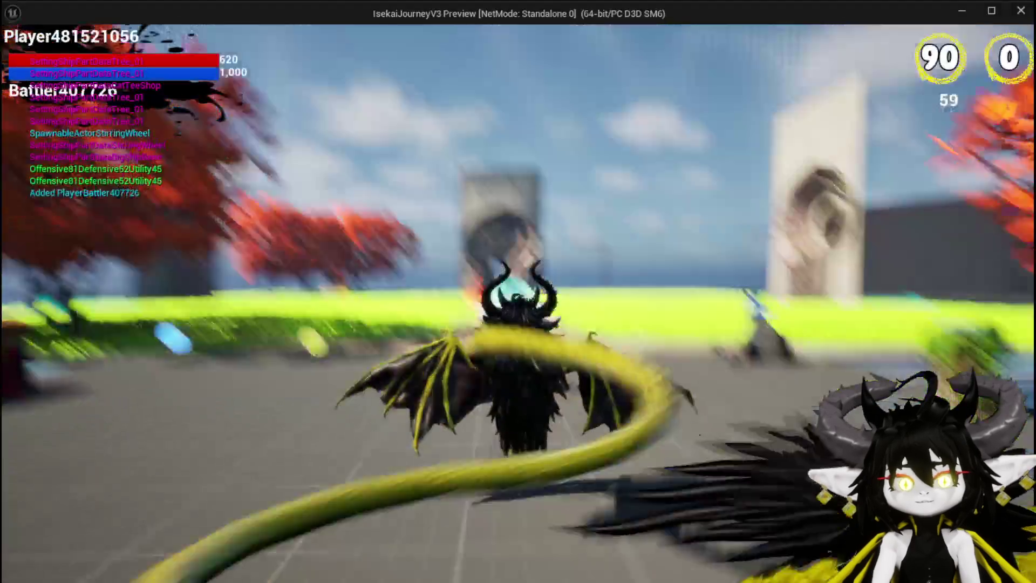
In the game preview, open a workbench ability card and show its targeting choices.
key("w")
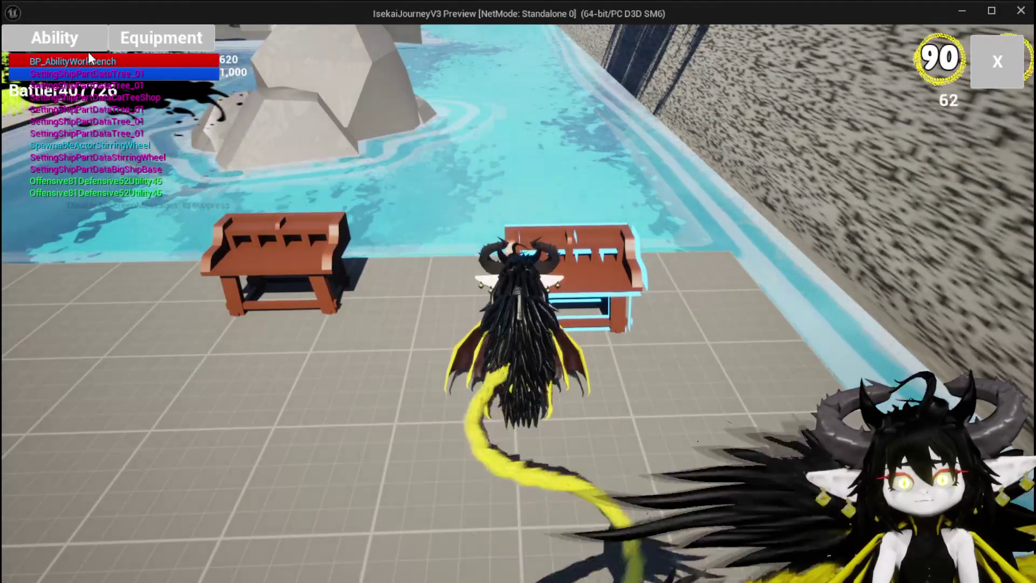
key("e")
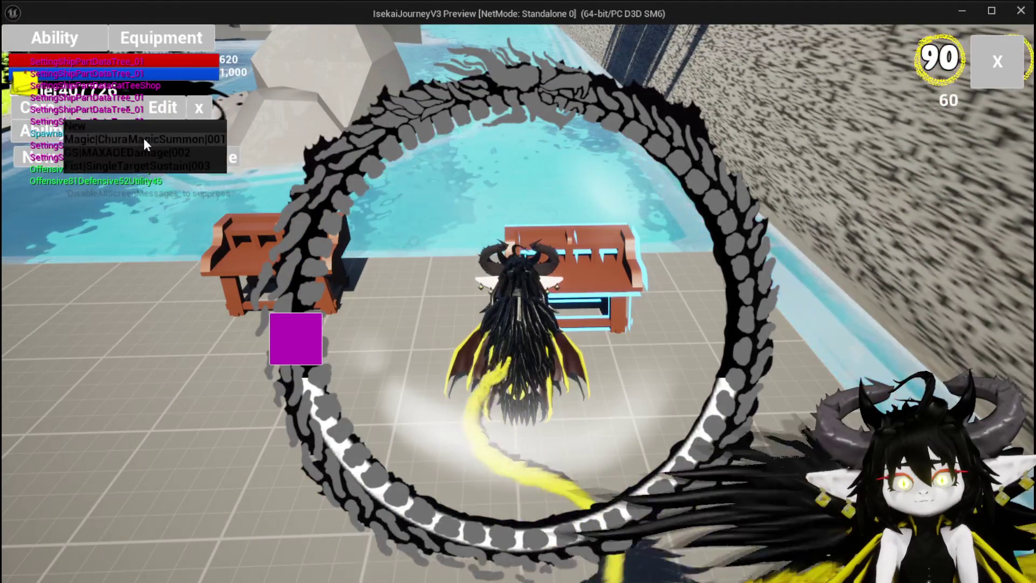
left_click(143, 137)
left_click(481, 461)
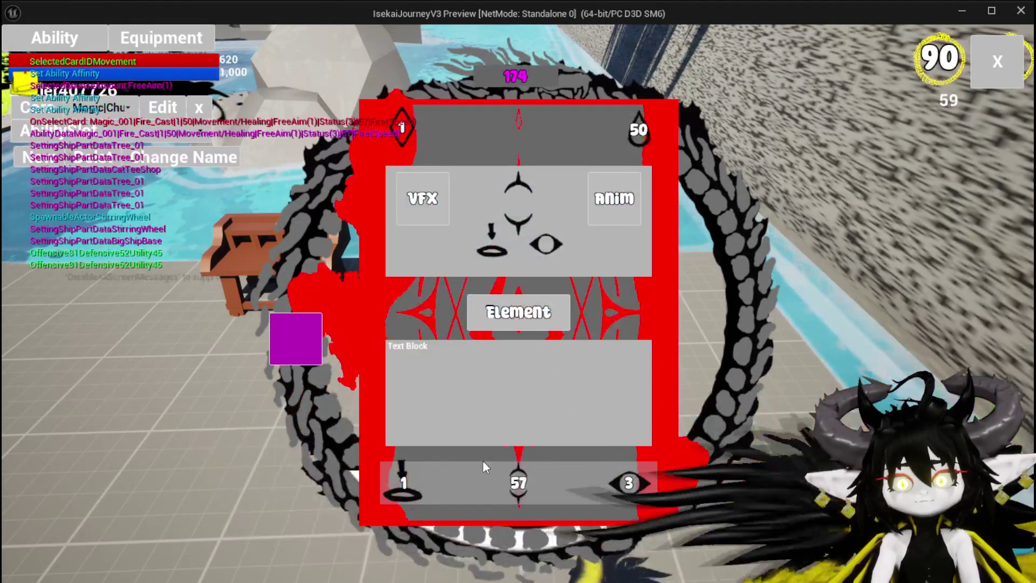
left_click(398, 481)
Enter 25 in the card's number field, pick the arrow-circle targeting type, and stop the session.
double_click(519, 363)
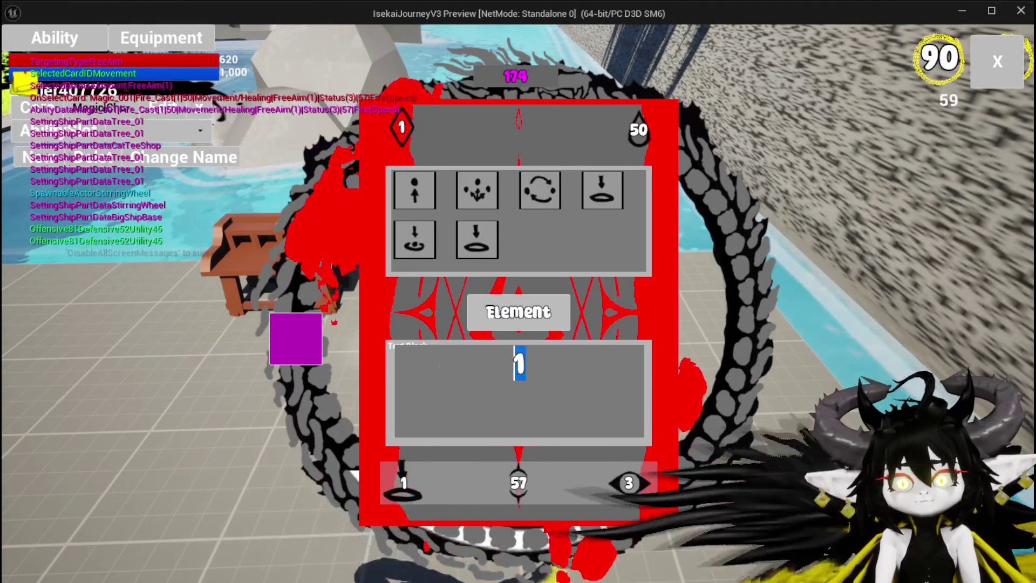
type("2")
type("5")
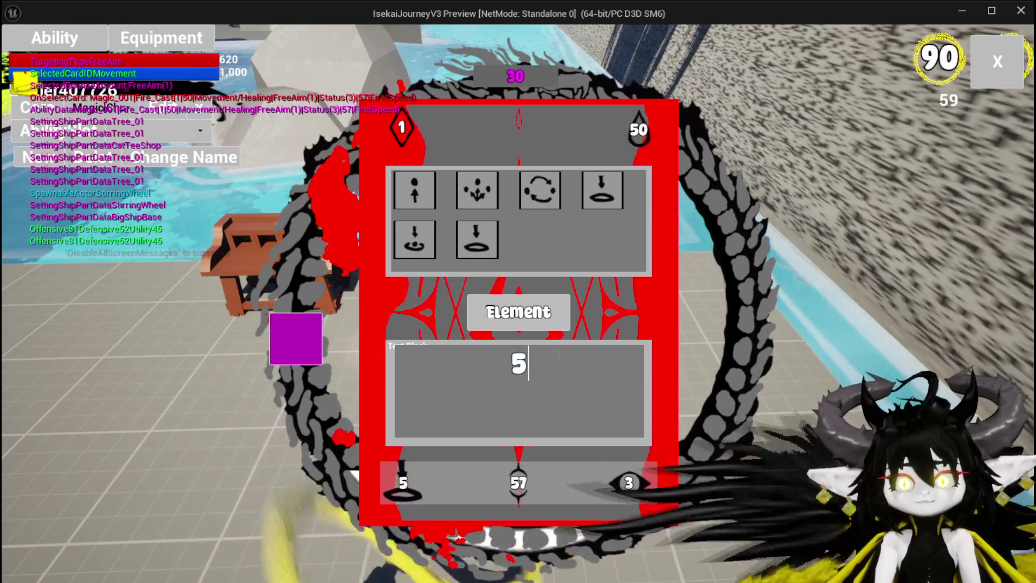
left_click(417, 242)
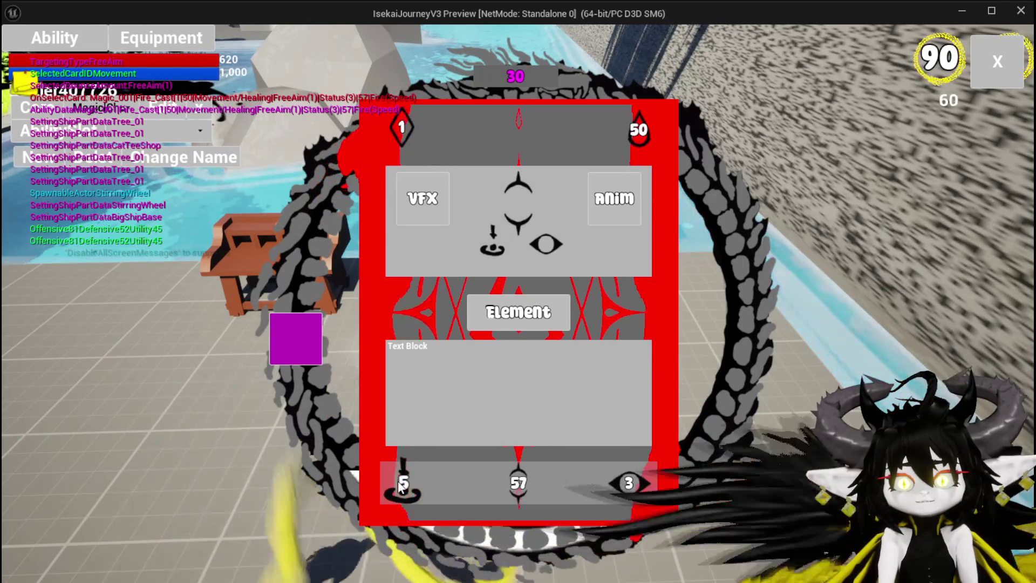
key("alt+Tab")
key("Escape")
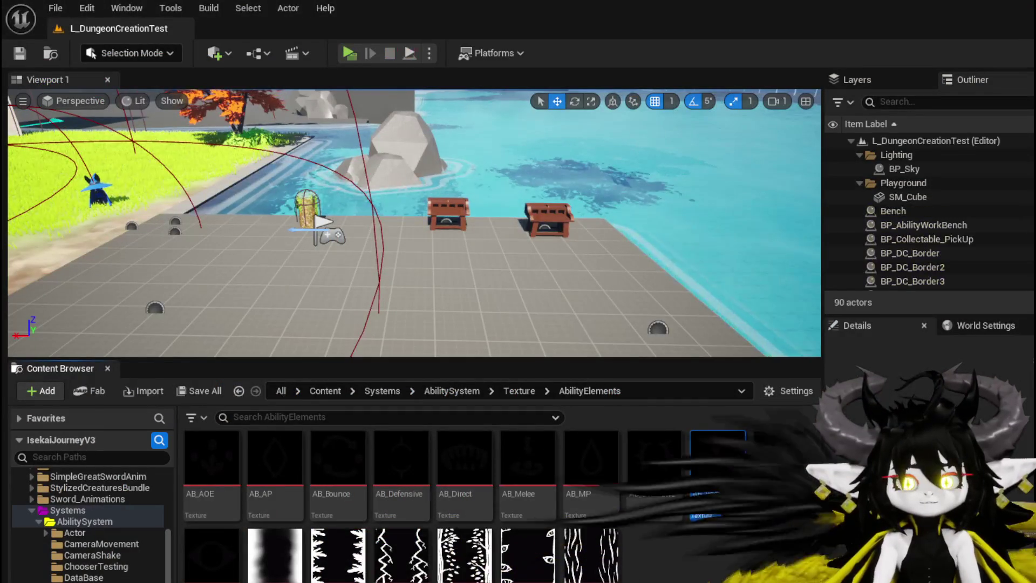
Save the level, set SetTargeting's In Visibility to Visible, and save WP_CardCreation.
left_click(20, 54)
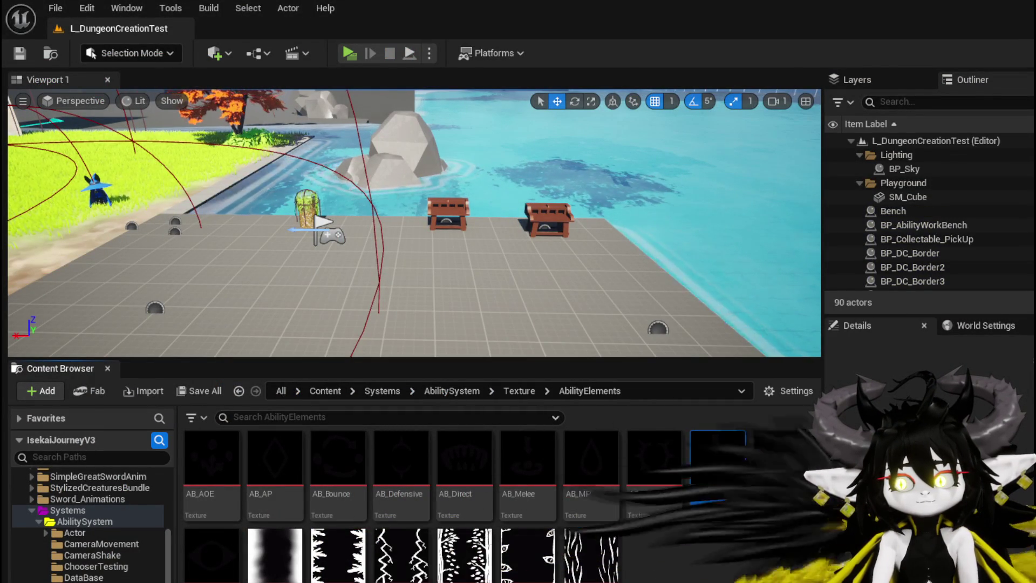
key("alt+Tab")
left_click(494, 266)
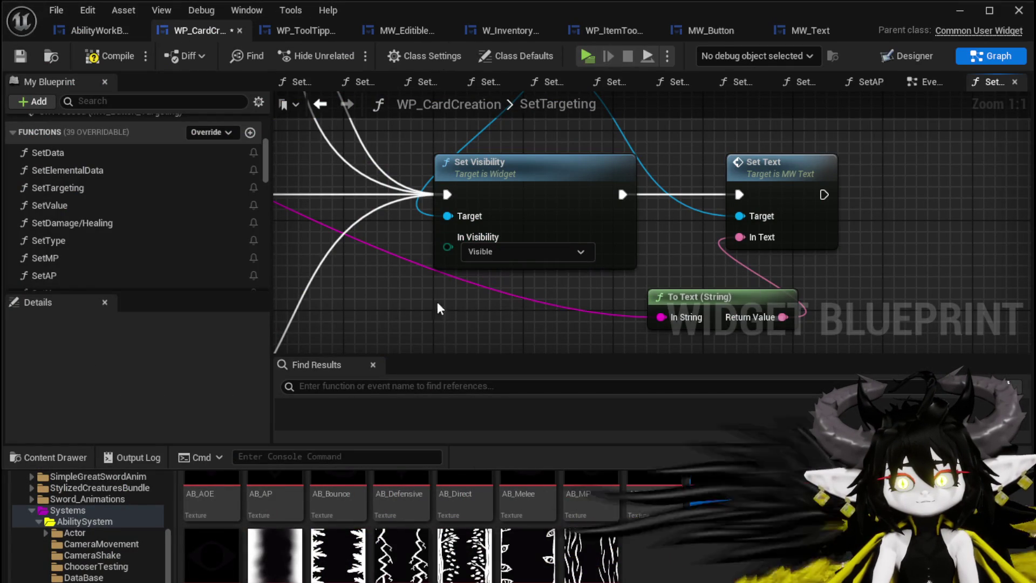
left_click(18, 55)
mouse_move(512, 149)
left_mouse_down()
mouse_move(590, 309)
mouse_move(562, 240)
left_mouse_up()
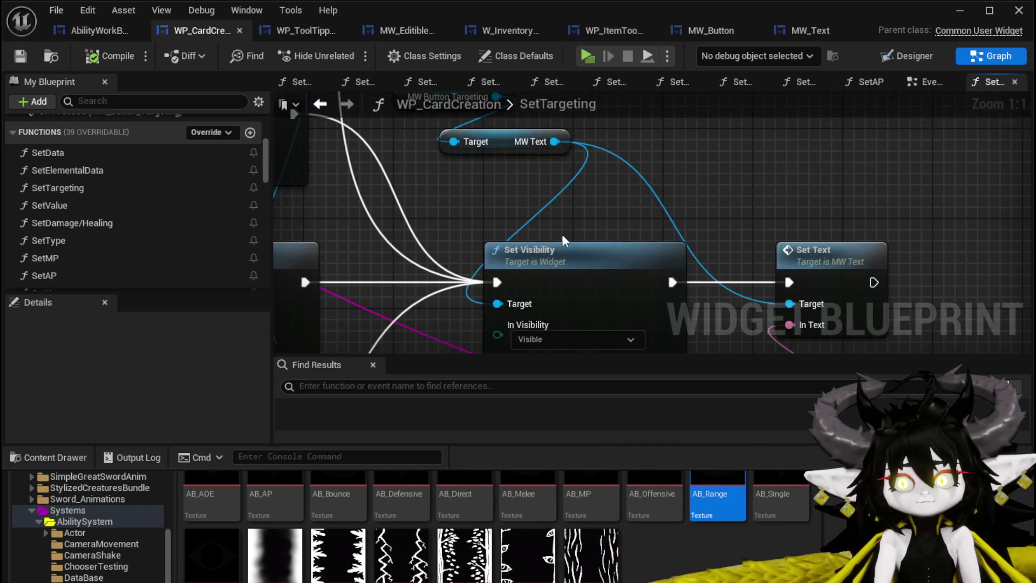
left_click(955, 15)
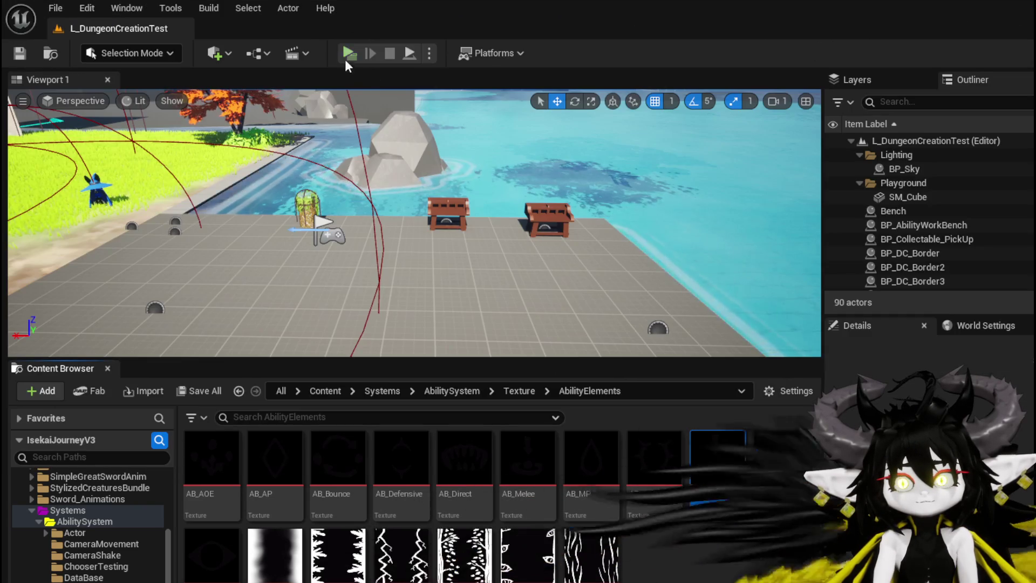
Start a play-test, open the green Nature card, and set its value to 4.
left_click(349, 53)
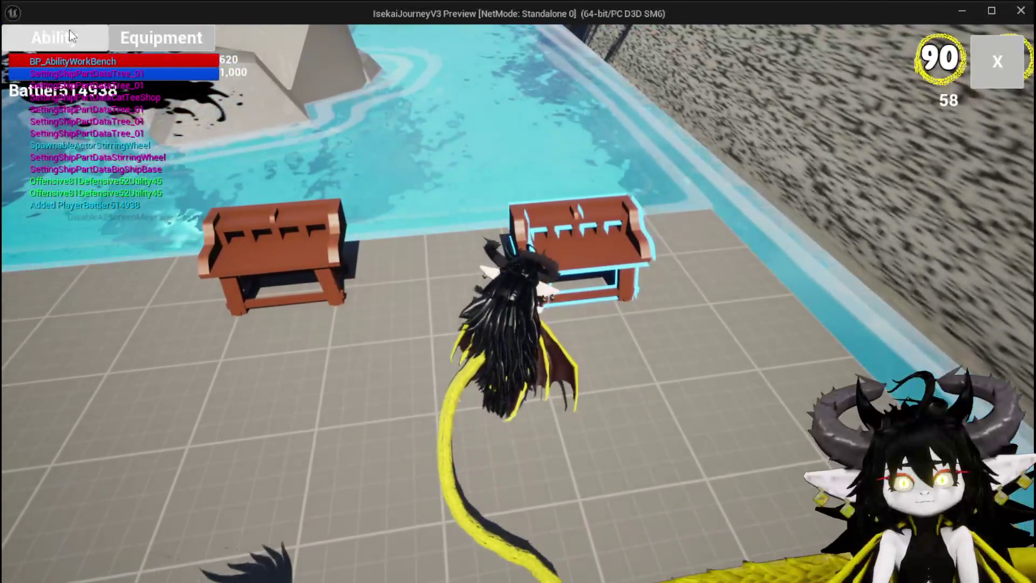
left_click(70, 33)
left_click(114, 111)
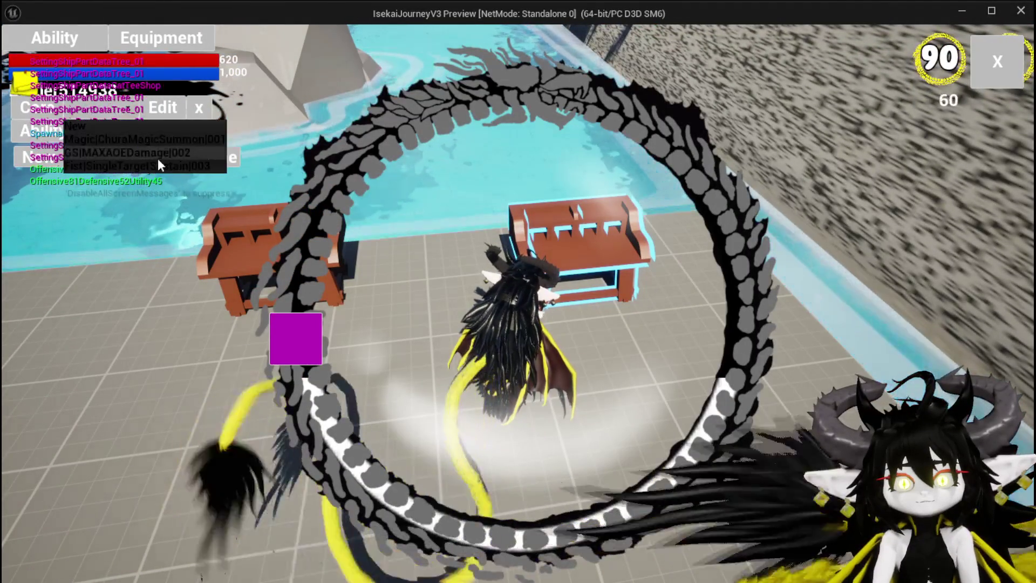
left_click(151, 141)
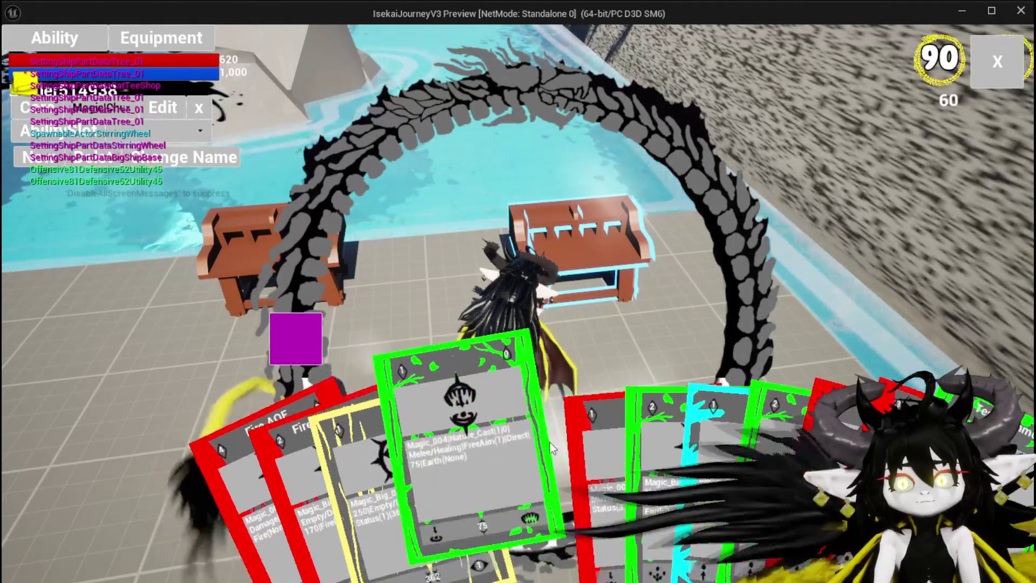
left_click(511, 441)
left_click(409, 466)
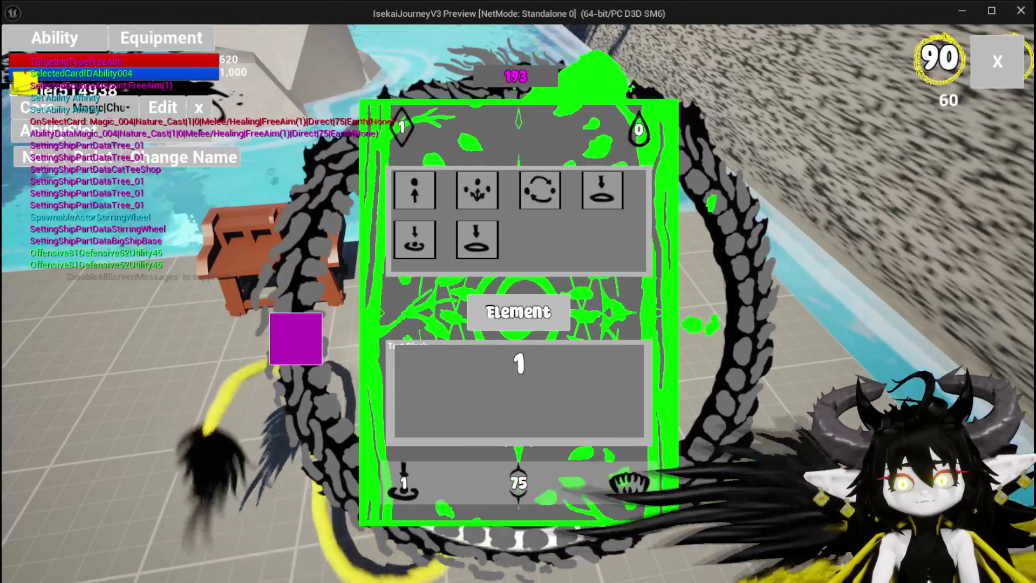
type("4")
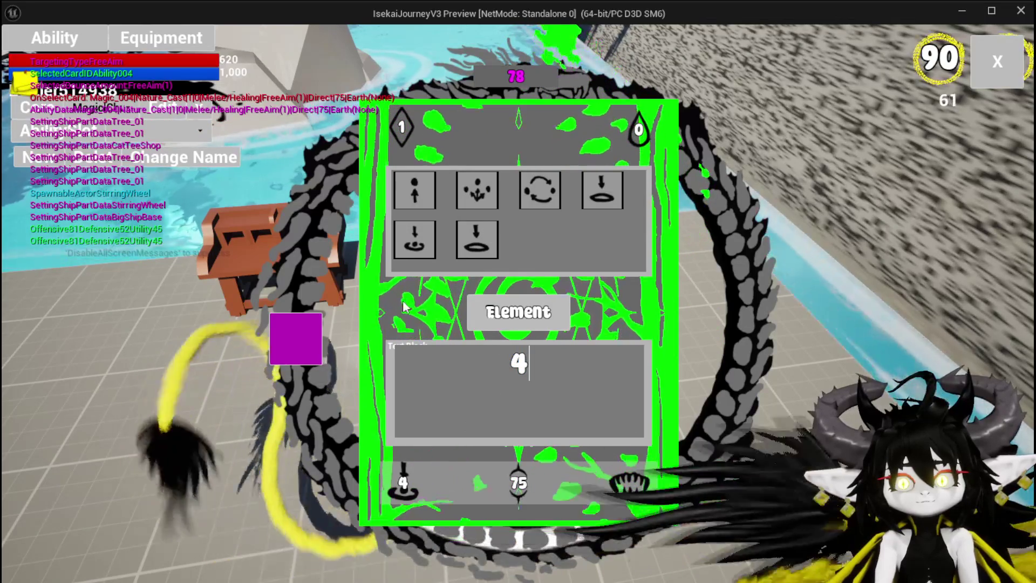
left_click(406, 295)
Try the large-oval, larger-ring and dot-and-arrow targeting types on the Nature card.
left_click(417, 256)
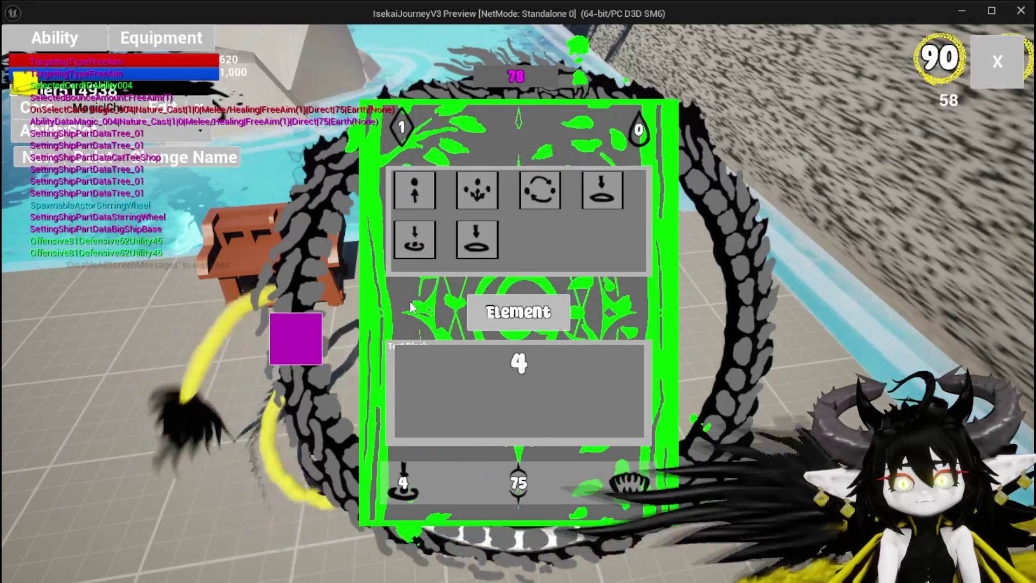
left_click(475, 229)
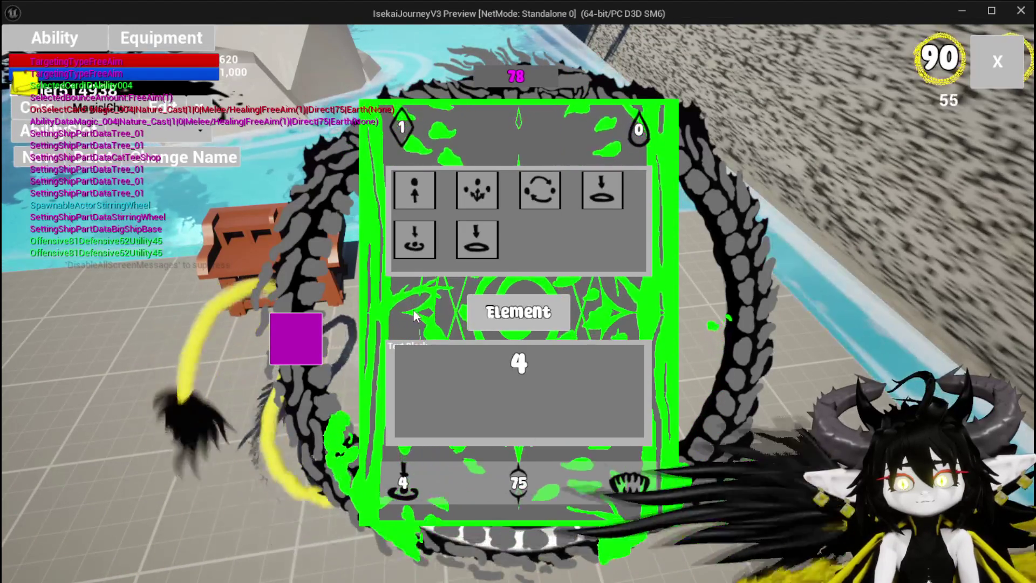
left_click(421, 423)
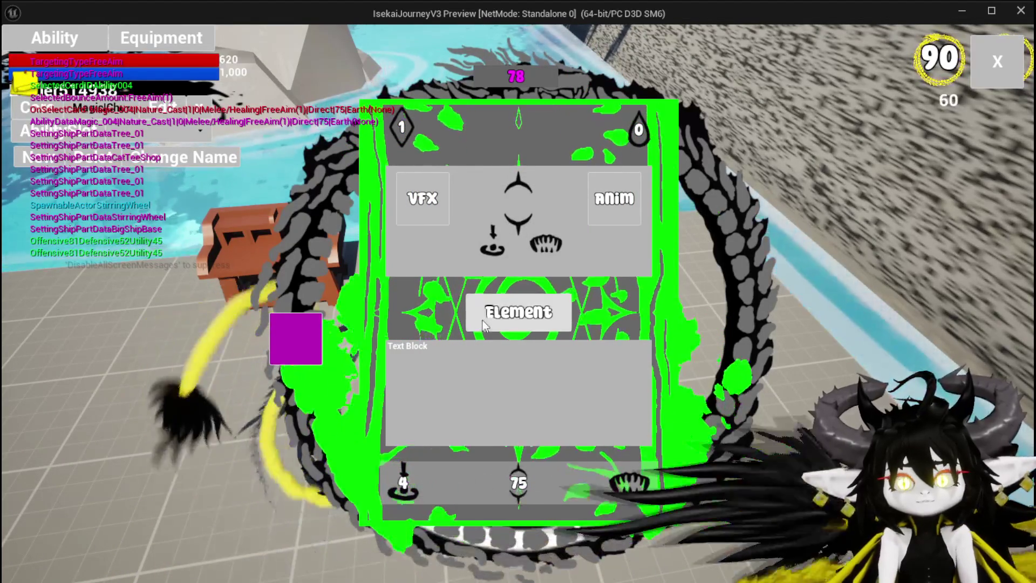
left_click(410, 482)
left_click(471, 246)
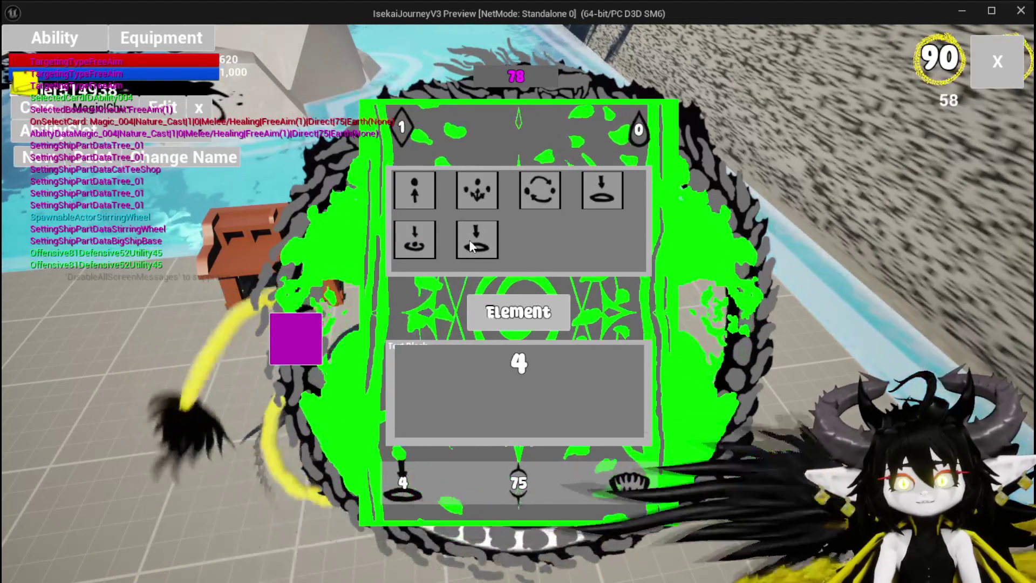
left_click(411, 475)
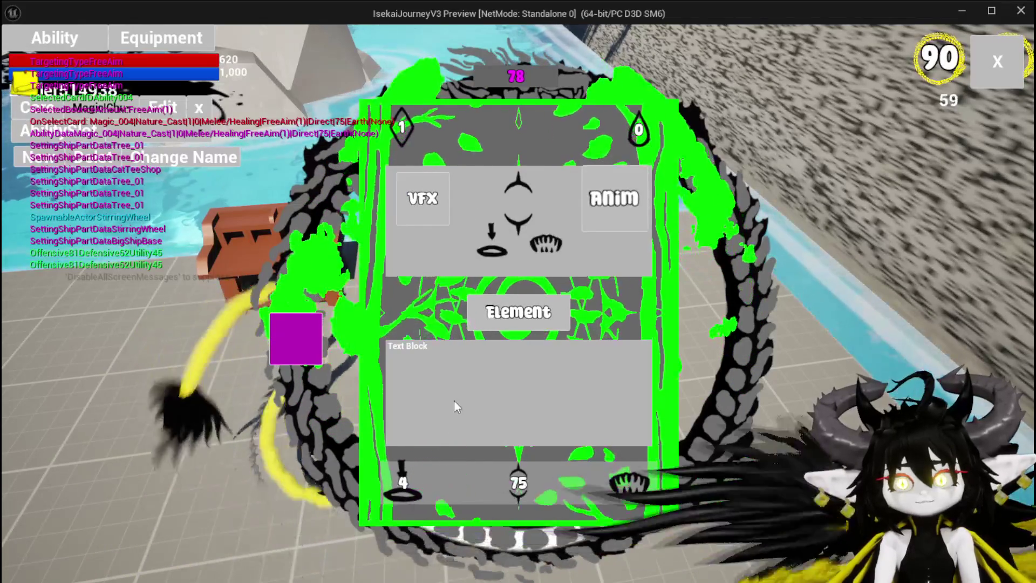
left_click(404, 479)
left_click(419, 195)
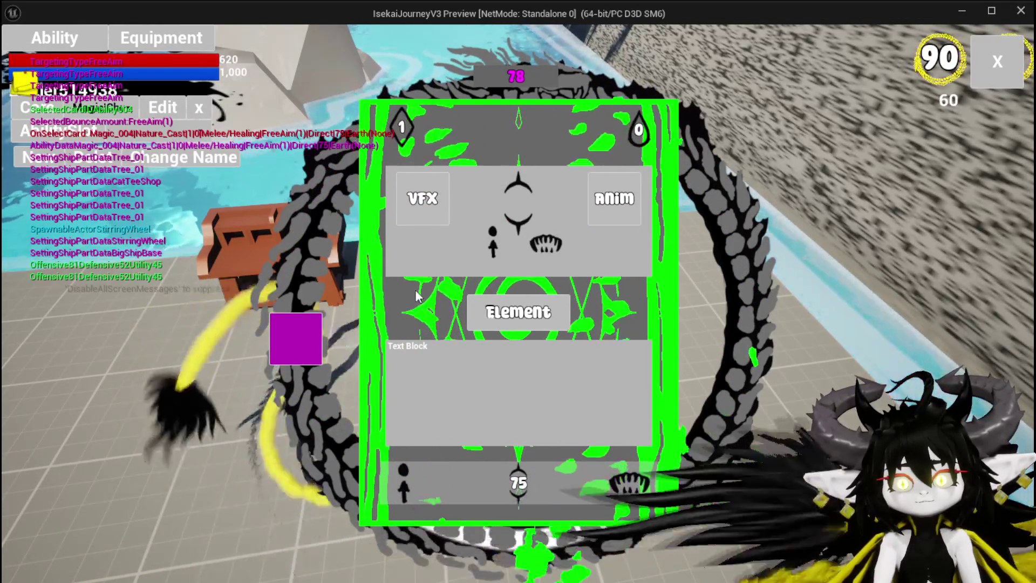
Try the single-target and area targeting types, return to the first type, and close the preview.
left_click(416, 473)
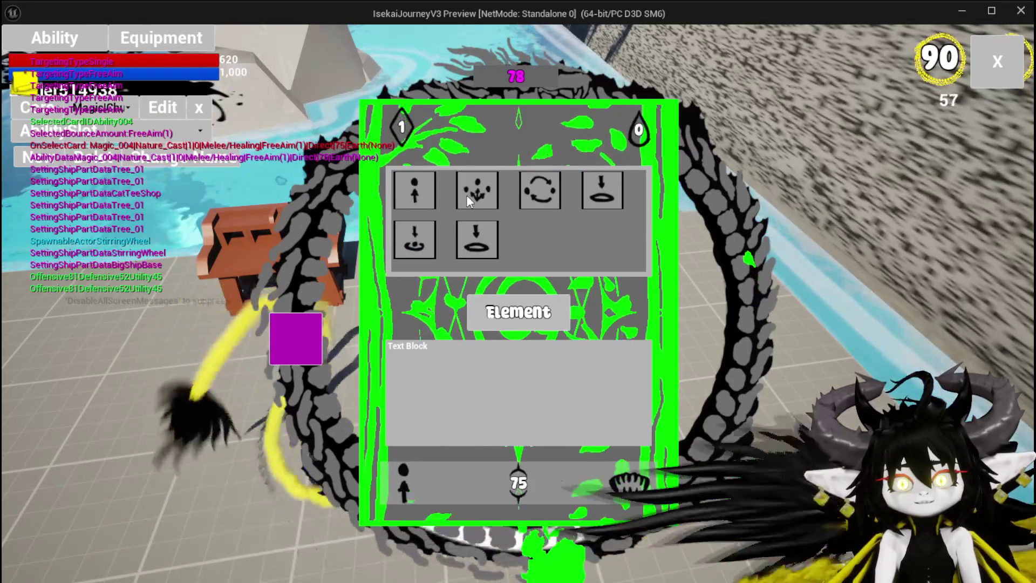
left_click(470, 197)
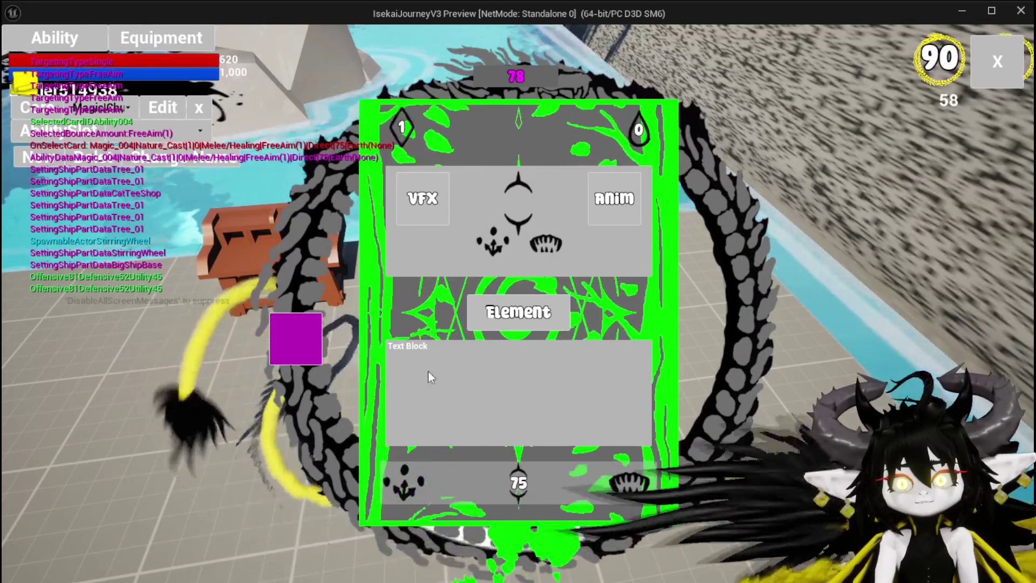
left_click(410, 472)
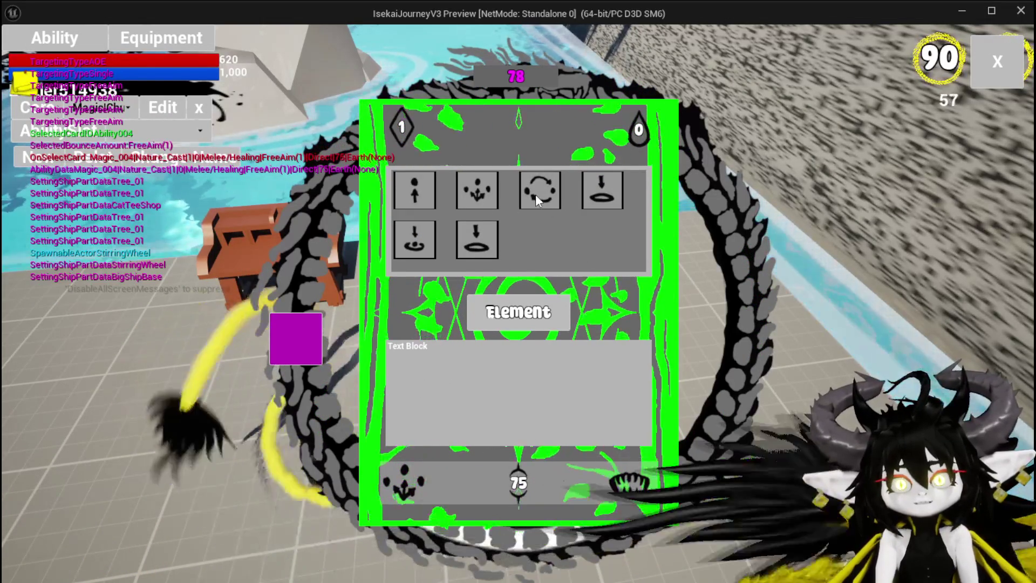
left_click(531, 187)
left_click(536, 189)
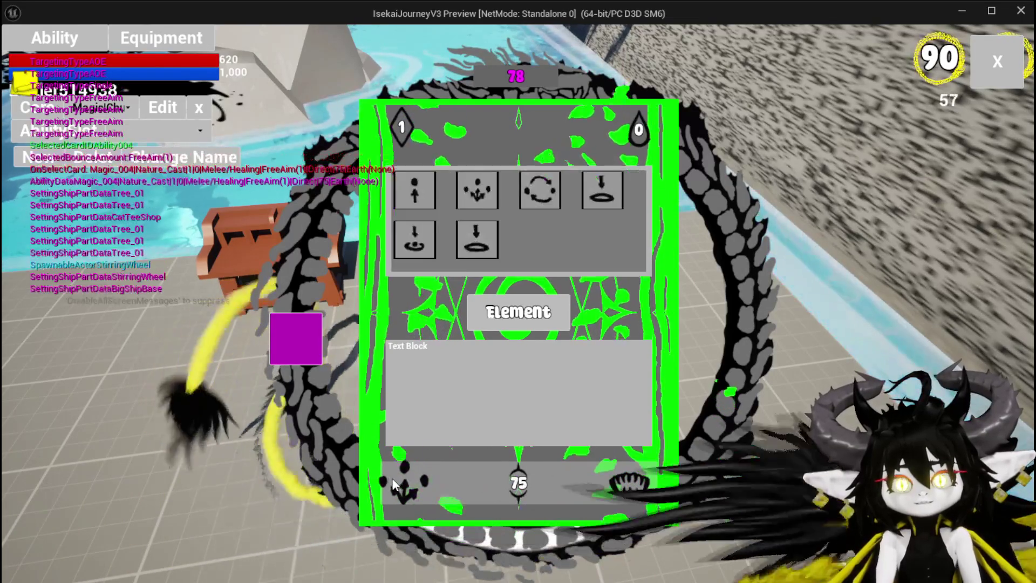
left_click(536, 189)
left_click(510, 199)
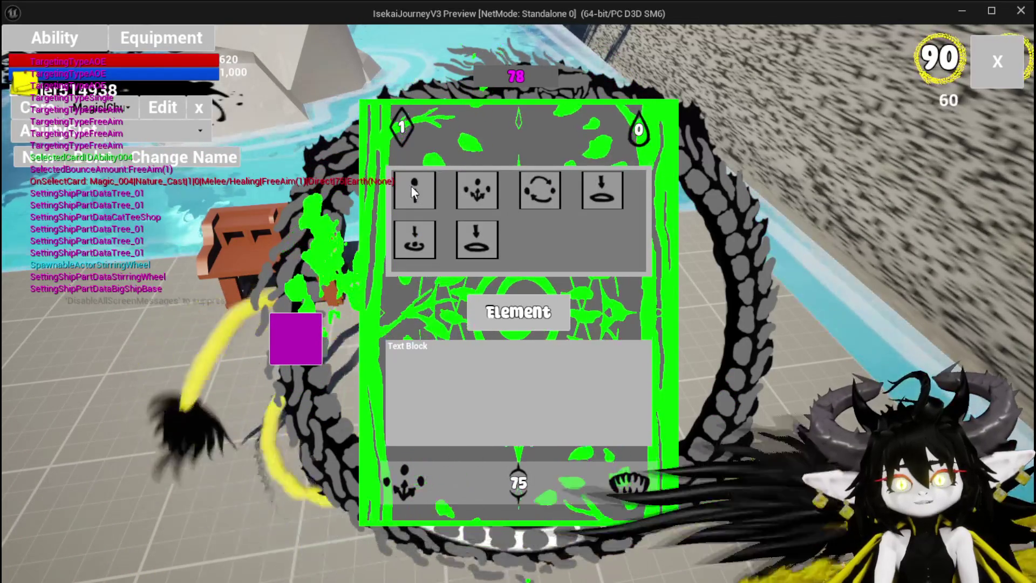
left_click(405, 189)
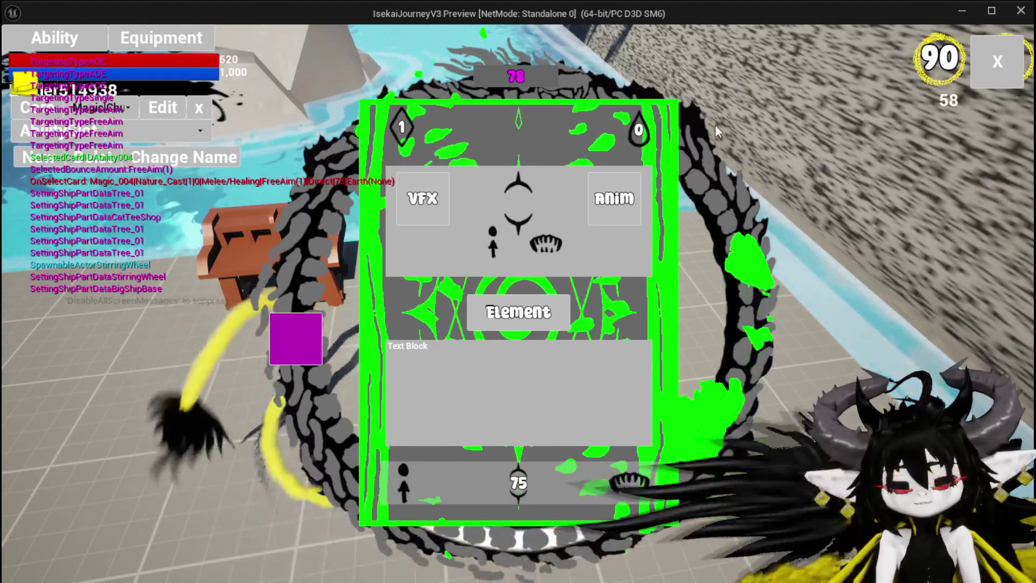
key("Escape")
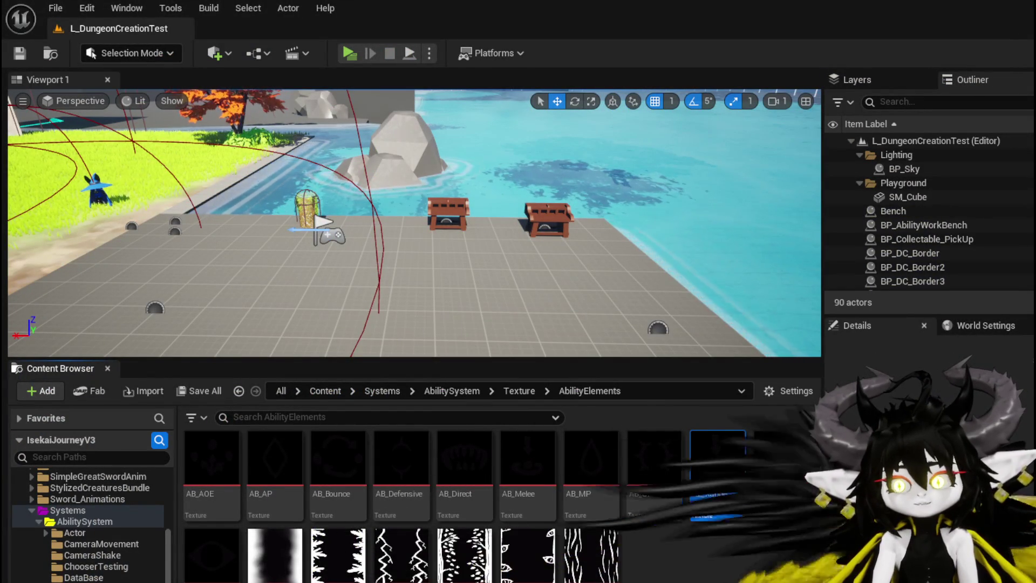
Open AbilityWorkBenchUI's ShowToolTipp graph, clear the Tool search filter, and expand FUNCTIONS.
key("alt+Tab")
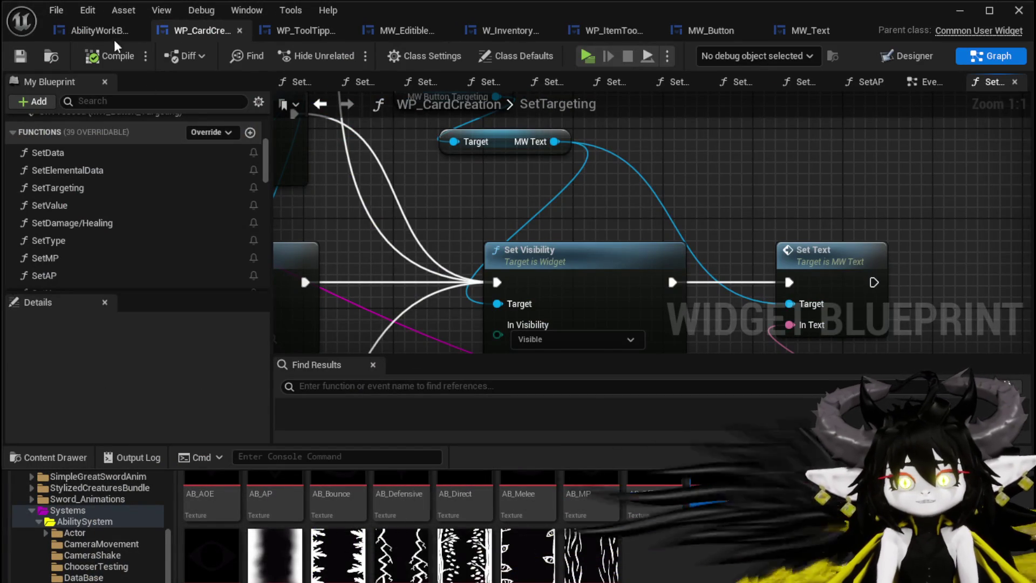
left_click(106, 33)
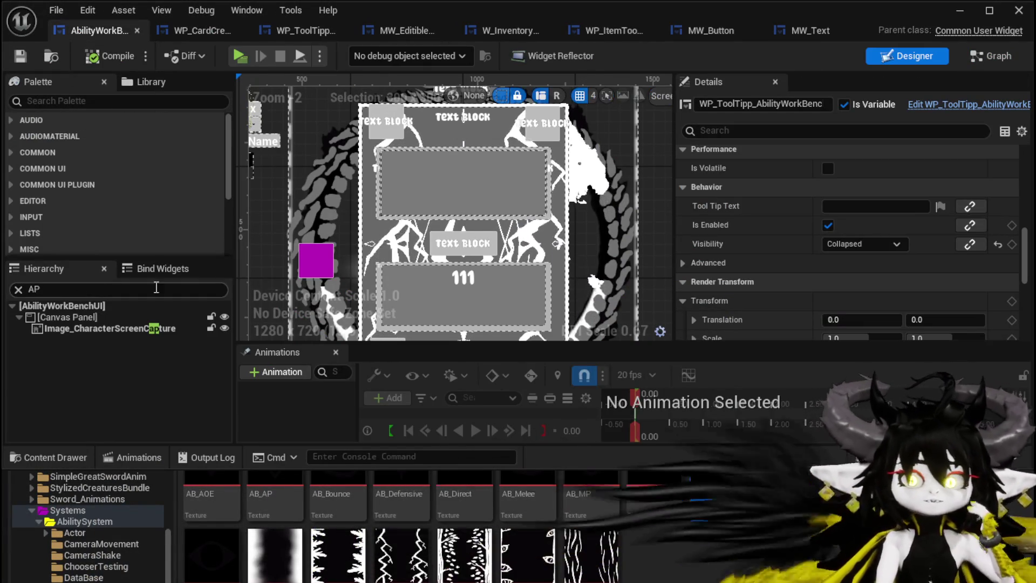
double_click(438, 198)
scroll(69, 186, "up", 2)
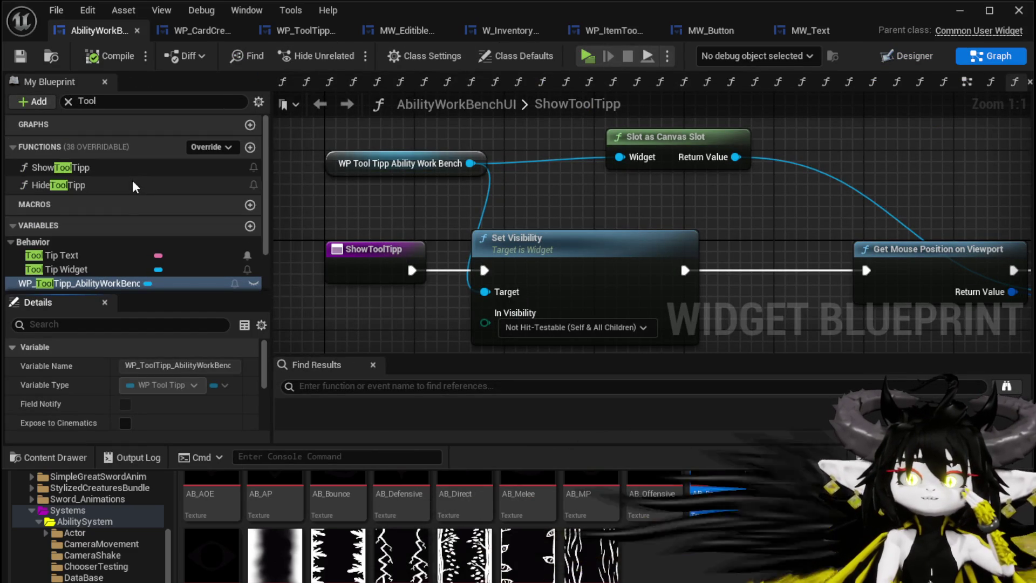
left_click(68, 101)
left_click(40, 147)
scroll(103, 210, "down", 6)
scroll(105, 218, "down", 3)
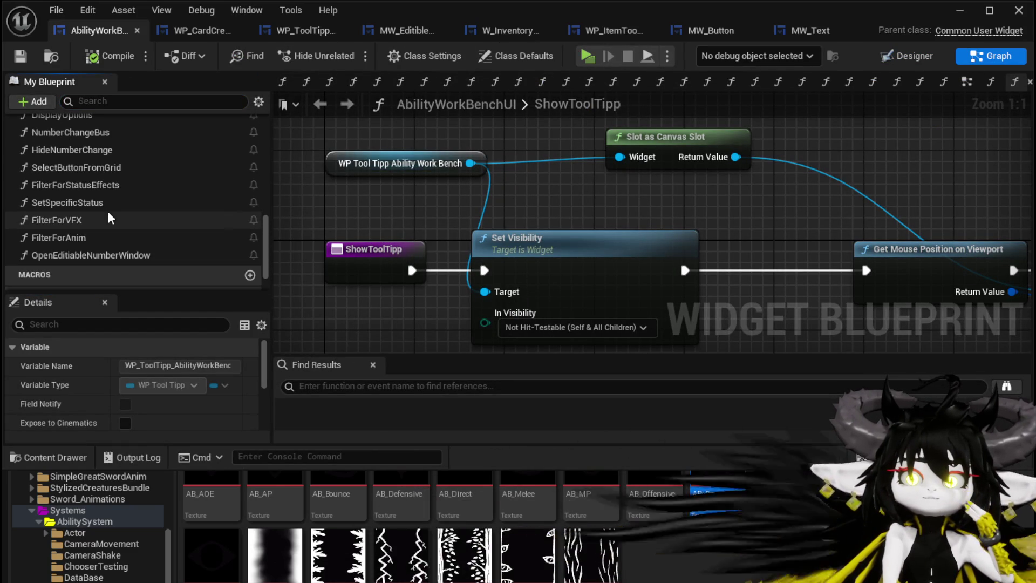
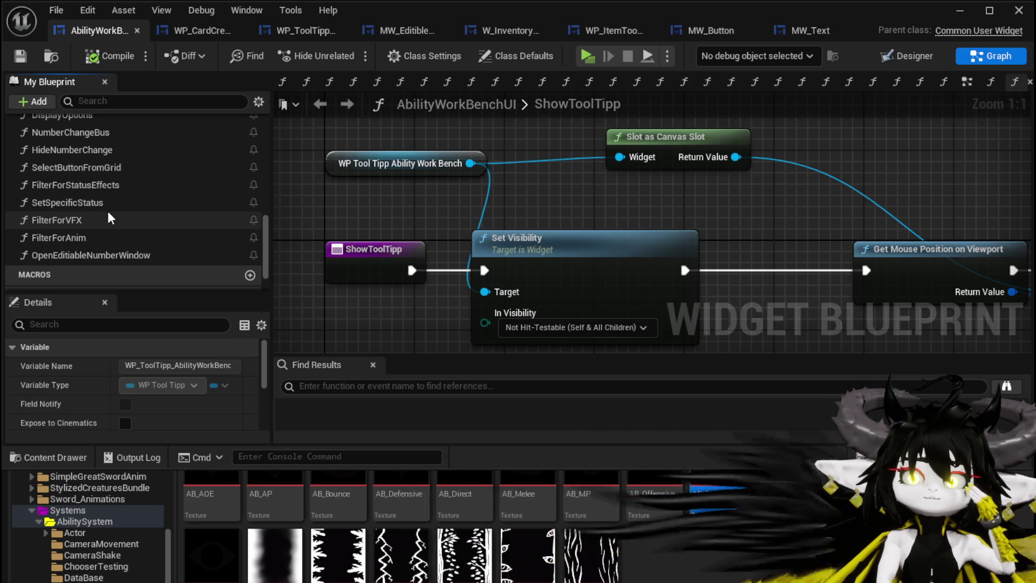
Open AbilityWorkBenchUI's SelectButtonFromGrid function graph and bring its Set Visibility node into view.
scroll(111, 217, "up", 1)
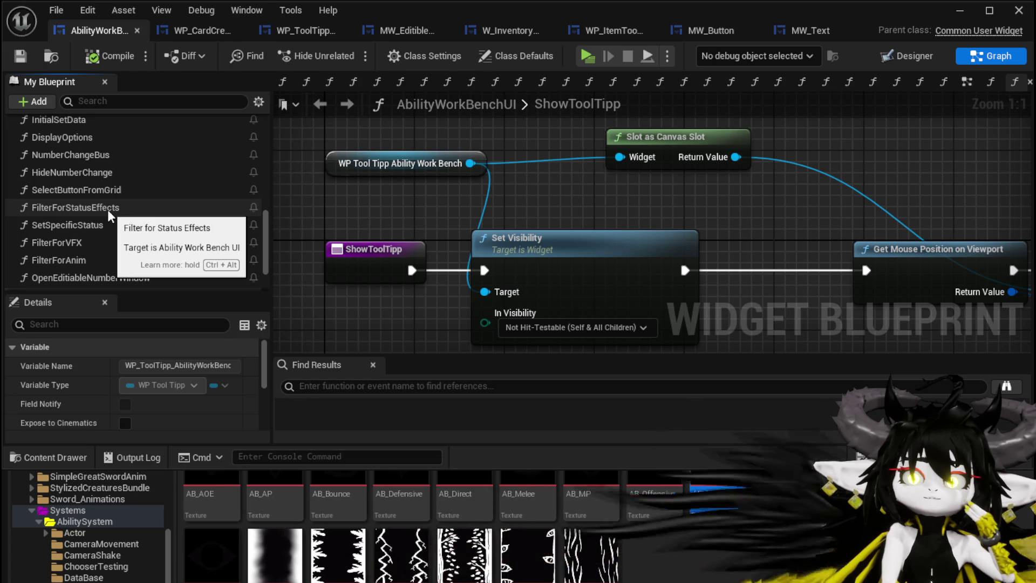
double_click(76, 190)
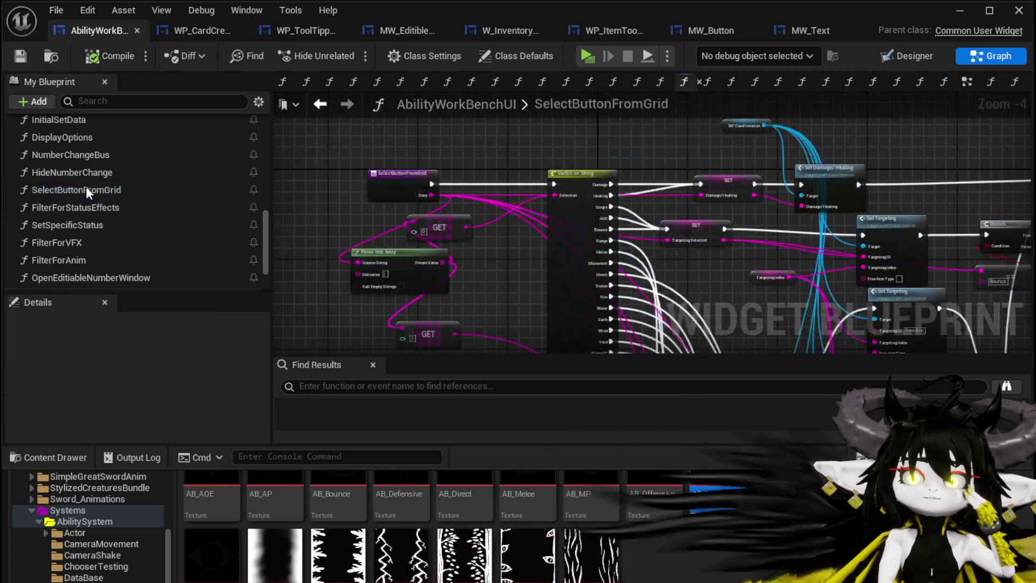
left_click_drag(508, 138, 250, 129)
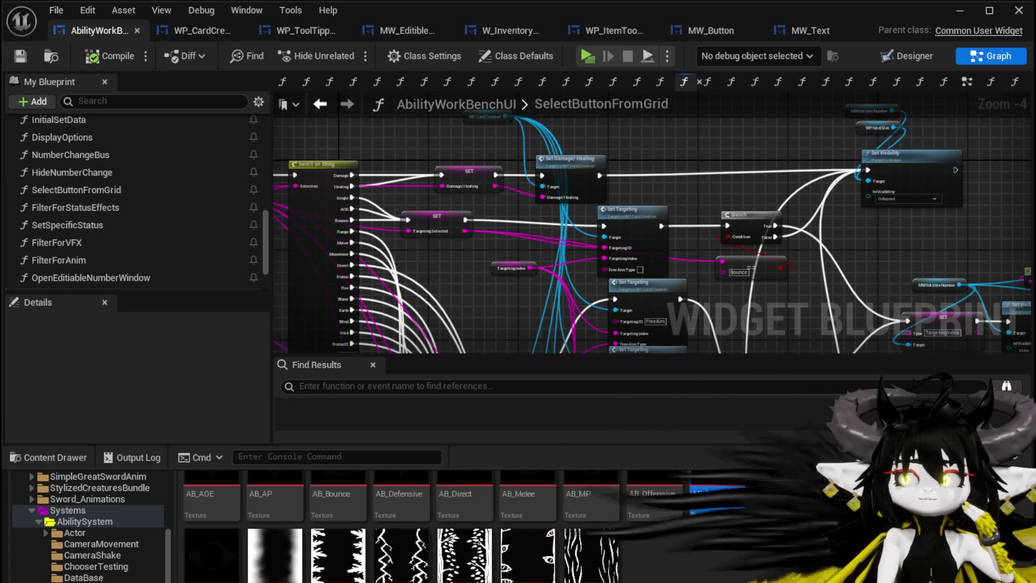
left_click_drag(859, 164, 491, 160)
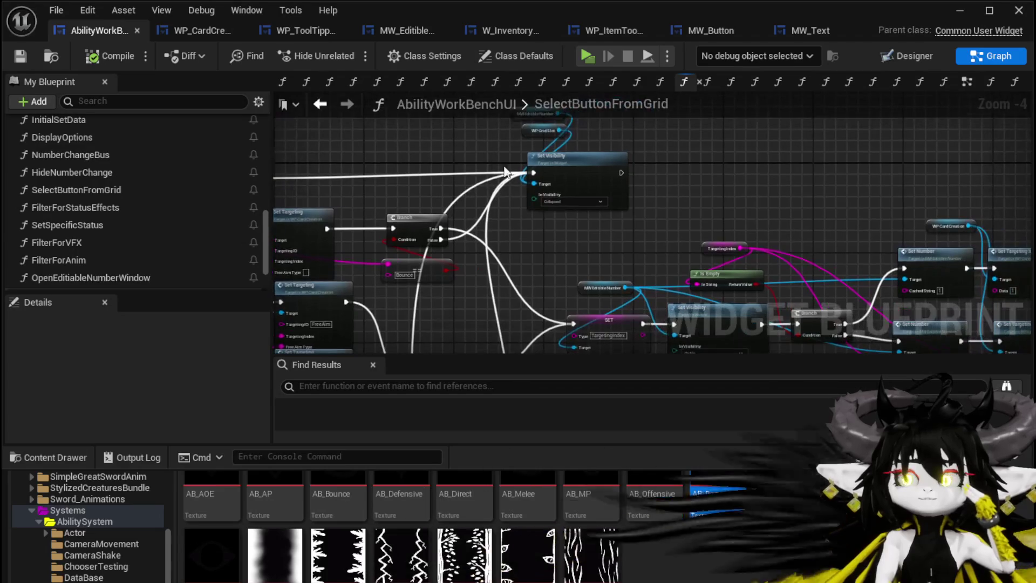
scroll(669, 173, "up", 2)
Shift the collapsing Set Visibility node slightly to the right.
left_click_drag(669, 173, 710, 244)
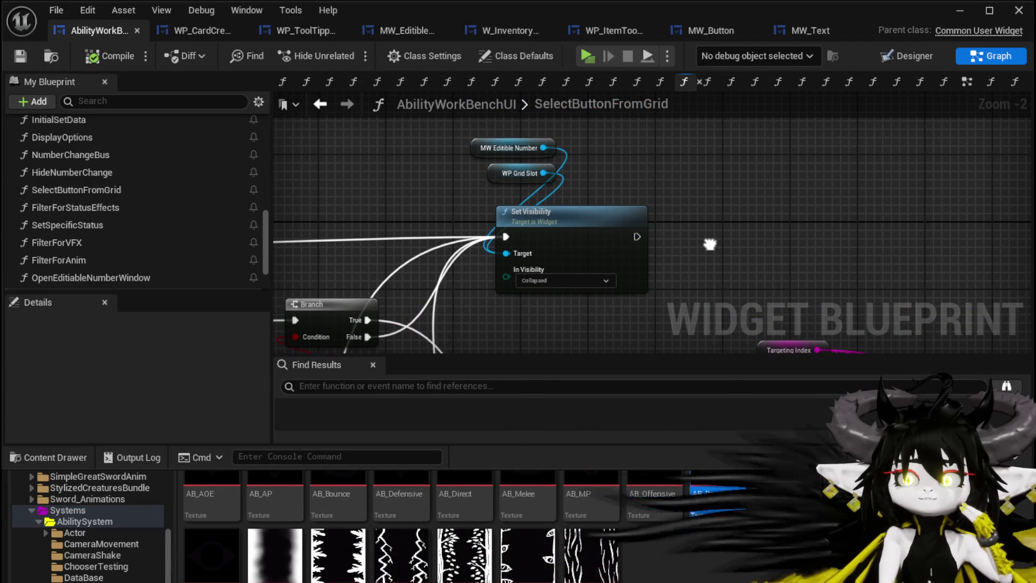
left_click_drag(548, 222, 590, 231)
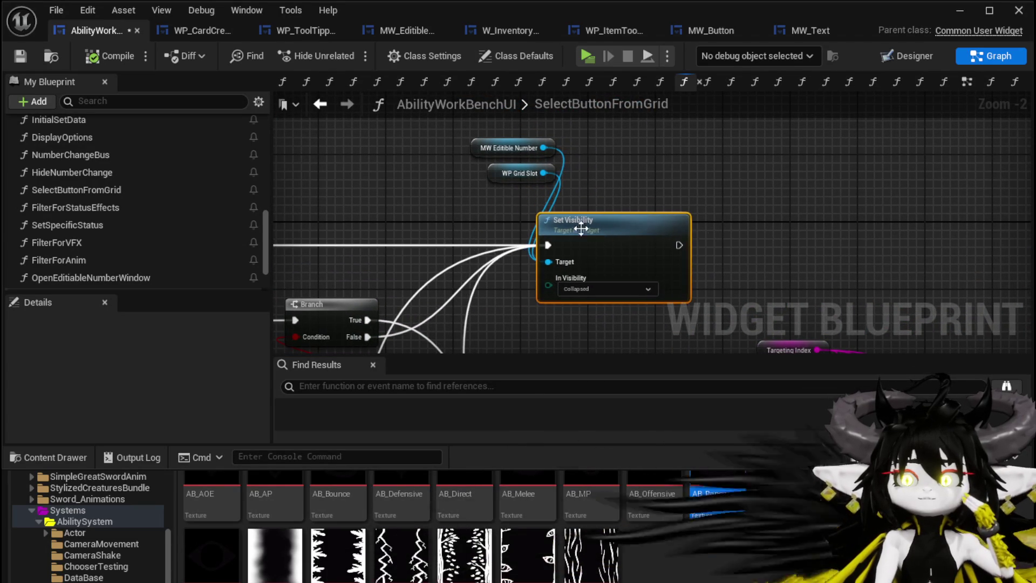
scroll(194, 191, "down", 3)
scroll(198, 186, "up", 7)
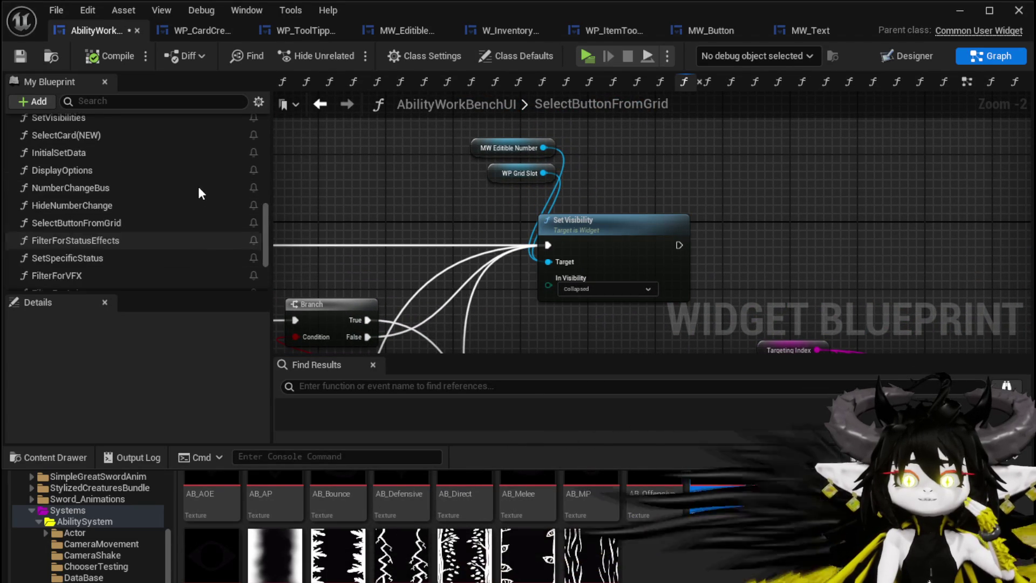
right_click(433, 139)
Add a Button_CloseWidgetsOnClick getter and wire it into Set Visibility's Target.
type("click")
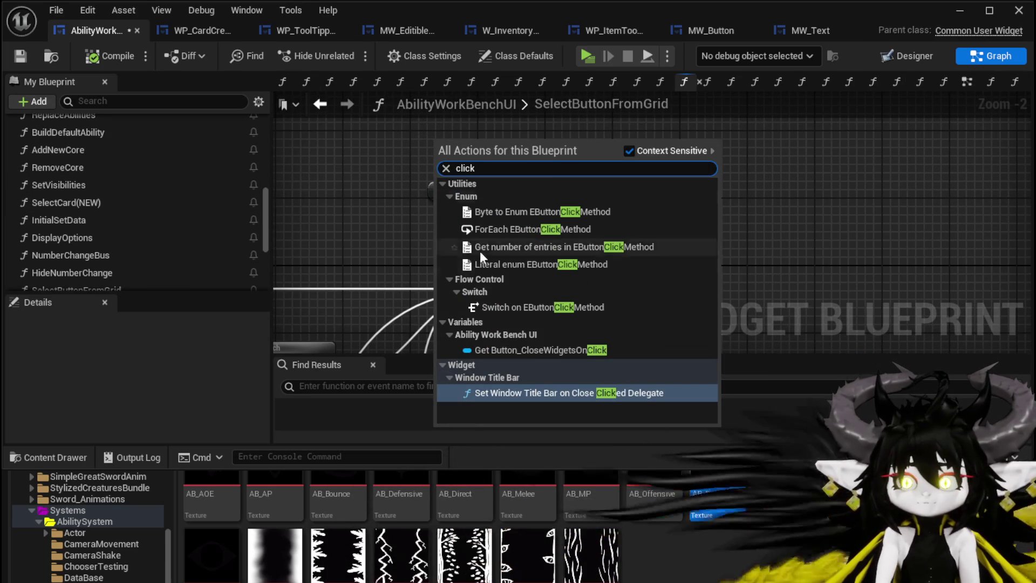
left_click(597, 350)
left_click_drag(526, 149, 511, 304)
left_click_drag(462, 151, 453, 160)
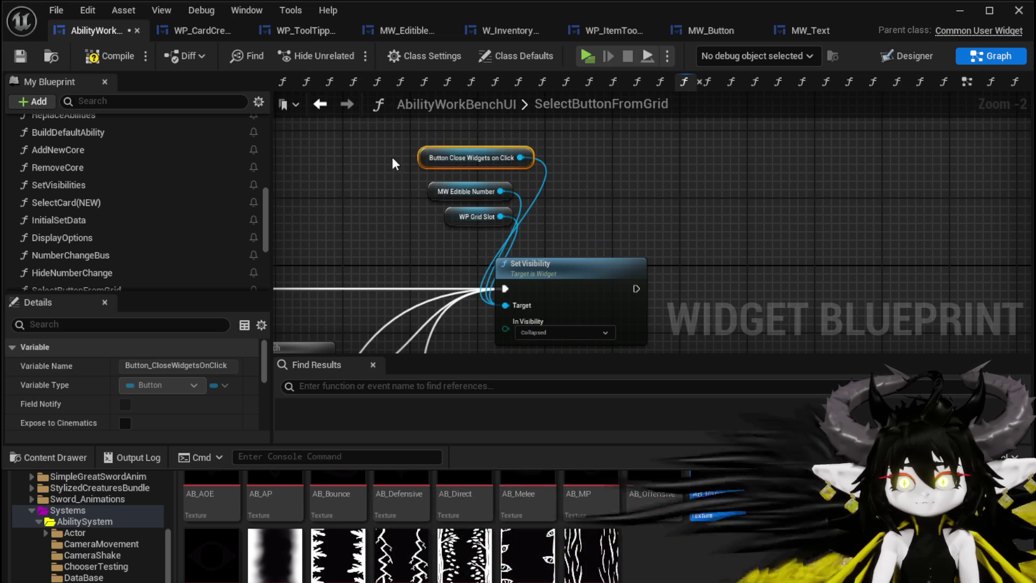
Review the connected node chain, then minimize the Blueprint editor to reach L_DungeonCreationTest.
mouse_move(566, 153)
left_mouse_down()
mouse_move(632, 211)
mouse_move(371, 145)
mouse_move(727, 199)
mouse_move(651, 108)
mouse_move(519, 32)
mouse_move(557, 221)
left_mouse_up()
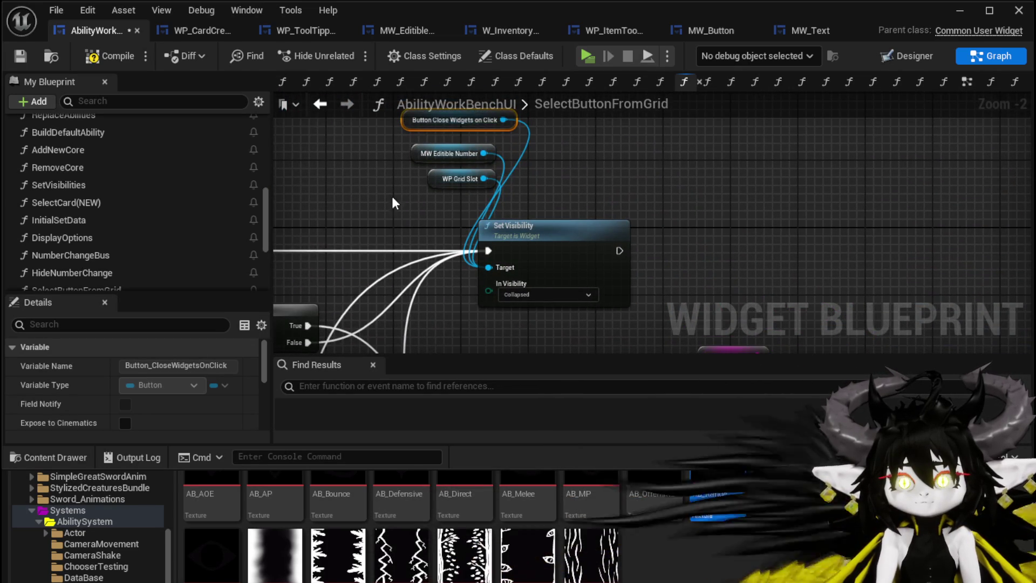
scroll(378, 218, "down", 3)
mouse_move(440, 323)
left_mouse_down()
mouse_move(497, 205)
mouse_move(456, 167)
mouse_move(545, 138)
mouse_move(317, 221)
mouse_move(719, 259)
left_mouse_up()
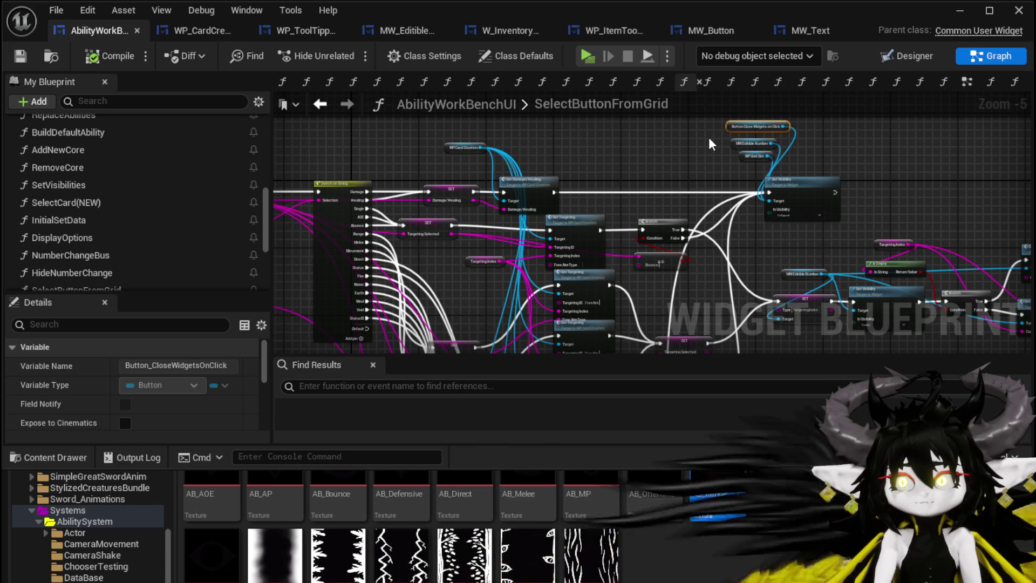
left_click(953, 10)
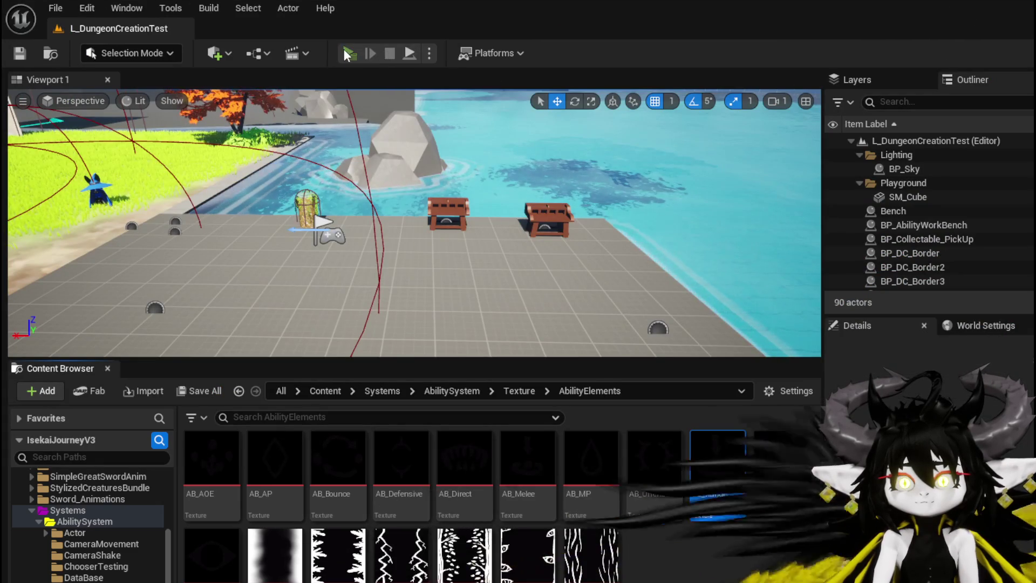
Play-test the level, select the Magic|ChuraMagicSummon|001 ability and enlarge the Magic_Big_03 card.
left_click(348, 53)
key("w")
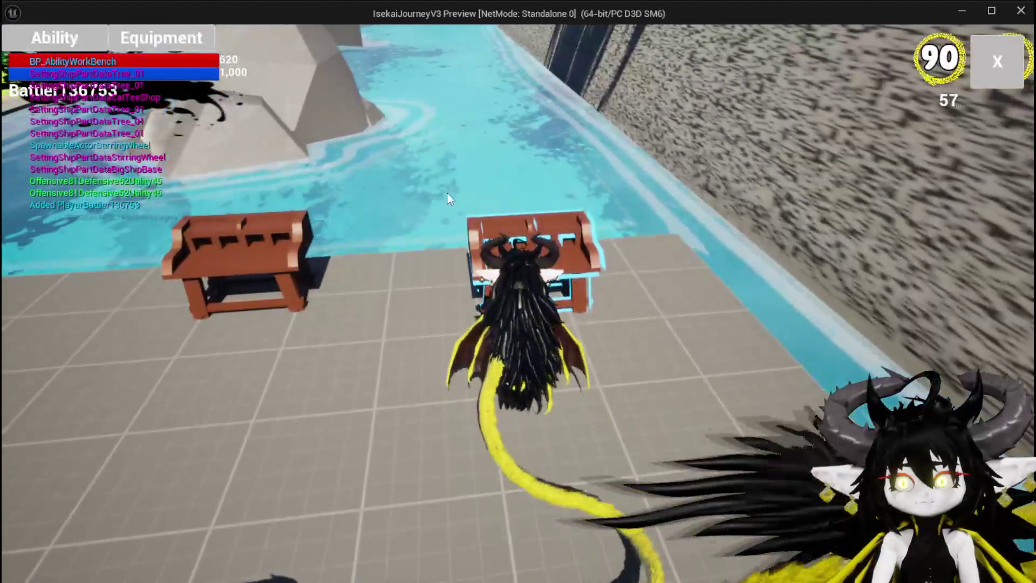
left_click(74, 43)
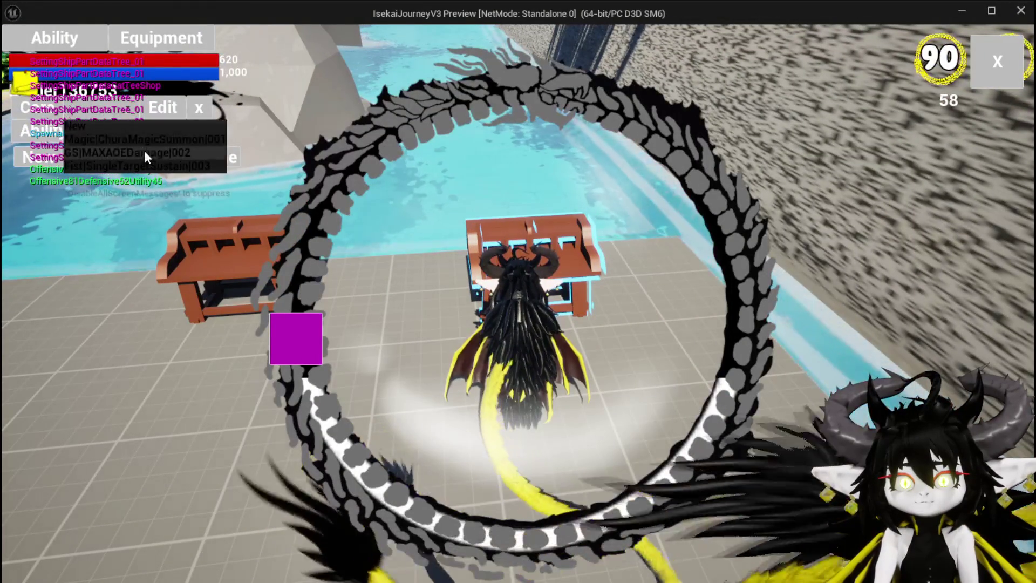
left_click(138, 137)
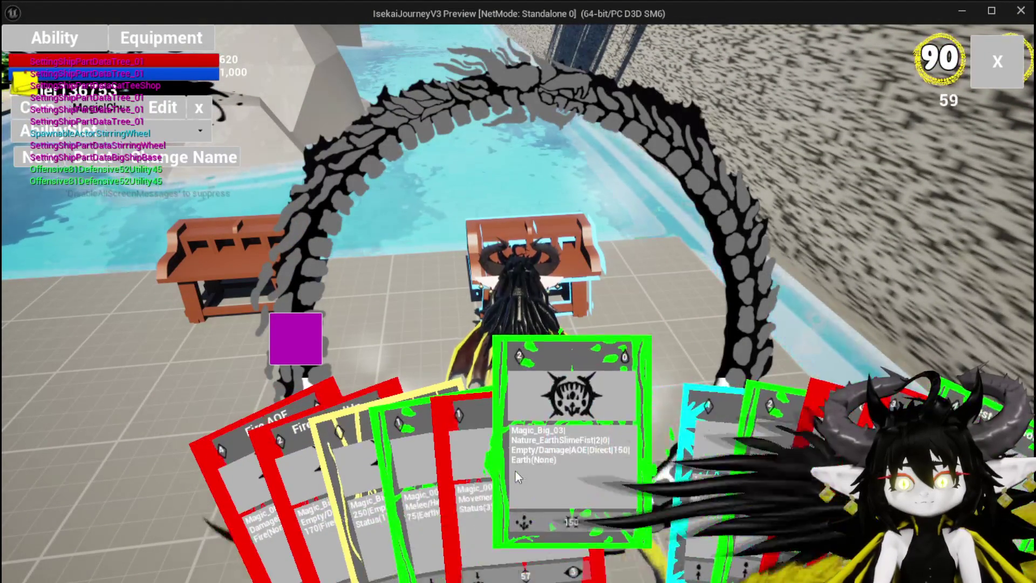
left_click(517, 477)
Give the card the person-arrow VFX icon and the ice element.
left_click(407, 195)
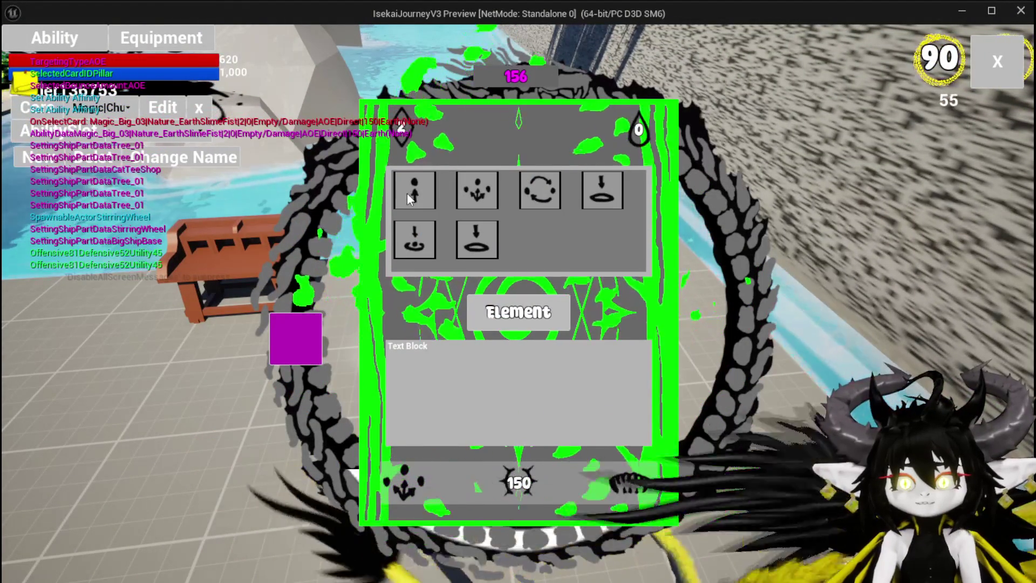
left_click(407, 192)
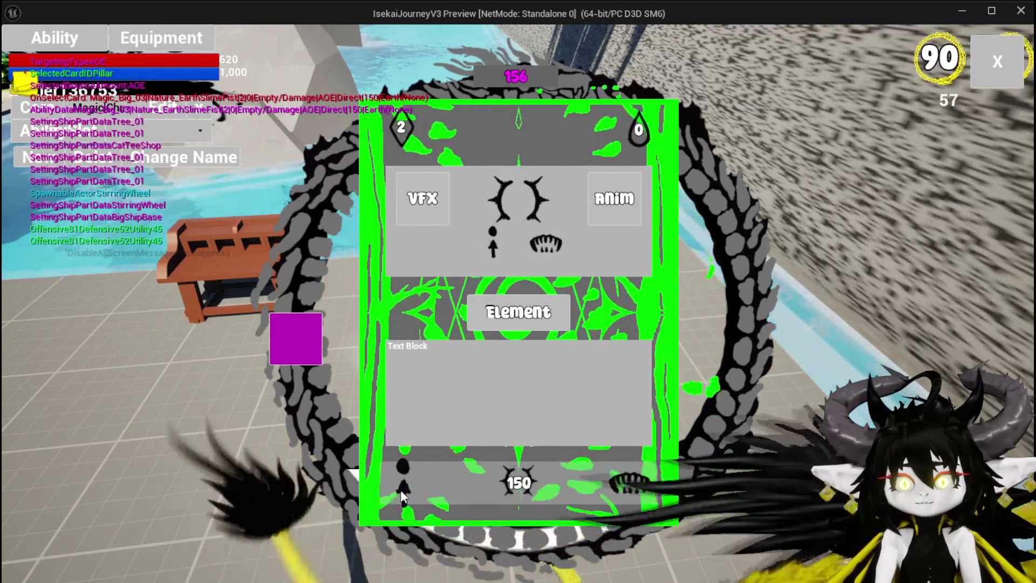
left_click(518, 312)
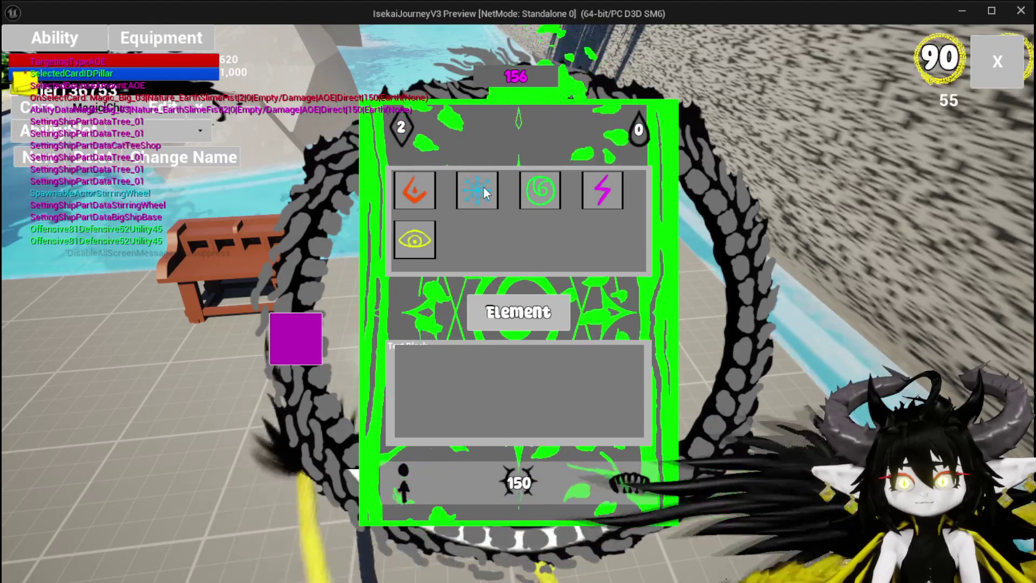
left_click(478, 189)
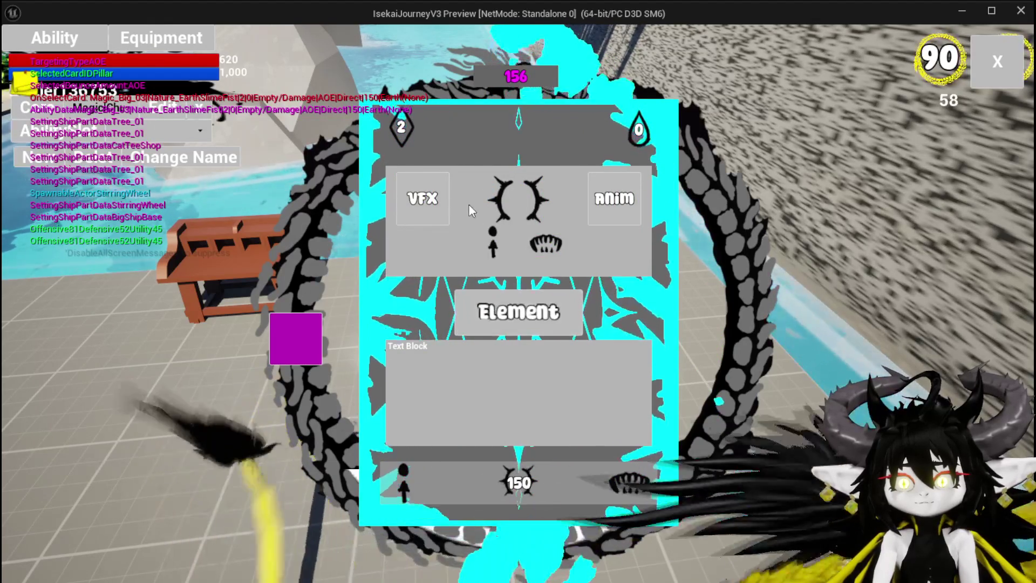
Check the empty animation choices, then stop the play session.
left_click(422, 200)
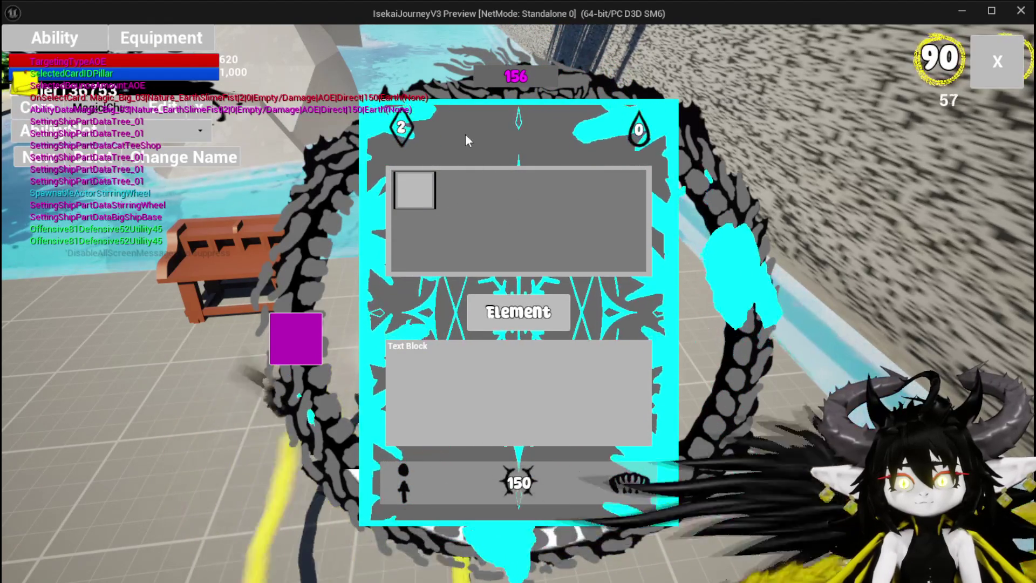
left_click(455, 141)
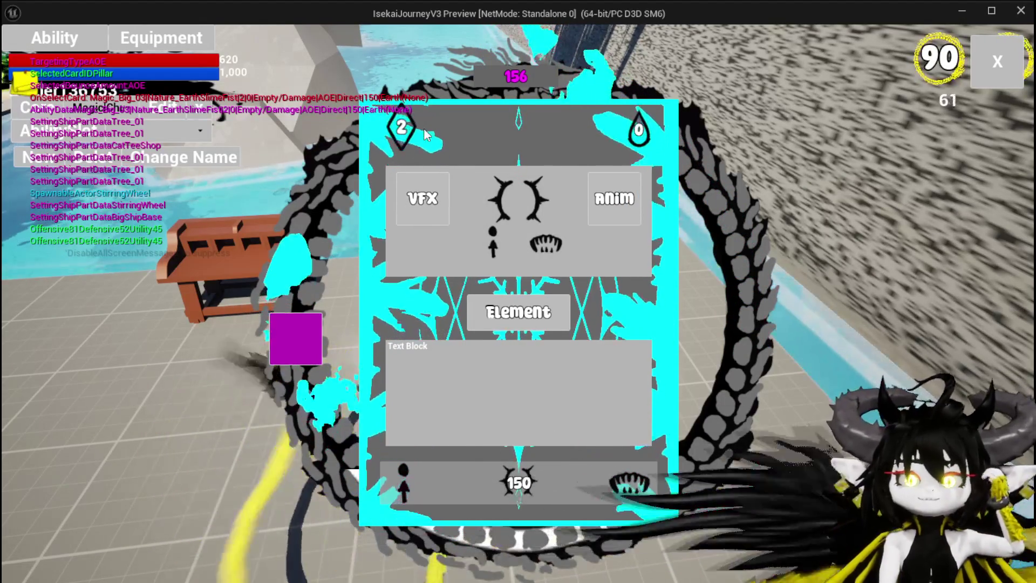
key("alt+Tab")
key("Escape")
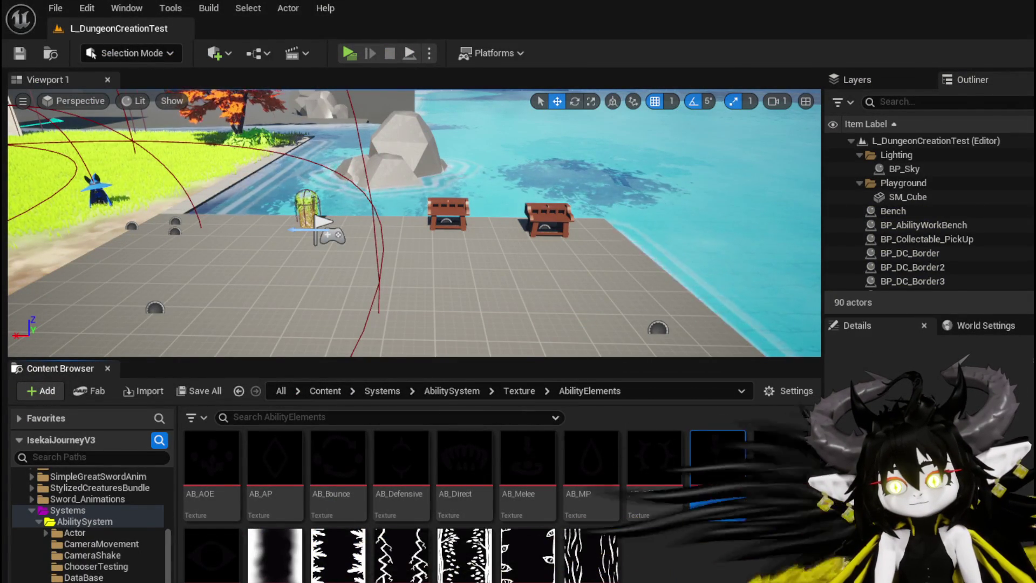
Return to the WP_CardCreation blueprint and show its Designer layout.
key("alt+Tab")
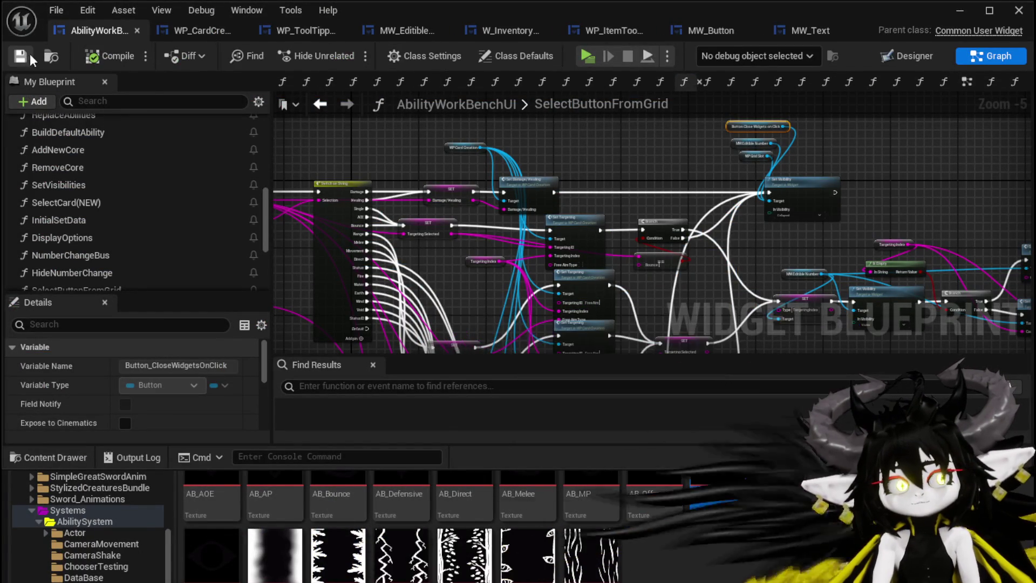
left_click(189, 30)
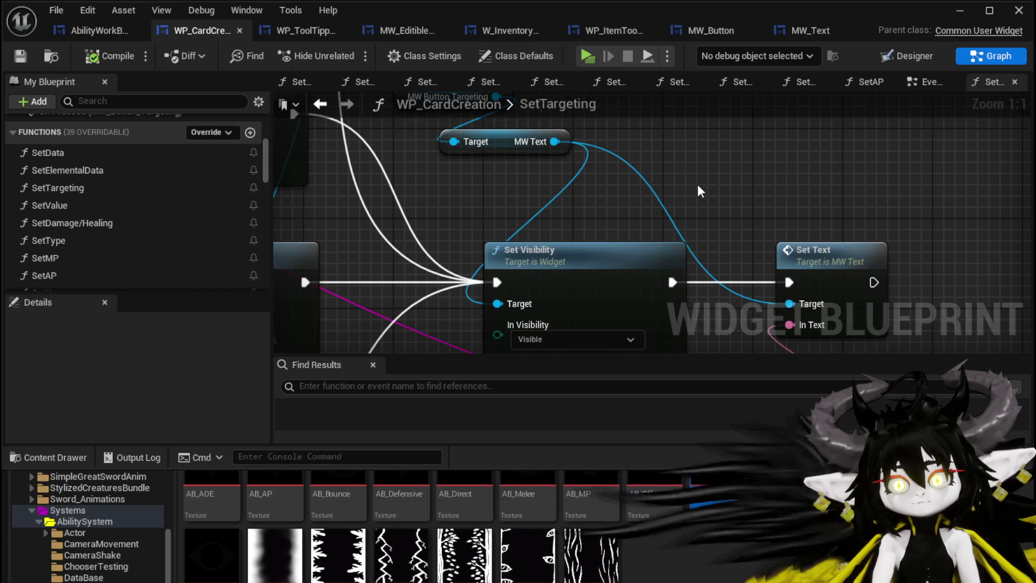
scroll(700, 192, "down", 3)
left_click(291, 32)
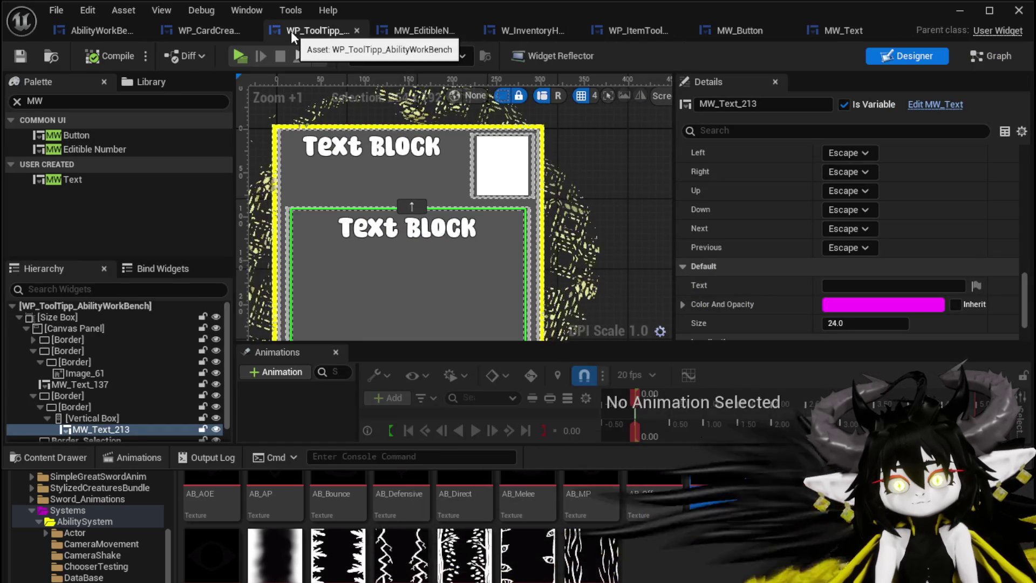
left_click(213, 33)
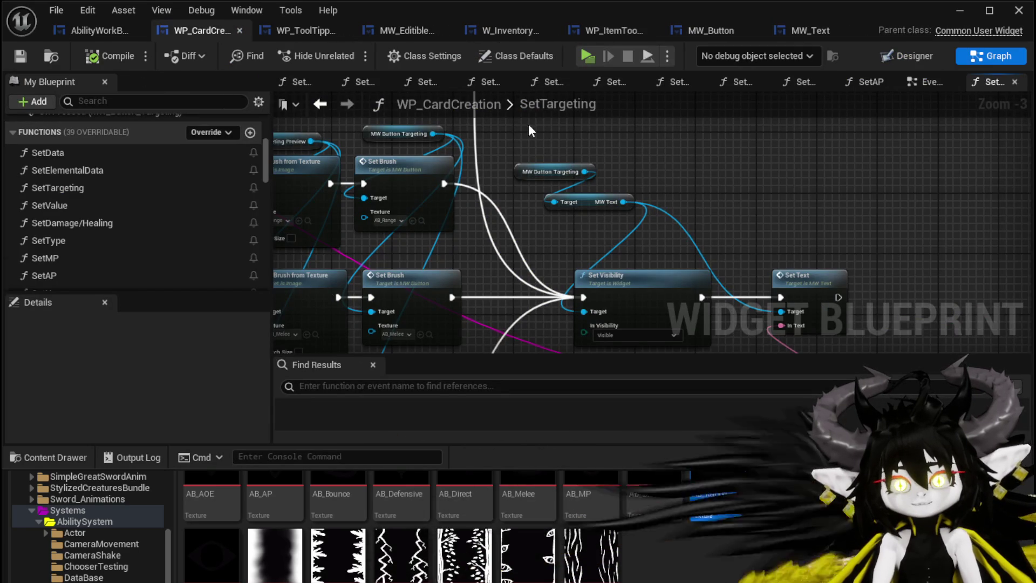
left_click(912, 56)
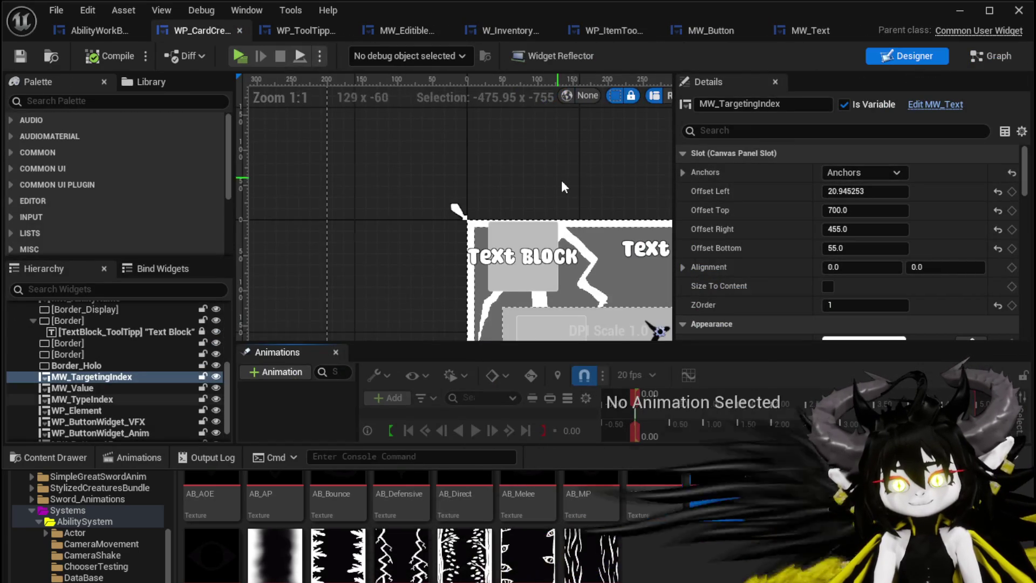
scroll(582, 181, "down", 5)
scroll(399, 130, "up", 8)
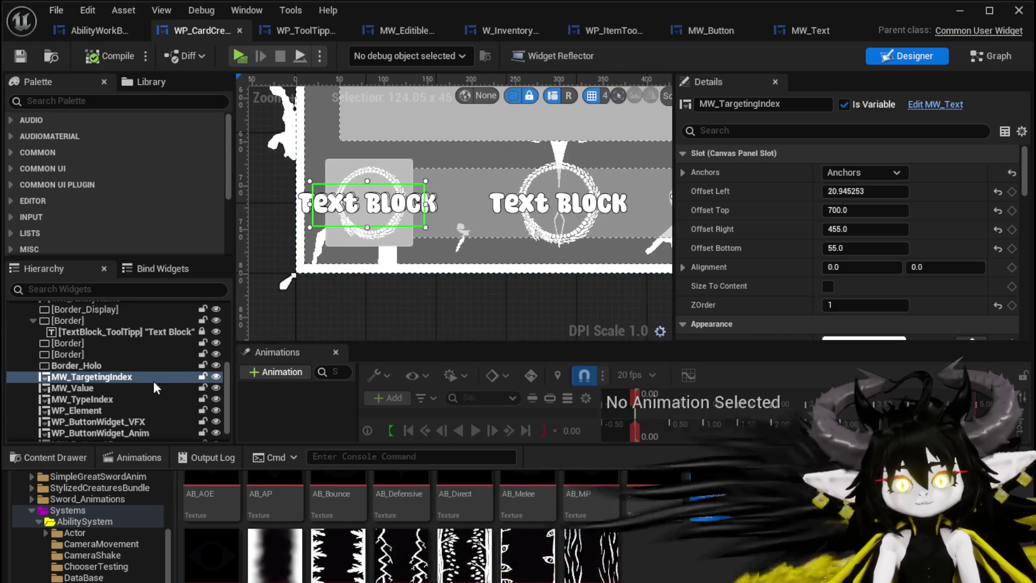
Filter the Hierarchy for 'Targeting' and delete Image_Targeting, Button_Targeting and MW_TargetingIndex.
left_click(121, 376)
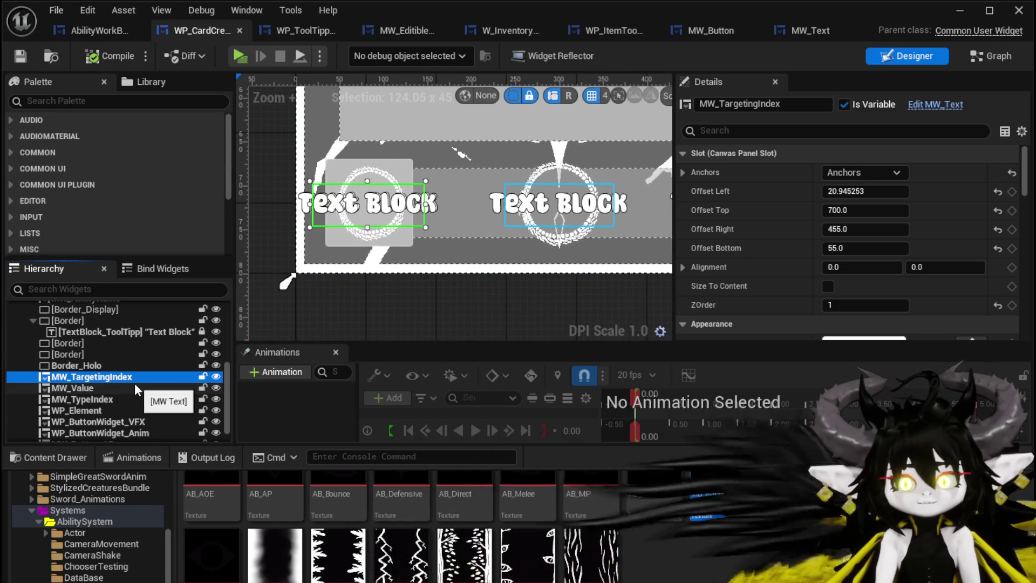
left_click(85, 289)
type("Tar")
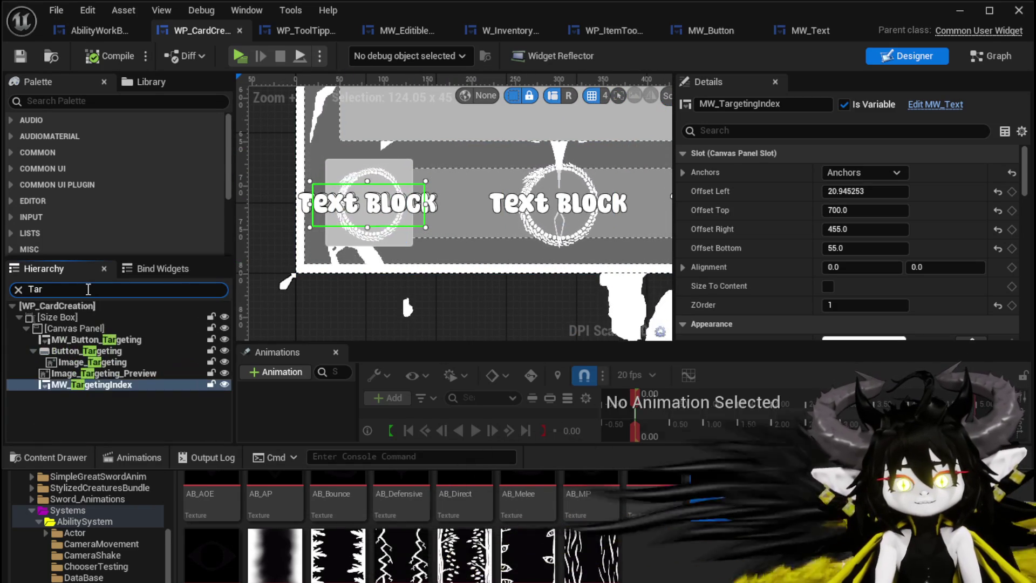
type("geting")
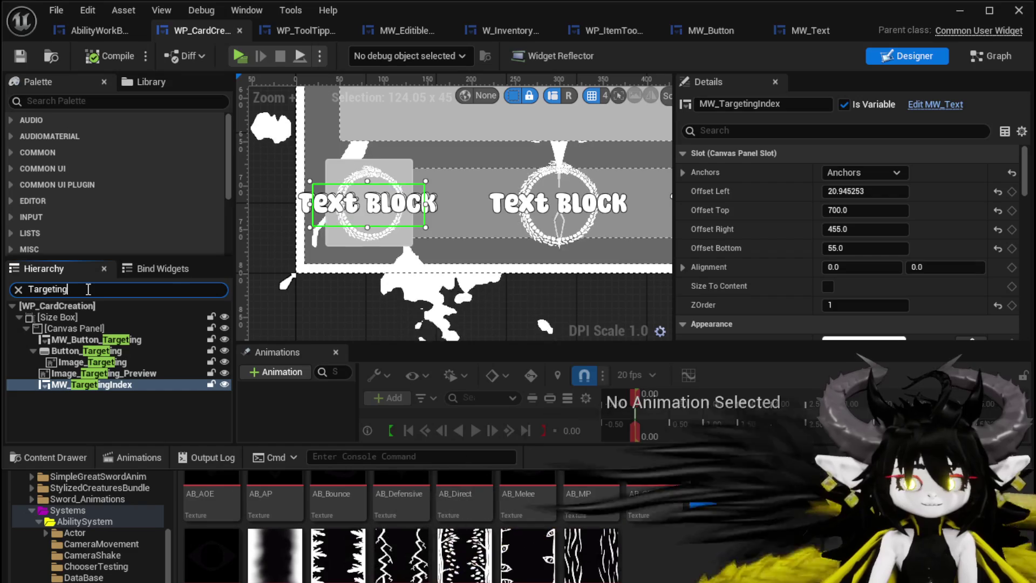
left_click(89, 360)
key("Delete")
left_click(82, 354)
key("Delete")
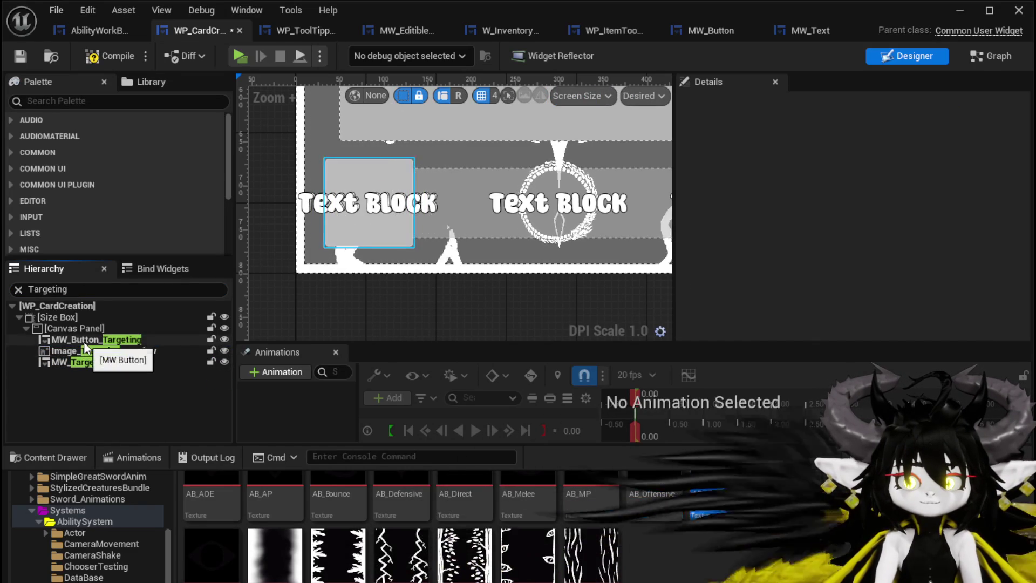
left_click(76, 365)
key("Delete")
Compile WP_CardCreation and follow the warning to its EventGraph.
left_click(93, 57)
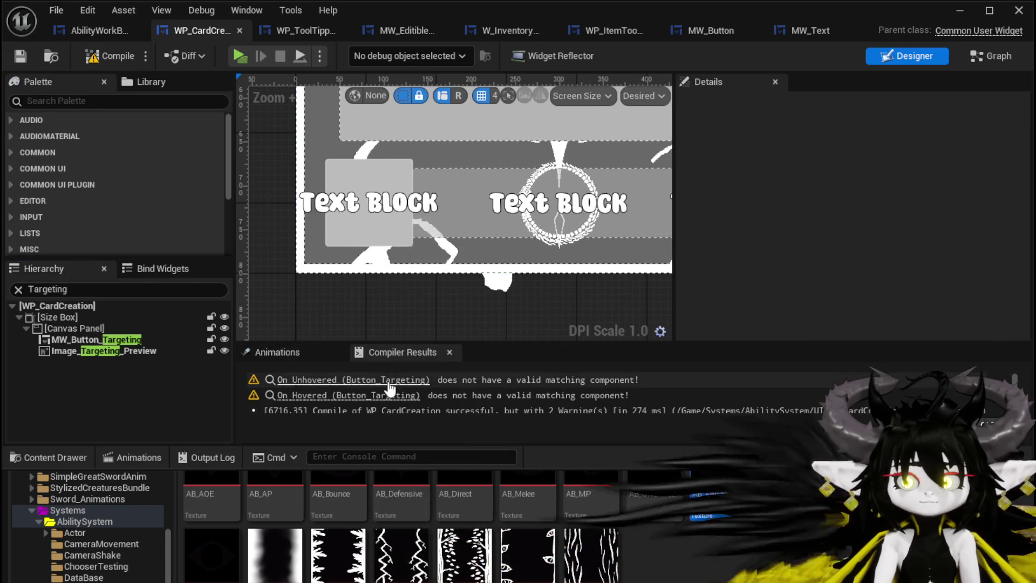
left_click(387, 377)
scroll(471, 225, "down", 3)
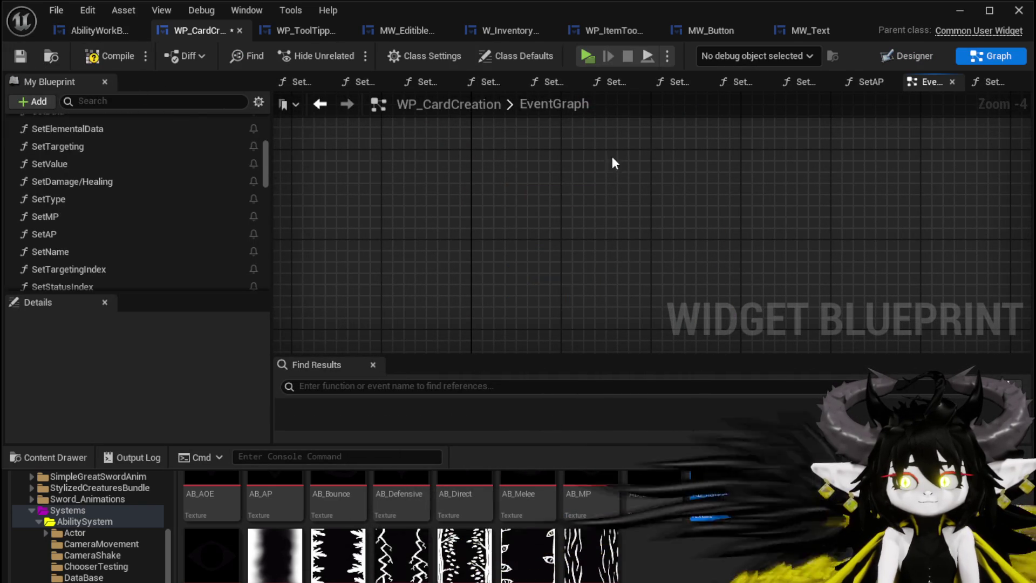
Save WP_CardCreation, inspect the SetTargetingIndex function, and return to the Designer layout.
left_click(23, 56)
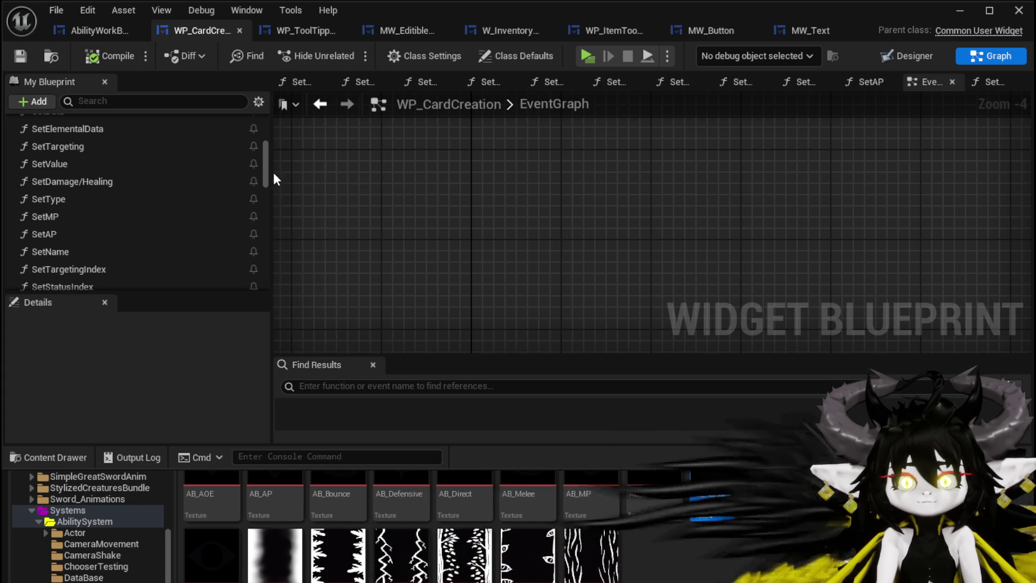
double_click(103, 270)
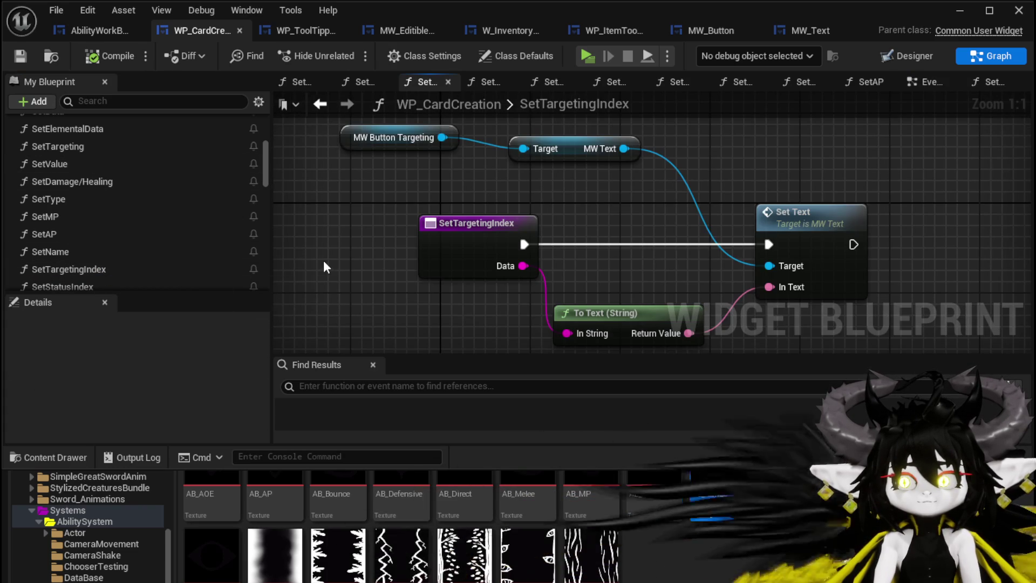
left_click(907, 56)
scroll(342, 173, "down", 3)
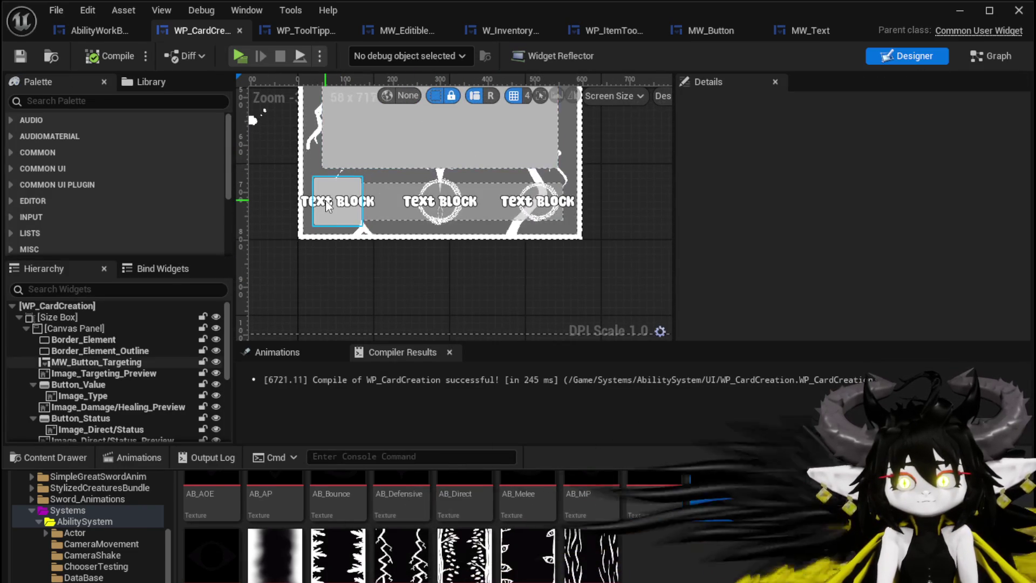
Duplicate MW_Button_Targeting onto the middle card slot and fine-tune its Position X and Y.
left_click(325, 199)
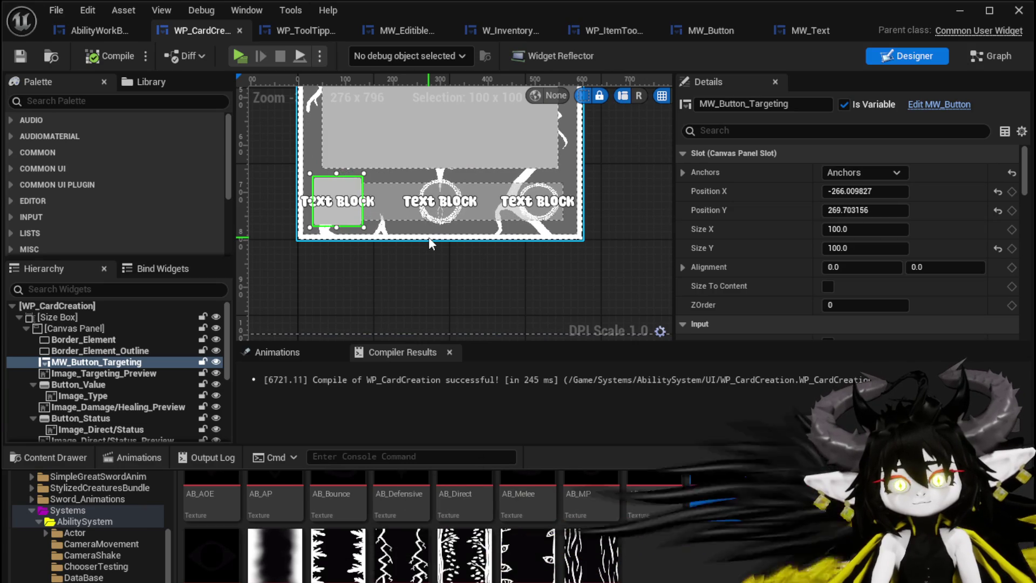
key("ctrl+d")
scroll(384, 245, "up", 1)
left_click_drag(306, 264, 426, 252)
scroll(425, 252, "up", 4)
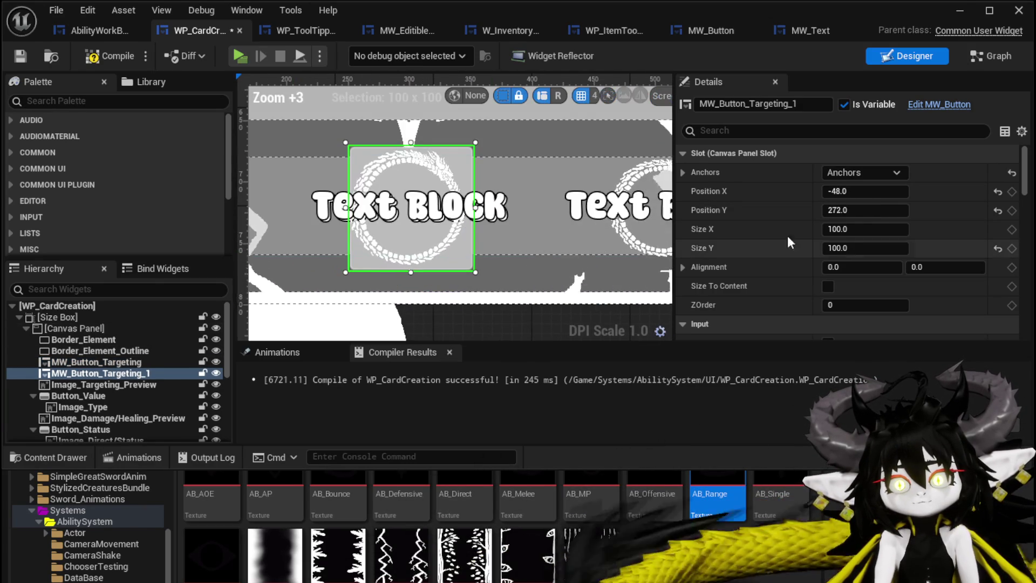
left_click(864, 212)
left_click_drag(864, 210, 863, 210)
left_click(864, 191)
left_click_drag(864, 191, 862, 191)
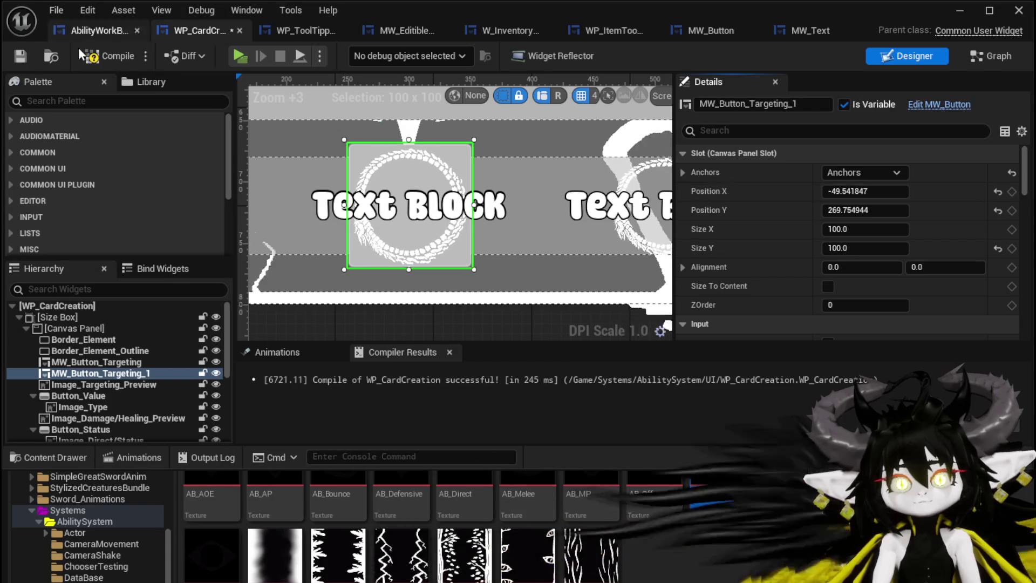
Rename the copy MW_Button_Values, compile and save, then filter the Hierarchy for 'alu'.
left_click(14, 58)
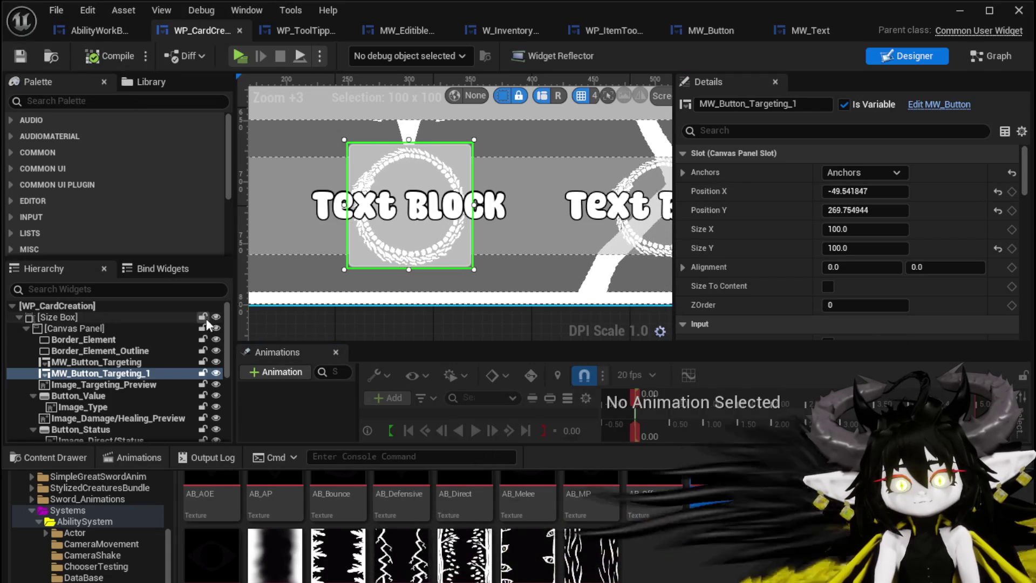
left_click_drag(750, 104, 827, 103)
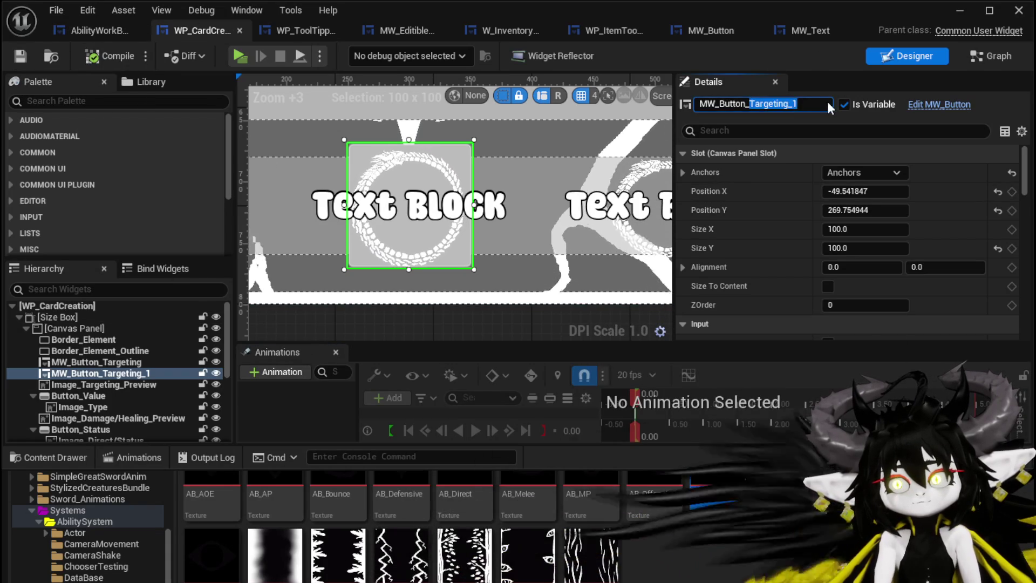
type("Values")
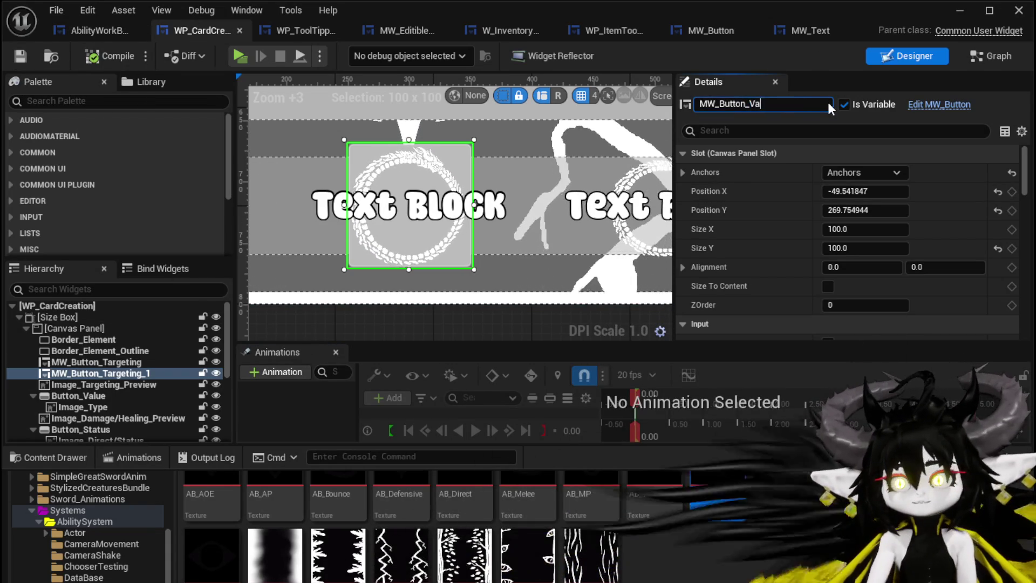
key("Return")
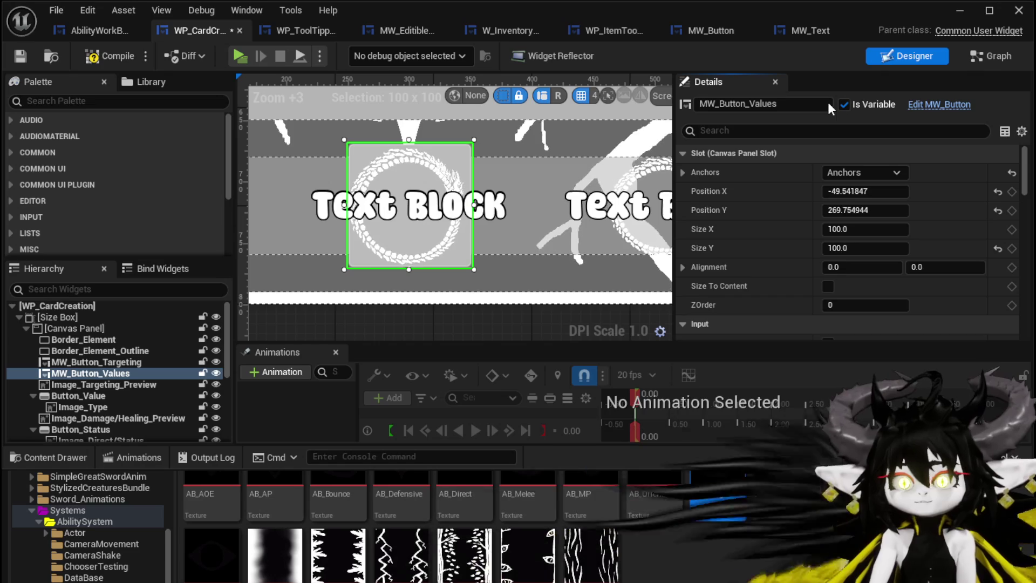
left_click(103, 56)
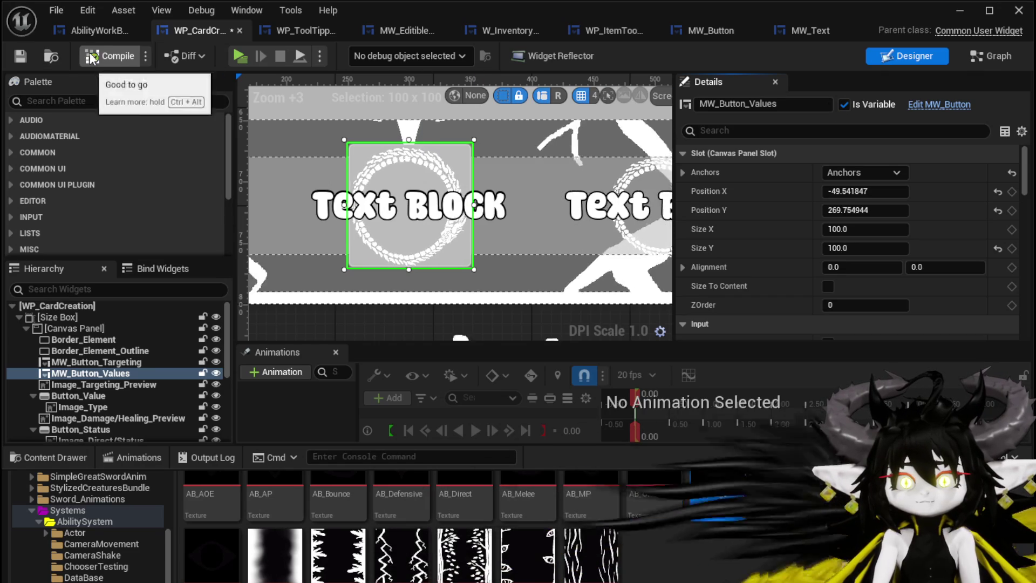
left_click(25, 53)
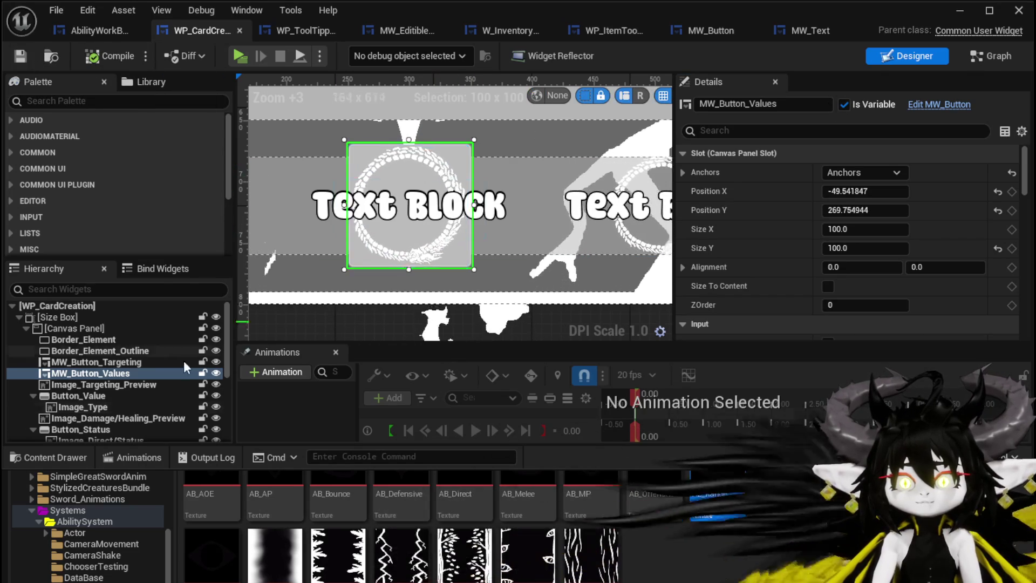
left_click(93, 288)
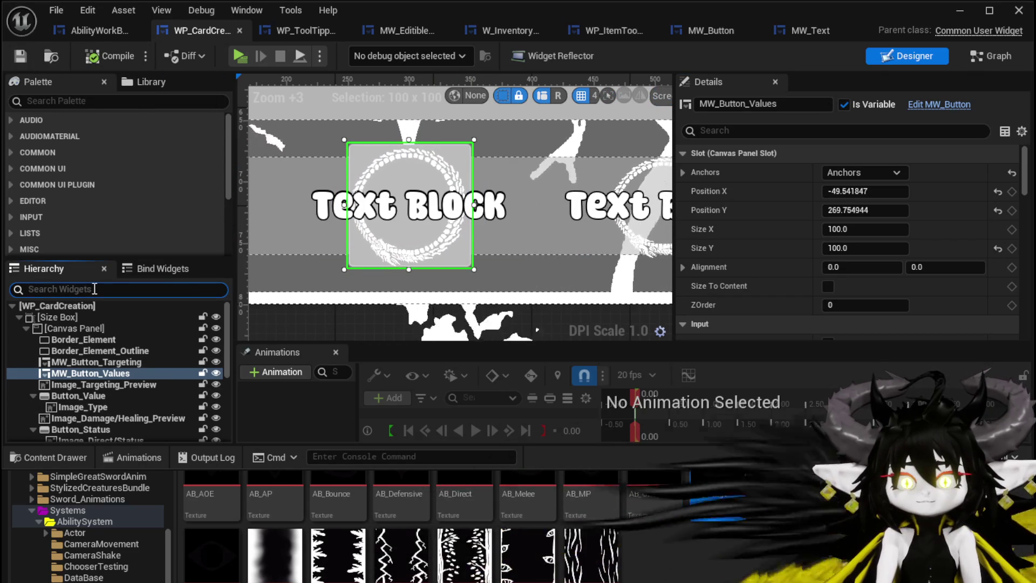
type("Valu")
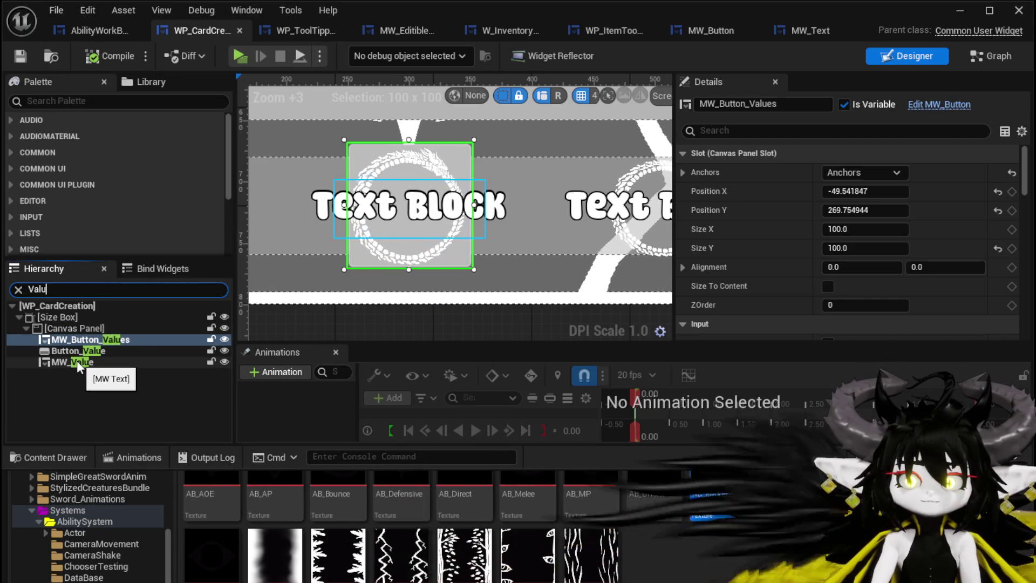
Delete the MW_Value text and the Button_Value button from the Hierarchy.
left_click(76, 363)
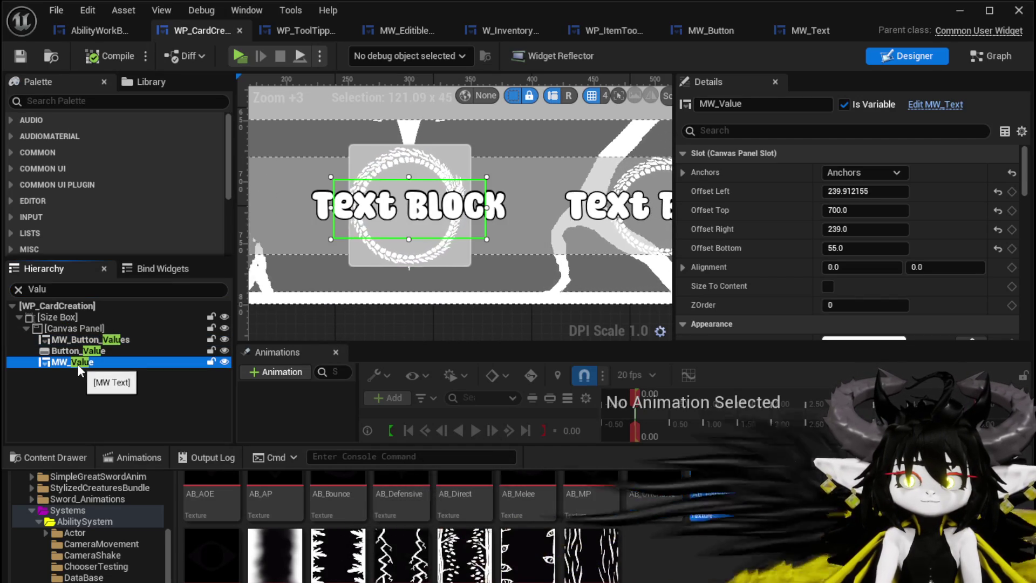
key("Delete")
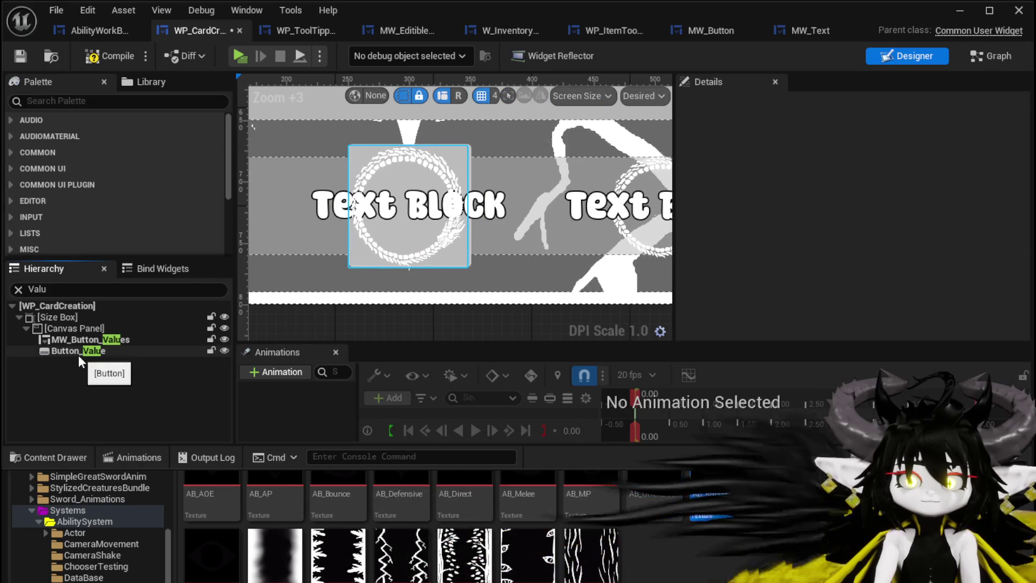
left_click(78, 355)
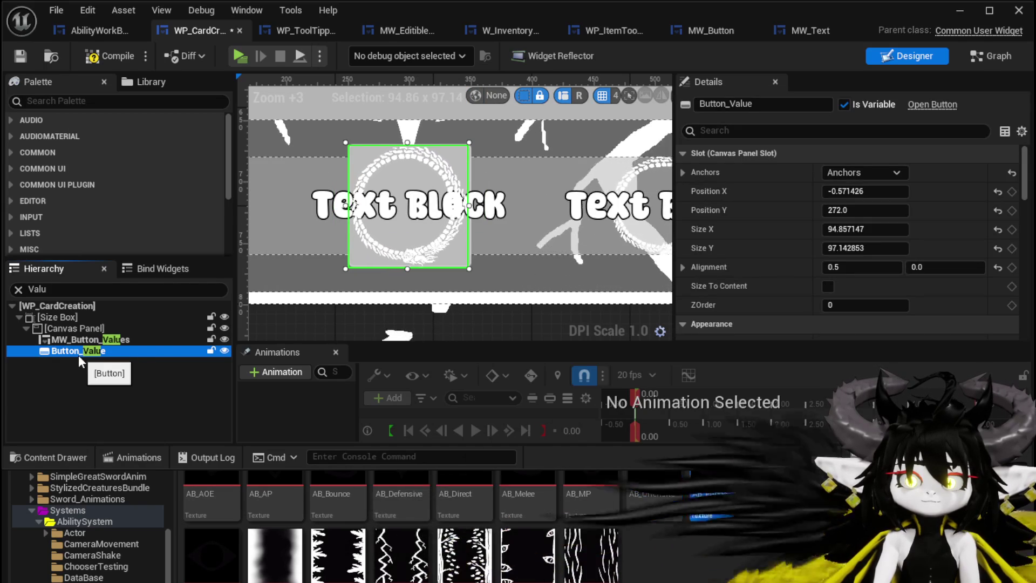
key("Delete")
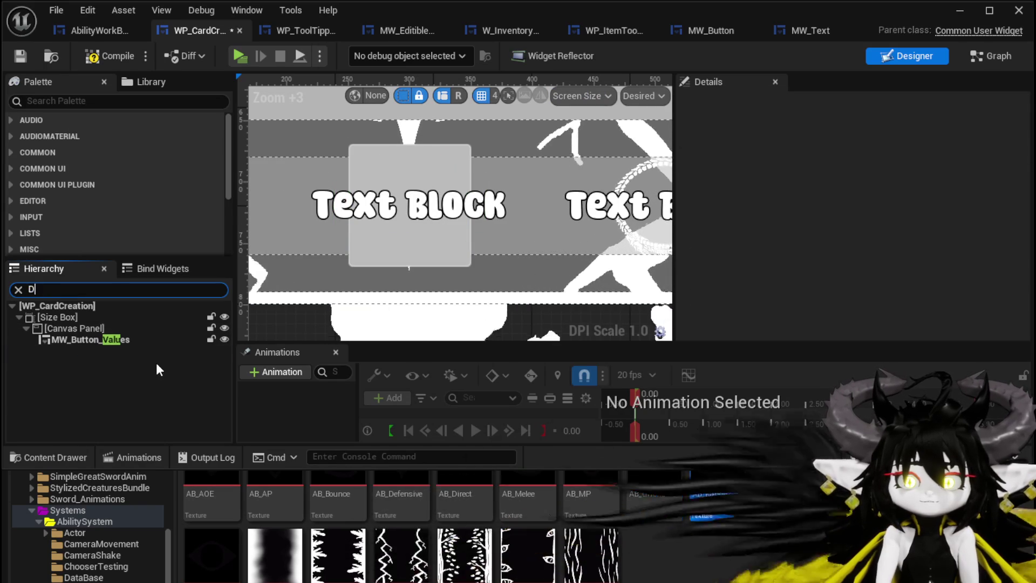
Delete the Image_Damage/Healing_Preview image and recompile the widget.
type("Dama")
type("e")
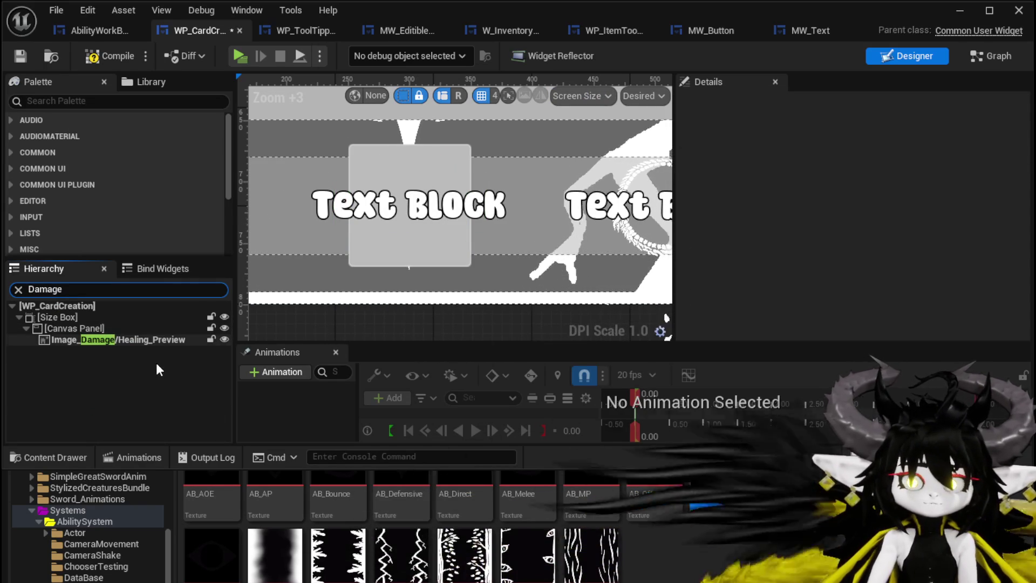
left_click(149, 340)
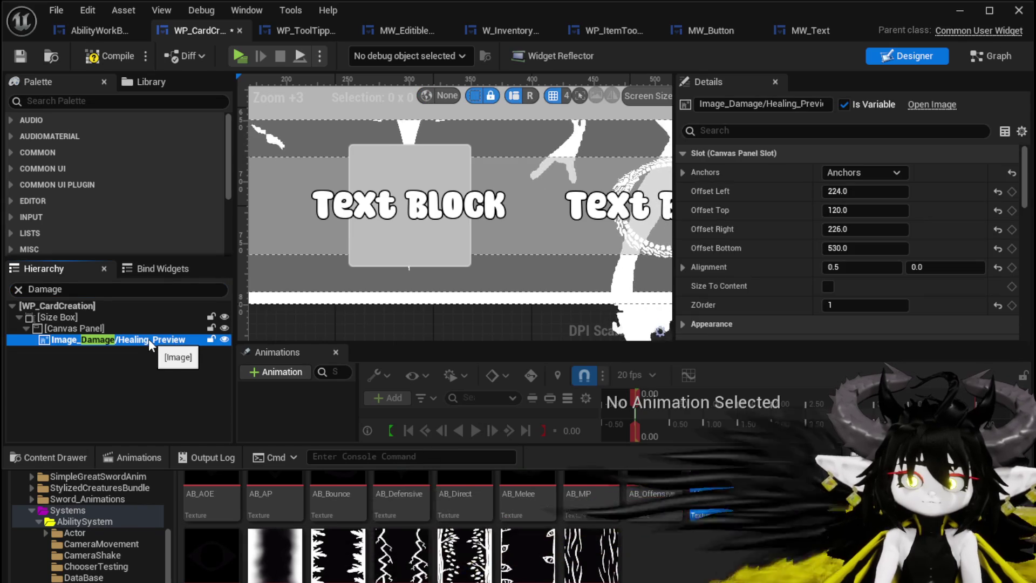
key("Delete")
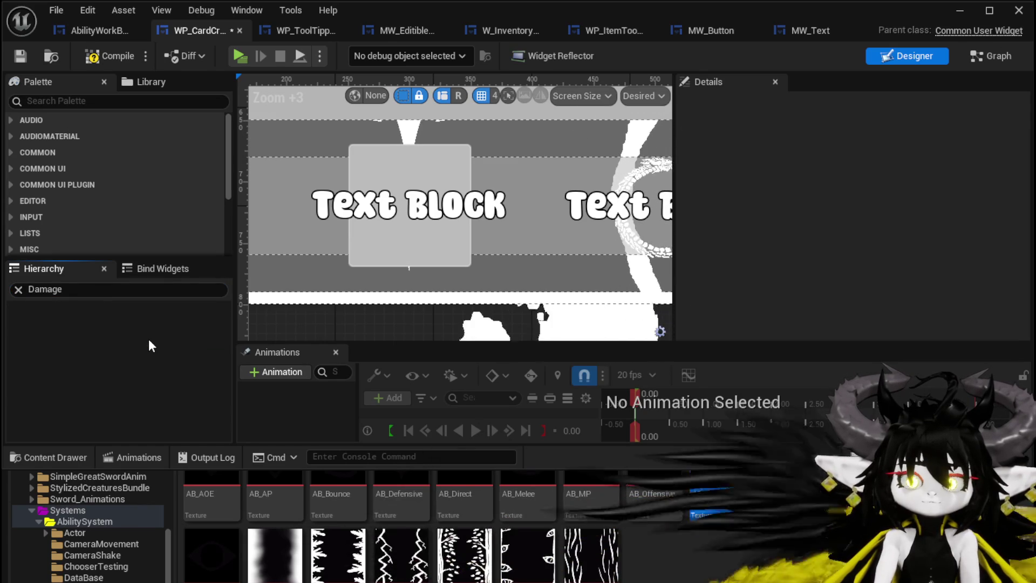
key("ctrl+z")
left_click(71, 340)
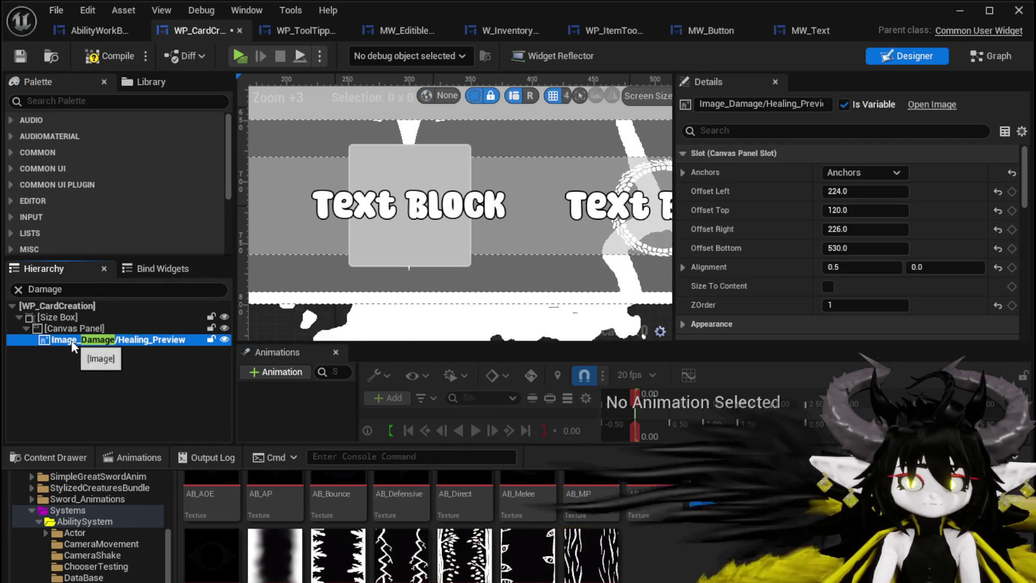
left_click(19, 289)
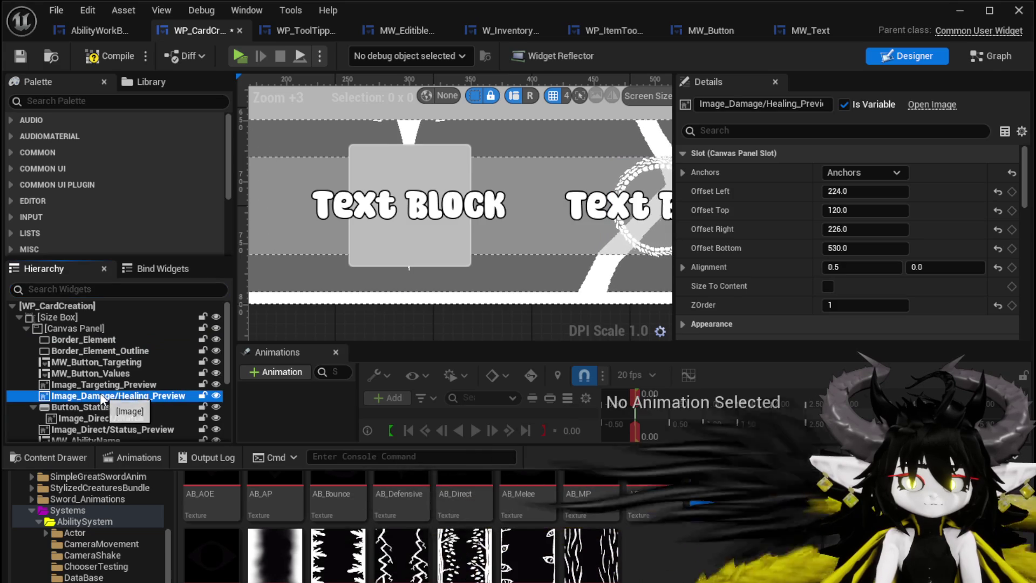
key("Delete")
left_click(111, 53)
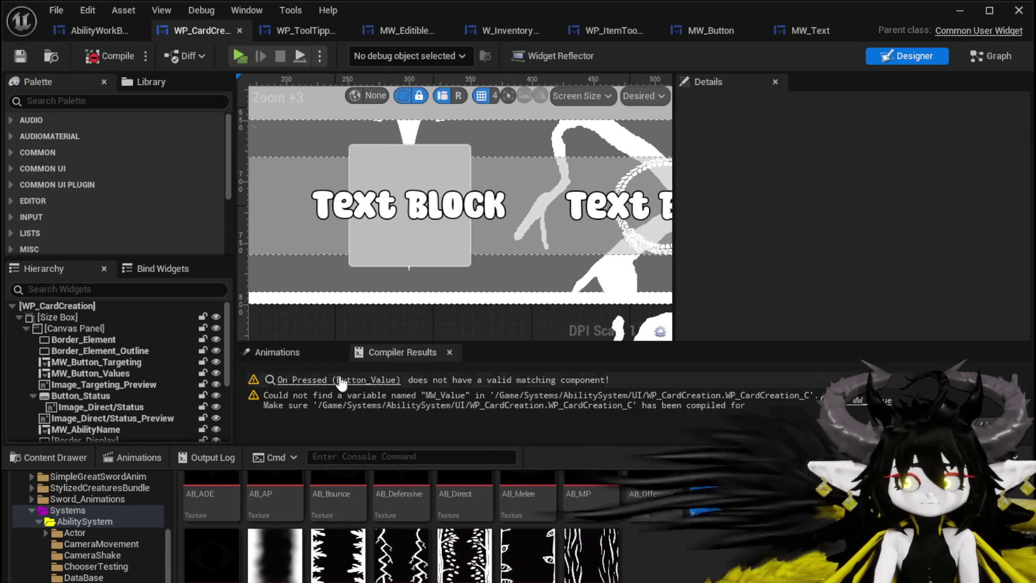
Add an On Pressed event for MW_Button_Values beside the broken Button_Value event.
left_click(346, 379)
left_click_drag(519, 259, 362, 259)
scroll(134, 229, "down", 5)
scroll(137, 229, "down", 10)
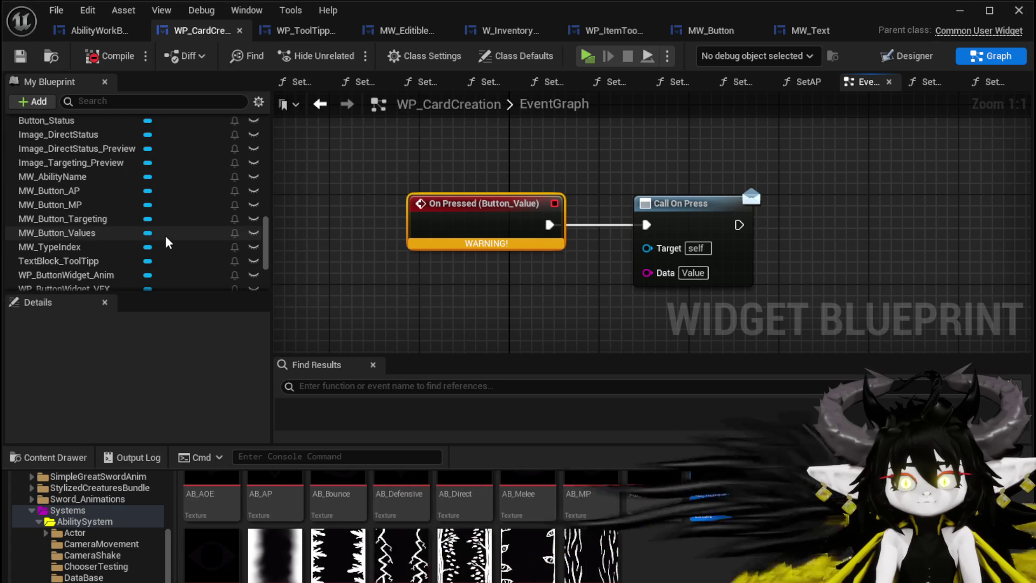
left_click_drag(166, 236, 490, 158)
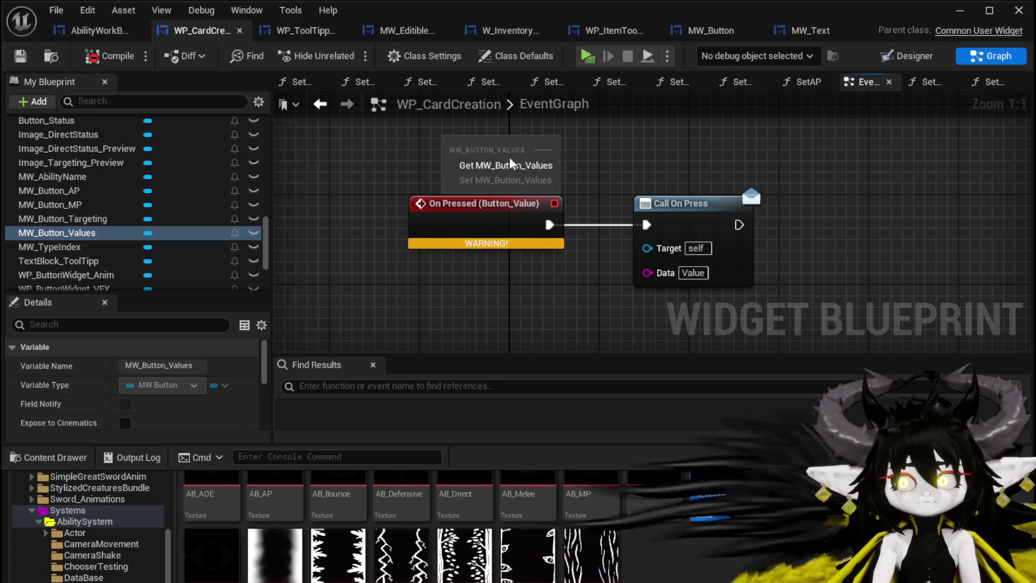
left_click_drag(263, 365, 263, 413)
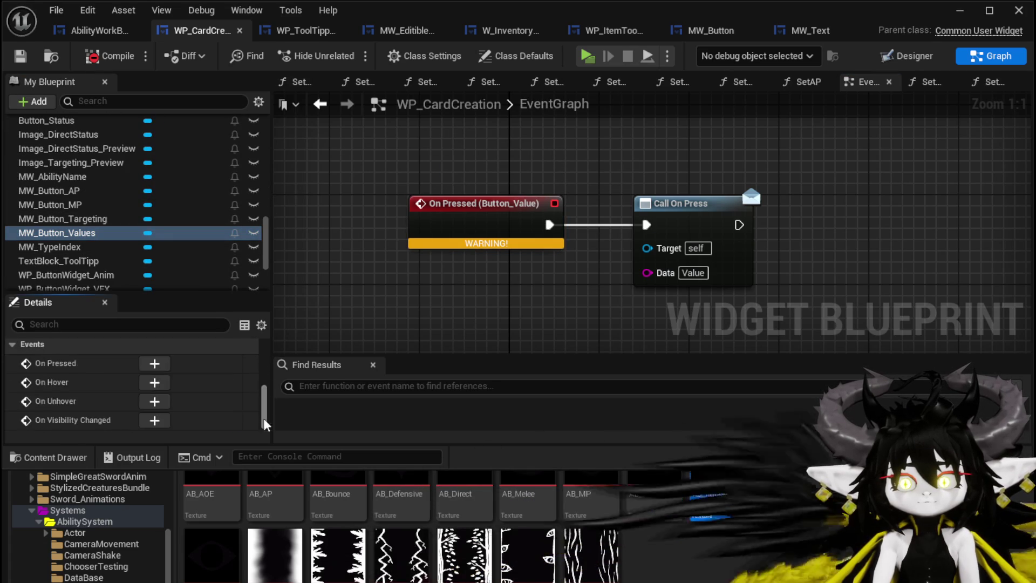
left_click(155, 364)
scroll(475, 270, "down", 8)
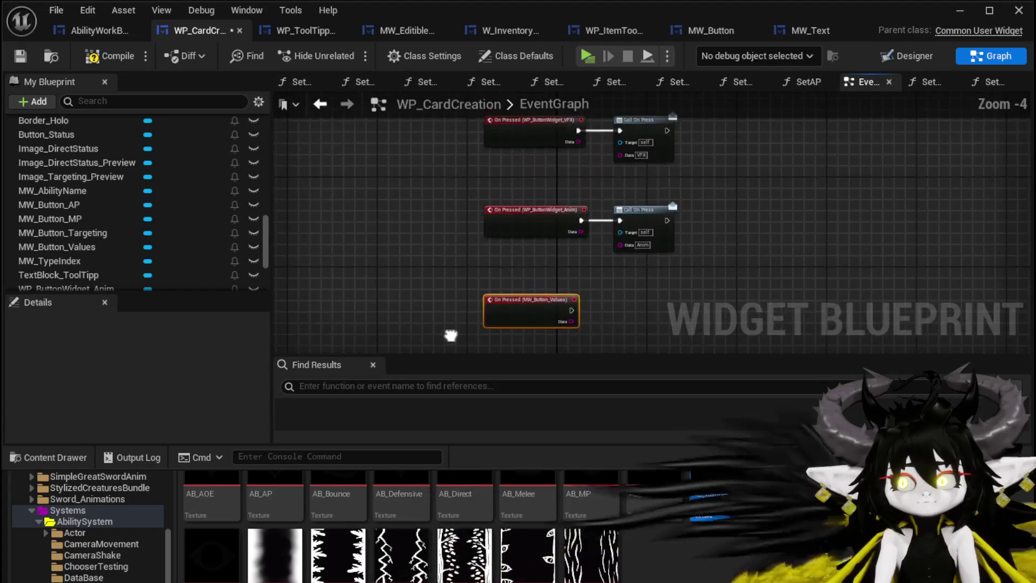
mouse_move(467, 323)
left_mouse_down()
mouse_move(470, 170)
mouse_move(502, 180)
mouse_move(561, 254)
mouse_move(556, 243)
mouse_move(596, 165)
mouse_move(596, 187)
left_mouse_up()
Delete the old On Pressed (Button_Value) event and jump to the remaining compiler warning.
scroll(502, 181, "up", 4)
scroll(441, 185, "up", 4)
left_click(453, 278)
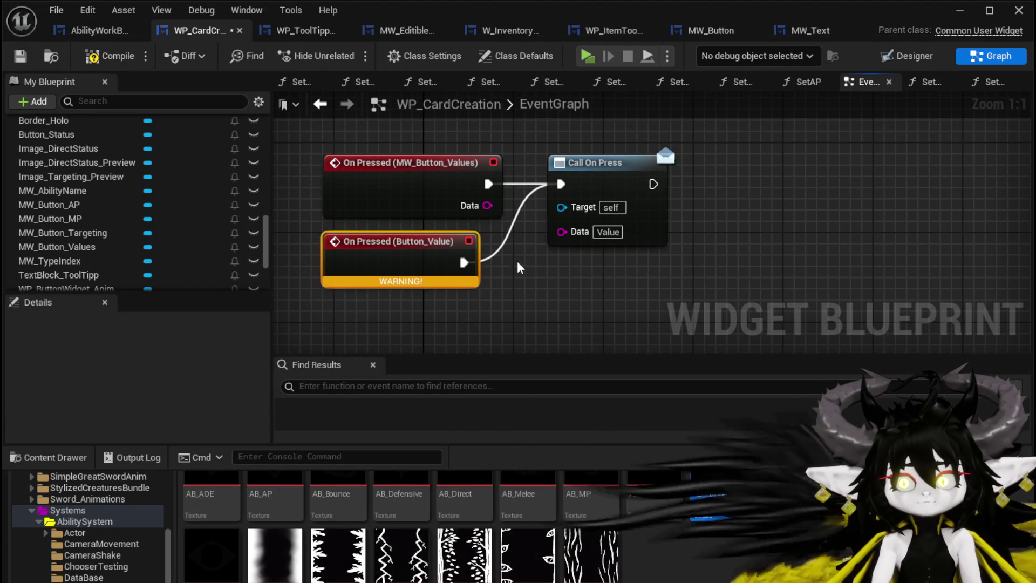
key("Delete")
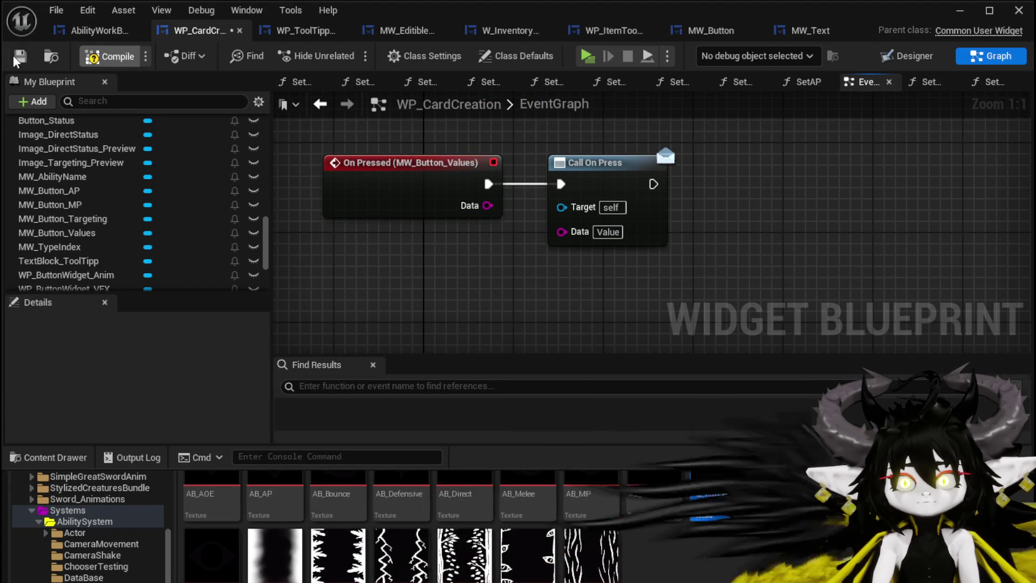
double_click(772, 400)
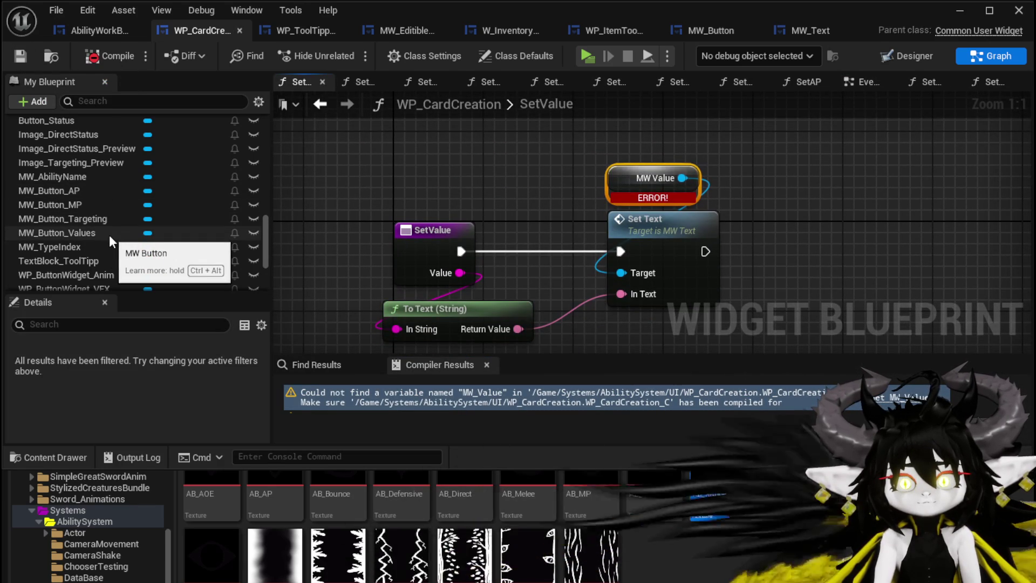
Add an MW_Button_Values getter, get its MW_Text, and create a Set Text node.
mouse_move(82, 233)
left_mouse_down()
mouse_move(360, 174)
mouse_move(391, 199)
left_mouse_up()
left_click(392, 199)
mouse_move(435, 243)
left_mouse_down()
mouse_move(459, 174)
mouse_move(421, 226)
left_mouse_up()
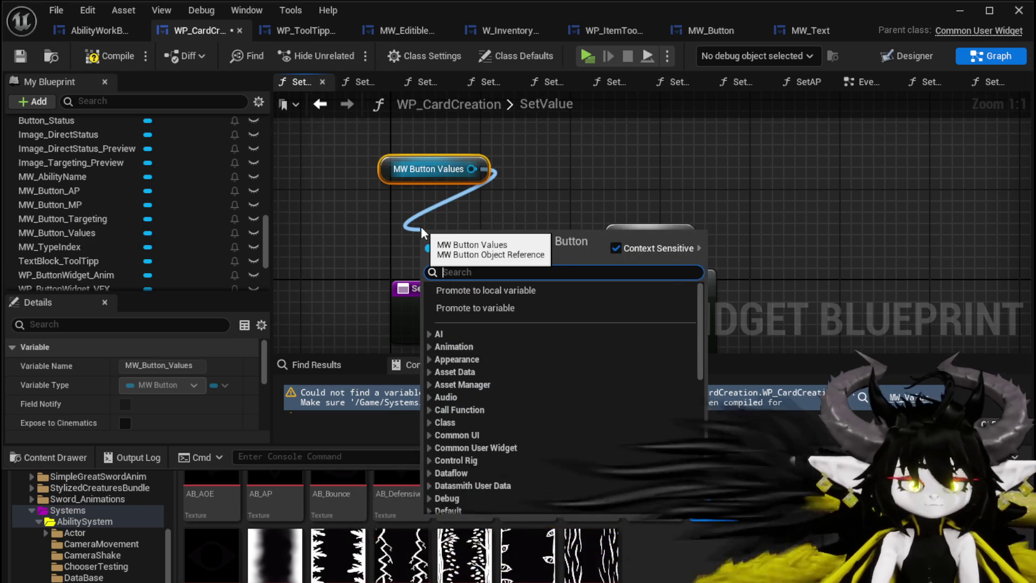
type("MW")
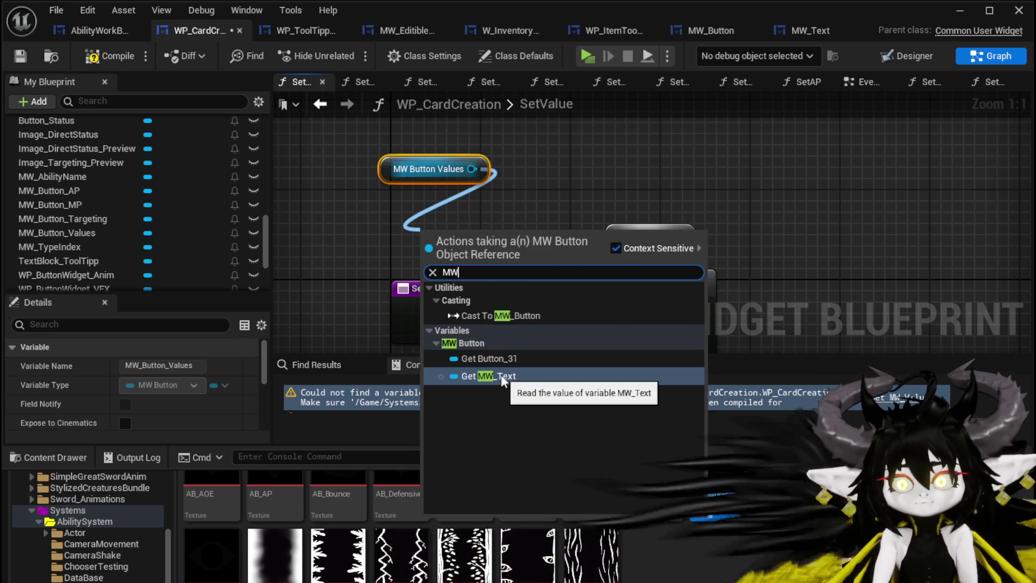
left_click(501, 375)
left_click_drag(530, 237, 612, 191)
type("Set Text")
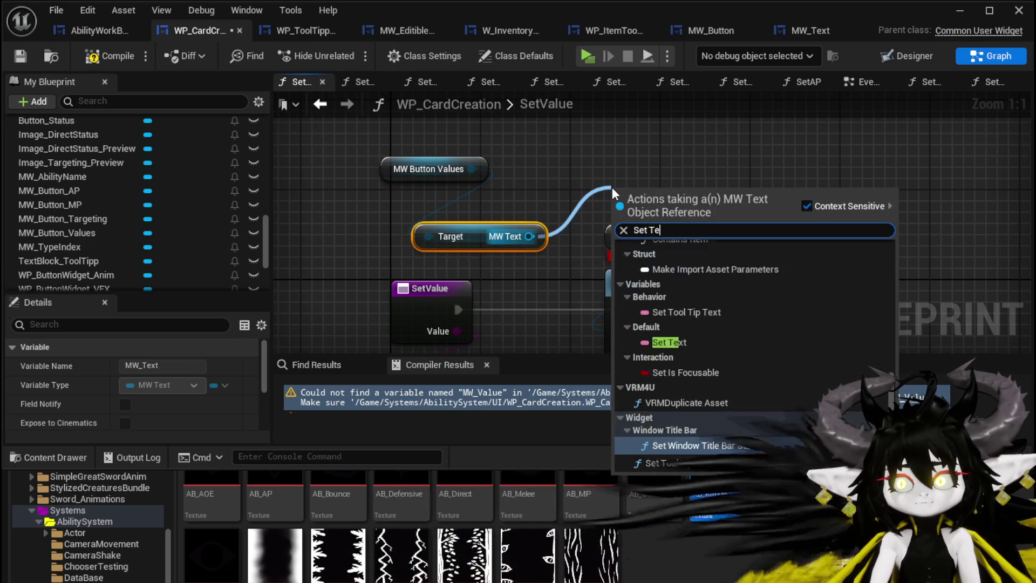
left_click(662, 260)
Wire the new Set Text into SetValue's execution flow and feed it the converted text.
left_click_drag(673, 222, 847, 319)
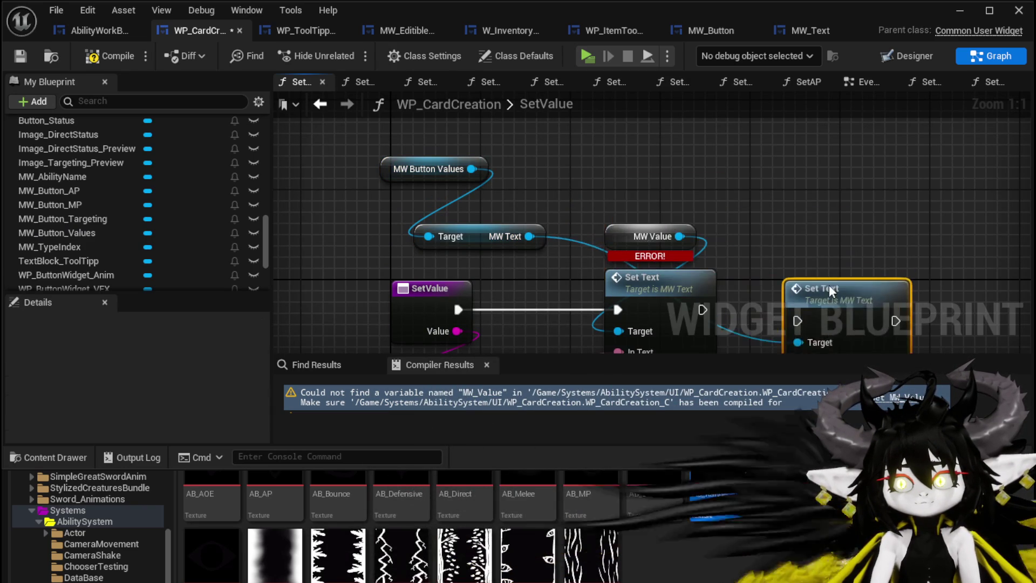
left_click_drag(752, 258, 752, 258)
left_click_drag(766, 246, 767, 234)
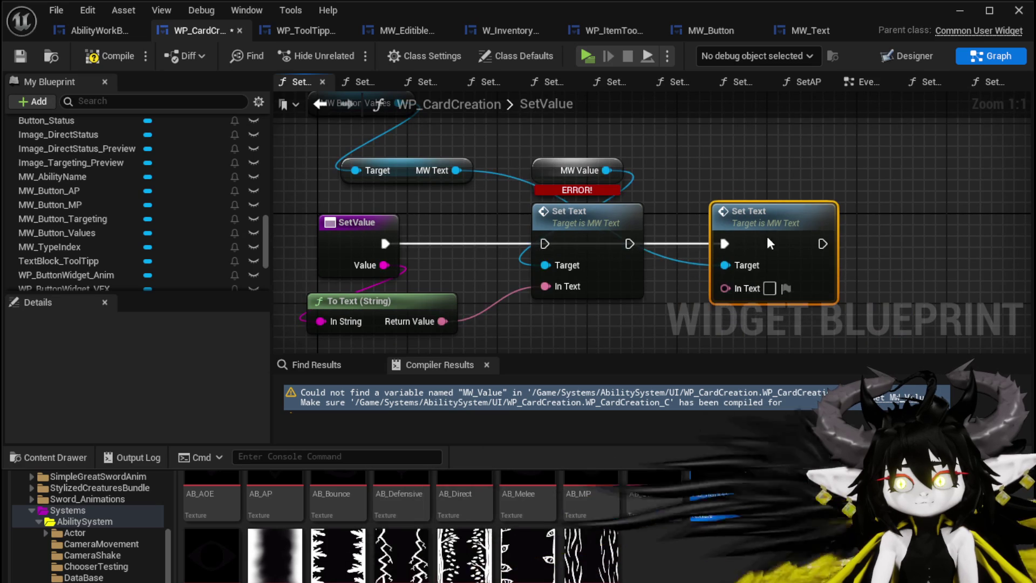
left_click_drag(443, 322, 747, 286)
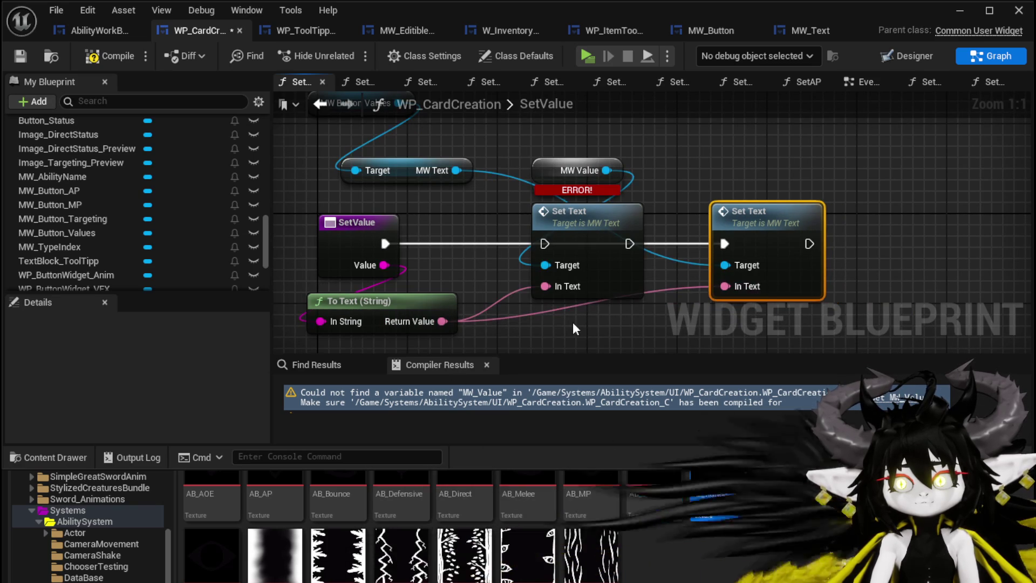
Delete the old Set Text and broken MW Value nodes, then save and compile.
key("Delete")
left_click(600, 191)
key("Delete")
left_click_drag(767, 222, 595, 222)
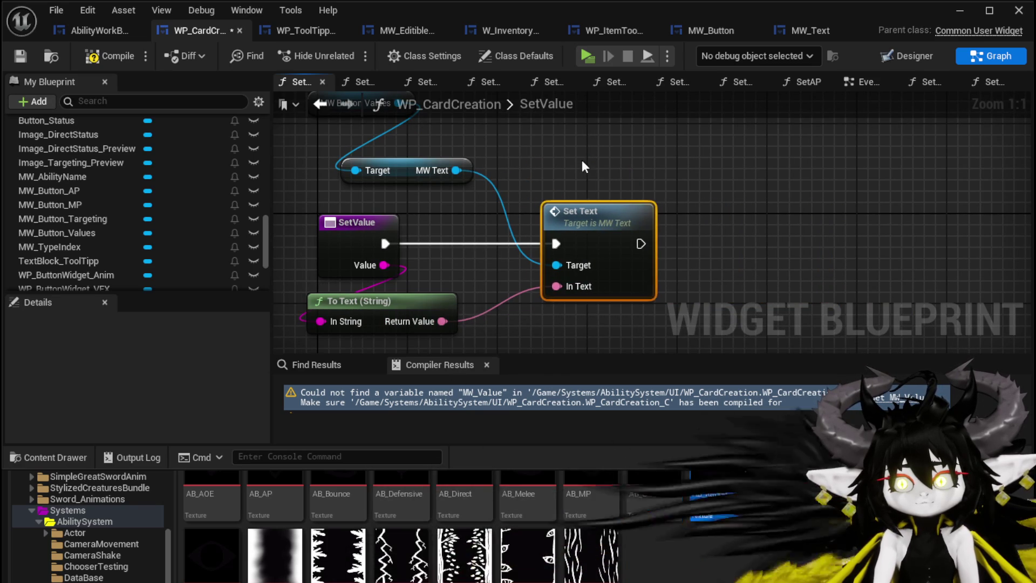
left_click(20, 56)
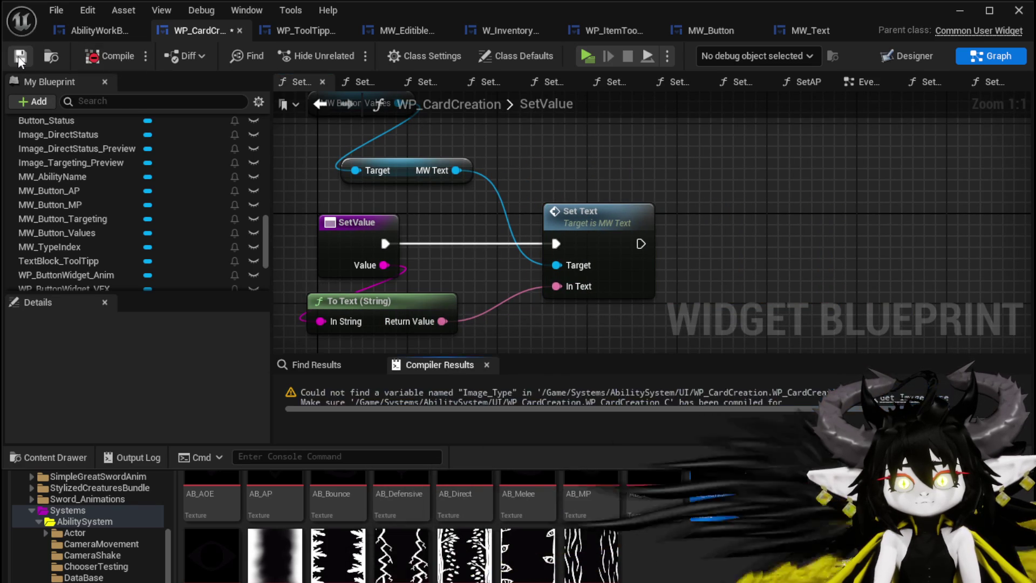
left_click(912, 398)
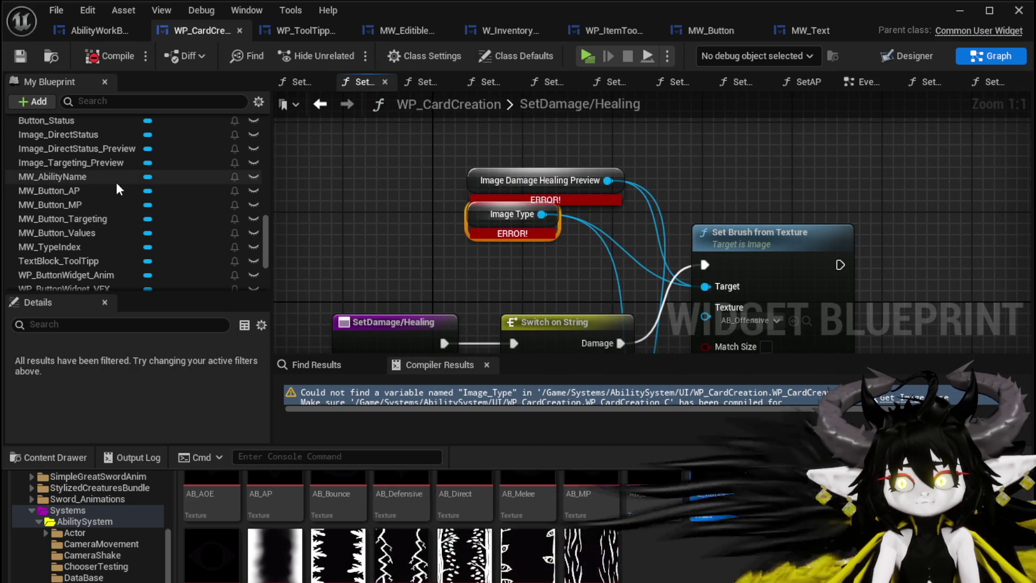
Add an Image widget from the Palette onto the card's top panel.
left_click(486, 183)
mouse_move(376, 212)
left_mouse_down()
mouse_move(365, 40)
mouse_move(370, 178)
left_mouse_up()
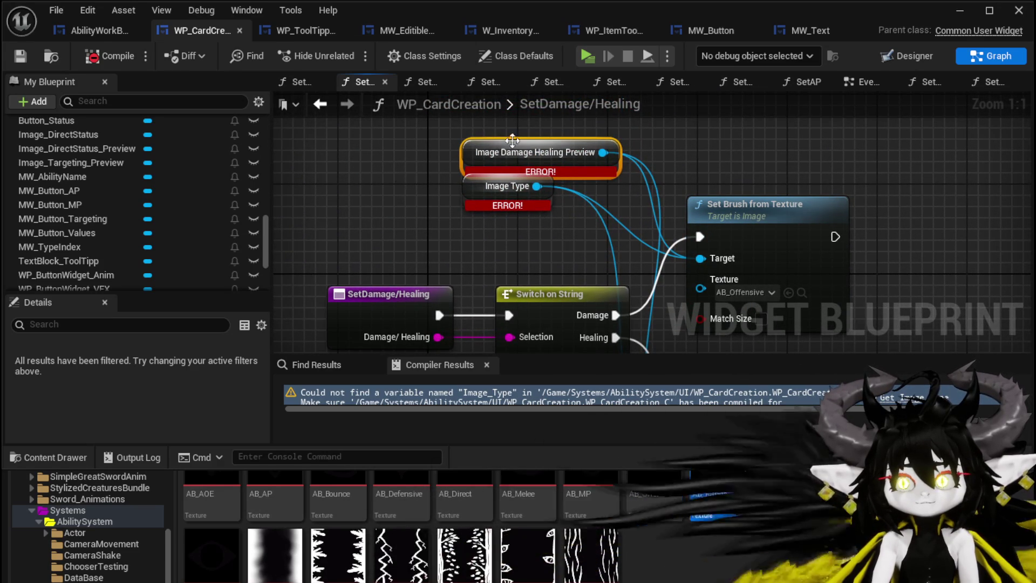
left_click(891, 56)
scroll(603, 225, "down", 3)
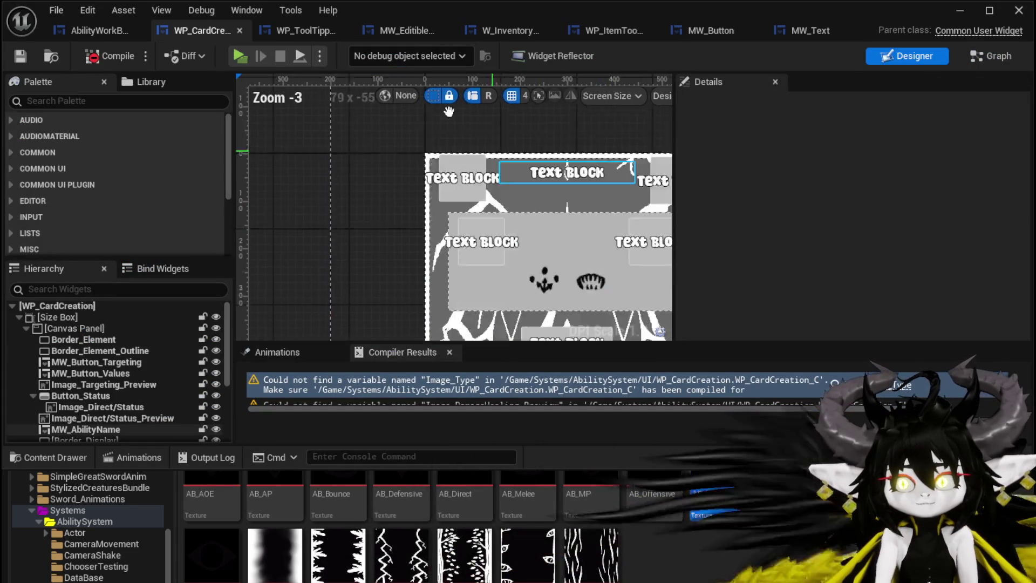
left_click(56, 106)
type("Image")
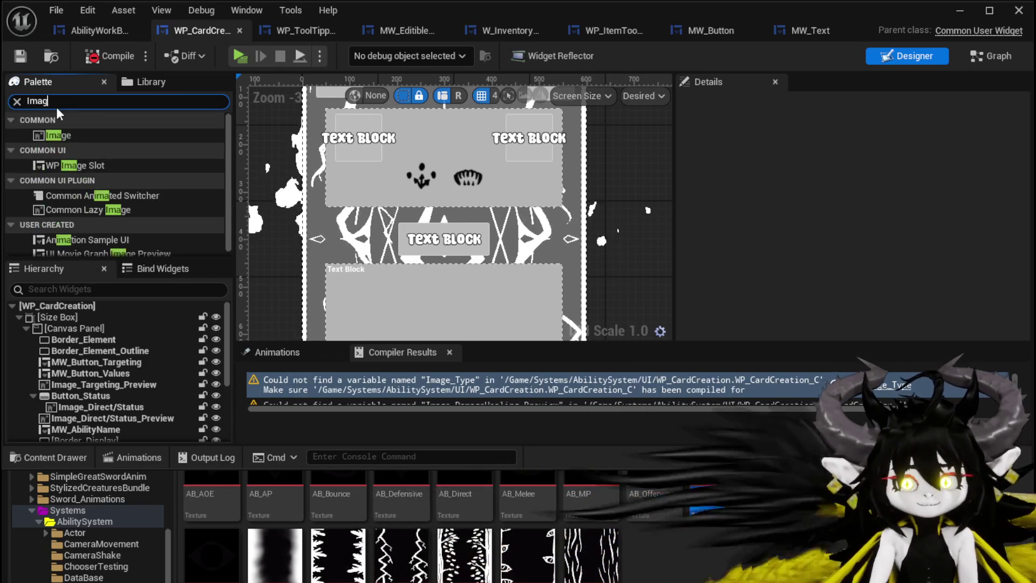
mouse_move(61, 134)
left_mouse_down()
mouse_move(423, 174)
mouse_move(423, 136)
left_mouse_up()
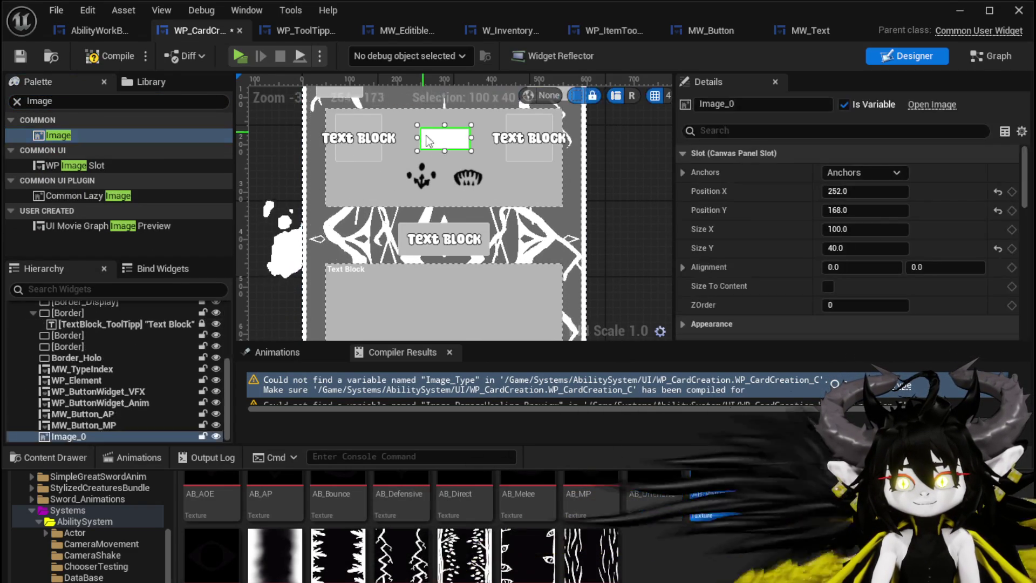
Size the image 120 × 120 and center it between the top text blocks.
left_click(863, 229)
type("120")
key("Return")
left_click(862, 248)
type("120")
key("Return")
left_click_drag(440, 151, 432, 137)
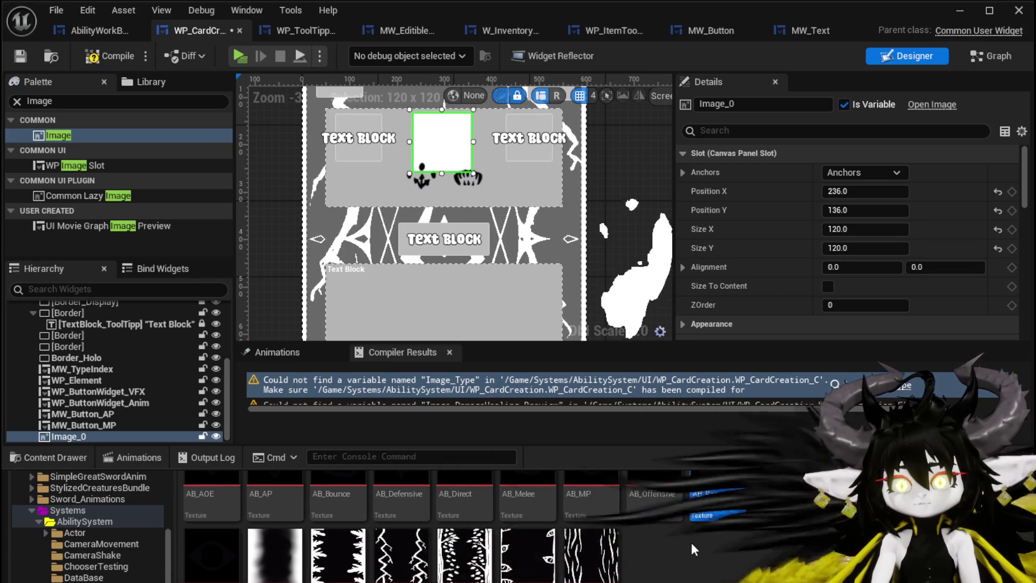
Expand the image's Appearance > Brush settings in Details.
scroll(793, 231, "down", 3)
scroll(793, 231, "down", 10)
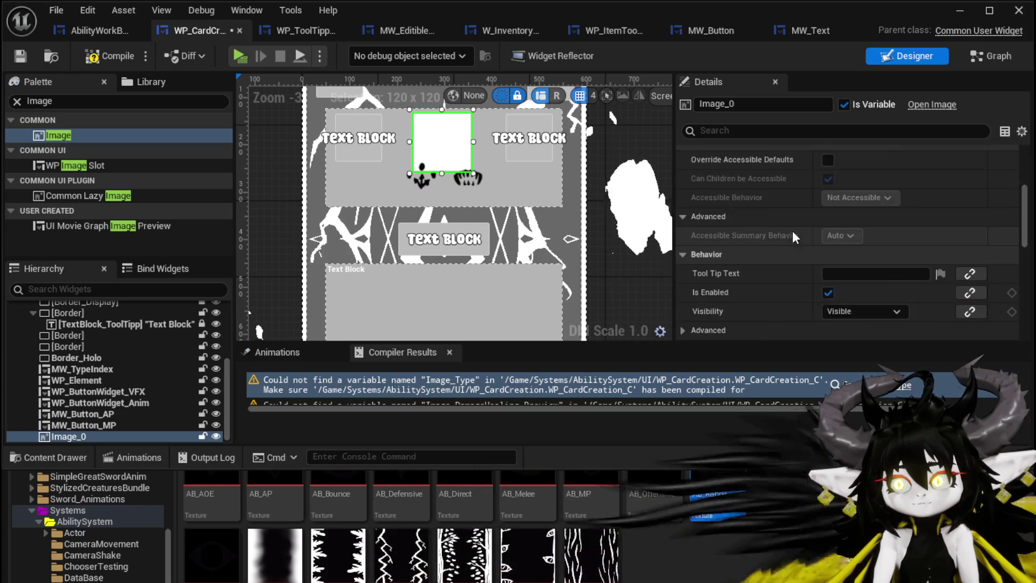
scroll(793, 231, "up", 10)
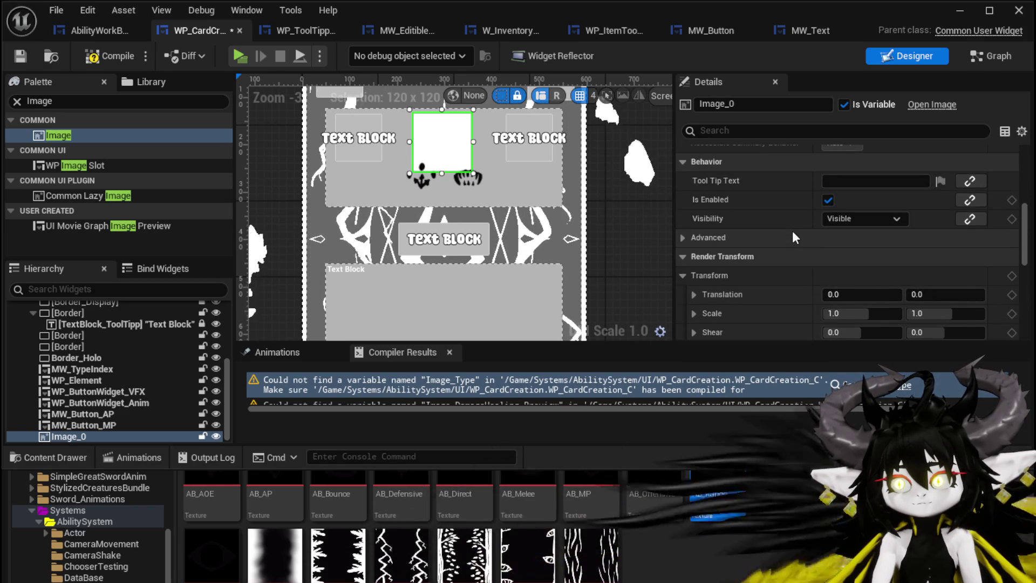
scroll(718, 241, "up", 4)
scroll(718, 242, "up", 2)
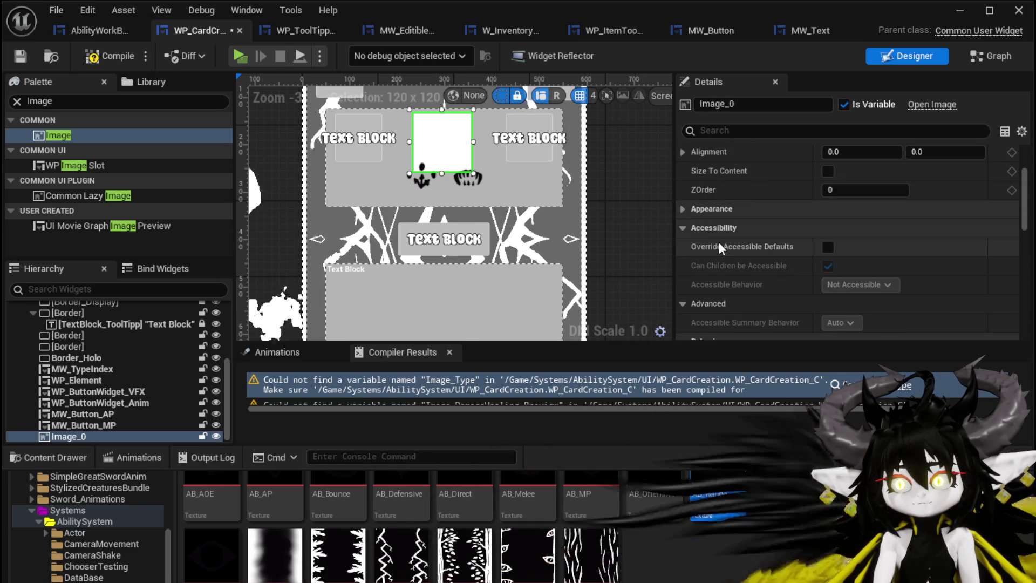
scroll(704, 223, "up", 2)
scroll(717, 251, "up", 2)
scroll(716, 251, "down", 3)
left_click(683, 234)
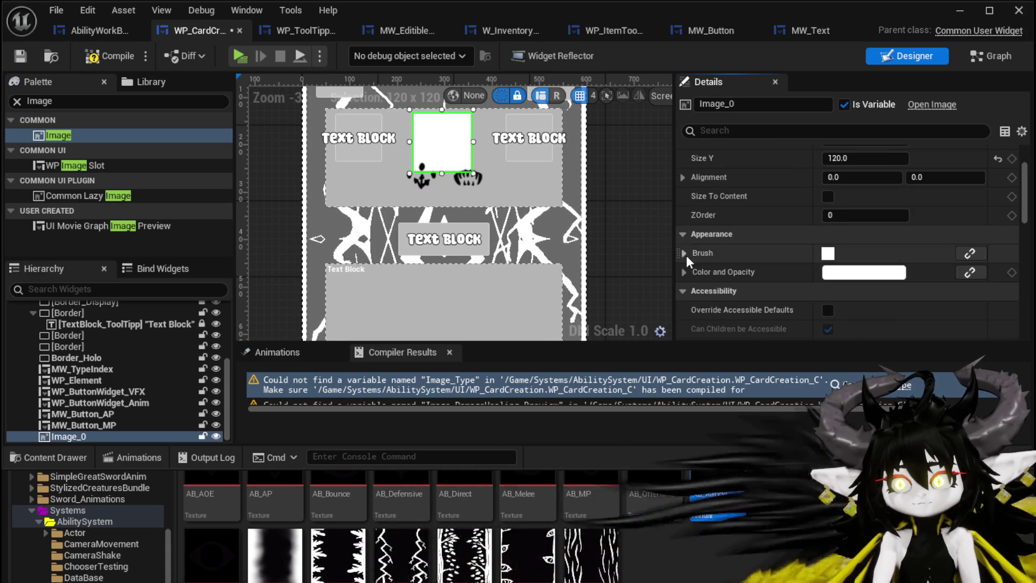
left_click(684, 252)
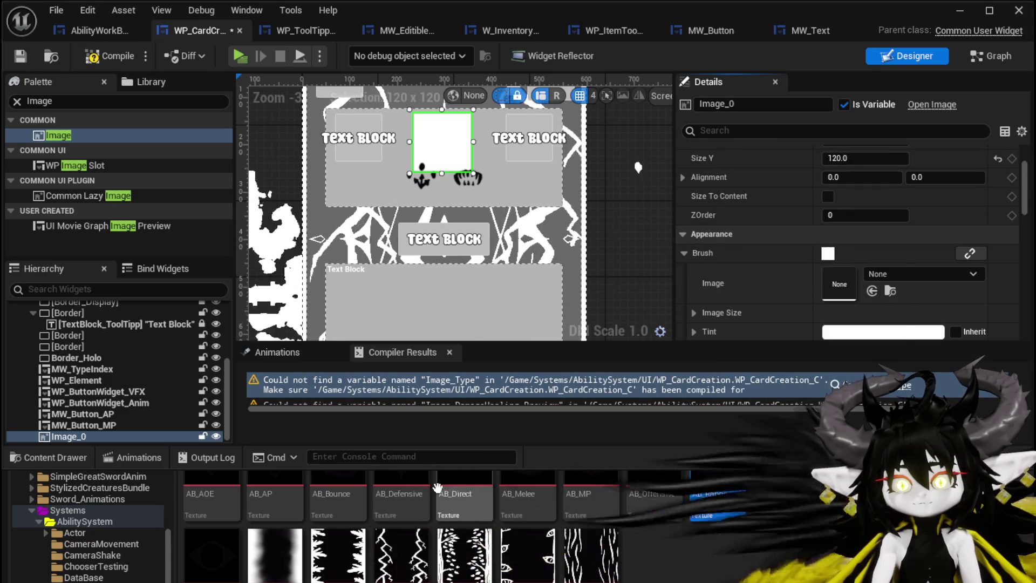
Assign AB_Defensive as the image's texture and check the Image_0 variable in the graph.
mouse_move(402, 496)
left_mouse_down()
mouse_move(583, 480)
mouse_move(864, 315)
mouse_move(875, 284)
left_mouse_up()
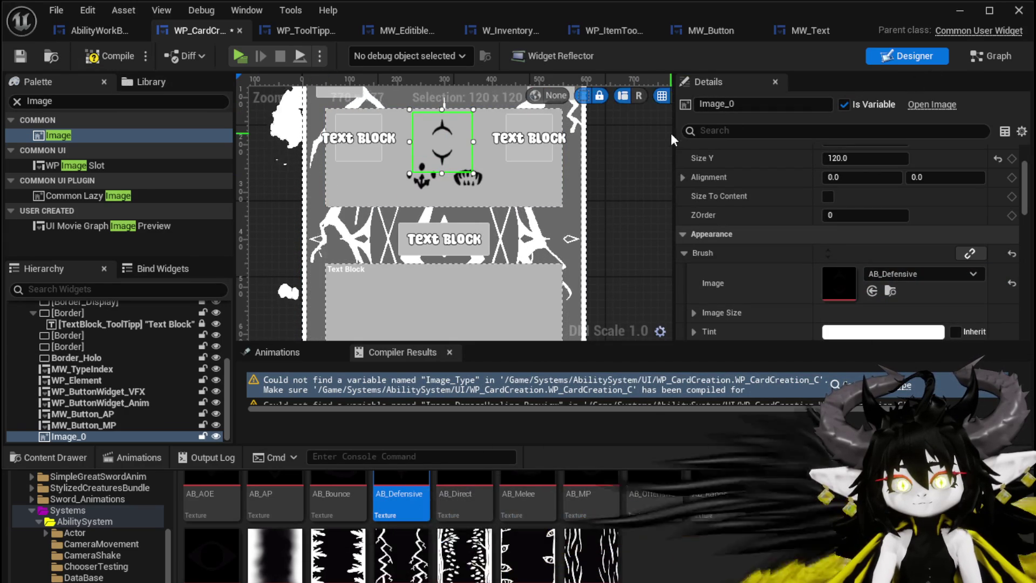
left_click(968, 61)
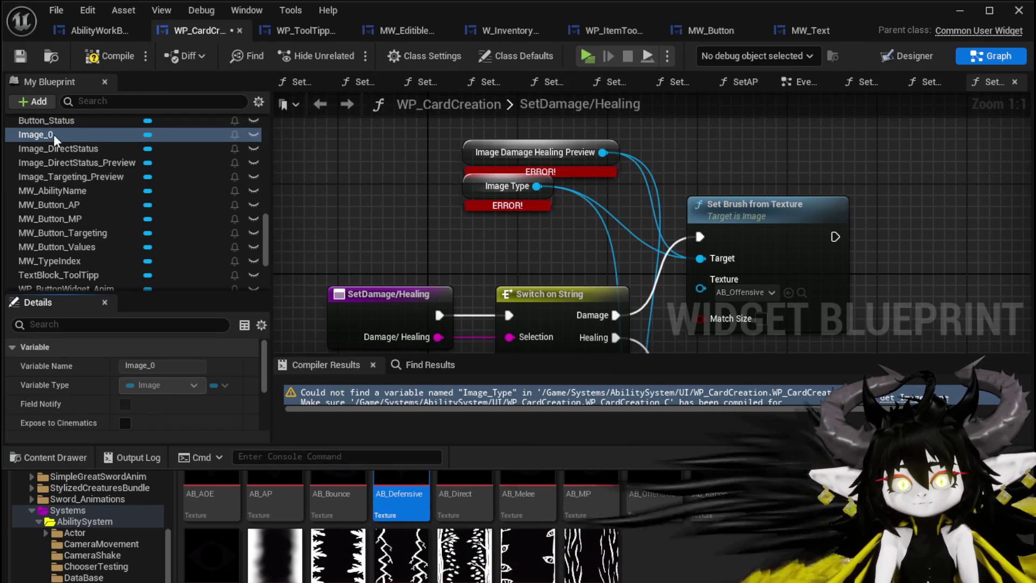
right_click(54, 135)
left_click(33, 135)
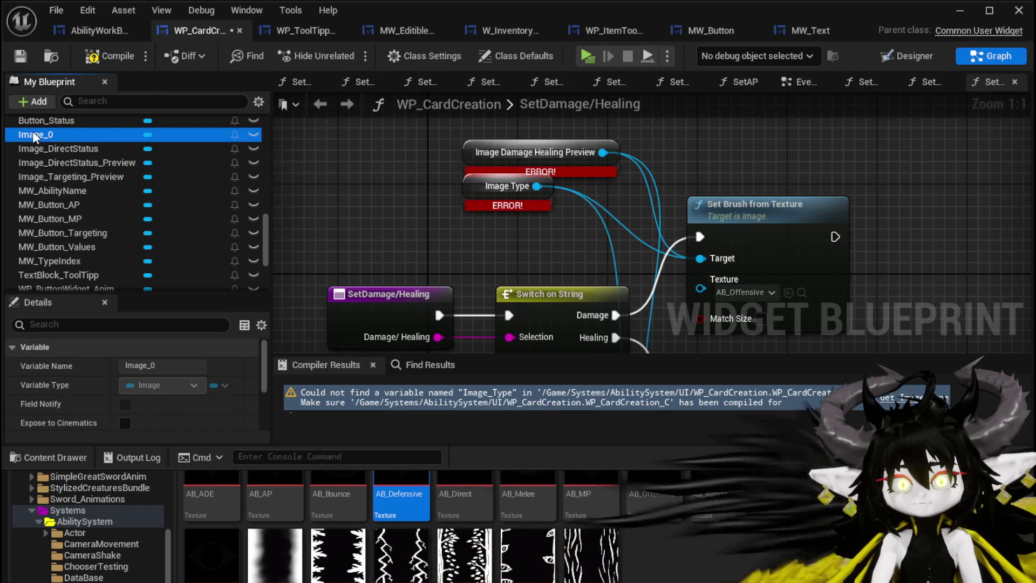
right_click(47, 135)
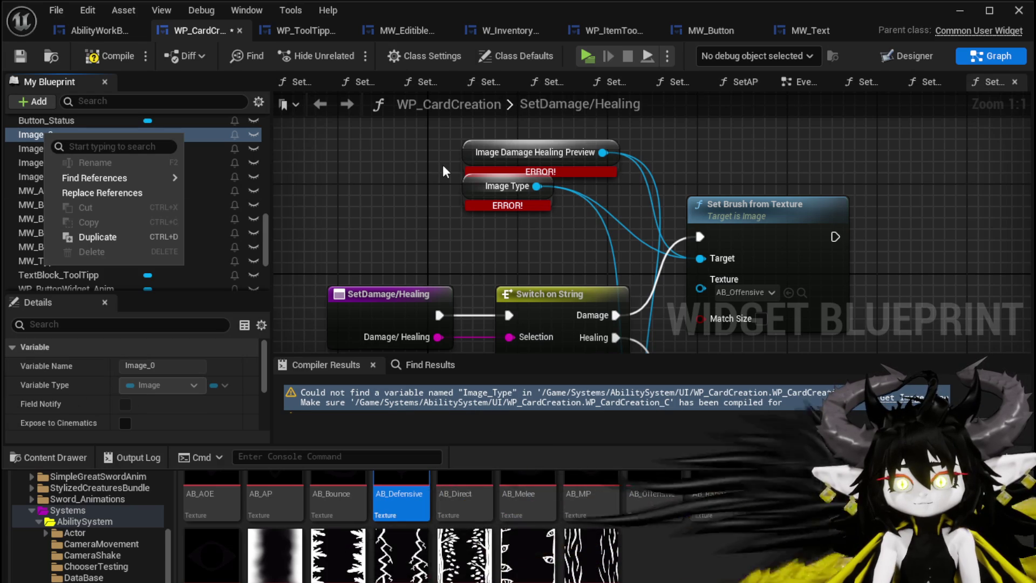
left_click(914, 57)
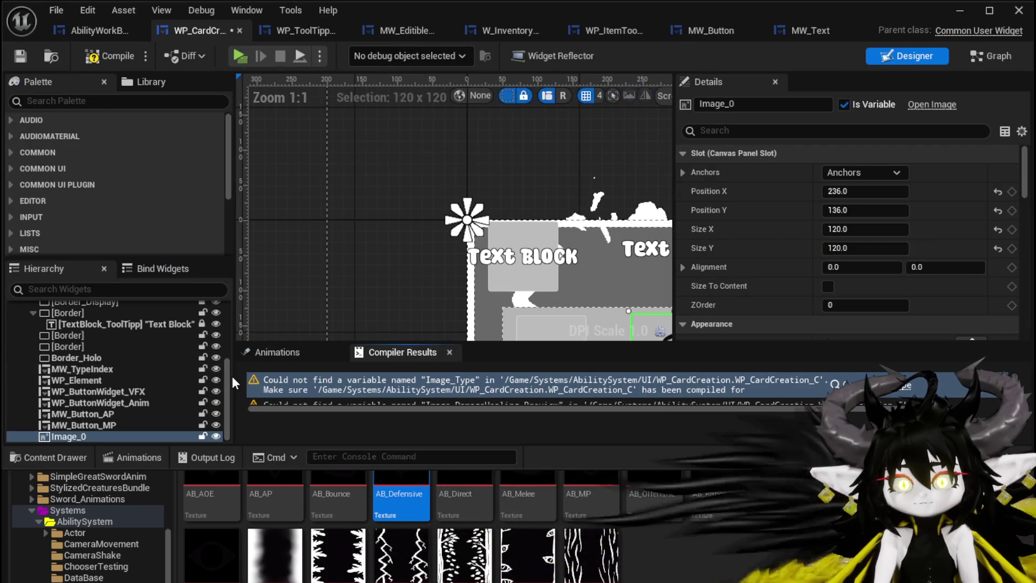
Rename Image_0 to Image_Damage/Healing_Preview.
right_click(74, 439)
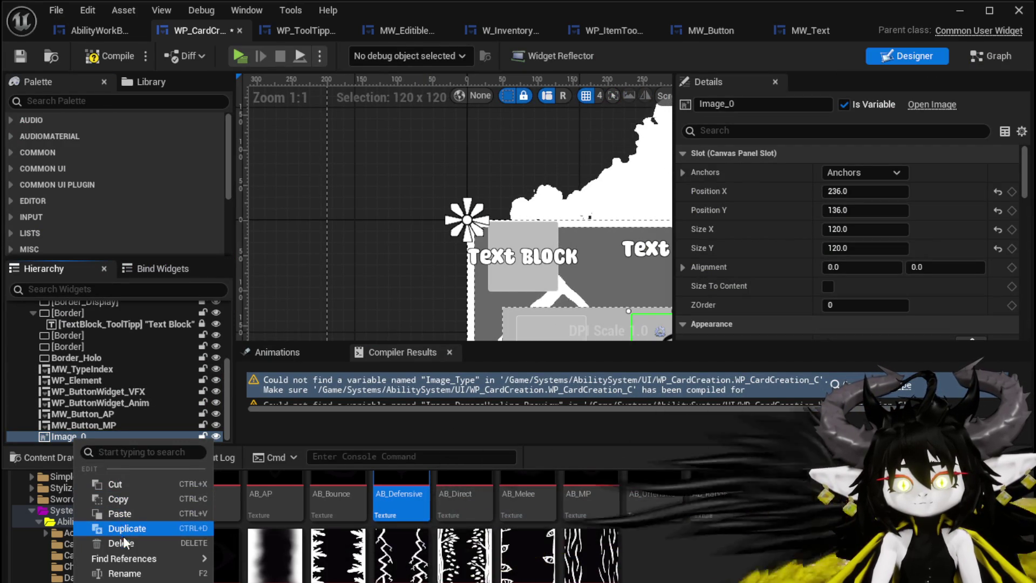
left_click(732, 105)
key("BackSpace")
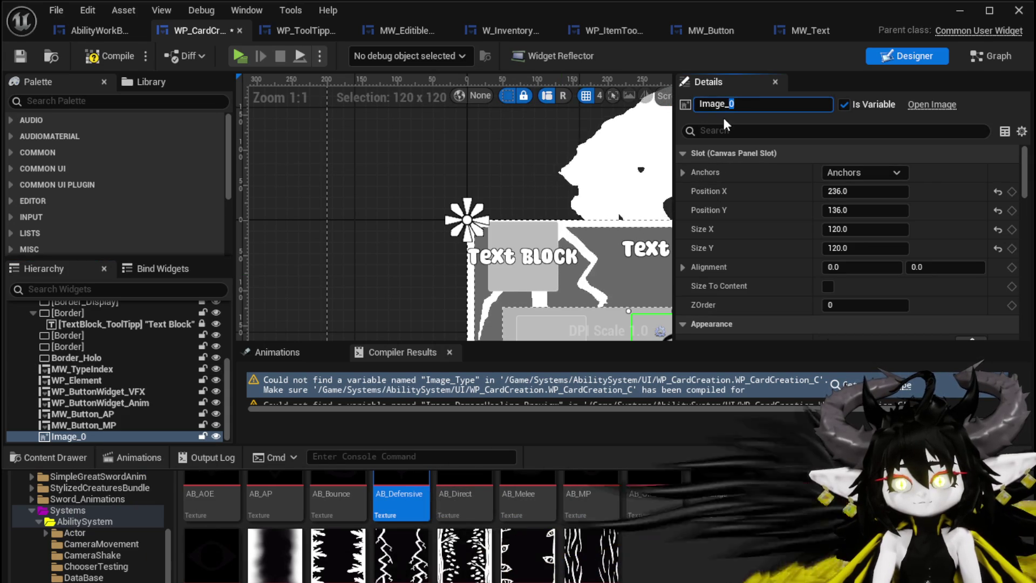
type("Damage/Healing")
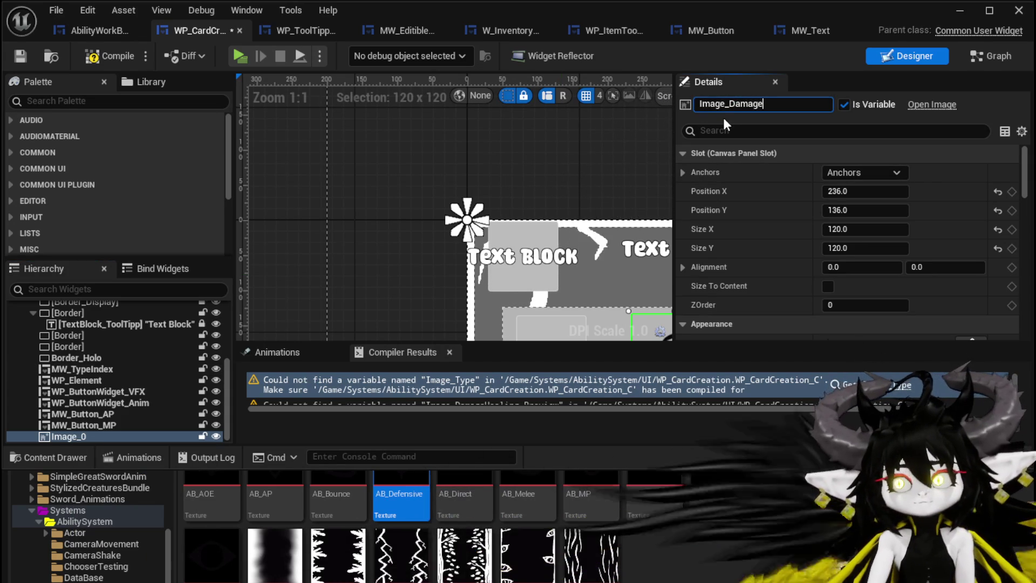
type("_Preview")
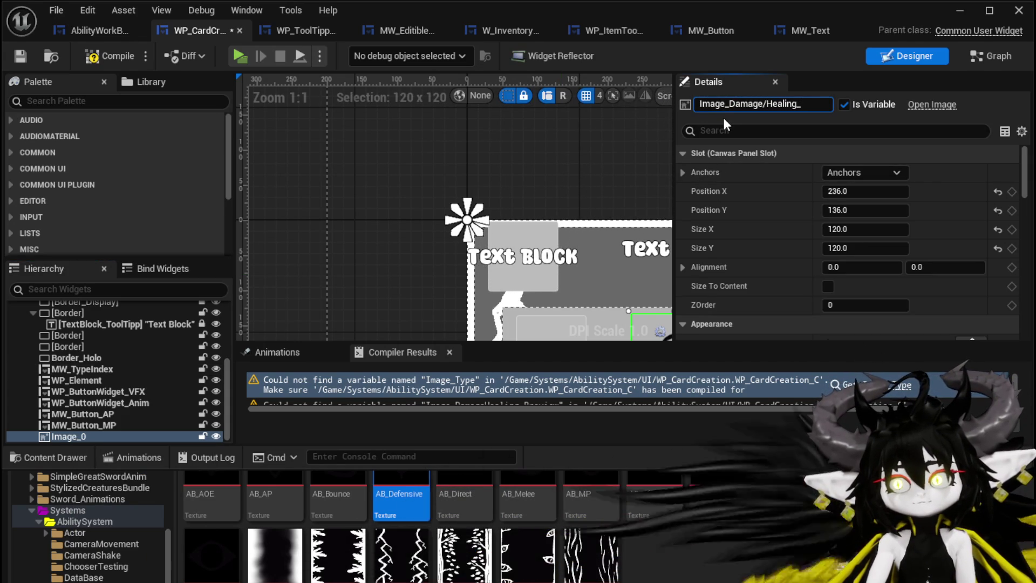
key("Return")
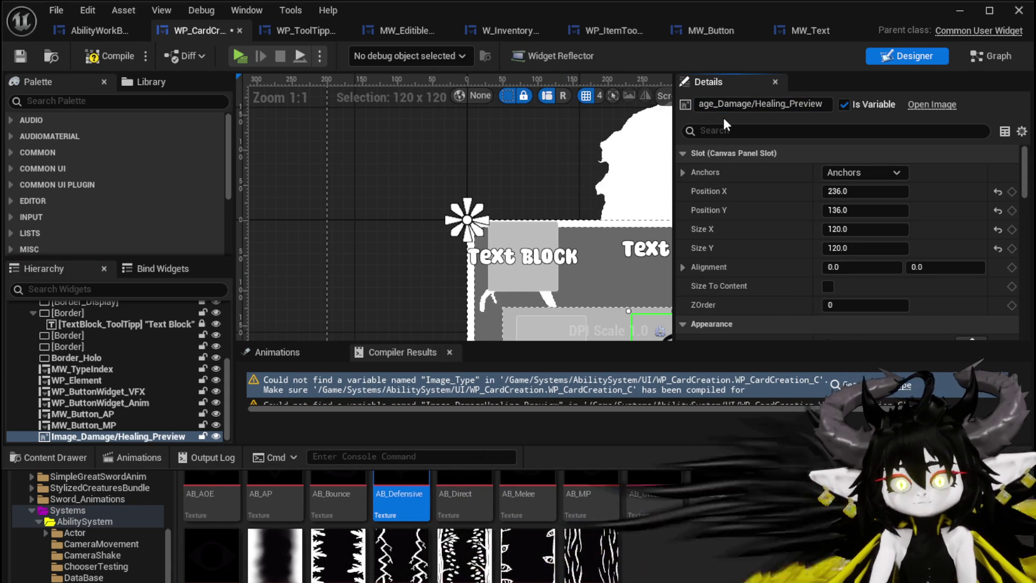
Re-anchor the image at position -64, -264 and recompile WP_CardCreation.
scroll(498, 287, "down", 1)
left_click(864, 171)
left_click(918, 258)
scroll(449, 261, "down", 3)
left_click_drag(449, 261, 392, 139)
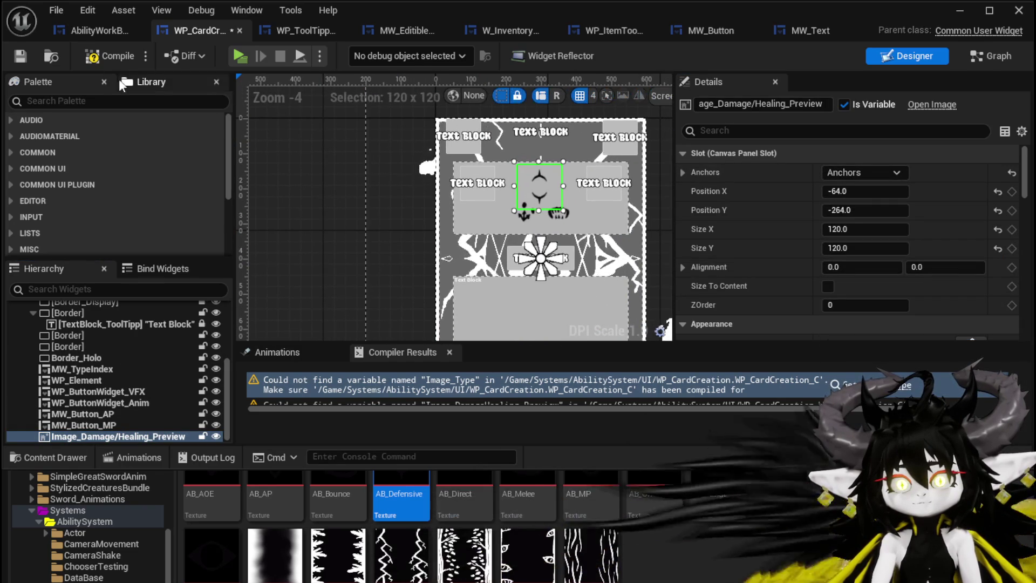
left_click(117, 55)
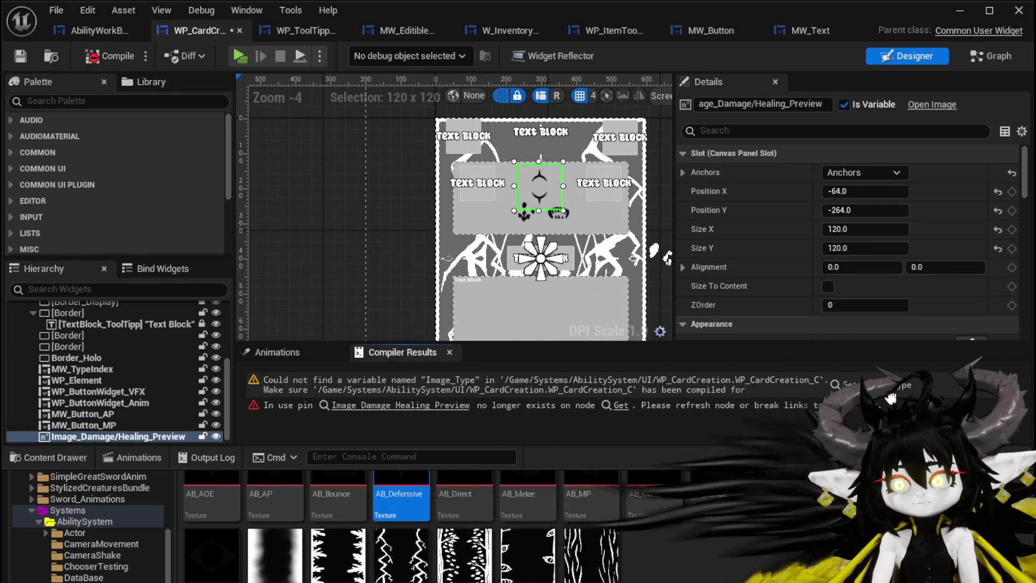
Move the erroring Image Damage Healing Preview getter off Image Type and refresh it to drop its orphan pin.
left_click(896, 386)
left_click_drag(522, 213, 525, 165)
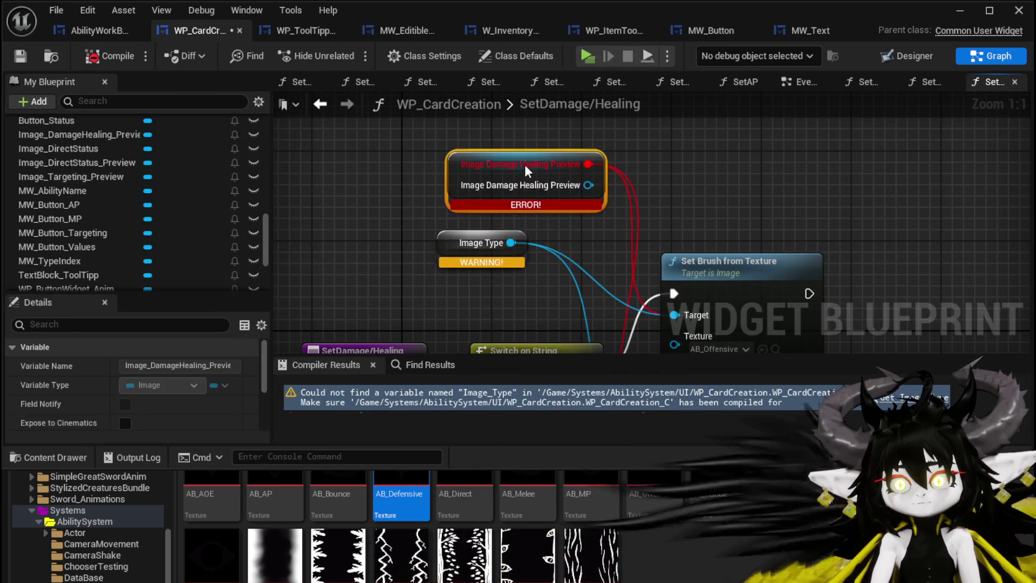
mouse_move(589, 186)
left_mouse_down()
mouse_move(659, 324)
mouse_move(621, 305)
left_mouse_up()
left_click(504, 258)
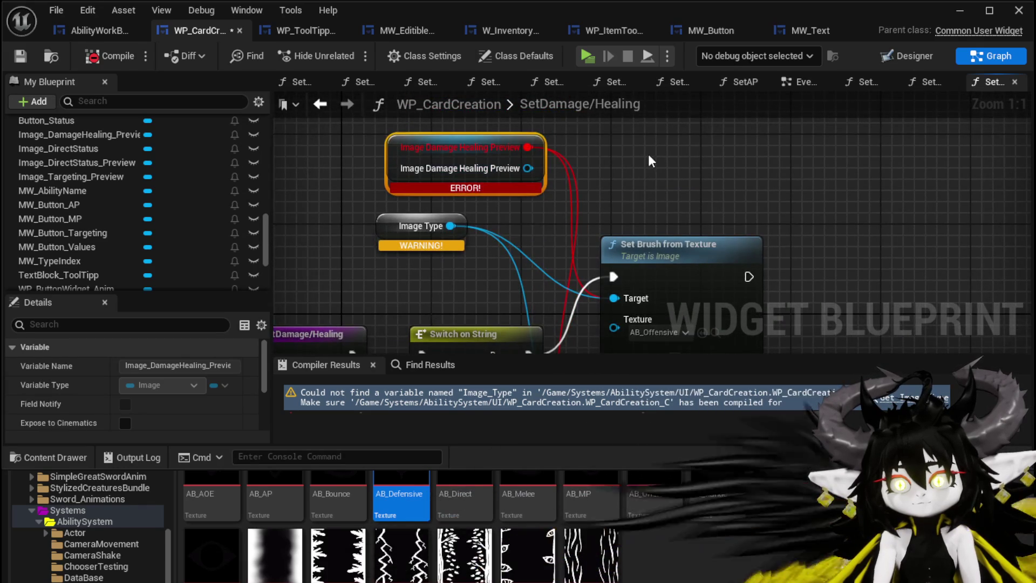
left_click(540, 169, "alt")
left_click_drag(516, 125, 606, 277)
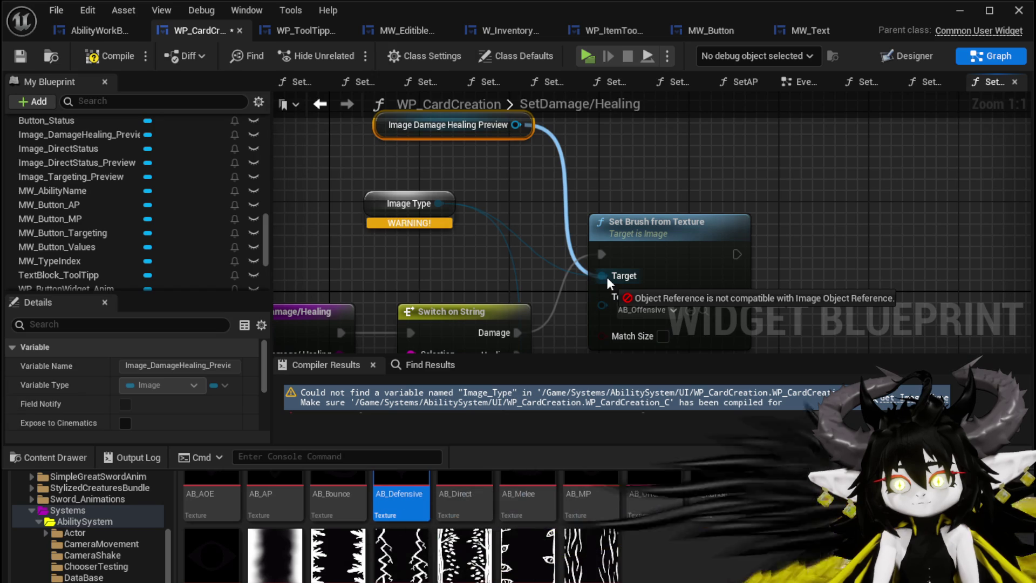
left_click_drag(606, 277, 606, 277)
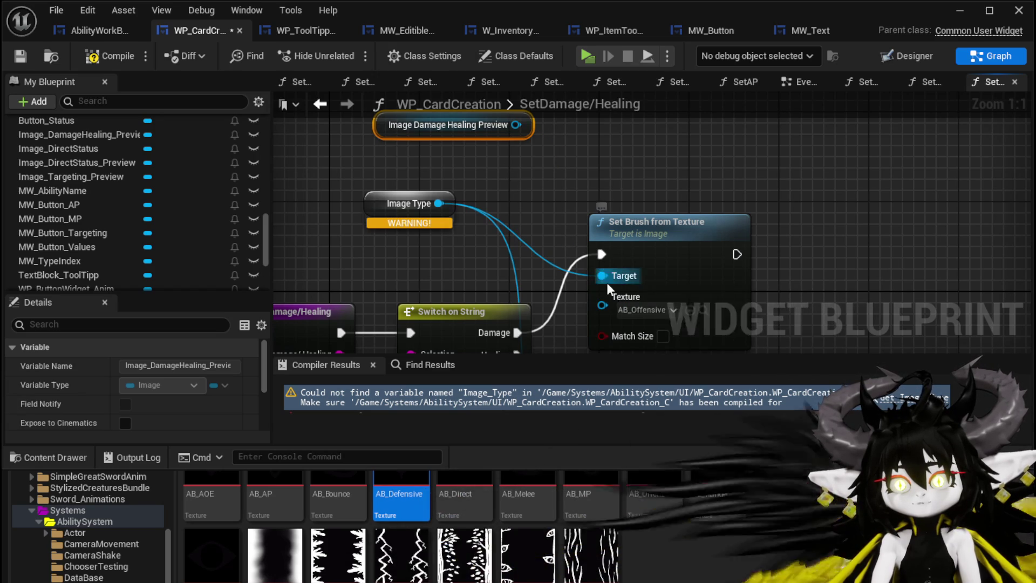
mouse_move(518, 125)
left_mouse_down()
mouse_move(613, 273)
mouse_move(603, 276)
left_mouse_up()
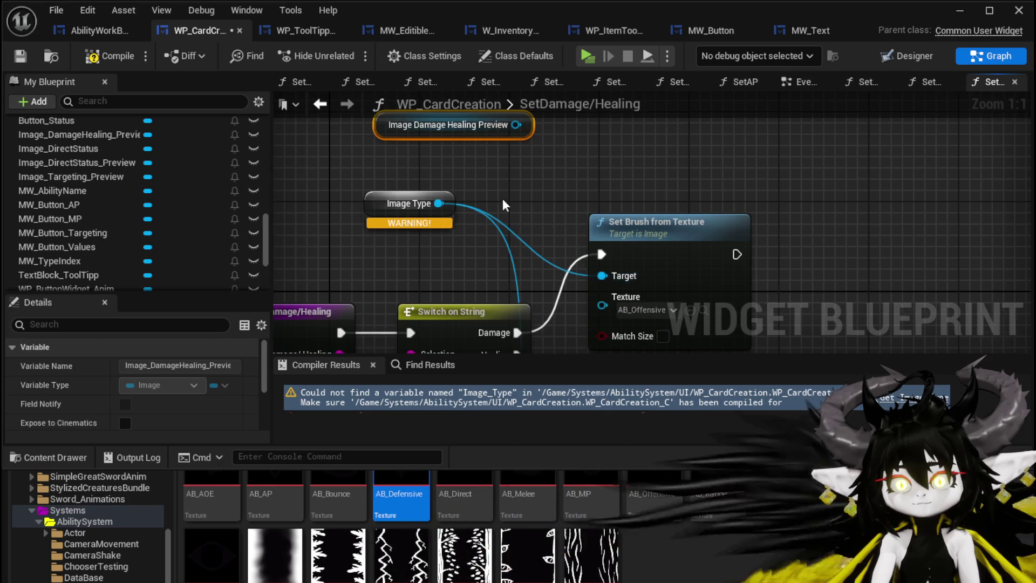
scroll(534, 120, "down", 2)
left_click_drag(379, 92, 402, 232)
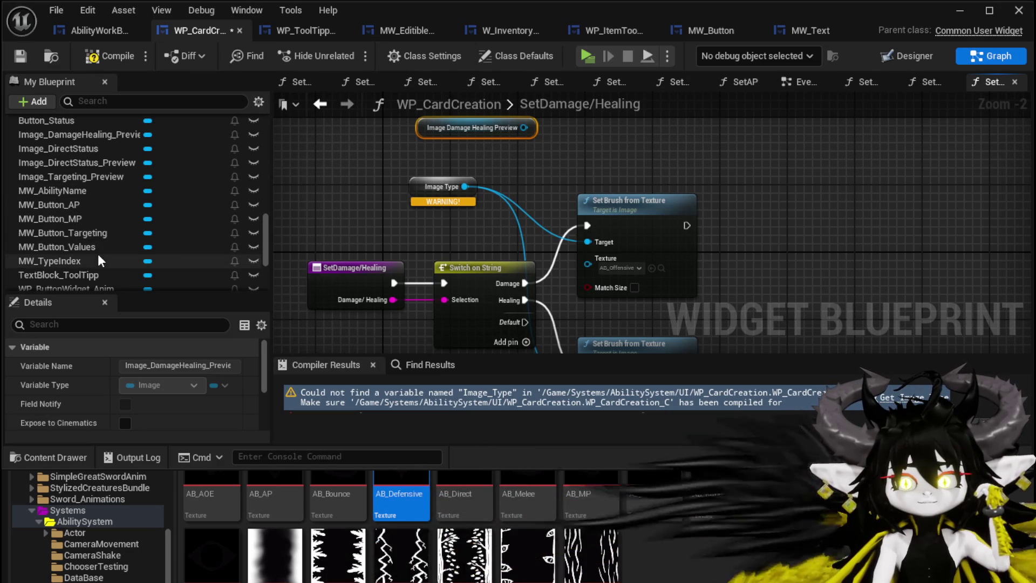
Add an MW Button Values getter feeding a new Set Brush node.
mouse_move(89, 247)
left_mouse_down()
mouse_move(330, 162)
mouse_move(335, 178)
mouse_move(327, 157)
left_mouse_up()
left_click_drag(394, 162, 488, 162)
type("Set Br")
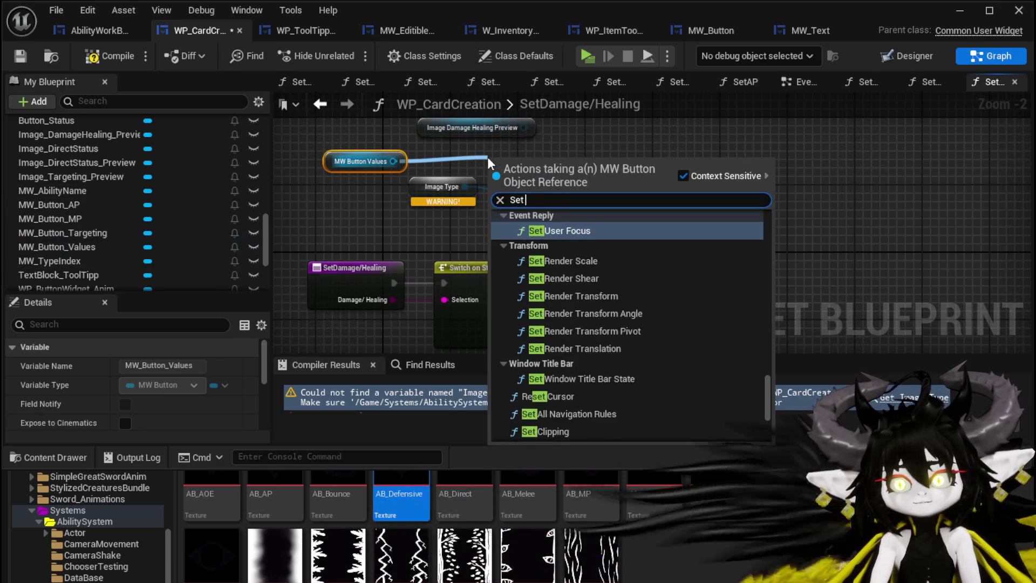
left_click(565, 230)
left_click_drag(546, 159, 789, 206)
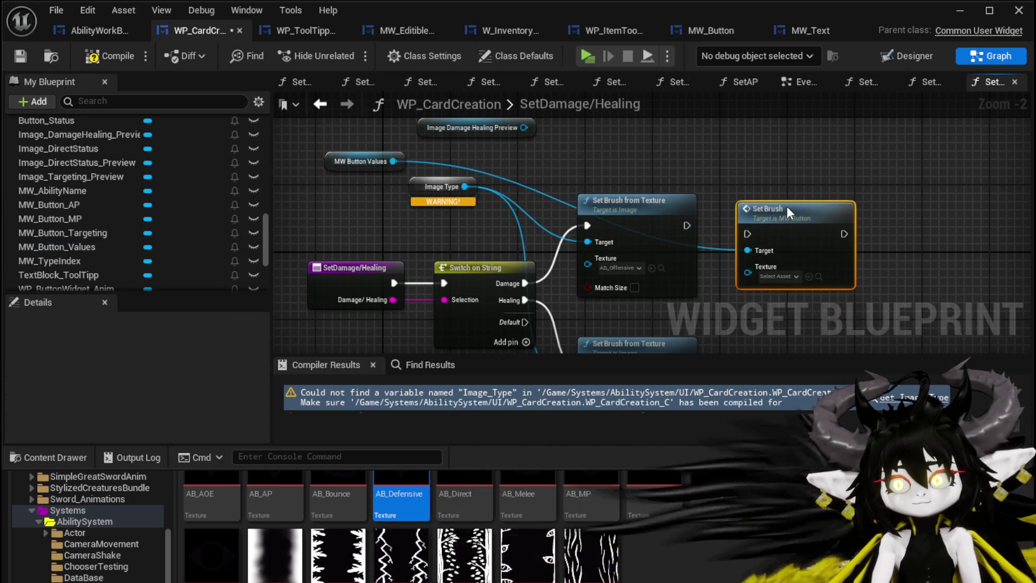
Chain Set Brush nodes after Damage and Healing, with AB_Offensive and AB_Defensive textures.
left_click_drag(524, 283, 748, 237)
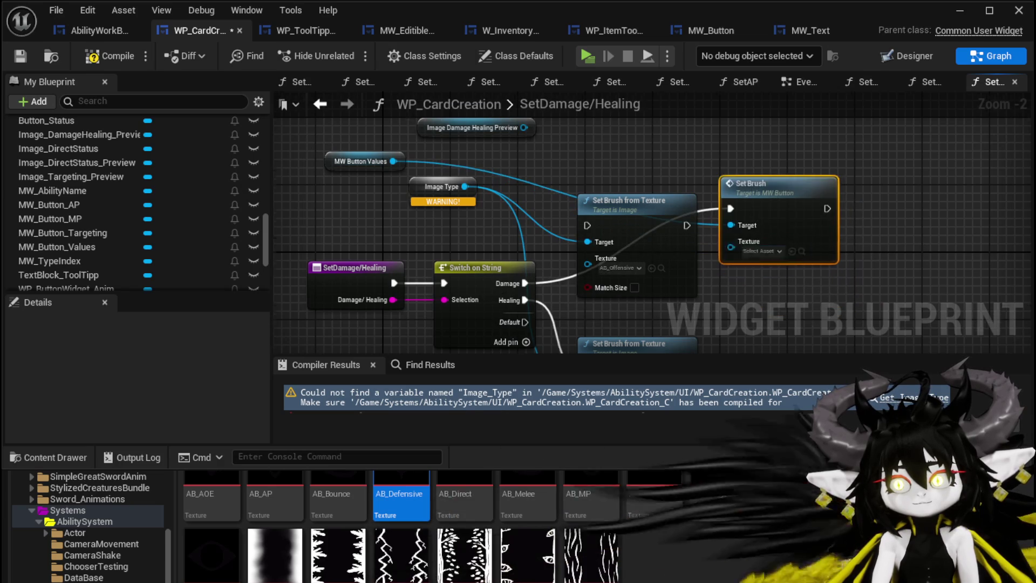
left_click_drag(492, 241, 552, 309)
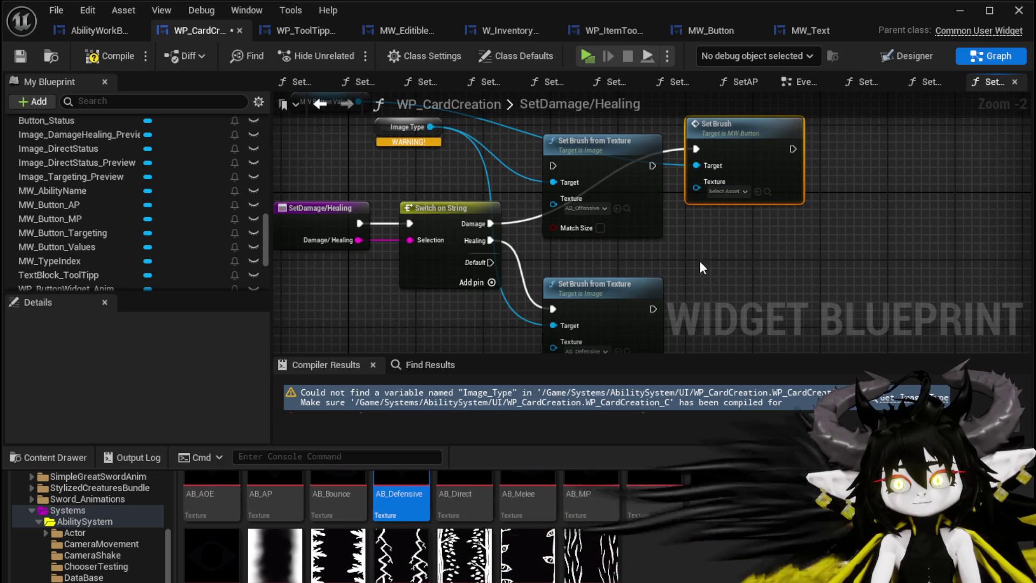
key("ctrl+d")
left_click_drag(484, 238, 711, 298)
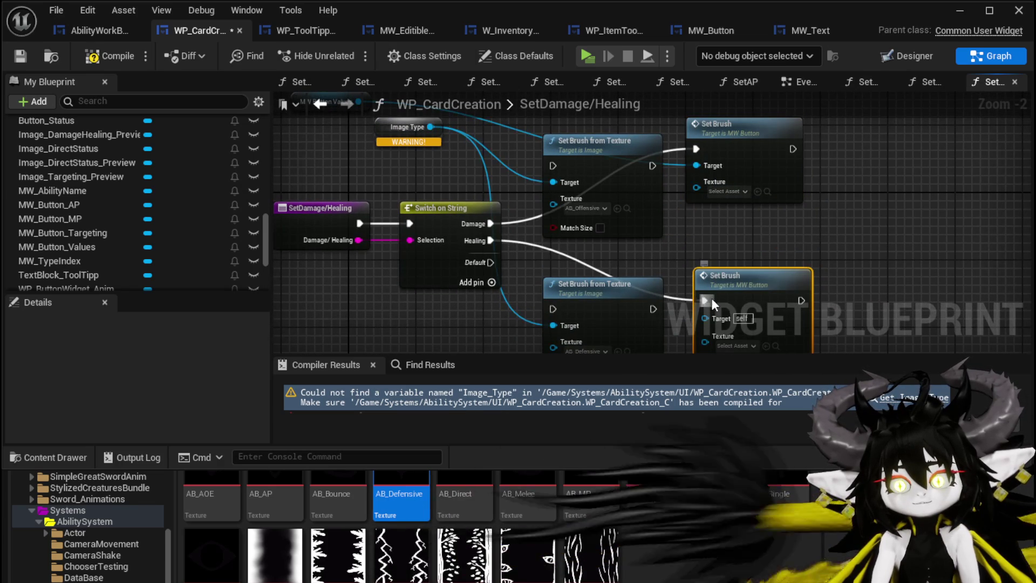
left_click_drag(415, 481, 705, 342)
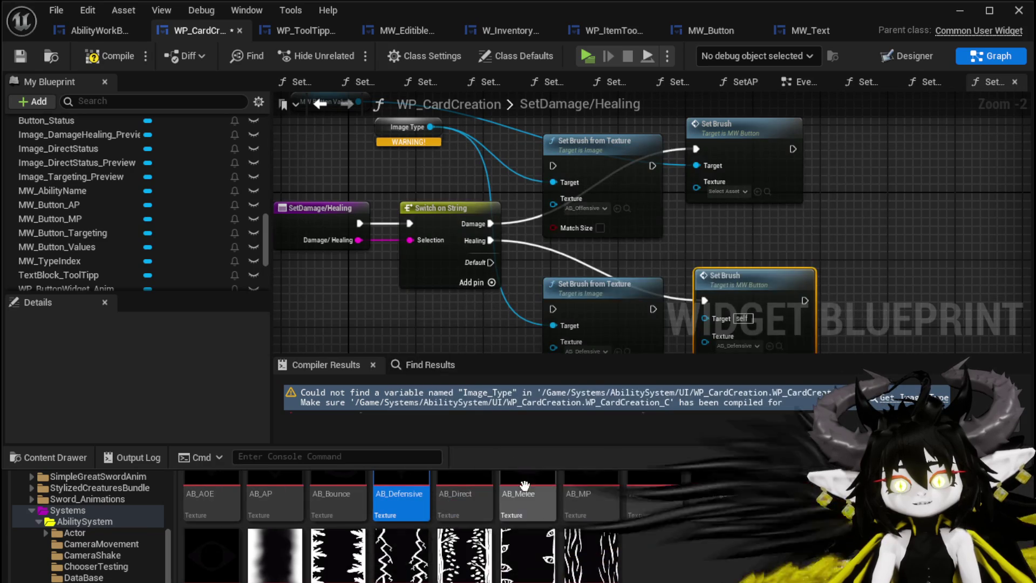
mouse_move(653, 494)
left_mouse_down()
mouse_move(726, 200)
mouse_move(697, 187)
left_mouse_up()
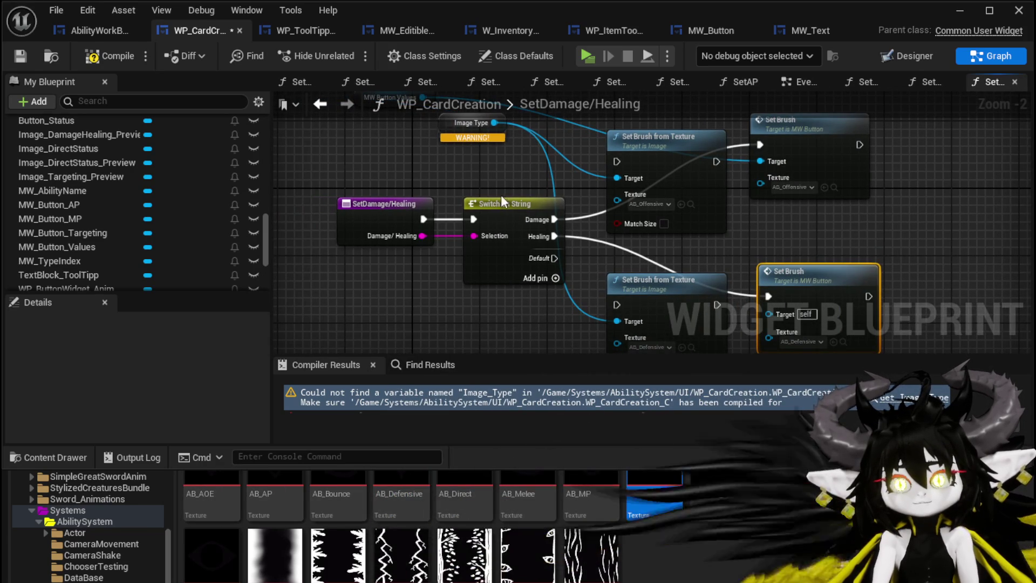
Remove the Image Type getter and move the preview getter aside.
left_click(473, 196)
mouse_move(492, 128)
left_mouse_down()
mouse_move(466, 230)
mouse_move(551, 236)
mouse_move(548, 187)
left_mouse_up()
type("Set Br")
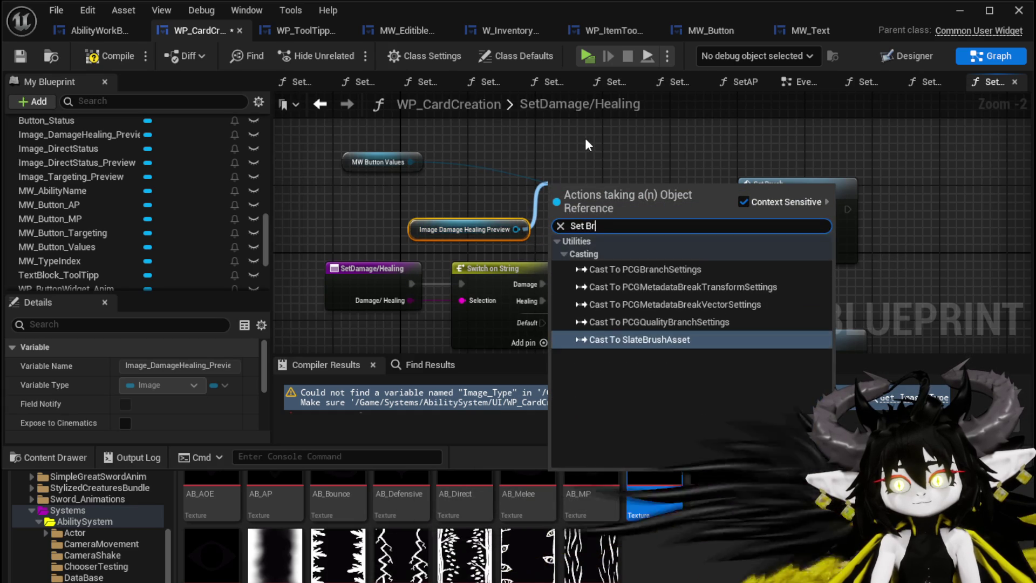
left_click_drag(581, 142, 476, 151)
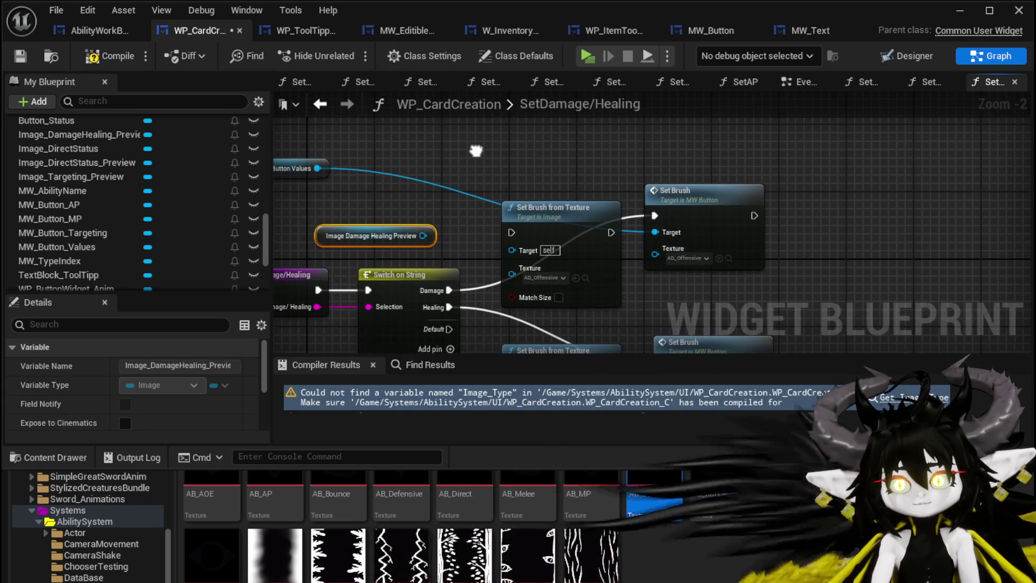
left_click(556, 171)
scroll(556, 171, "up", 2)
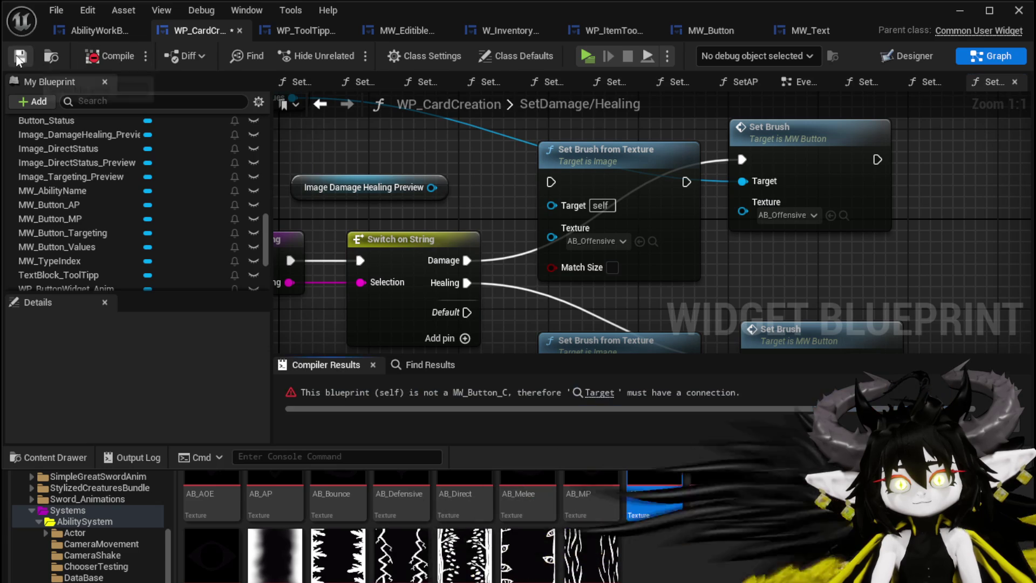
right_click(368, 184)
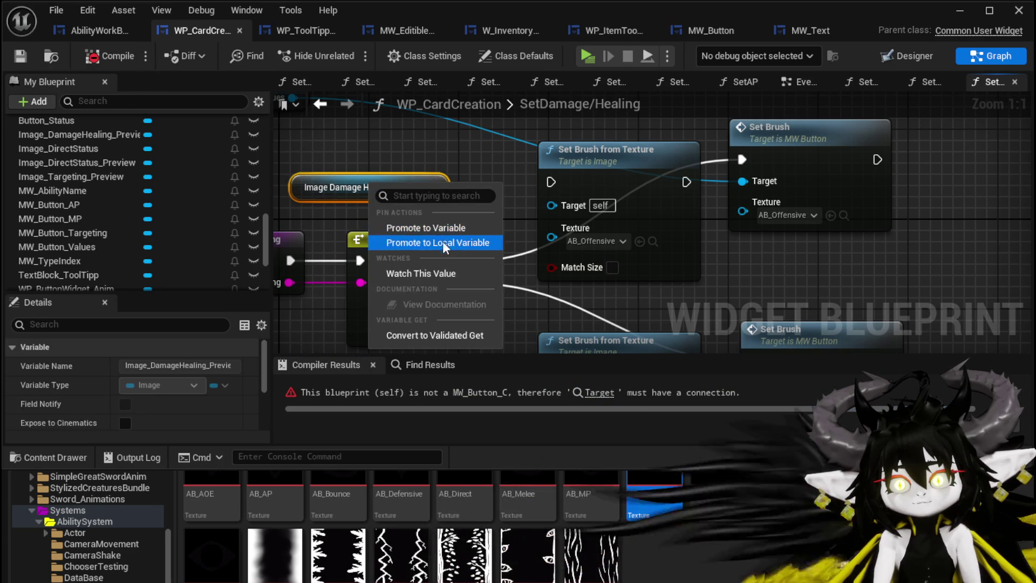
right_click(444, 163)
mouse_move(432, 187)
left_mouse_down()
mouse_move(574, 204)
mouse_move(581, 215)
left_mouse_up()
mouse_move(465, 219)
left_mouse_down()
mouse_move(331, 186)
mouse_move(457, 190)
left_mouse_up()
type("Set Br")
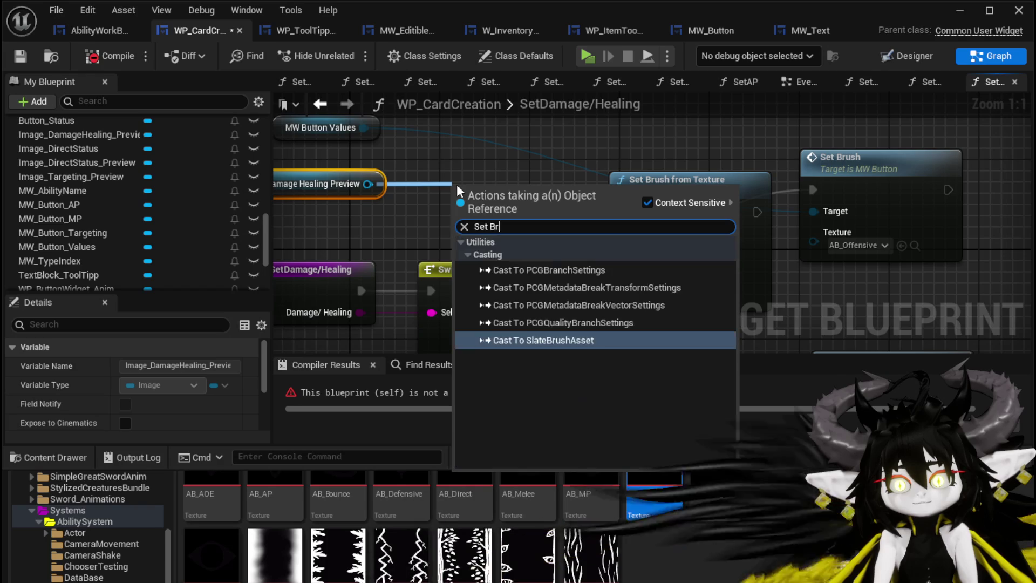
mouse_move(415, 138)
left_mouse_down()
mouse_move(522, 133)
mouse_move(481, 174)
mouse_move(503, 157)
left_mouse_up()
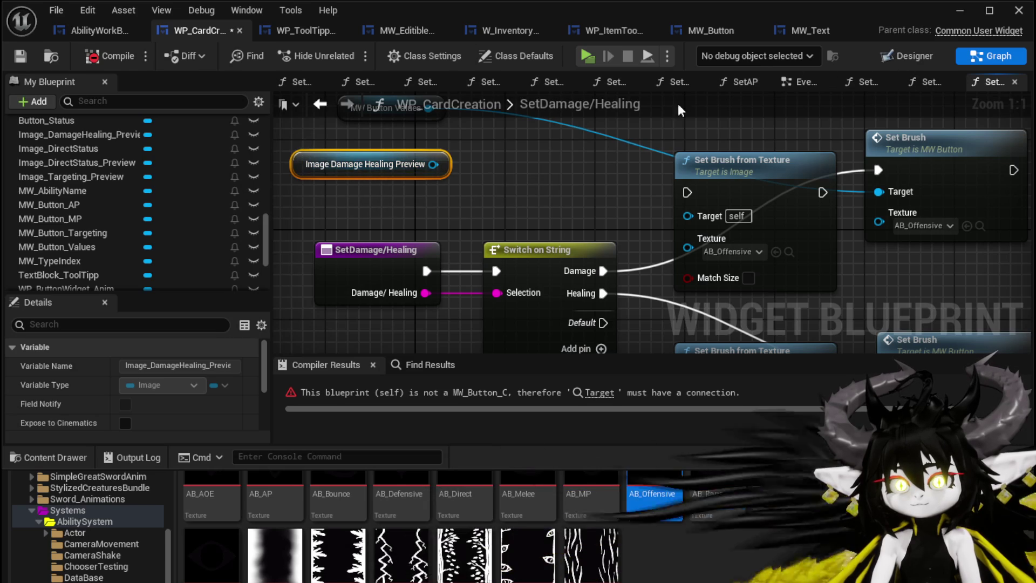
left_click(901, 57)
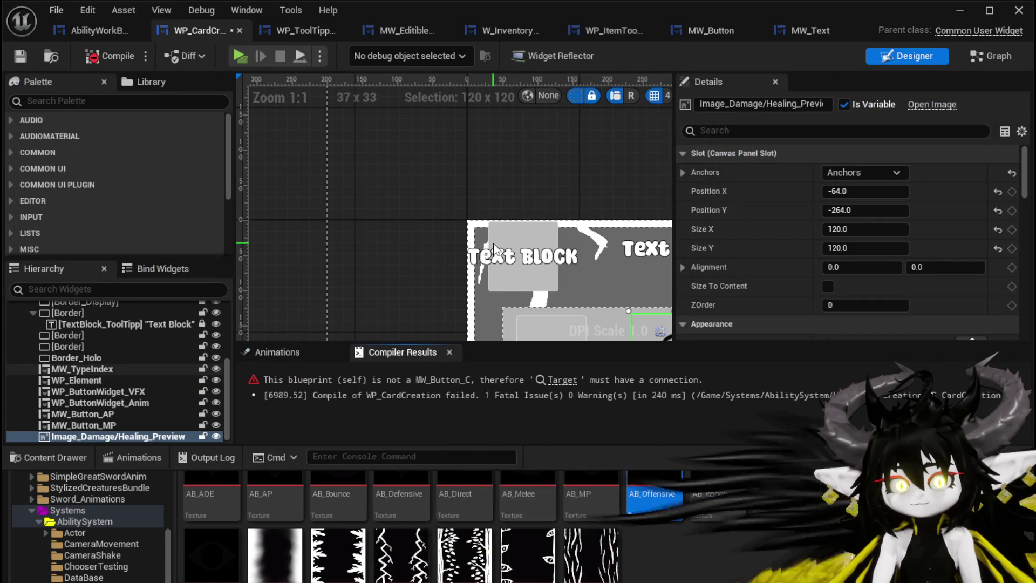
Replace the stale getter with Image_DamageHealing_Preview wired to Set Brush from Texture's Target.
left_click(1003, 57)
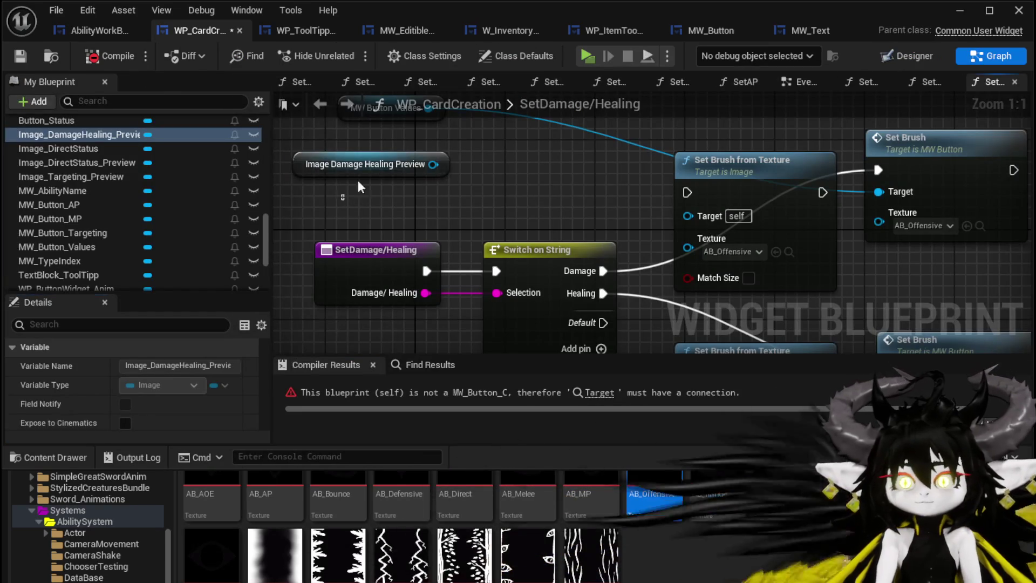
key("ctrl+z")
left_click_drag(107, 137, 337, 161)
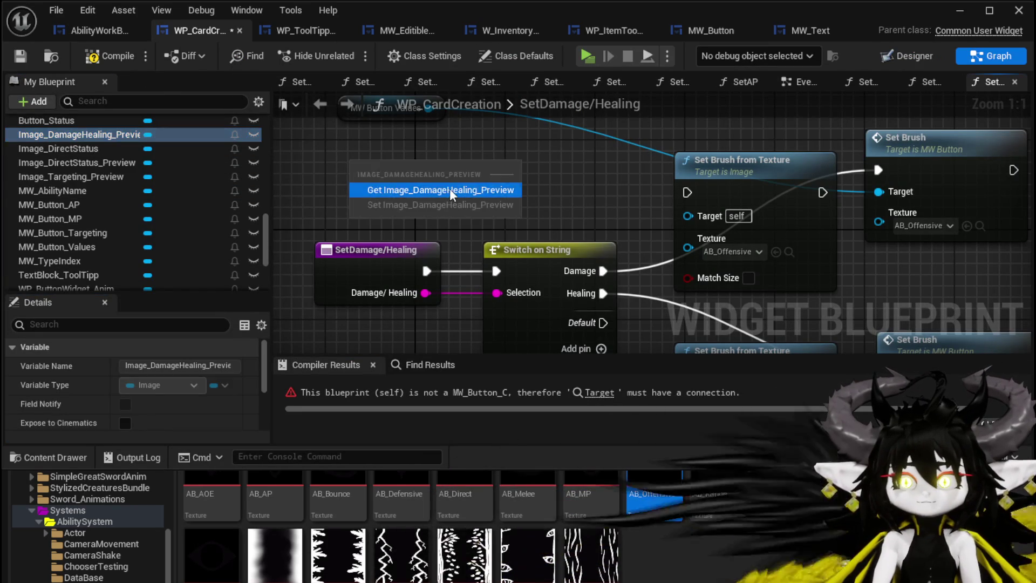
left_click(449, 189)
mouse_move(489, 165)
left_mouse_down()
mouse_move(695, 216)
mouse_move(642, 309)
left_mouse_up()
left_click_drag(676, 258, 676, 258)
Connect the Healing branch to the lower brush node and Damage to the upper one.
left_click(640, 243)
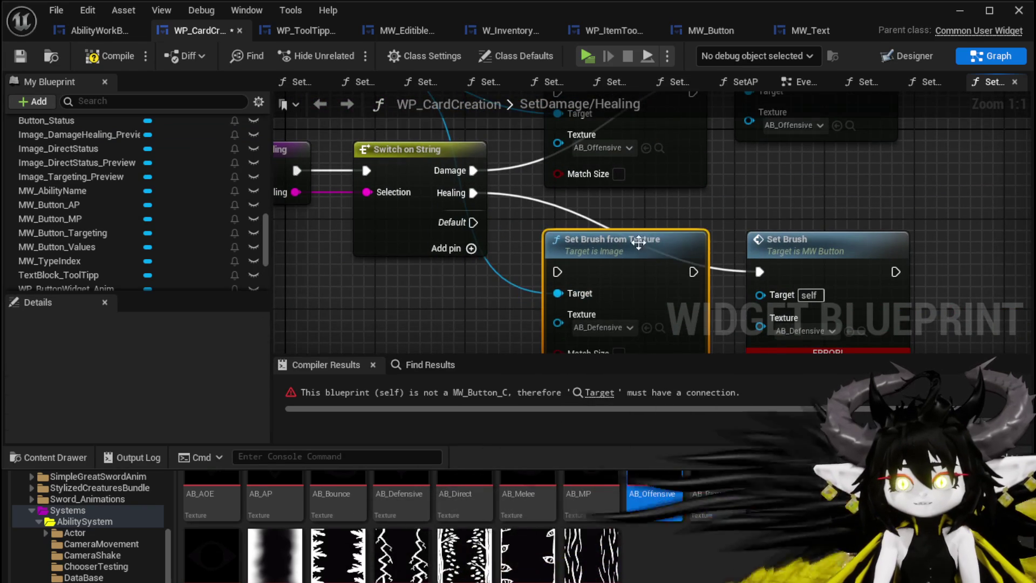
left_click_drag(558, 270, 558, 270)
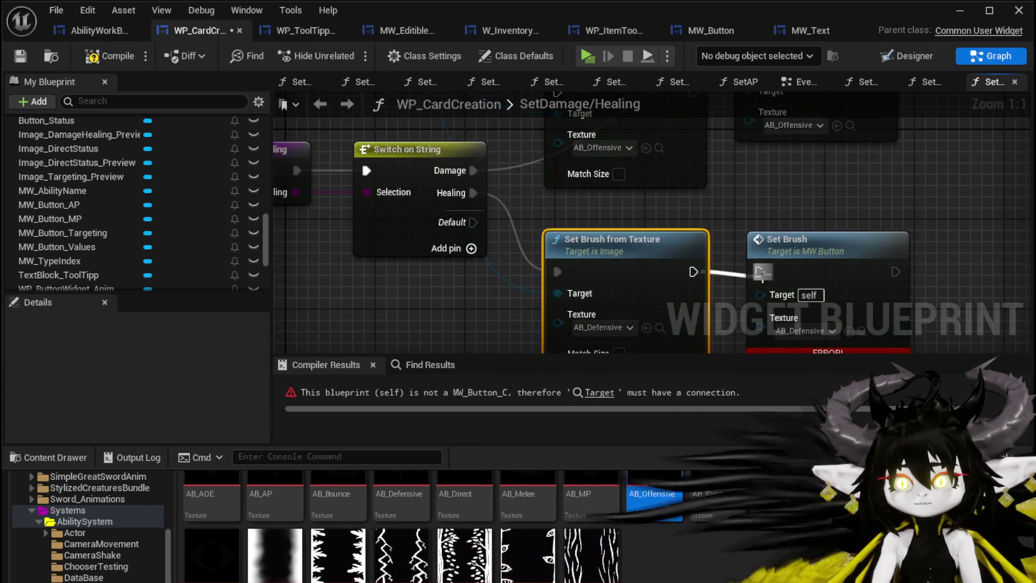
mouse_move(438, 237)
left_mouse_down()
mouse_move(492, 178)
mouse_move(519, 173)
left_mouse_up()
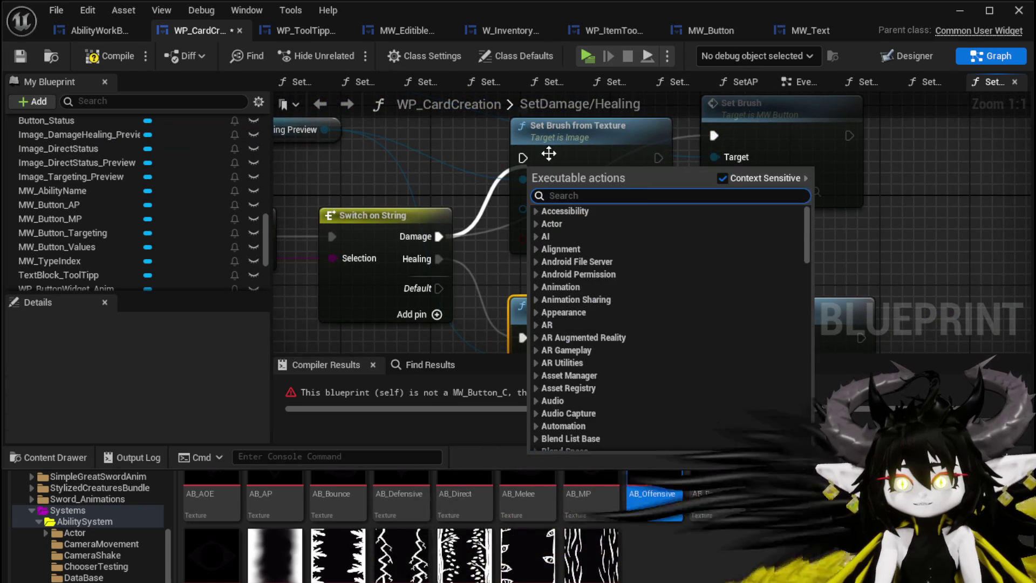
left_click_drag(447, 237, 524, 158)
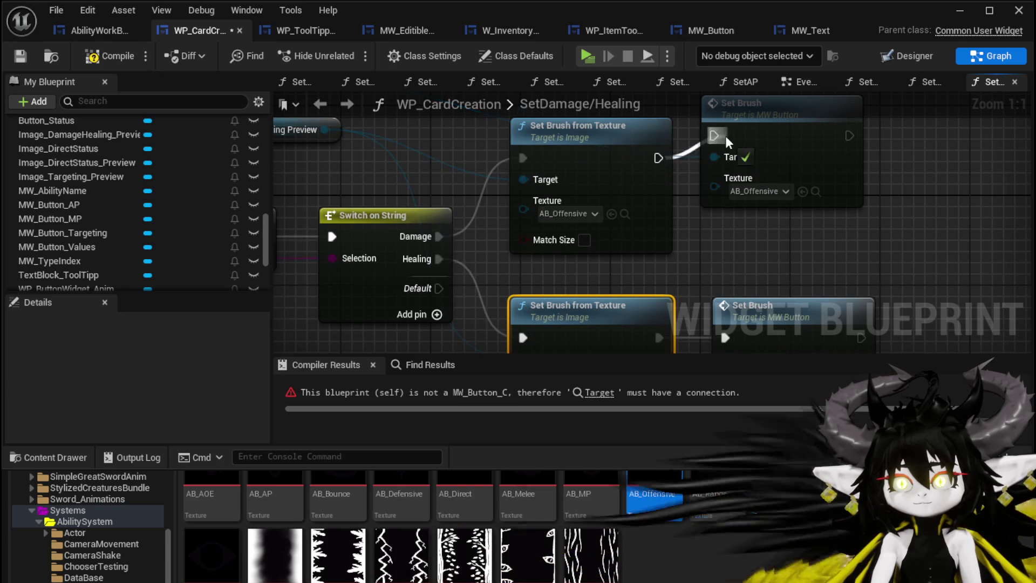
left_click_drag(617, 148, 619, 128)
Wire MW Button Values into the lower Set Brush target, then compile and save.
left_click(110, 56)
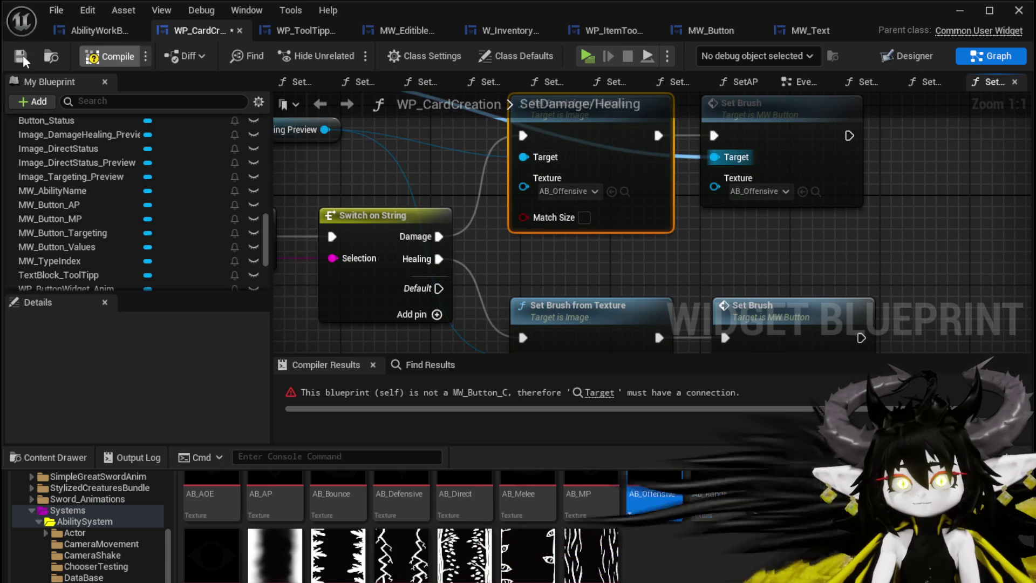
left_click(19, 57)
left_click(599, 393)
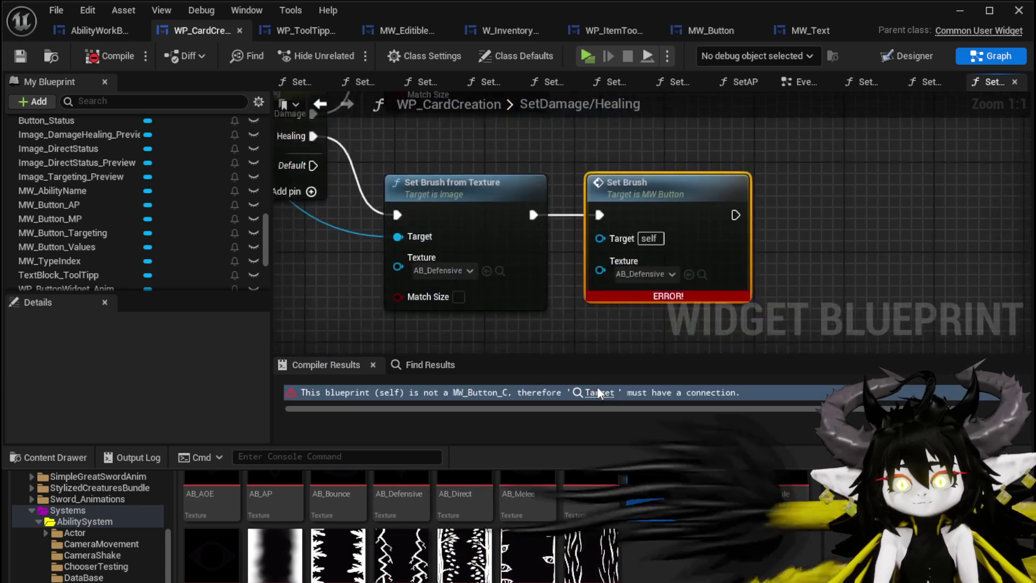
scroll(539, 304, "down", 2)
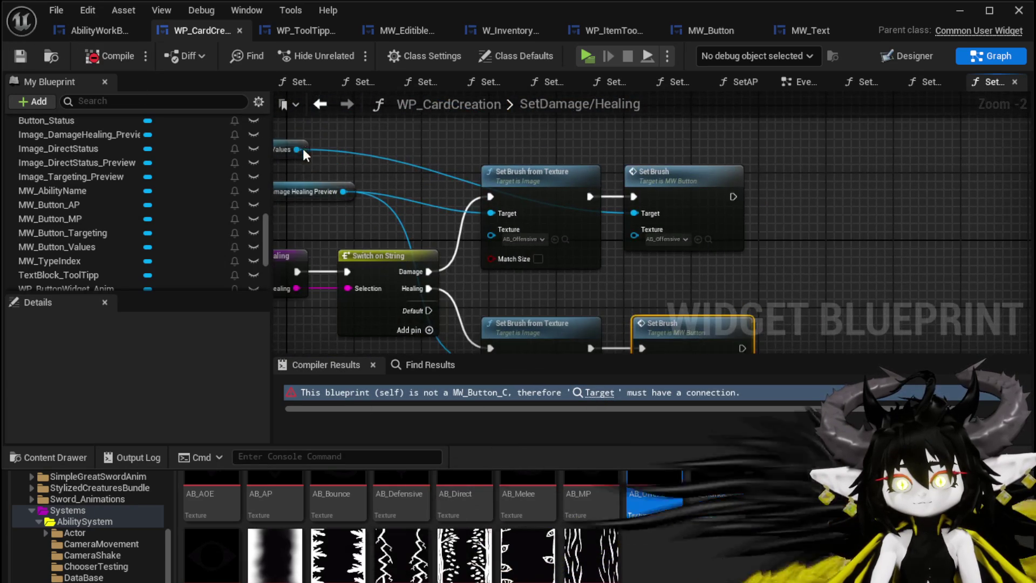
left_click_drag(346, 174, 740, 318)
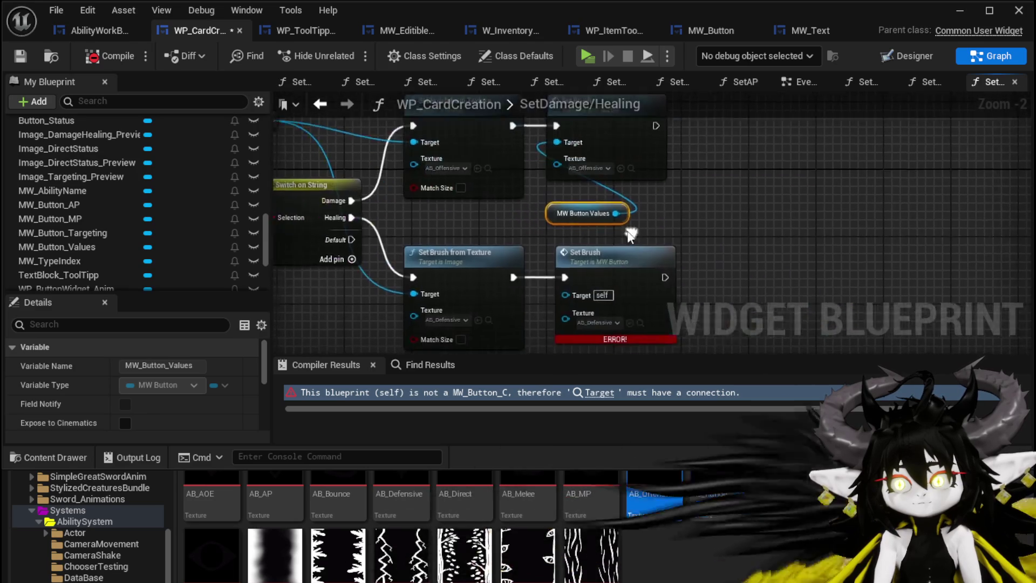
left_click_drag(612, 212, 572, 297)
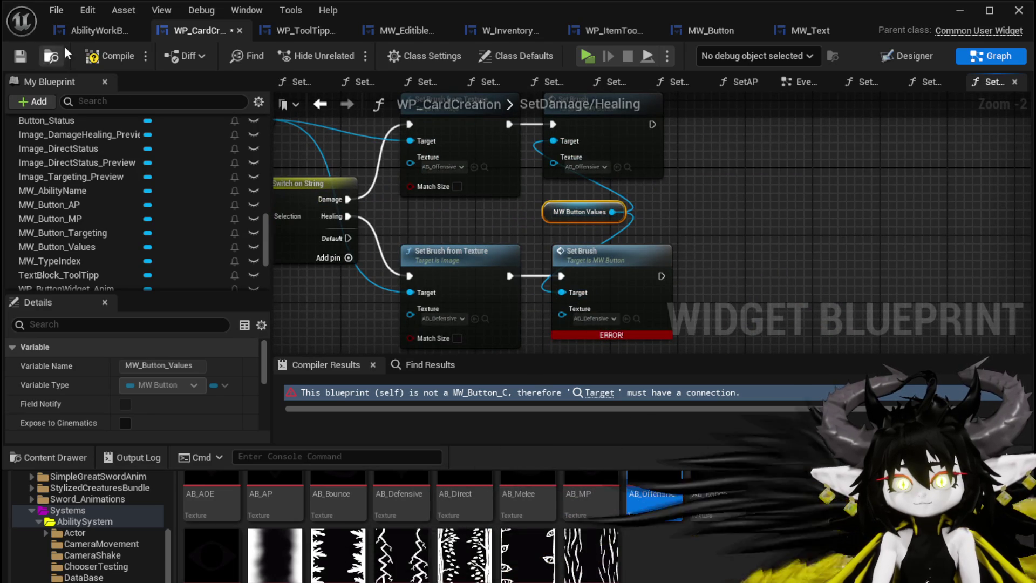
left_click(20, 62)
Review the SetValue function graph, then return to the card's Designer layout.
scroll(161, 241, "up", 5)
scroll(163, 243, "up", 5)
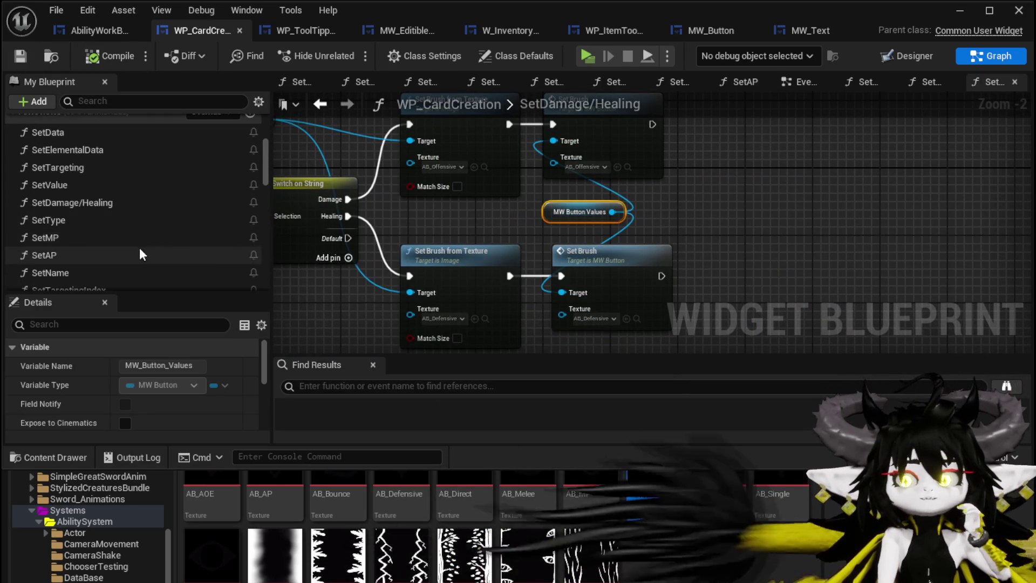
double_click(72, 186)
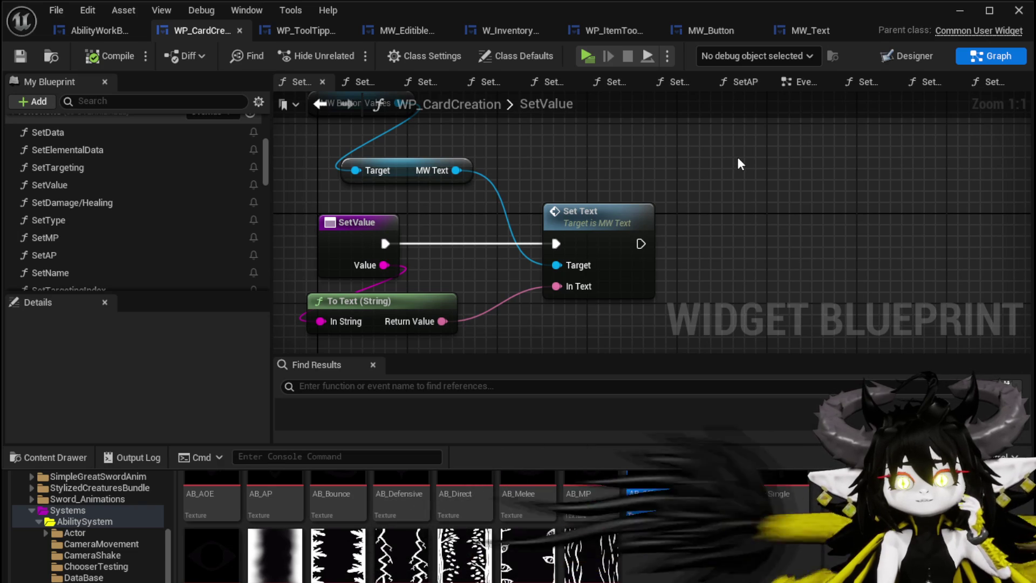
left_click(912, 56)
scroll(482, 304, "down", 4)
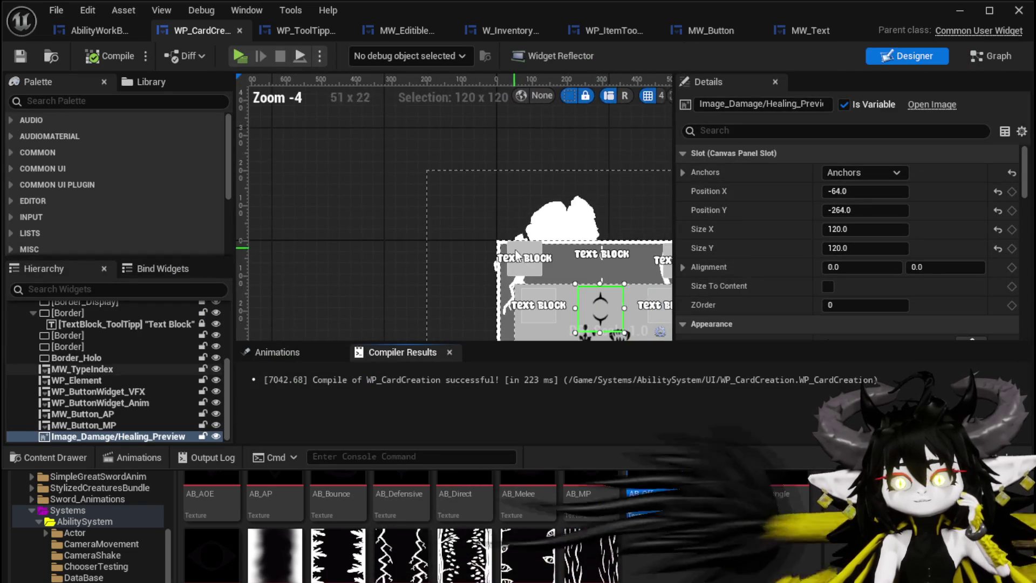
scroll(440, 222, "up", 4)
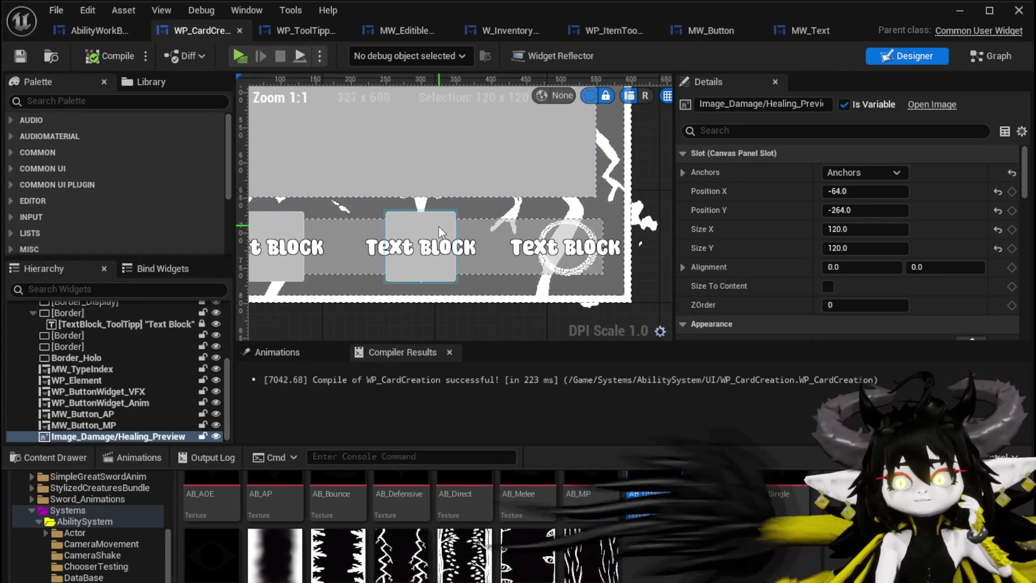
Duplicate MW_Button_Values and place the copy over the right text block.
left_click(438, 227)
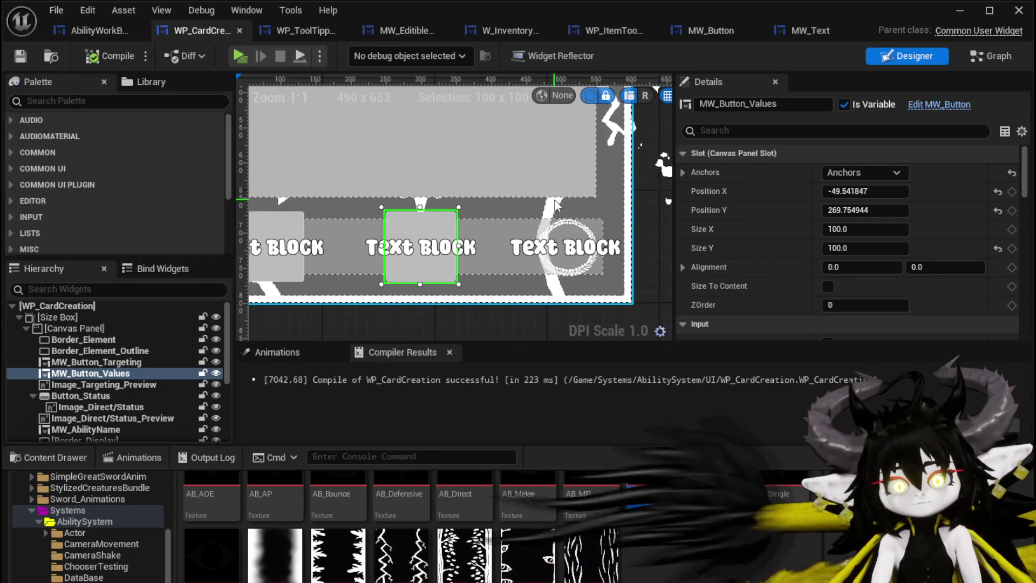
key("ctrl+d")
mouse_move(459, 240)
left_mouse_down()
mouse_move(479, 247)
mouse_move(465, 242)
mouse_move(585, 223)
left_mouse_up()
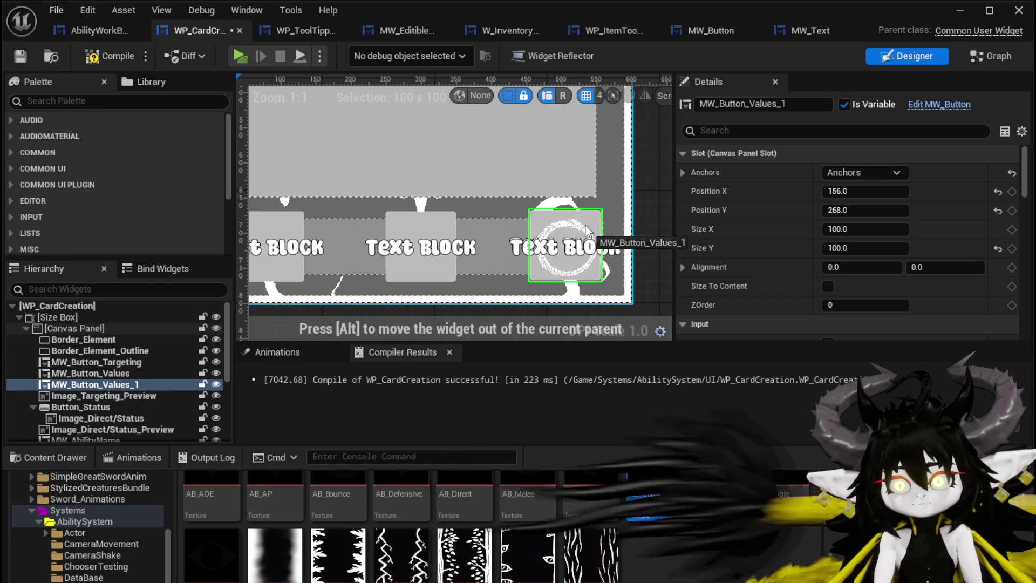
scroll(585, 225, "up", 2)
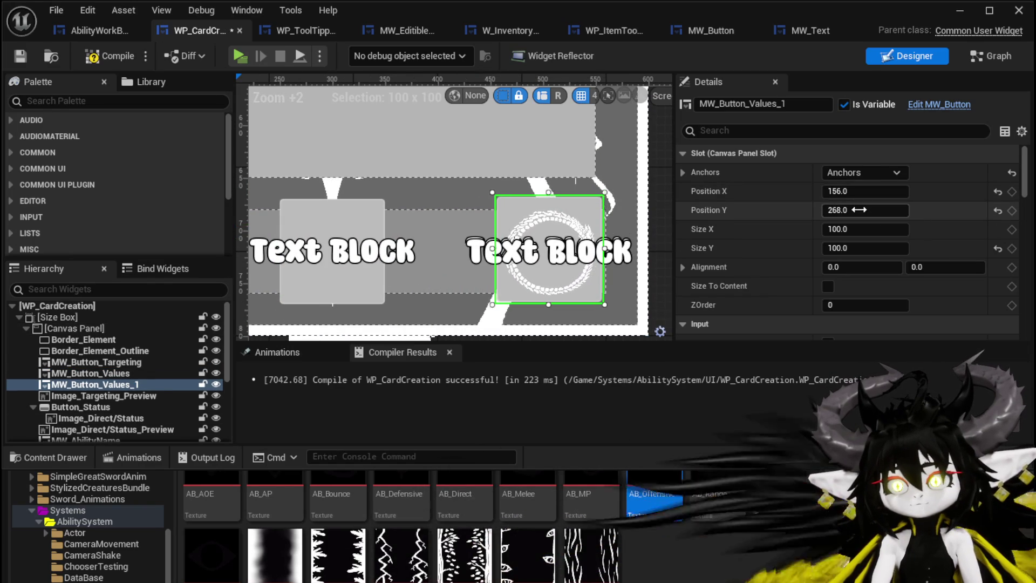
left_click_drag(883, 211, 861, 209)
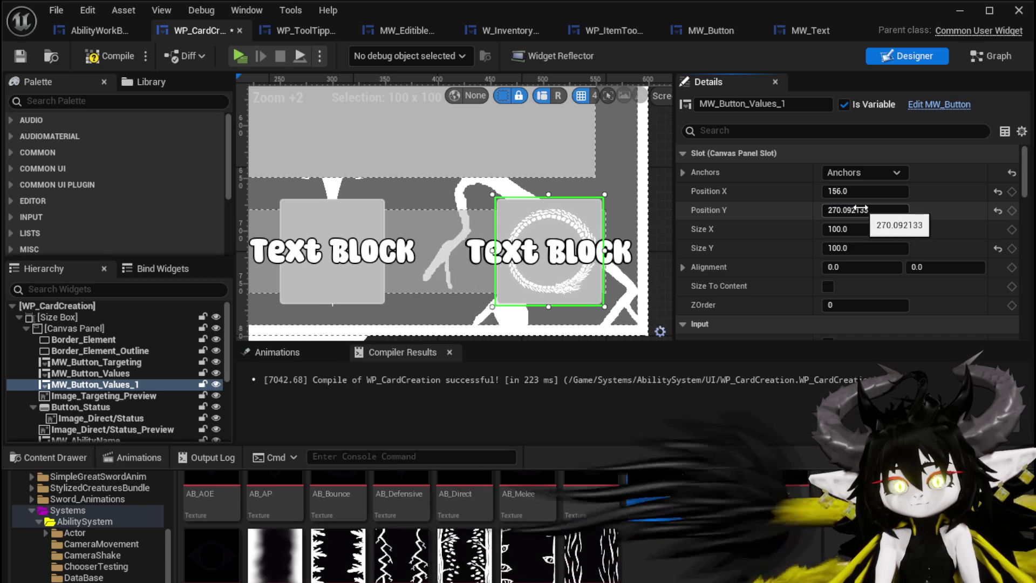
Rename the copy to MW_Button_Direct/Status and compile.
left_click_drag(753, 104, 832, 99)
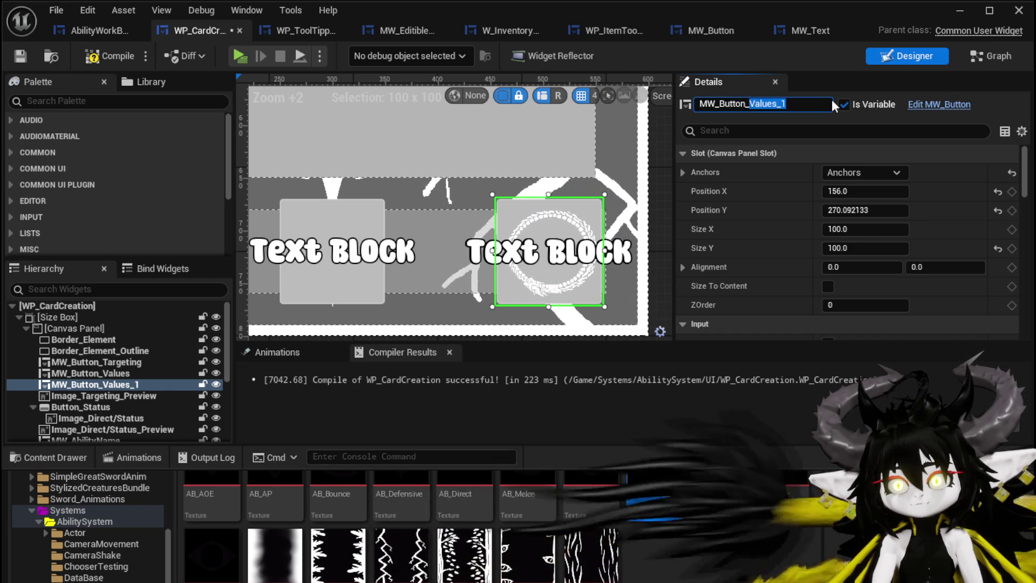
type("Direct/Status")
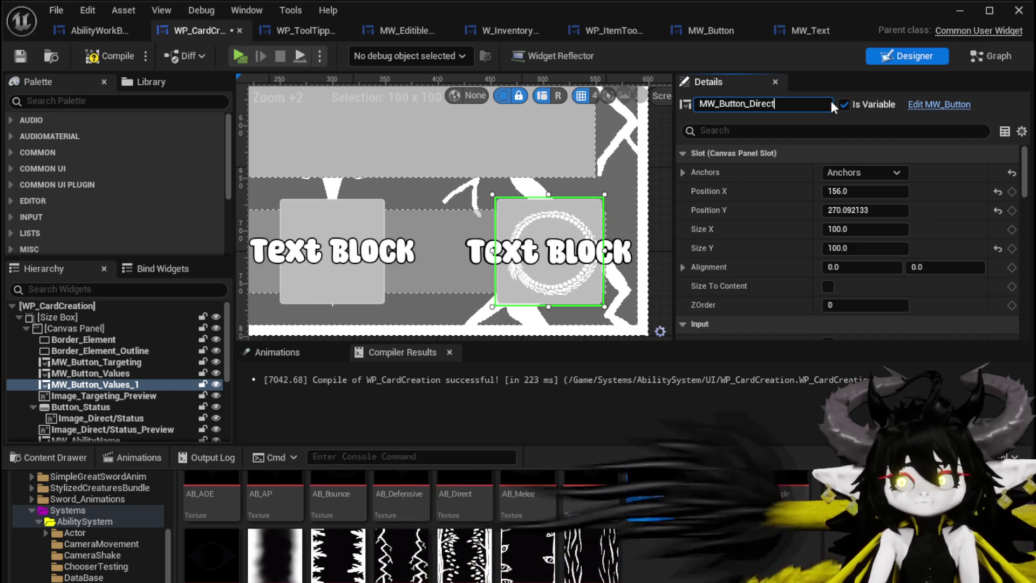
key("Return")
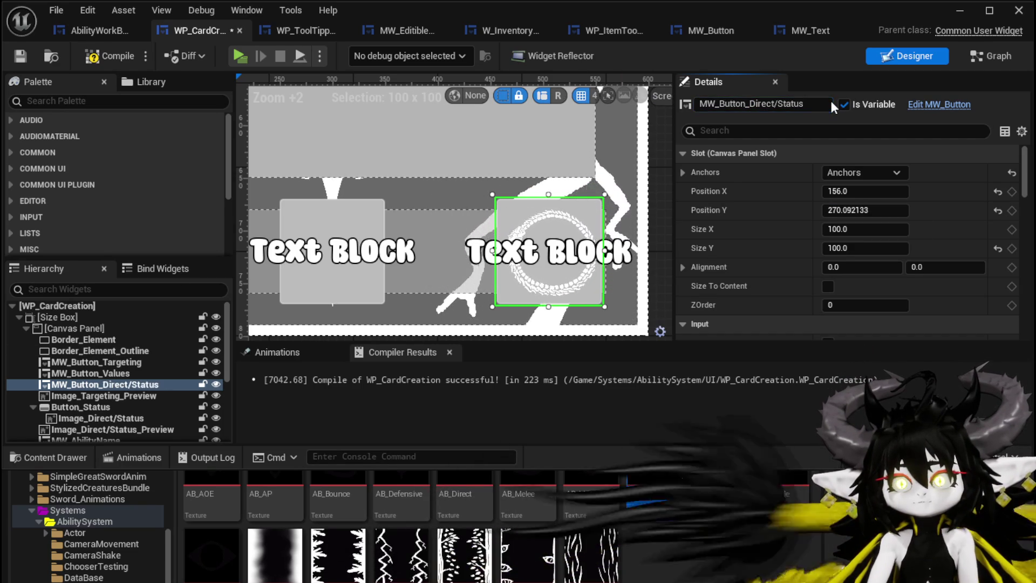
left_click(97, 55)
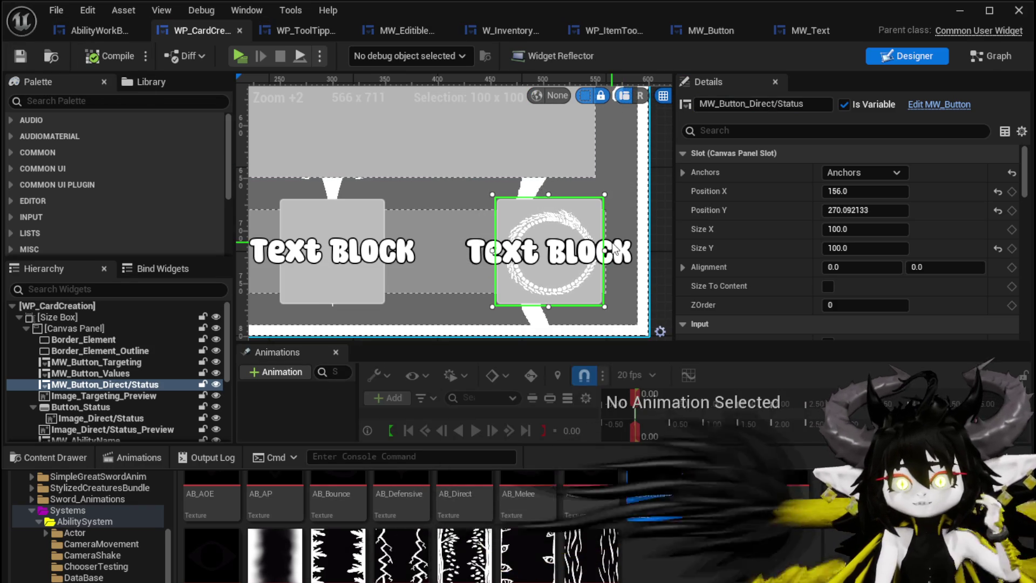
Filter the hierarchy for 'irect' and restore the Direct/Status button after deleting it.
left_click(96, 294)
type("irect")
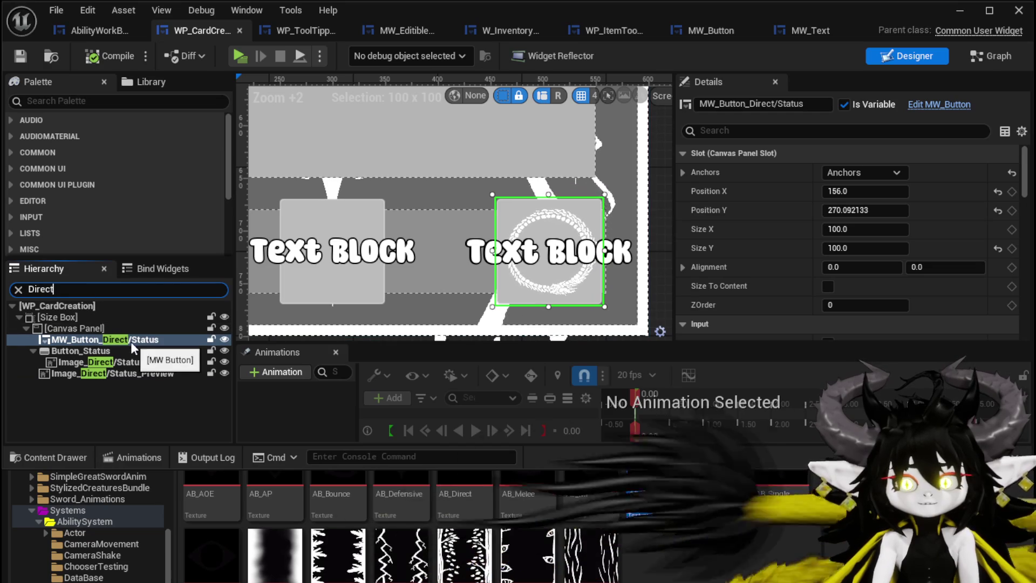
left_click(97, 363)
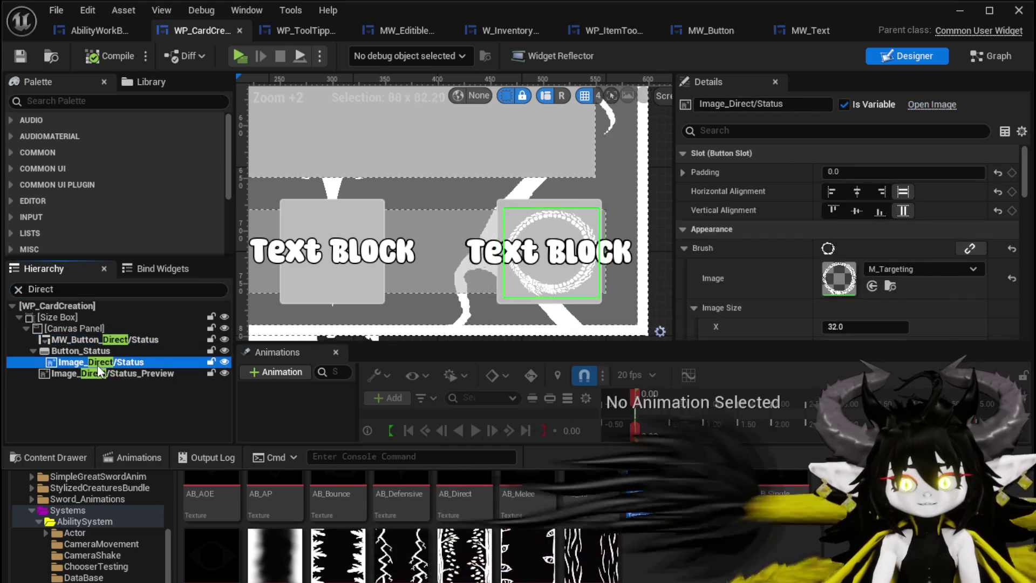
left_click(129, 340, "shift")
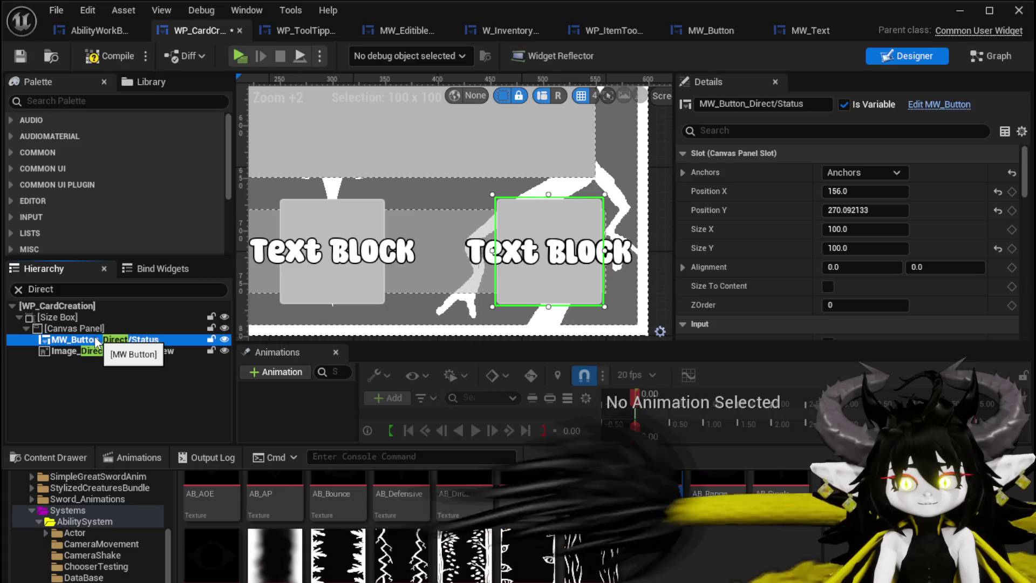
key("Delete")
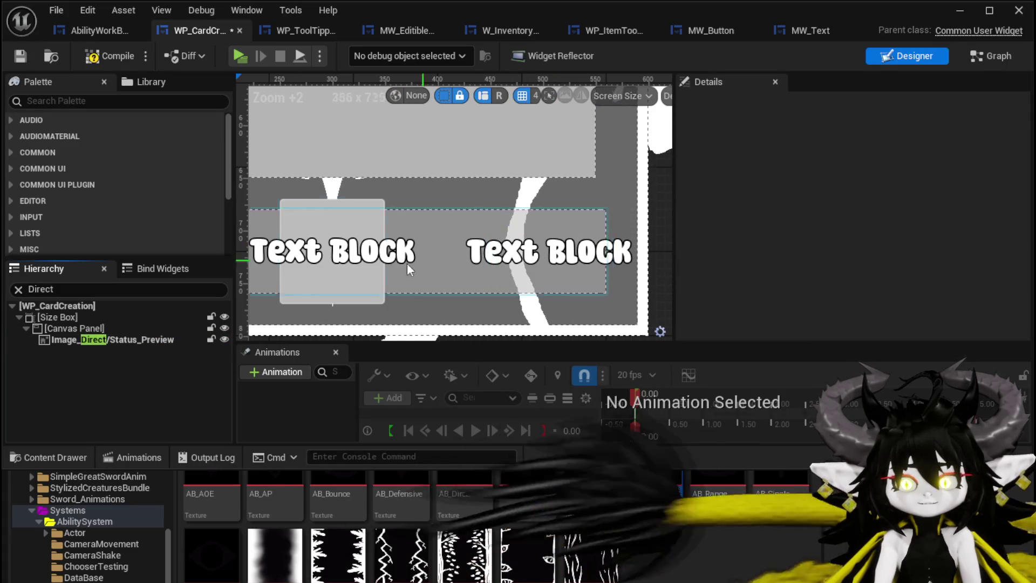
key("ctrl+z")
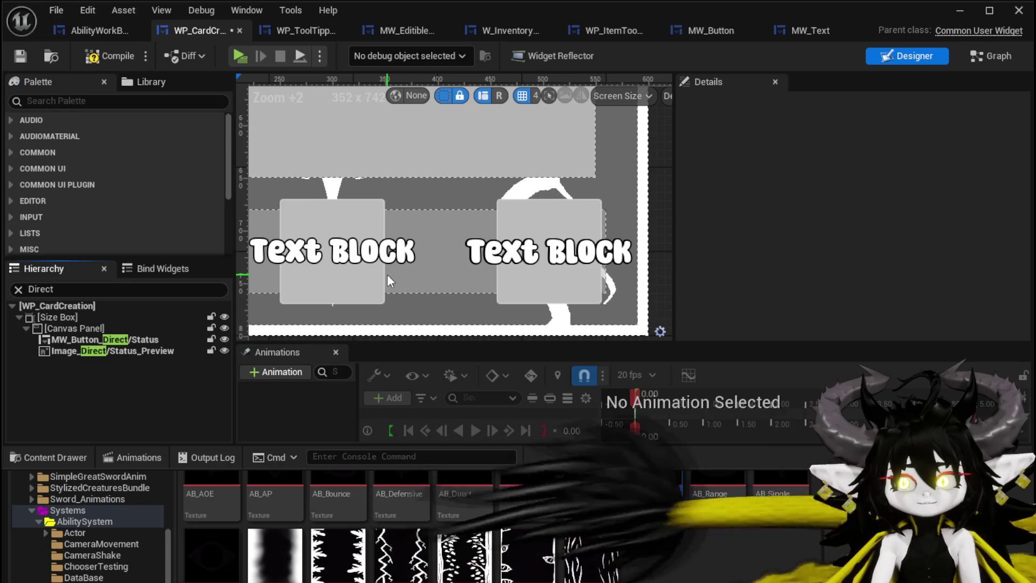
left_click(96, 338)
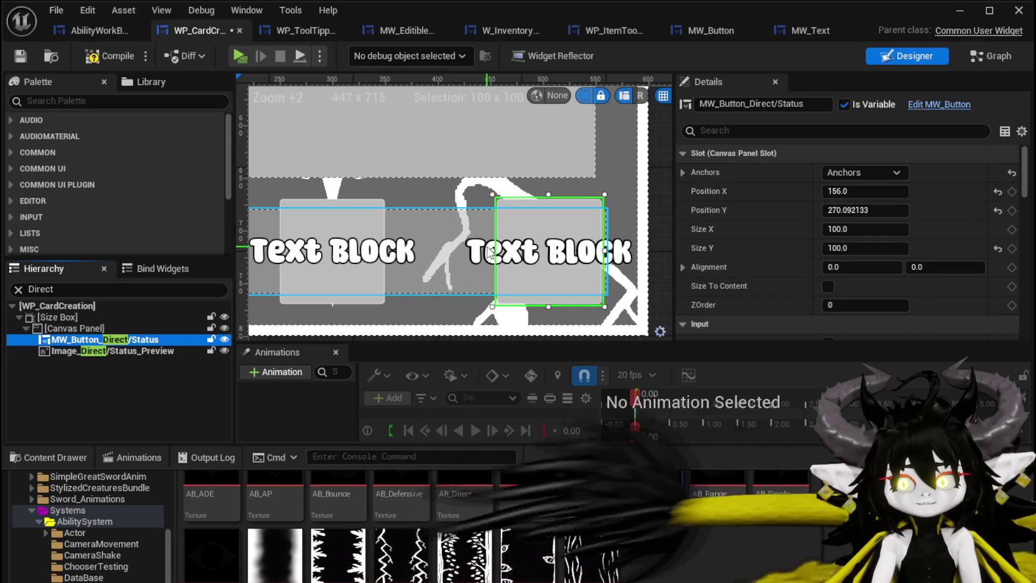
Delete the MW_TypeIndex text block and save the widget.
left_click(504, 255)
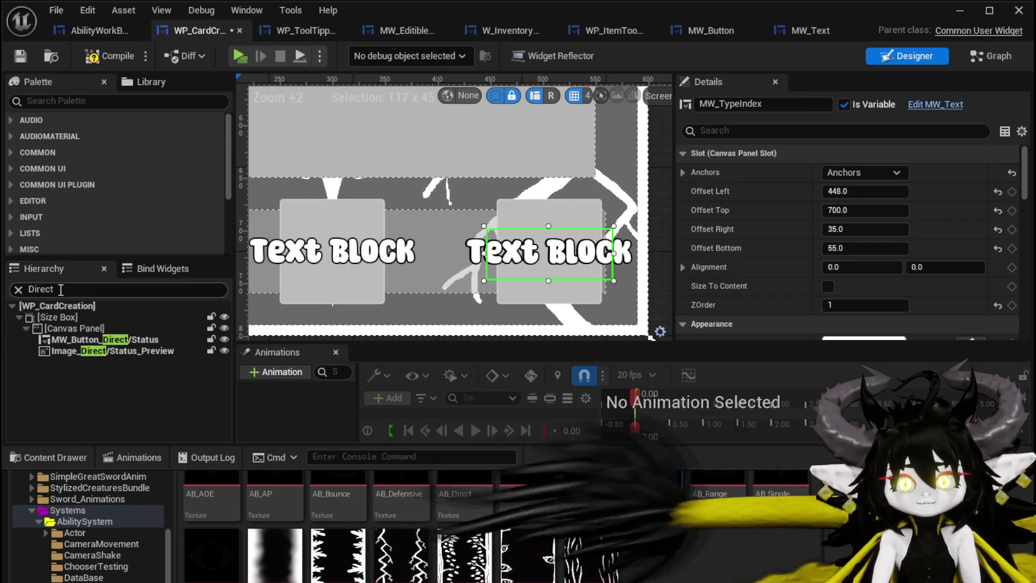
left_click(18, 290)
left_click(83, 381)
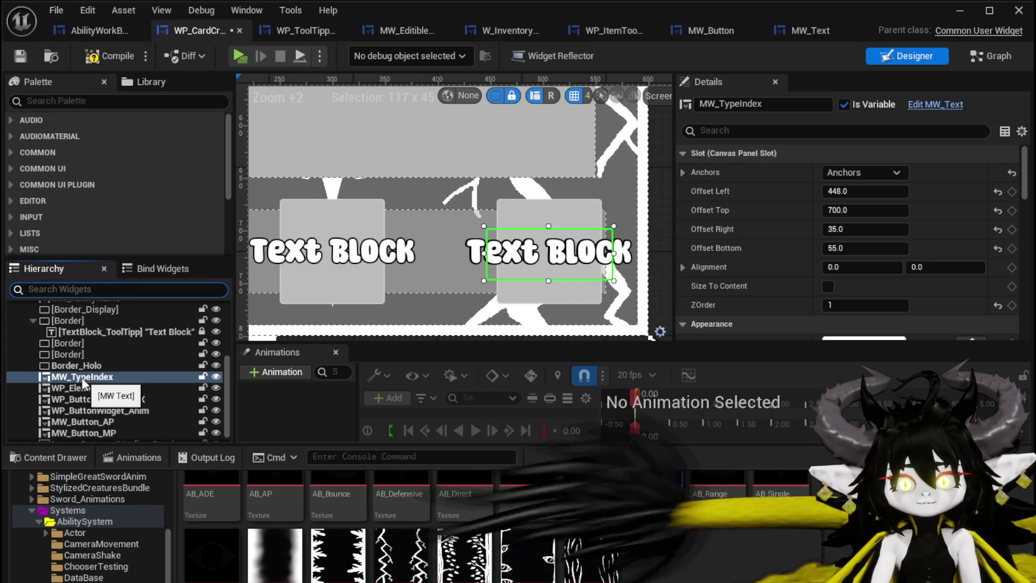
key("Delete")
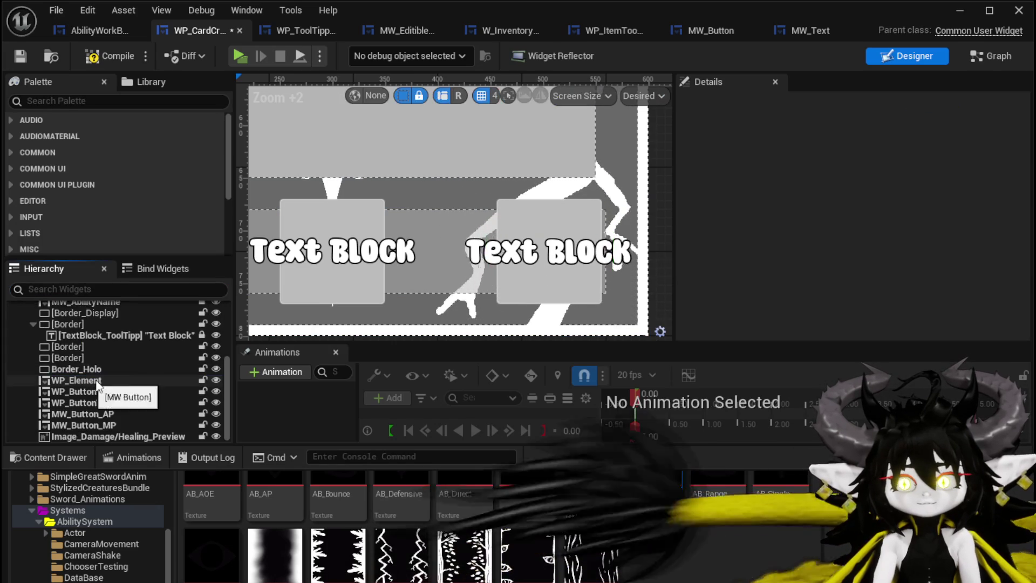
left_click(20, 56)
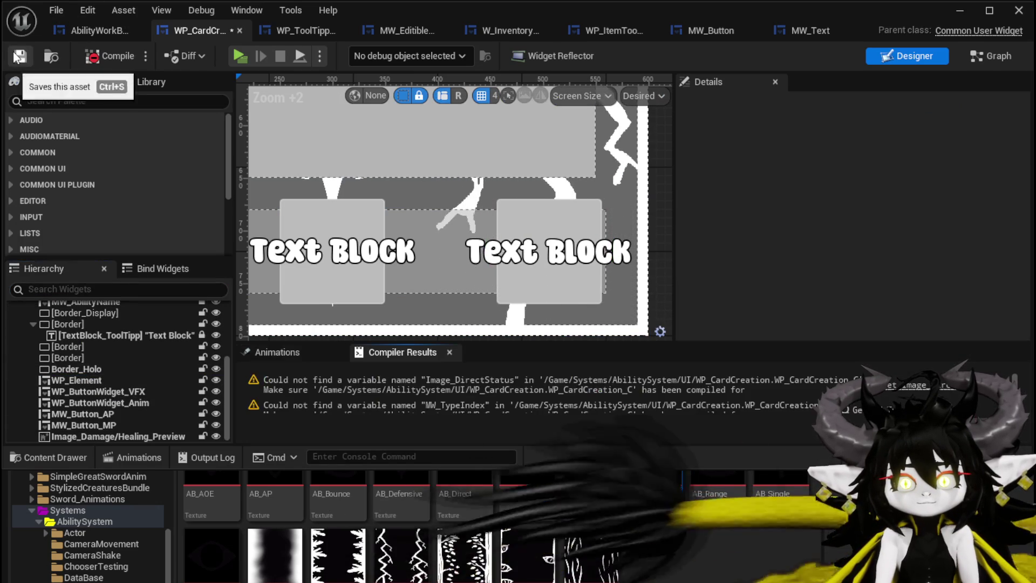
Add an MW Button Direct Status getter with a Set Brush node in SetType.
left_click(540, 375)
scroll(603, 334, "up", 3)
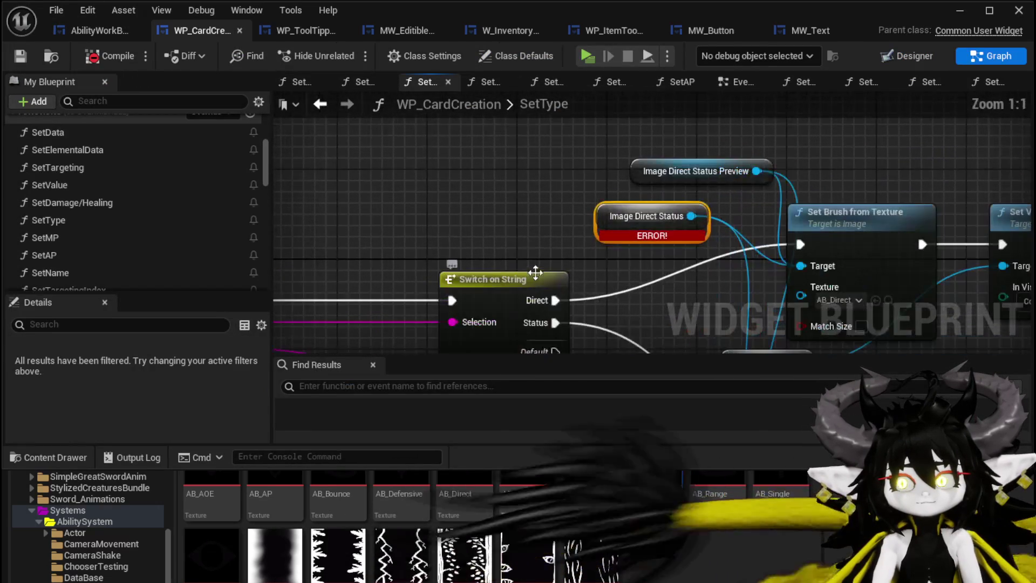
scroll(170, 232, "down", 10)
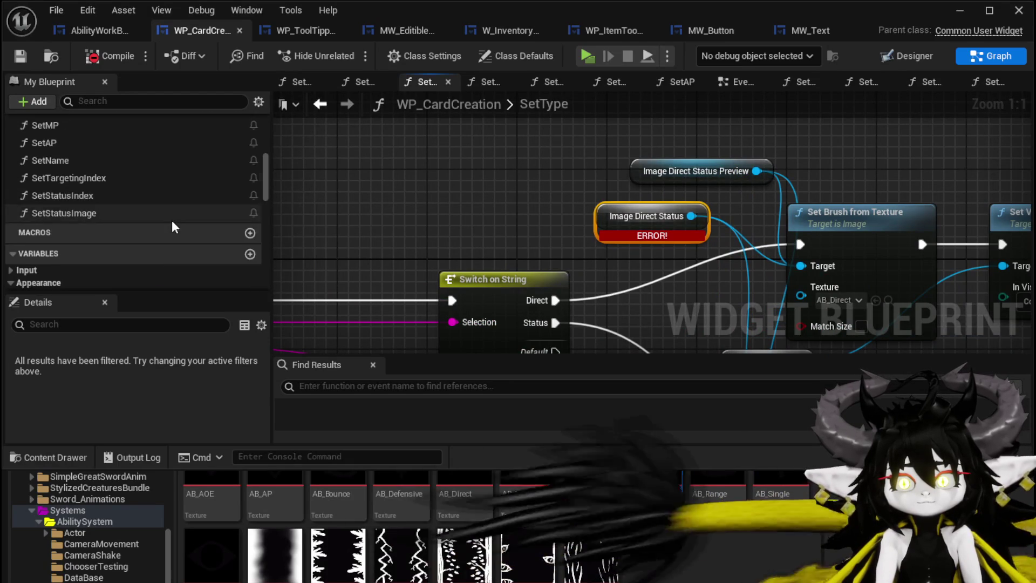
scroll(168, 243, "down", 3)
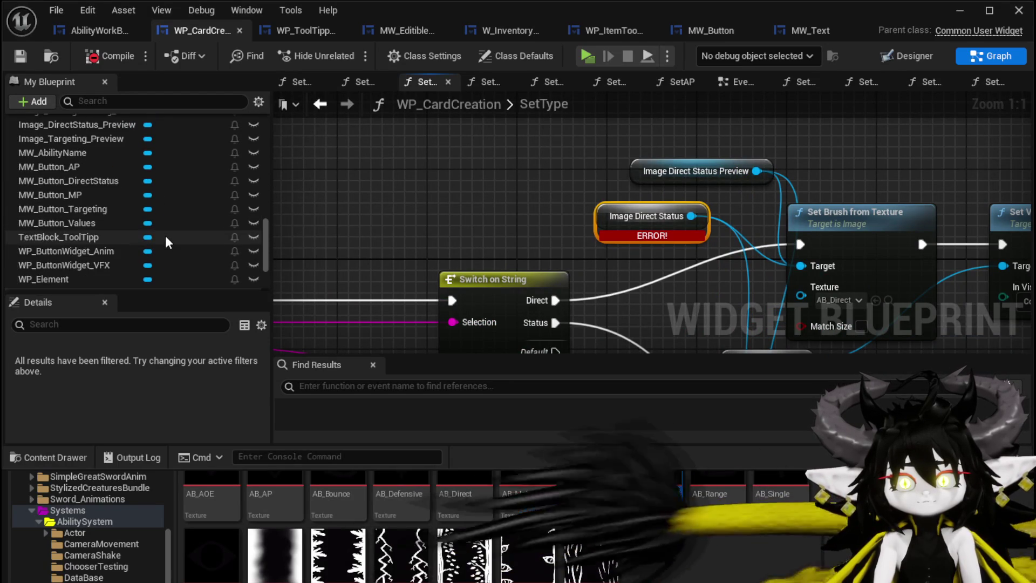
scroll(169, 243, "down", 2)
scroll(135, 233, "up", 2)
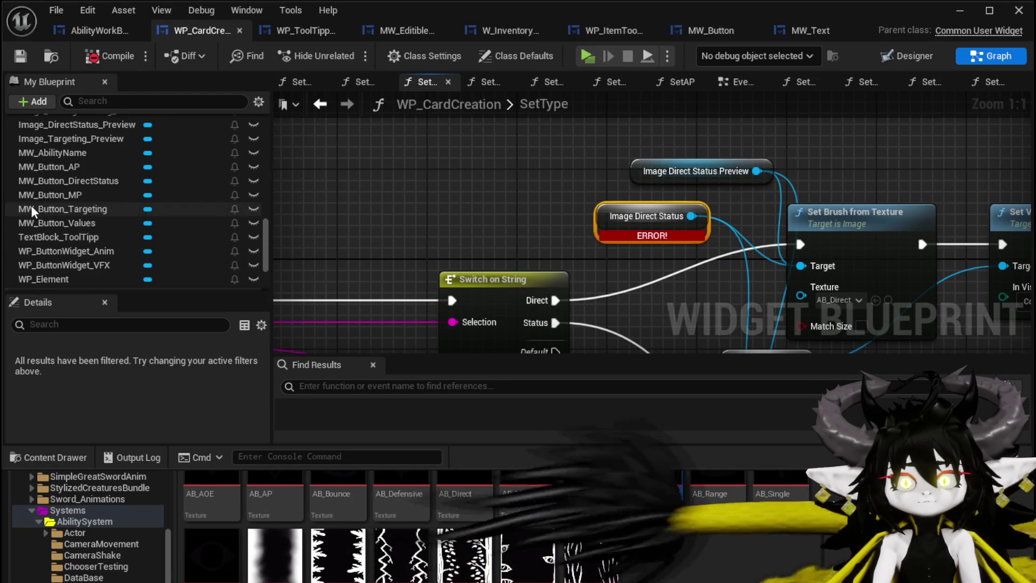
scroll(90, 223, "up", 1)
mouse_move(81, 202)
left_mouse_down()
mouse_move(432, 223)
mouse_move(420, 172)
left_mouse_up()
left_click_drag(507, 186, 508, 186)
type("Set Br")
key("Return")
Make room for Set Brush and feed the button's MW Text into Set Visibility's target.
scroll(329, 186, "down", 2)
left_click_drag(594, 153, 853, 154)
left_click_drag(420, 160, 809, 210)
left_click_drag(363, 216, 880, 170)
scroll(610, 203, "up", 2)
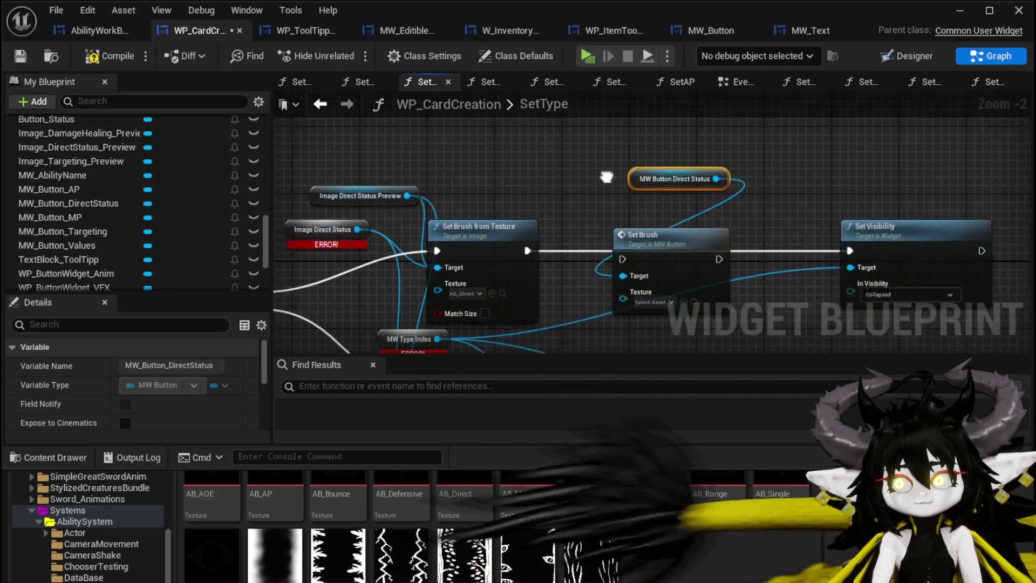
left_click_drag(609, 203, 611, 205)
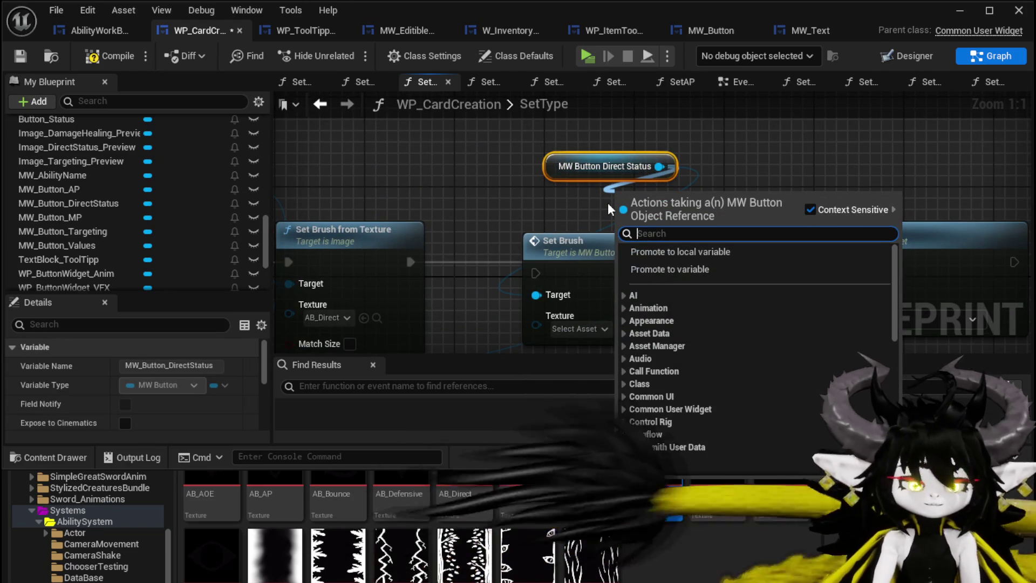
type("MW")
left_click(683, 337)
left_click_drag(669, 216, 840, 283)
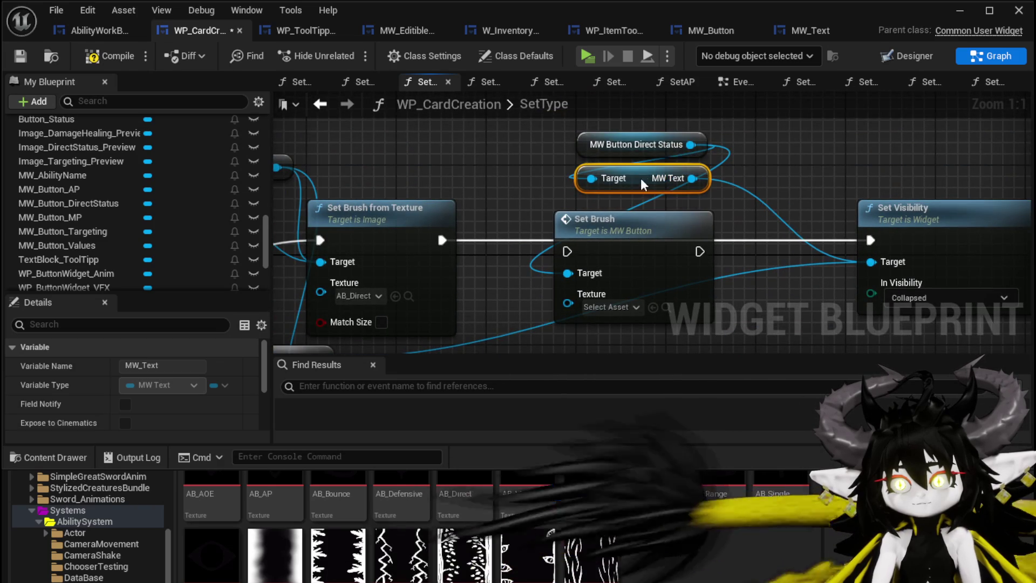
Set the brush texture to AB_Direct and chain it between Set Brush from Texture and Set Visibility.
left_click_drag(633, 207, 664, 208)
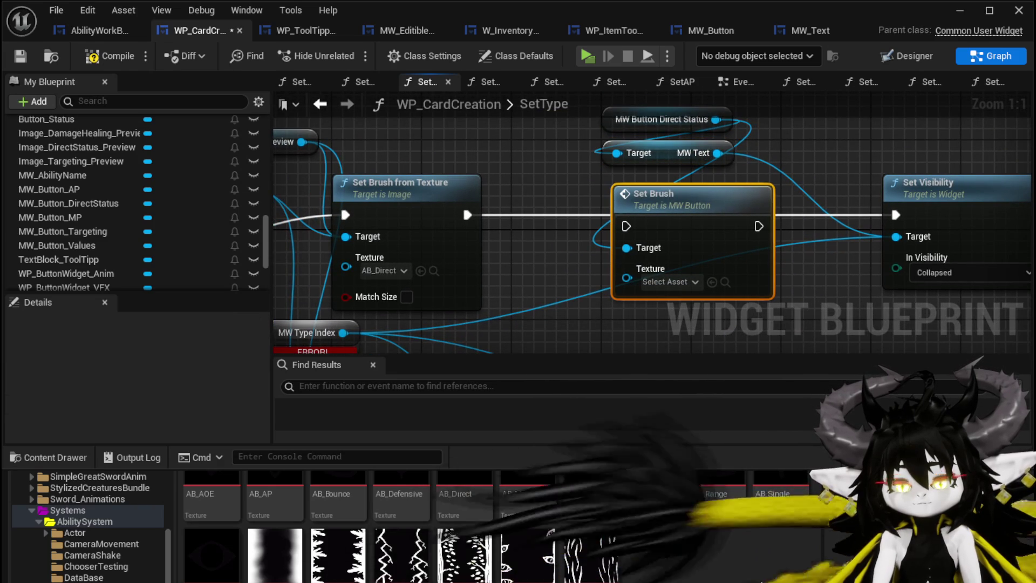
left_click_drag(679, 328, 628, 279)
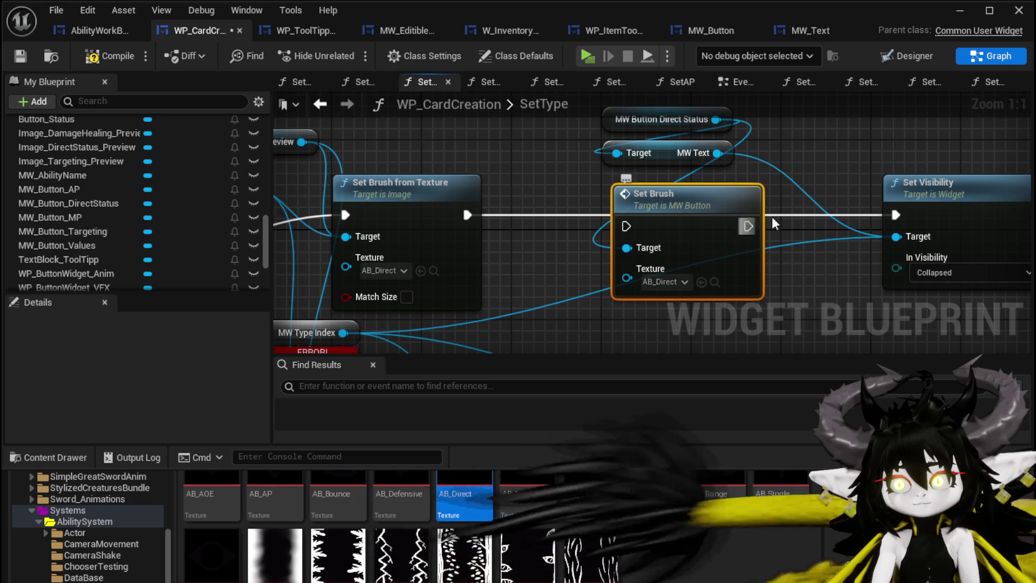
left_click_drag(748, 226, 898, 215)
left_click_drag(467, 215, 626, 226)
scroll(569, 261, "down", 1)
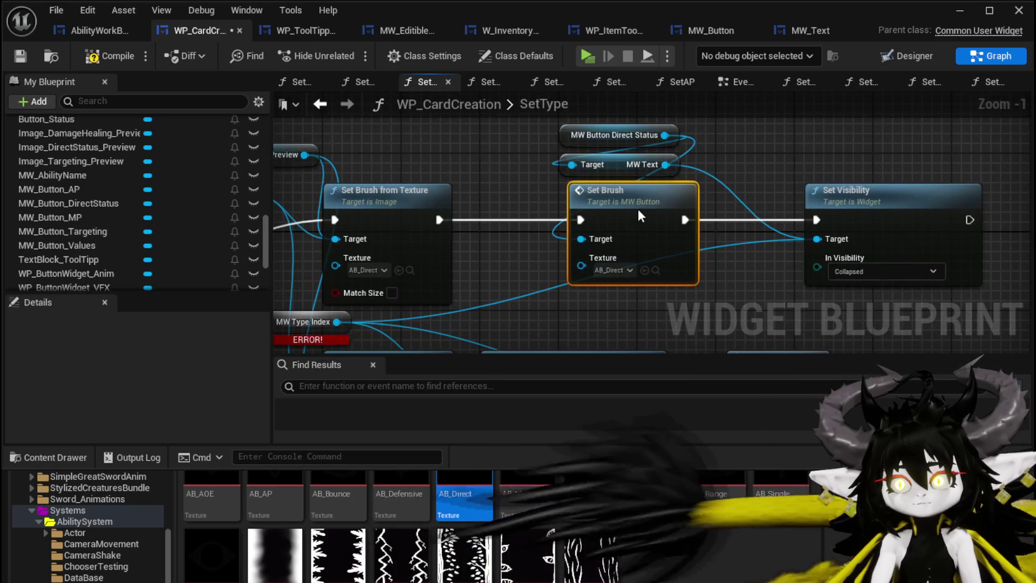
mouse_move(533, 228)
left_mouse_down()
mouse_move(510, 115)
mouse_move(569, 169)
mouse_move(569, 229)
mouse_move(559, 121)
mouse_move(540, 123)
left_mouse_up()
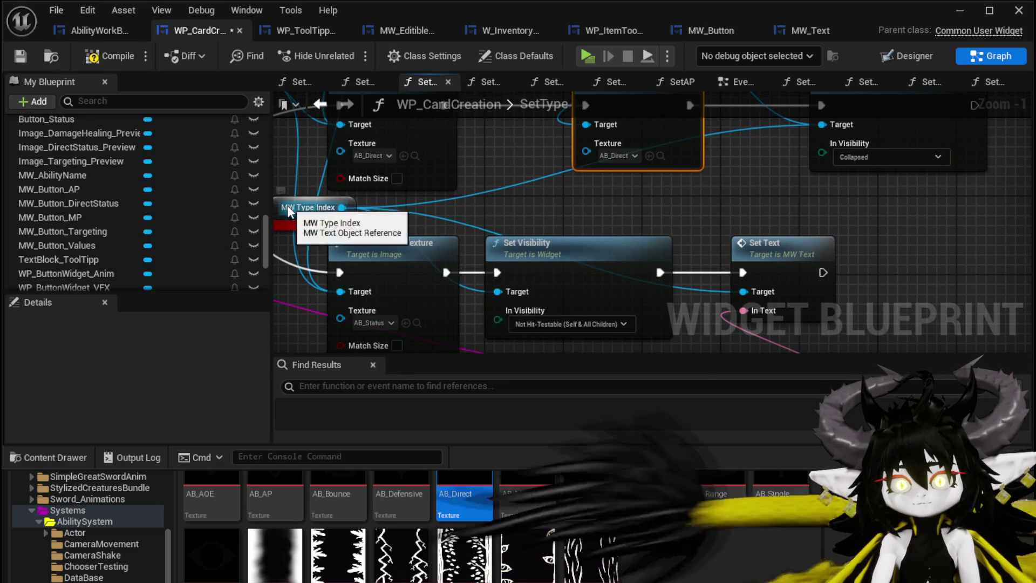
Make room in the graph and move the Direct Status button and MW Text getters beside the Status Set Visibility.
mouse_move(757, 234)
left_mouse_down()
mouse_move(657, 141)
mouse_move(869, 167)
left_mouse_up()
left_click_drag(684, 148, 722, 281)
left_click_drag(567, 292, 635, 292)
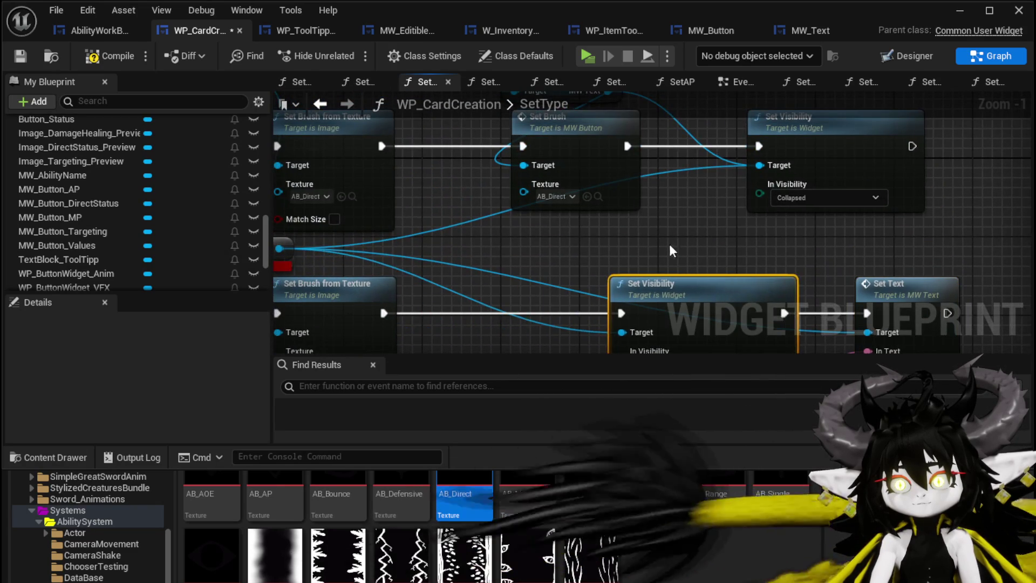
left_click_drag(513, 99, 509, 182)
left_click(533, 154, "ctrl")
left_click_drag(593, 221, 572, 179)
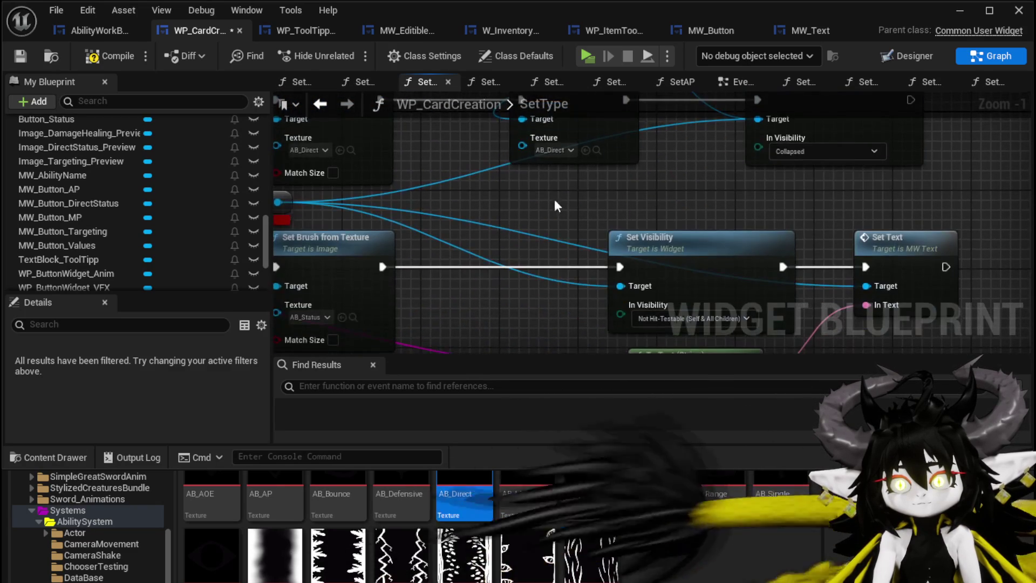
mouse_move(521, 199)
left_mouse_down()
mouse_move(583, 216)
mouse_move(528, 208)
left_mouse_up()
mouse_move(631, 198)
left_mouse_down()
mouse_move(676, 265)
mouse_move(700, 180)
left_mouse_up()
Copy the Direct branch's Set Brush into the Status branch, targeting the Direct Status button and chaining into Set Visibility.
left_click(621, 141)
key("ctrl+c")
key("ctrl+v")
left_click_drag(619, 281, 603, 233)
mouse_move(443, 245)
left_mouse_down()
mouse_move(485, 270)
mouse_move(534, 255)
left_mouse_up()
left_click_drag(570, 253, 571, 242)
left_click_drag(628, 160, 534, 266)
left_click_drag(638, 245, 683, 246)
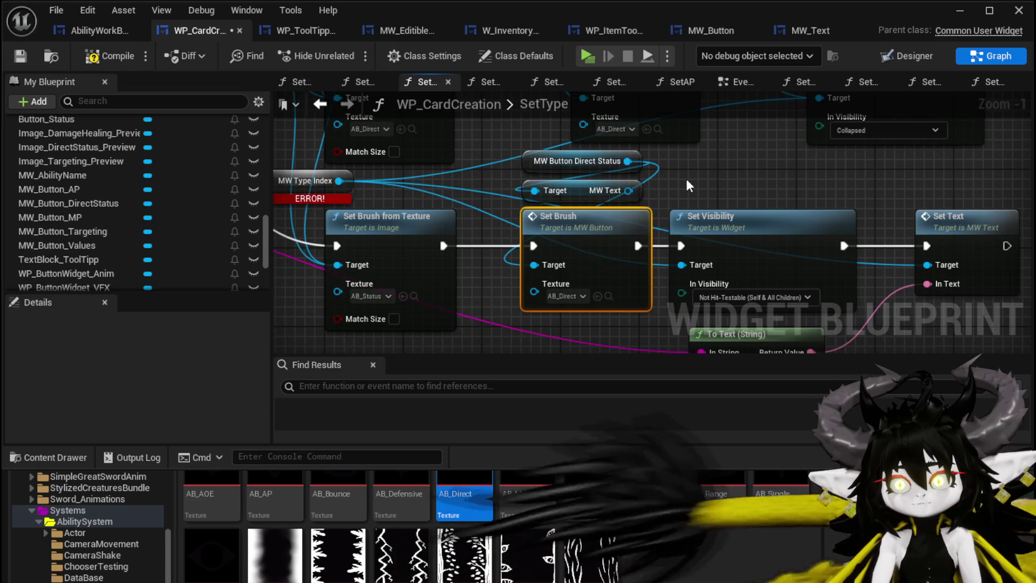
left_click_drag(673, 179, 610, 171)
Connect MW Text to the Status Set Visibility and replace the old Set Text with one fed by To Text.
left_click_drag(592, 260, 597, 257)
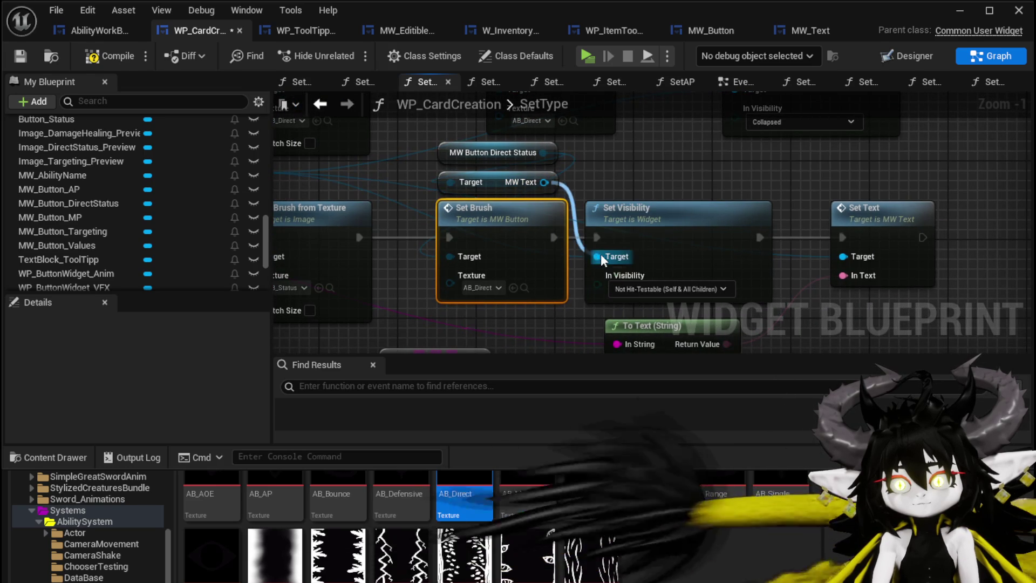
left_click_drag(673, 186, 662, 169)
left_click_drag(532, 166, 681, 164)
type("Set IText")
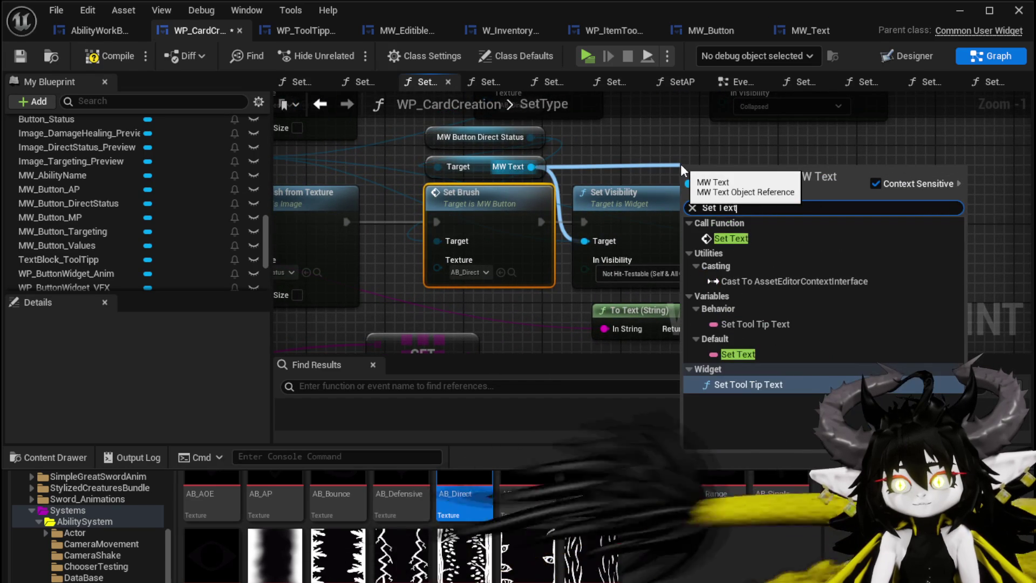
key("Return")
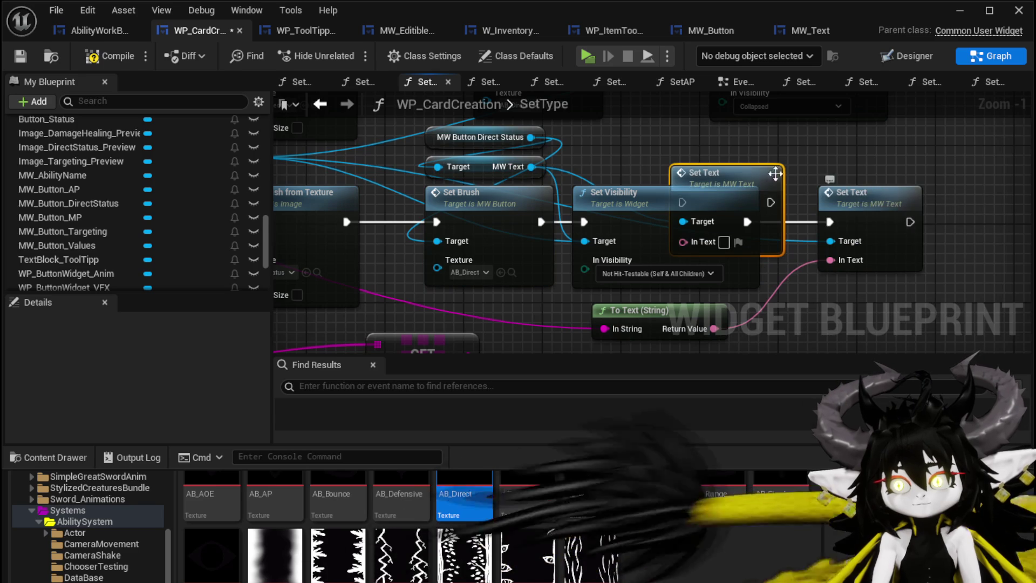
mouse_move(713, 329)
left_mouse_down()
mouse_move(702, 243)
mouse_move(781, 232)
left_mouse_up()
key("Delete")
Set the Status Set Brush texture to AB_Status.
left_click_drag(420, 294, 529, 300)
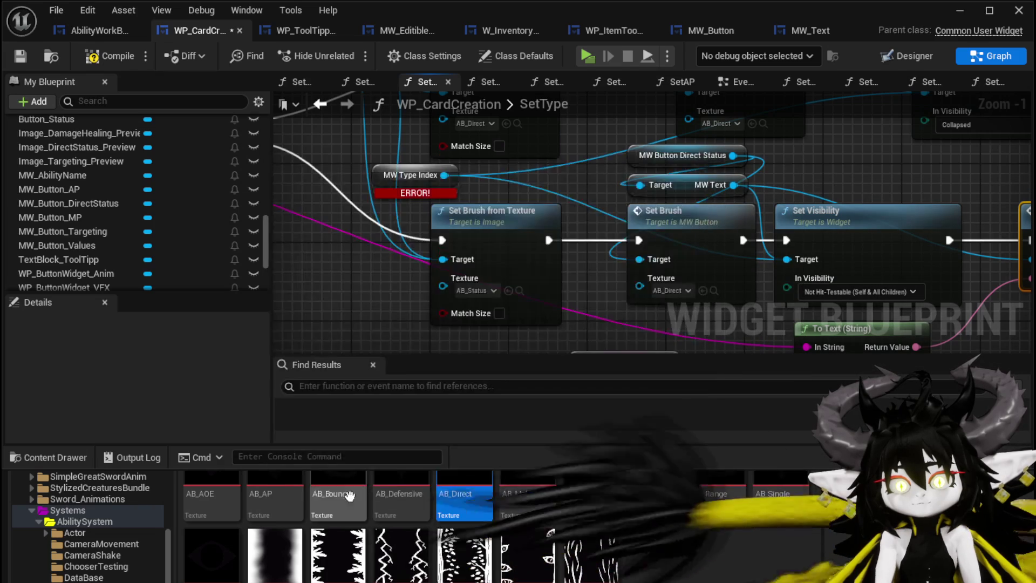
left_click_drag(213, 557, 640, 287)
left_click_drag(597, 214, 573, 258)
Delete the erroring Image Direct Status getter and the Set Status Image node.
left_click_drag(356, 215, 477, 233)
mouse_move(655, 279)
left_mouse_down()
mouse_move(677, 351)
mouse_move(718, 305)
left_mouse_up()
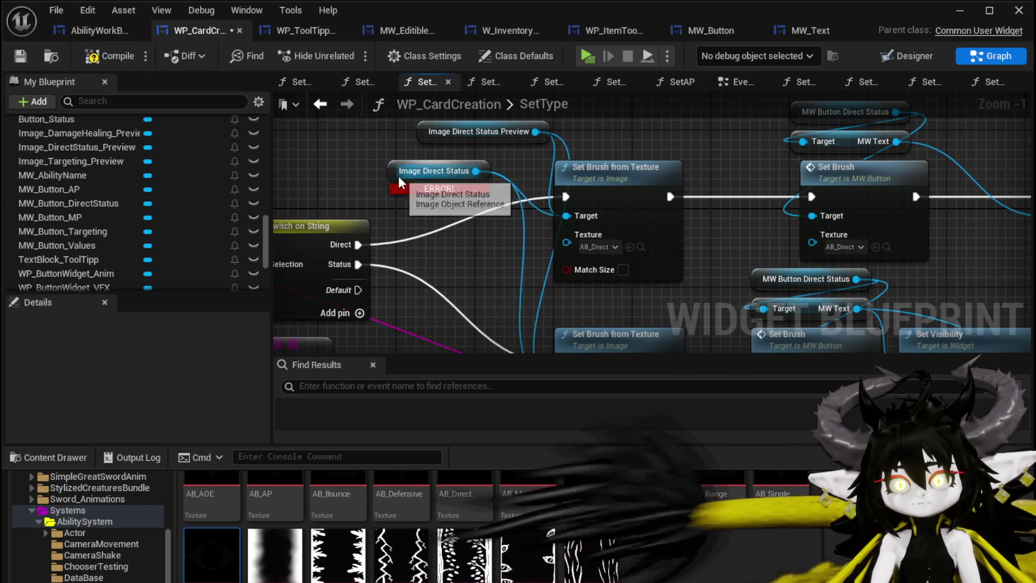
left_click(391, 171)
mouse_move(453, 244)
left_mouse_down()
mouse_move(420, 138)
mouse_move(440, 189)
mouse_move(421, 108)
mouse_move(453, 65)
mouse_move(504, 154)
left_mouse_up()
key("Delete")
scroll(503, 154, "down", 3)
scroll(535, 235, "up", 4)
left_click(536, 235)
key("Delete")
Delete the leftover Parse Into Array and GET nodes and compile the blueprint.
scroll(524, 236, "down", 2)
left_click_drag(525, 235, 294, 316)
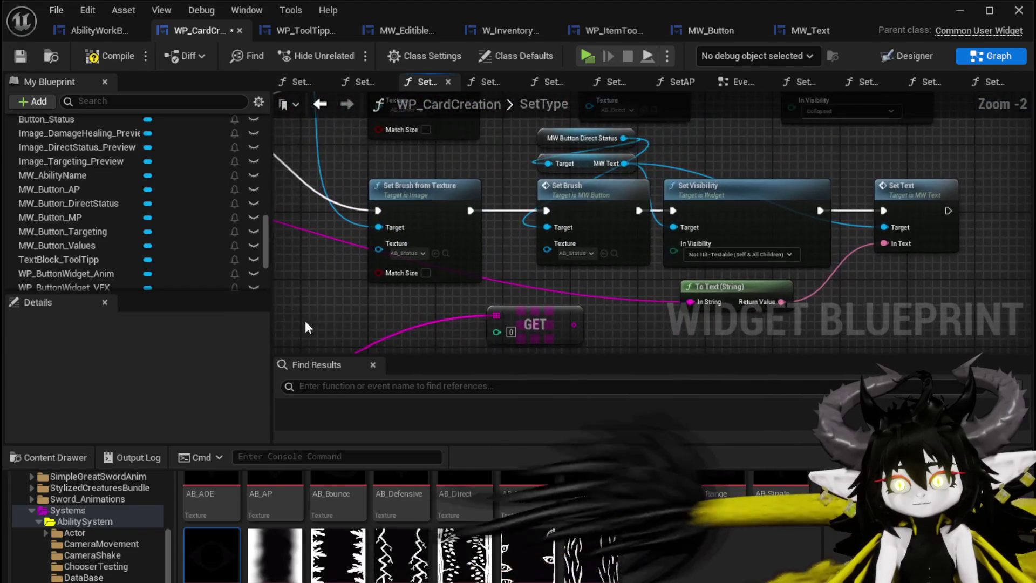
left_click_drag(576, 277, 596, 208)
left_click(632, 254)
mouse_move(632, 254)
left_mouse_down()
mouse_move(740, 224)
mouse_move(702, 217)
left_mouse_up()
scroll(579, 285, "down", 2)
left_click_drag(579, 285, 561, 306)
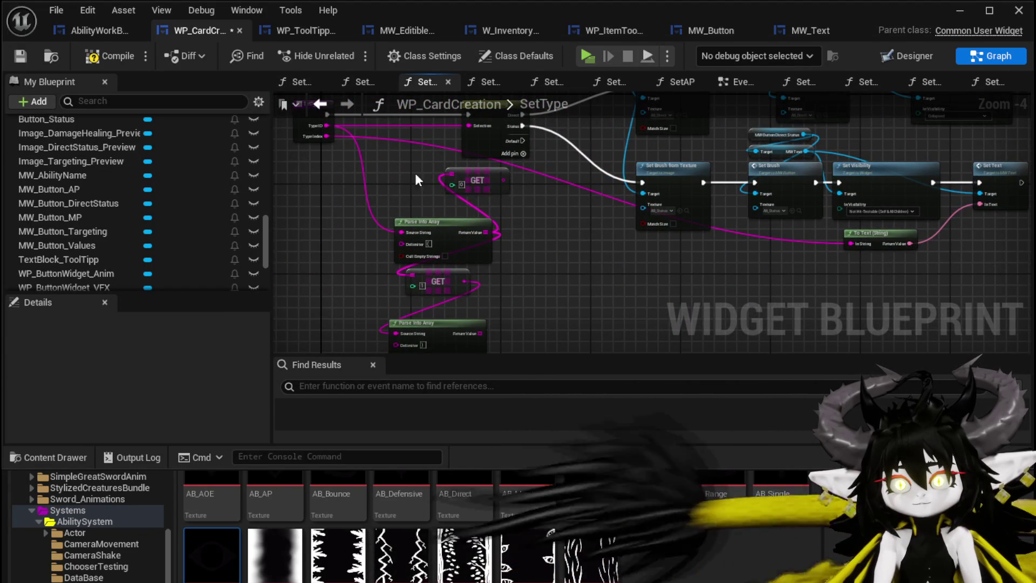
left_click_drag(488, 319, 490, 323)
key("Delete")
left_click_drag(638, 246, 512, 315)
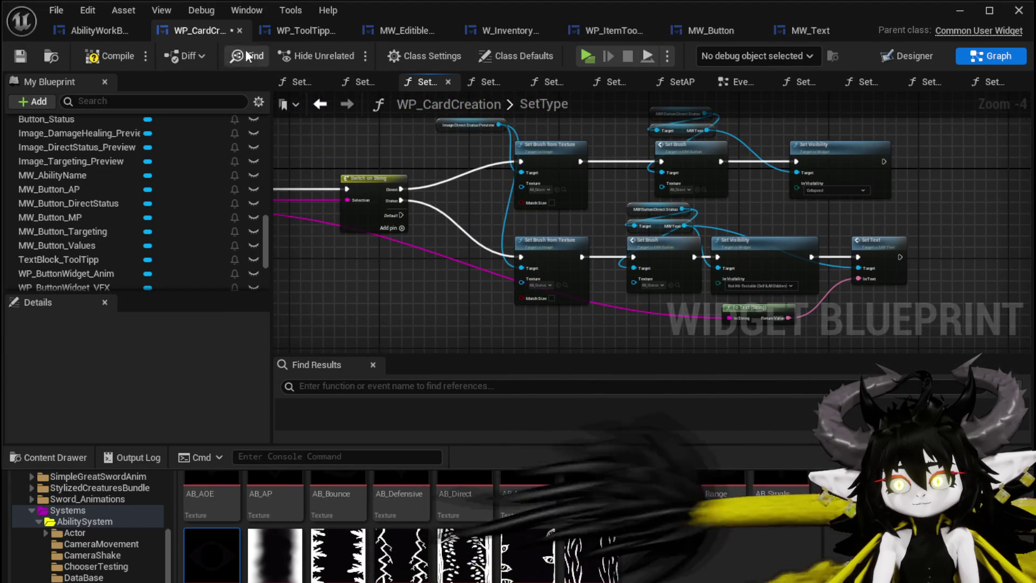
left_click(95, 56)
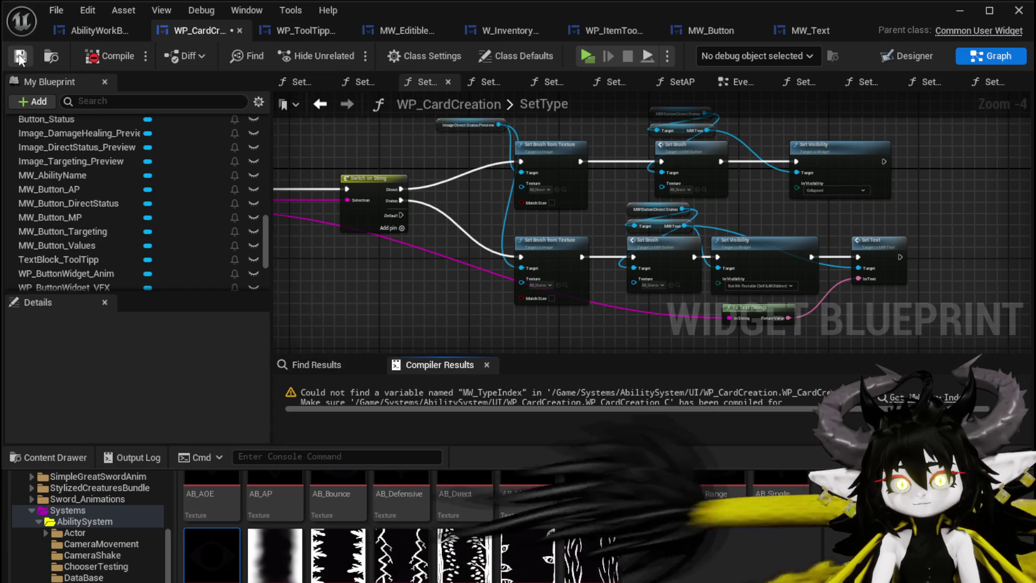
Jump to the MW_TypeIndex error and add getters for MW_Button_DirectStatus and its MW Text.
left_click(945, 397)
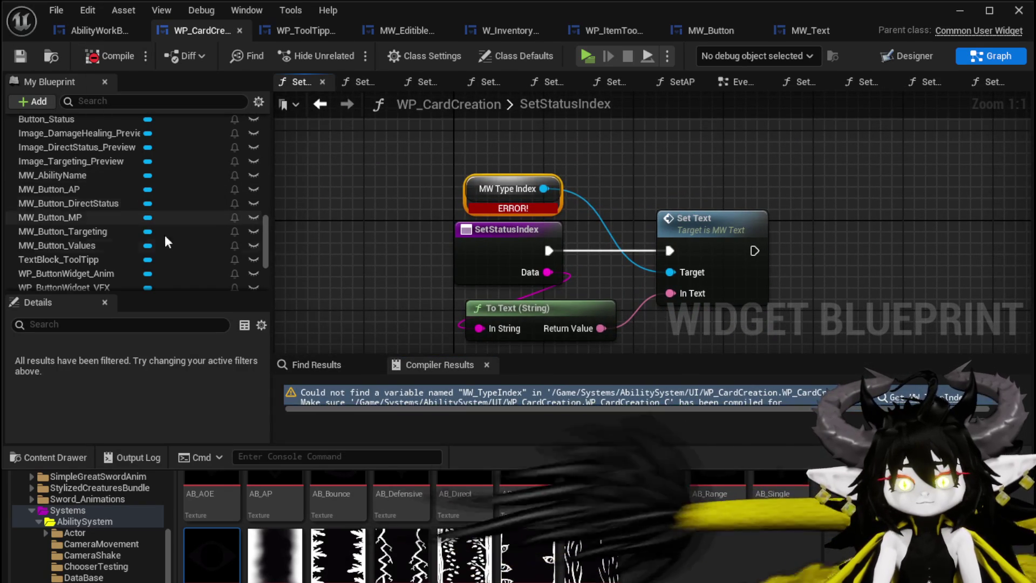
left_click_drag(97, 205, 417, 137)
left_click(475, 172)
mouse_move(419, 207)
left_mouse_down()
mouse_move(490, 137)
mouse_move(471, 173)
left_mouse_up()
type("Text")
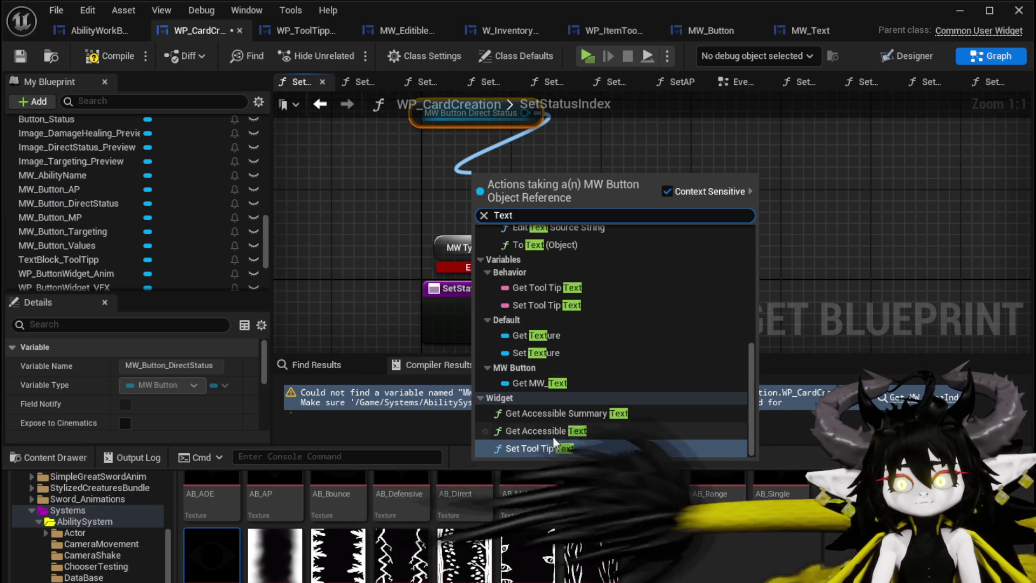
left_click(535, 387)
Add a Set Text on MW Text fed by SetStatusIndex and To Text, replacing the old Set Text.
left_click_drag(615, 210, 634, 214)
type("set text")
left_click(707, 278)
left_click_drag(707, 278, 817, 337)
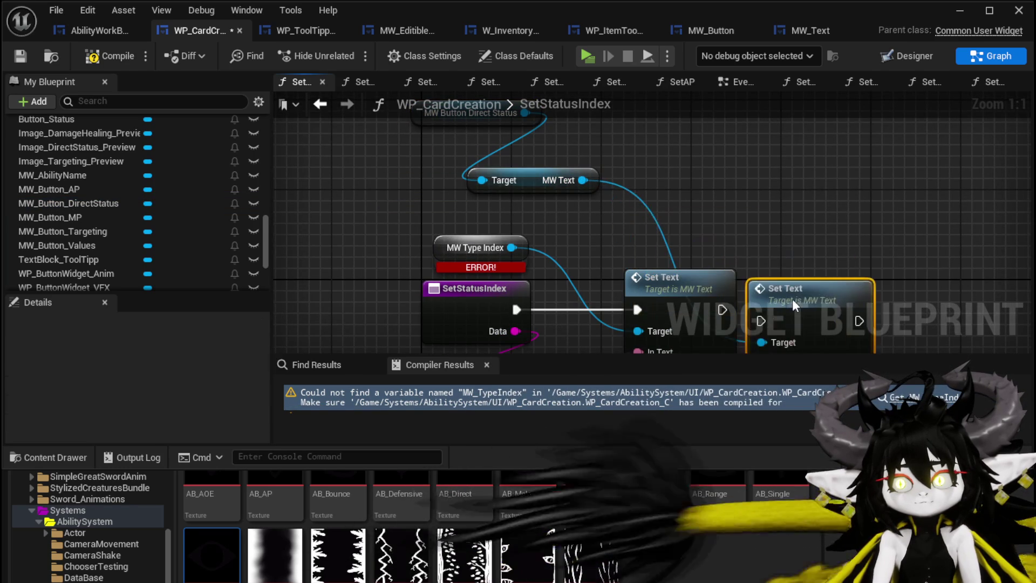
mouse_move(455, 250)
left_mouse_down()
mouse_move(712, 254)
mouse_move(707, 247)
left_mouse_up()
left_click_drag(515, 324, 723, 296)
left_click(647, 260)
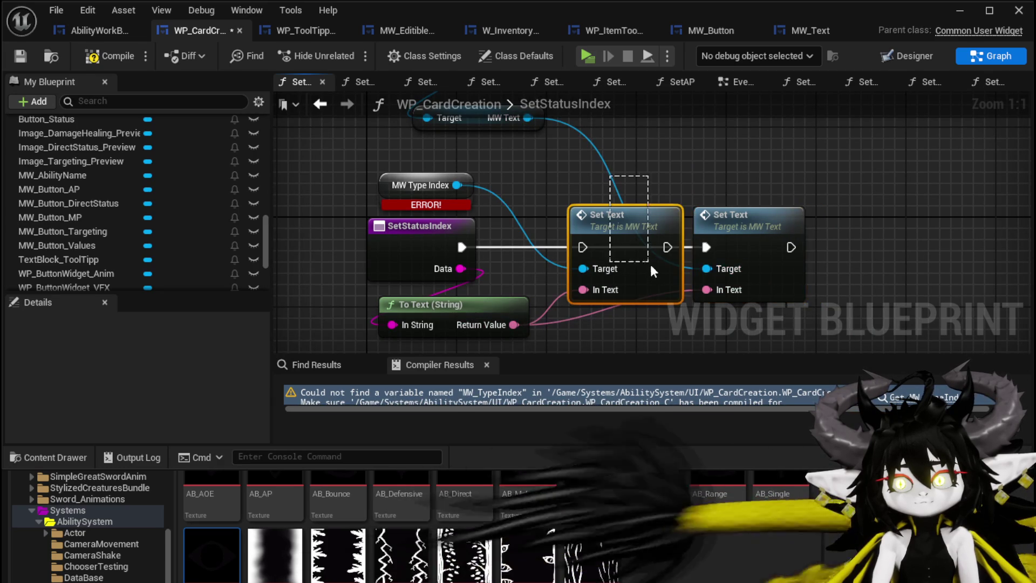
key("Delete")
left_click_drag(719, 231, 651, 231)
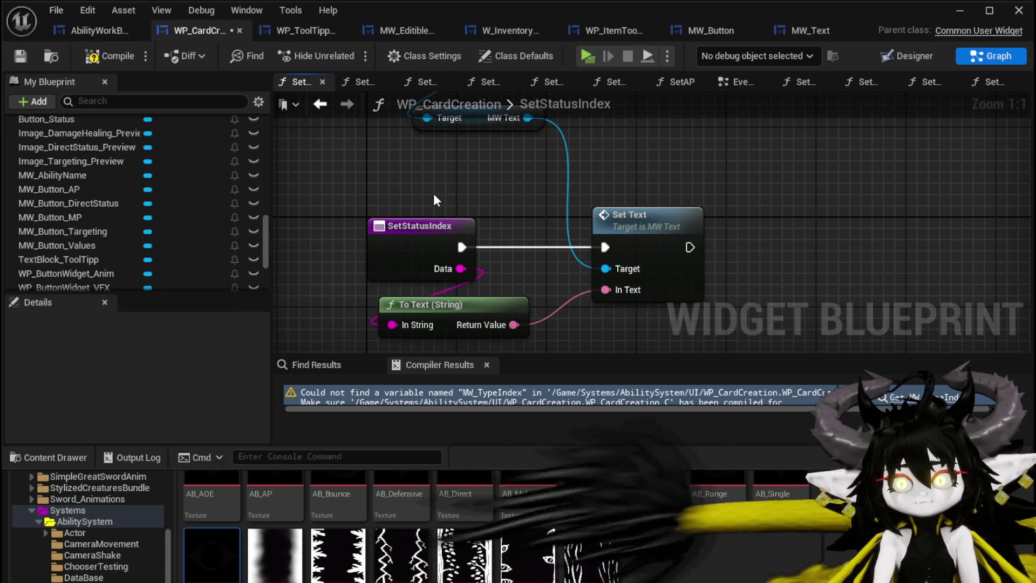
Tidy the getters beside Set Text, recompile, and go to the SetStatusImage error.
left_click_drag(493, 169, 564, 261)
left_click_drag(407, 138, 411, 218)
left_click(416, 177)
left_click(110, 56)
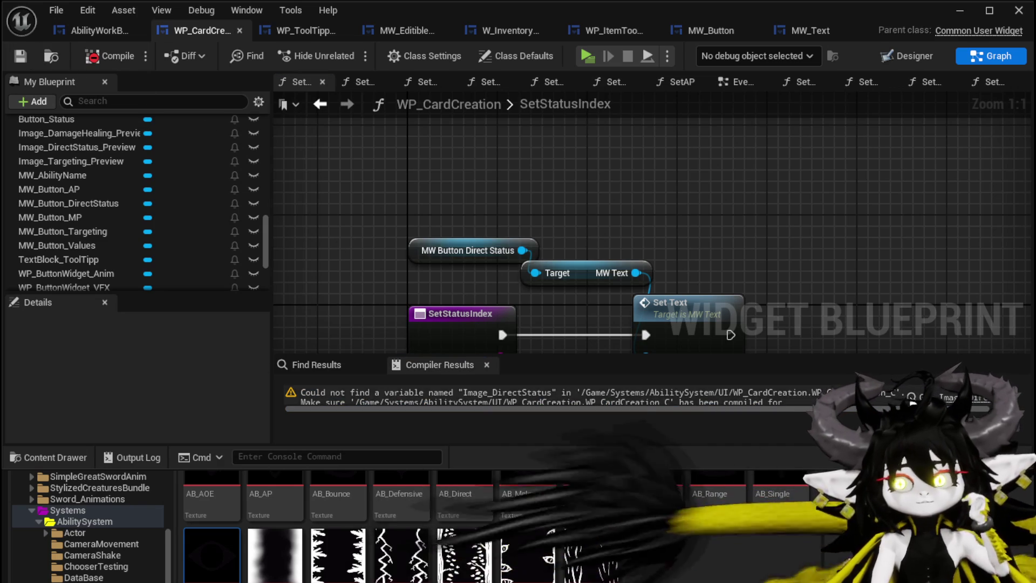
left_click(950, 398)
left_click_drag(553, 214, 529, 221)
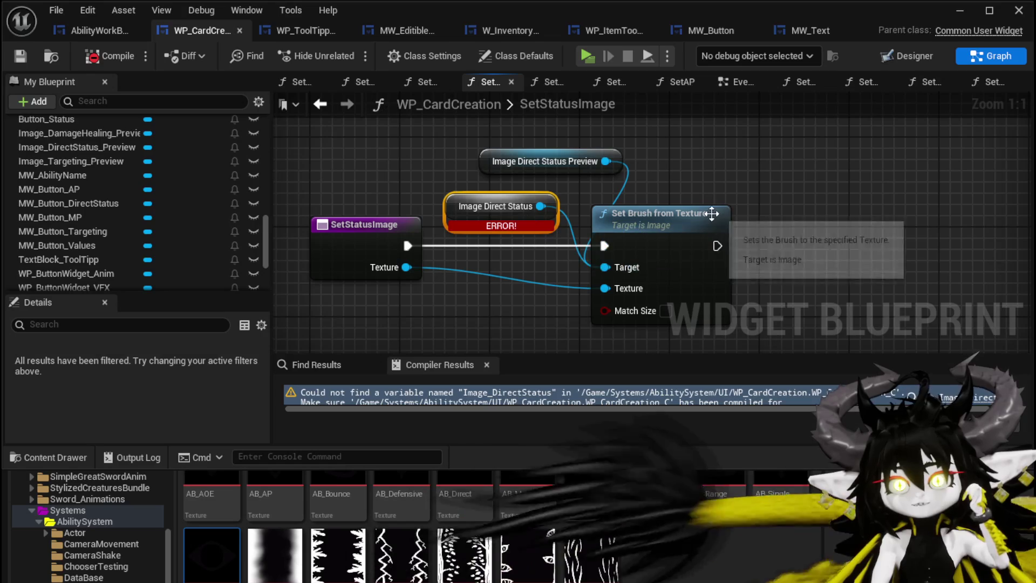
Add a Set Brush on MW_Button_DirectStatus after Set Brush from Texture, fed by the function's Texture.
scroll(115, 189, "up", 6)
scroll(121, 189, "down", 3)
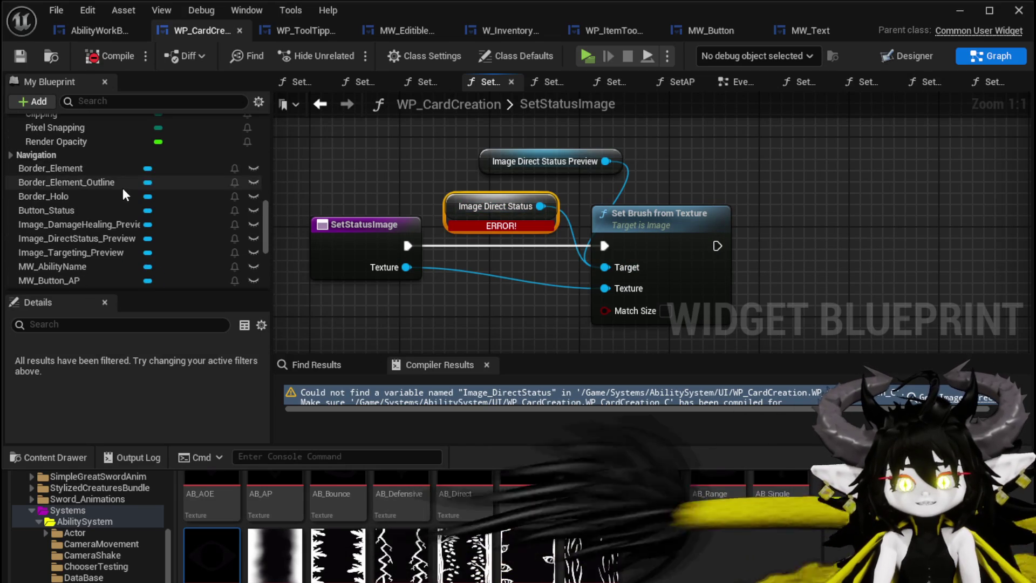
left_click_drag(111, 239, 737, 148)
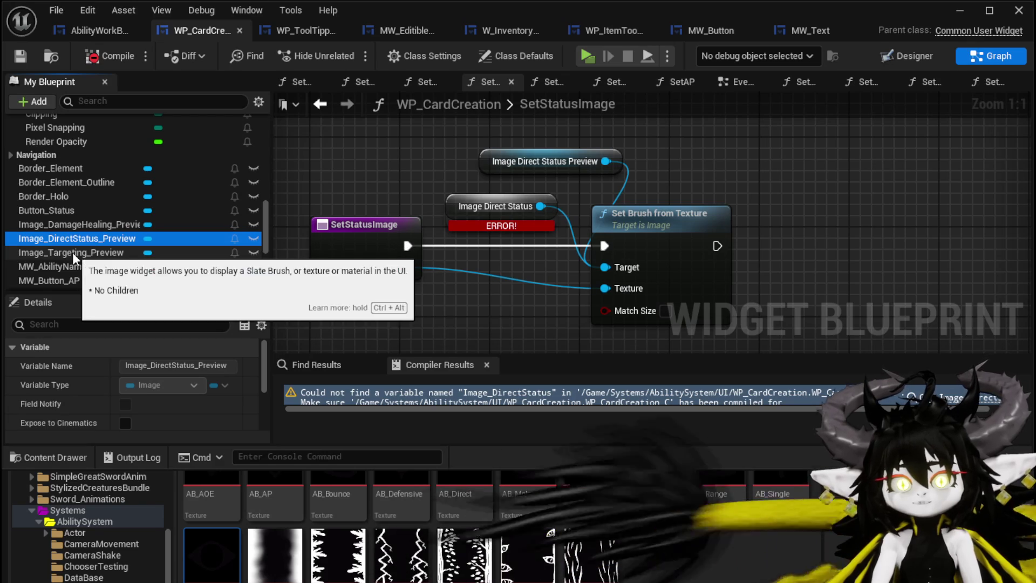
scroll(60, 220, "down", 2)
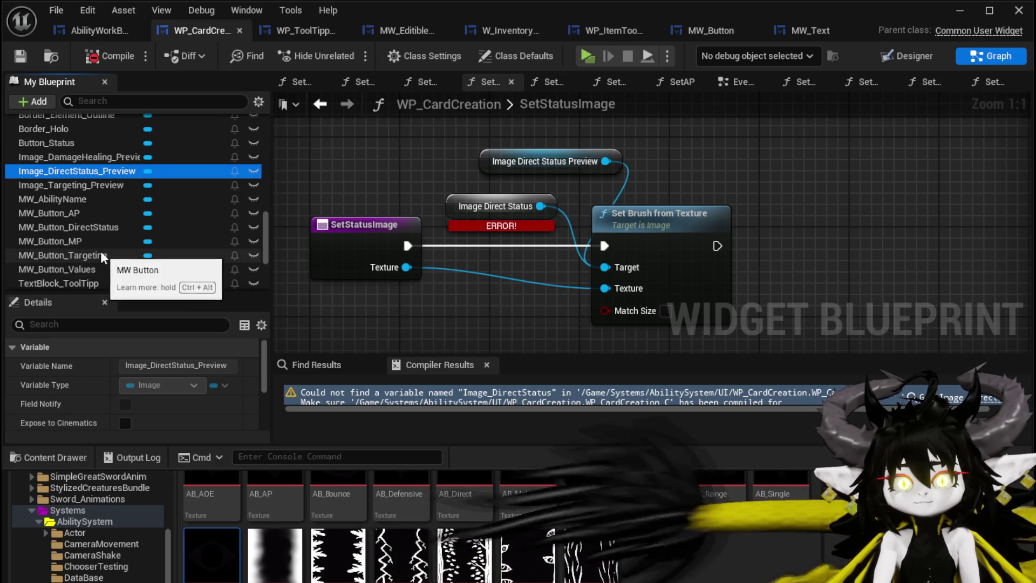
mouse_move(64, 228)
left_mouse_down()
mouse_move(531, 121)
mouse_move(534, 138)
mouse_move(647, 170)
left_mouse_up()
left_click(562, 151)
type("Se")
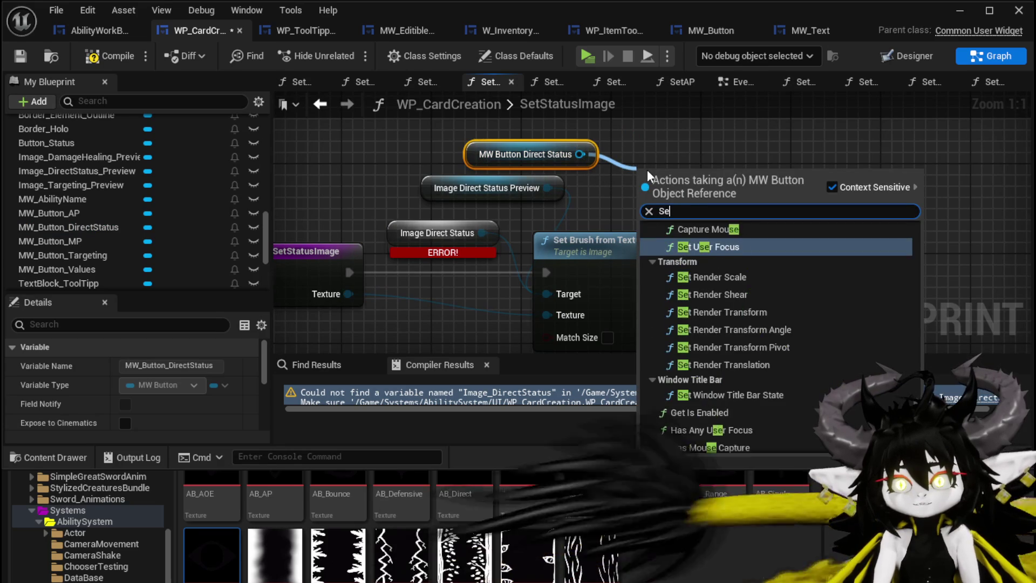
type("t Brush")
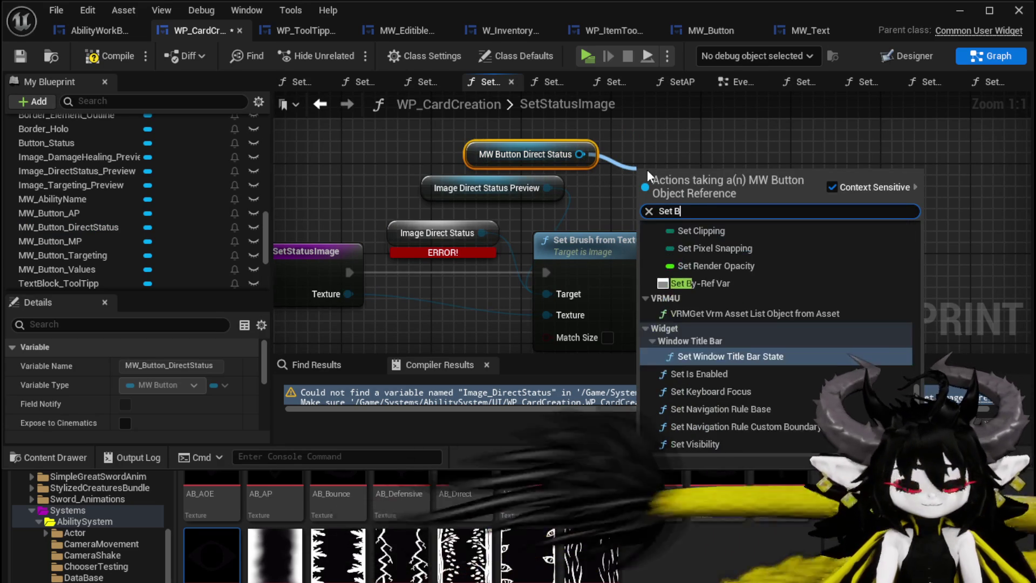
left_click(697, 243)
mouse_move(662, 184)
left_mouse_down()
mouse_move(752, 242)
mouse_move(741, 253)
left_mouse_up()
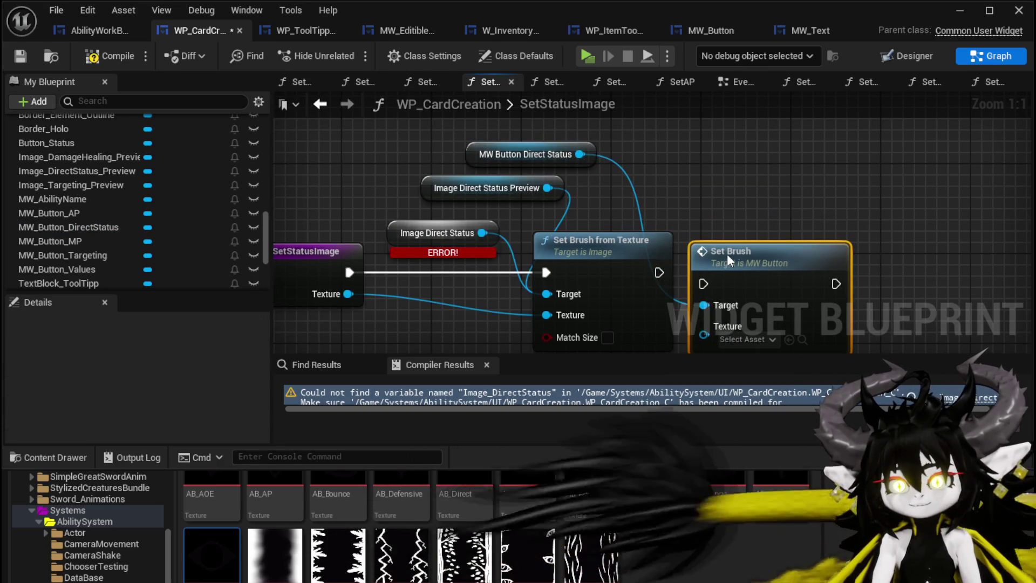
mouse_move(659, 273)
left_mouse_down()
mouse_move(726, 273)
mouse_move(708, 218)
mouse_move(646, 199)
mouse_move(674, 206)
left_mouse_up()
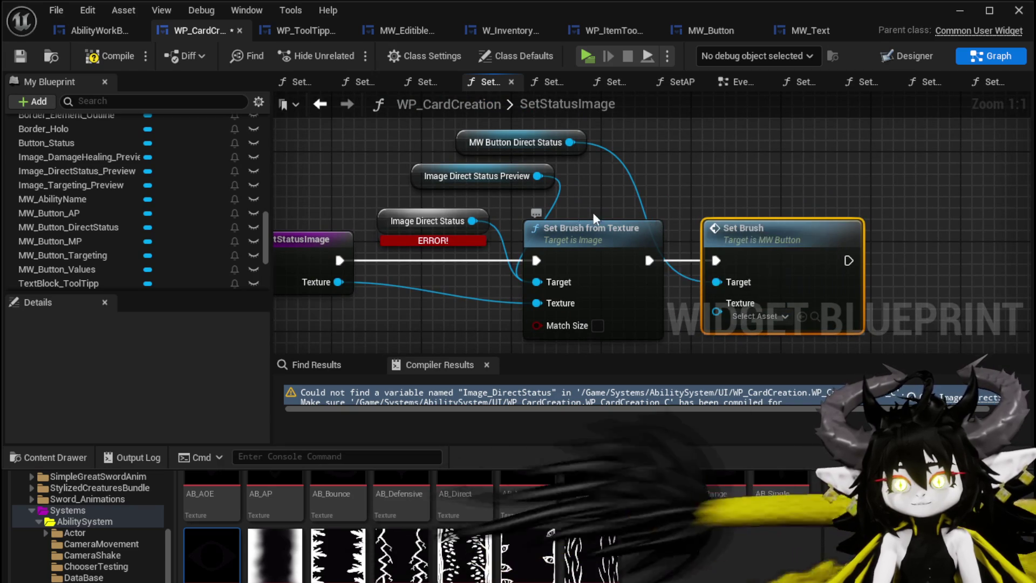
left_click_drag(675, 330, 718, 312)
left_click_drag(394, 264, 442, 287)
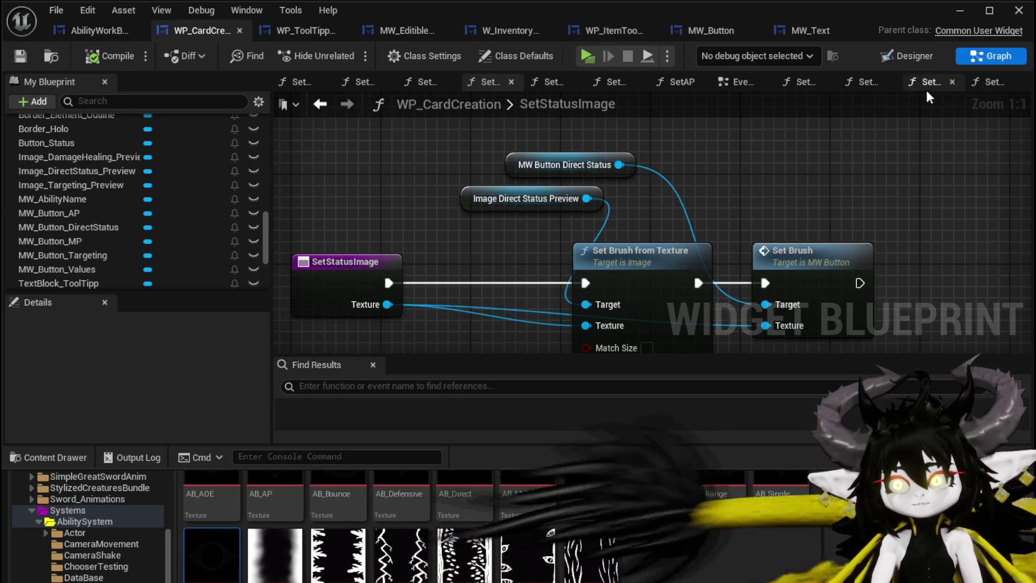
Go to the EventGraph and select the On Pressed (Button_Status) event.
left_click(745, 82)
scroll(474, 206, "down", 5)
scroll(659, 189, "up", 5)
scroll(724, 235, "down", 4)
scroll(605, 307, "up", 4)
left_click(590, 157)
Centre the Button_Status press event and select the Button_Status variable.
left_click_drag(567, 221, 502, 271)
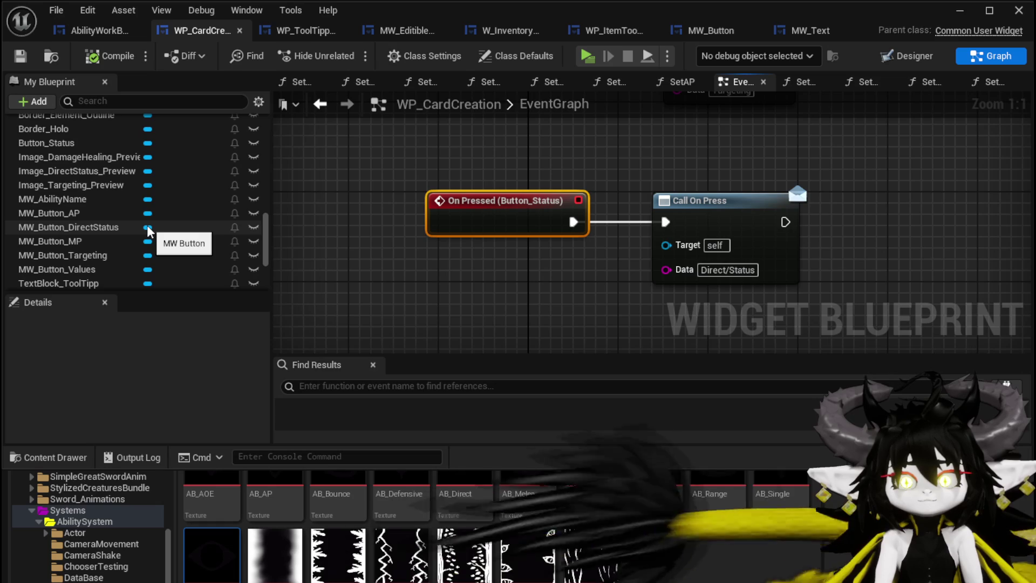
scroll(149, 232, "down", 3)
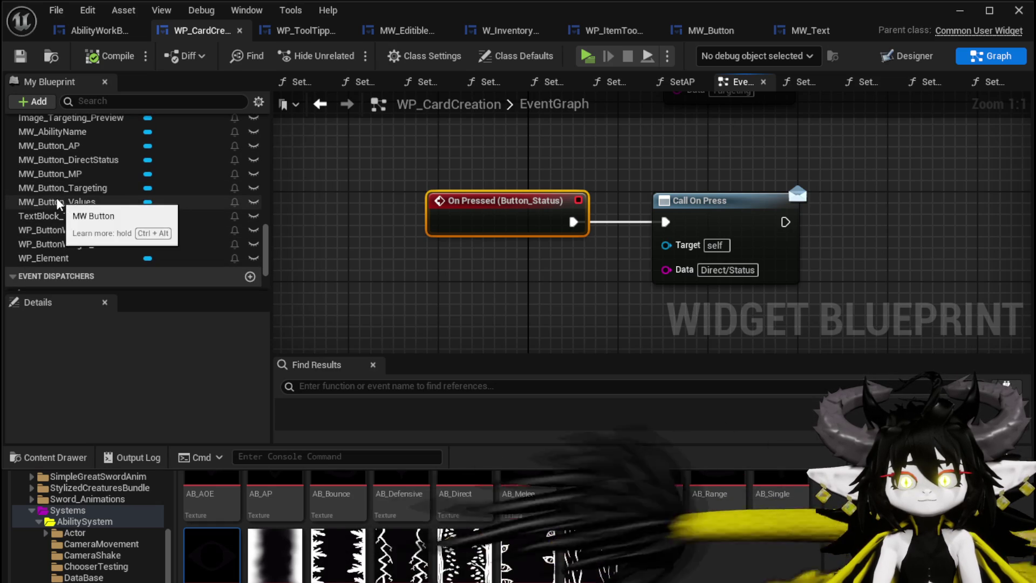
scroll(59, 204, "up", 3)
scroll(60, 199, "up", 3)
left_click(78, 166)
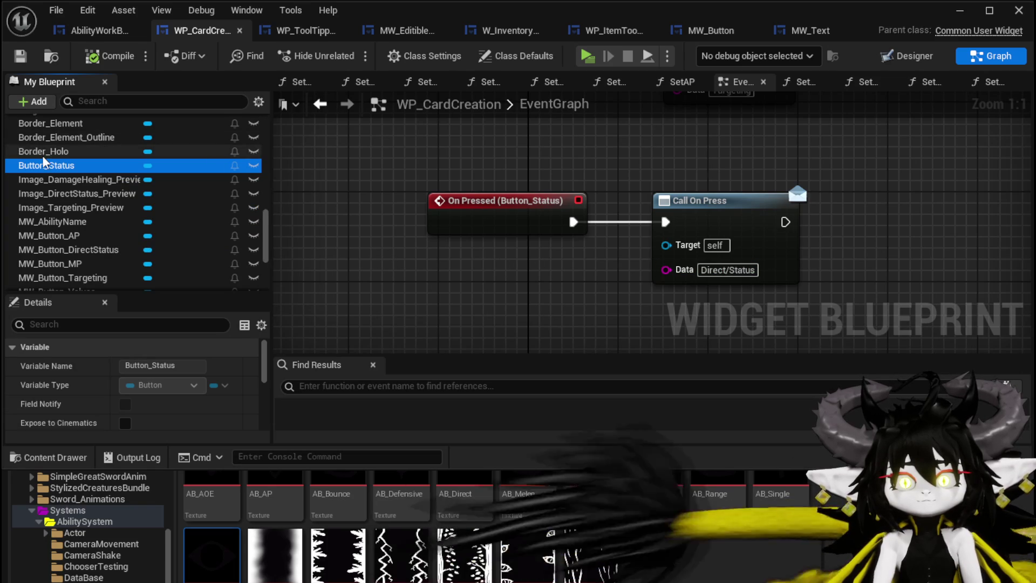
Delete the Button_Status widget in the Designer, recompile, and follow the resulting On Pressed warning.
left_click(893, 57)
left_click(894, 58)
scroll(546, 205, "down", 4)
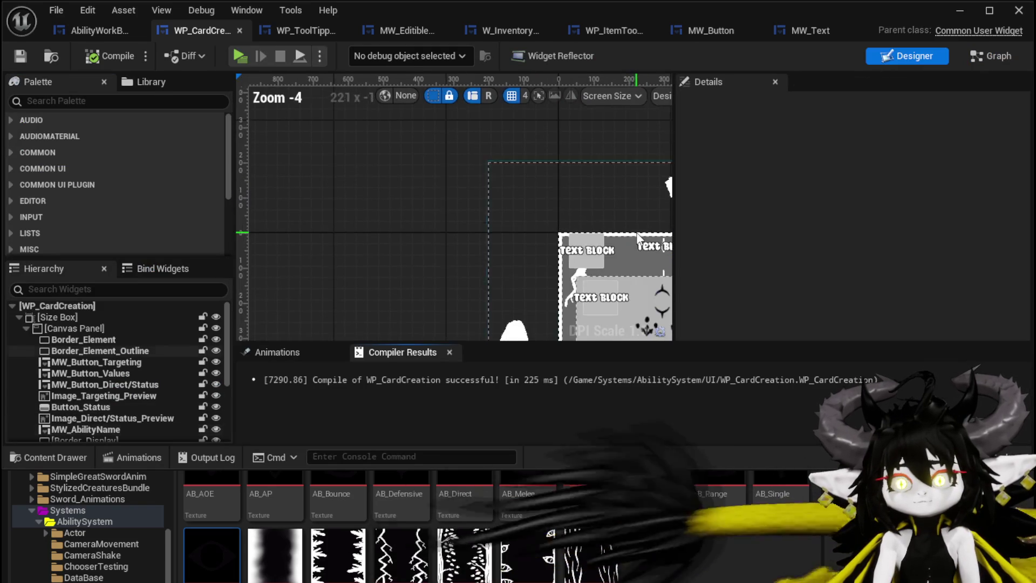
scroll(477, 211, "up", 3)
scroll(106, 337, "down", 1)
left_click(109, 389)
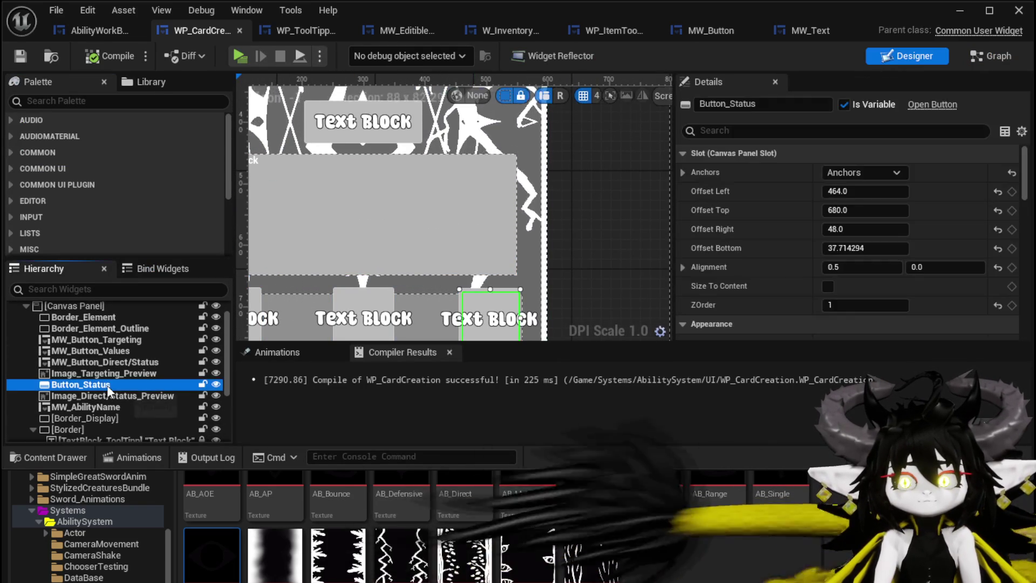
key("Delete")
left_click(106, 57)
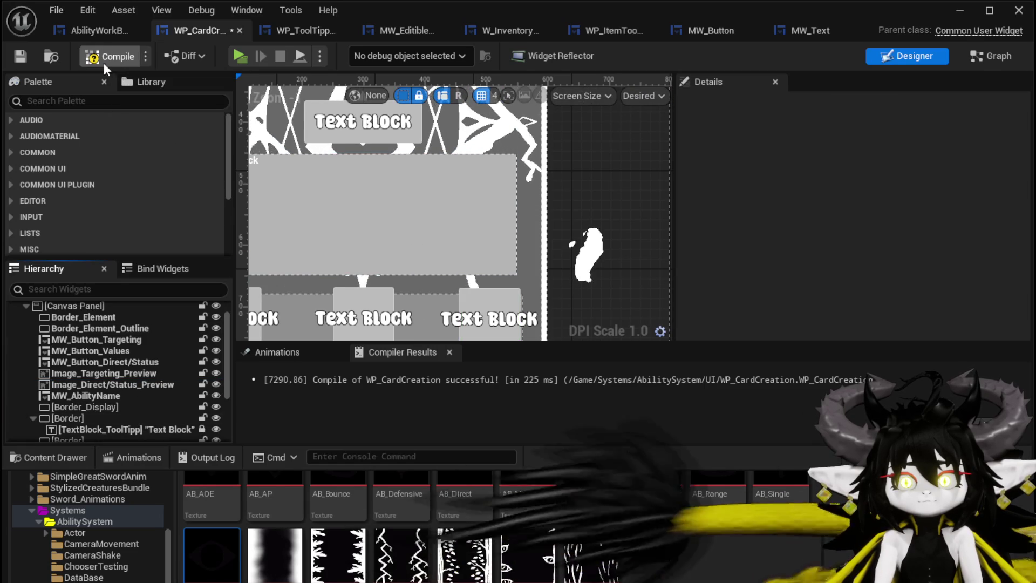
left_click(397, 381)
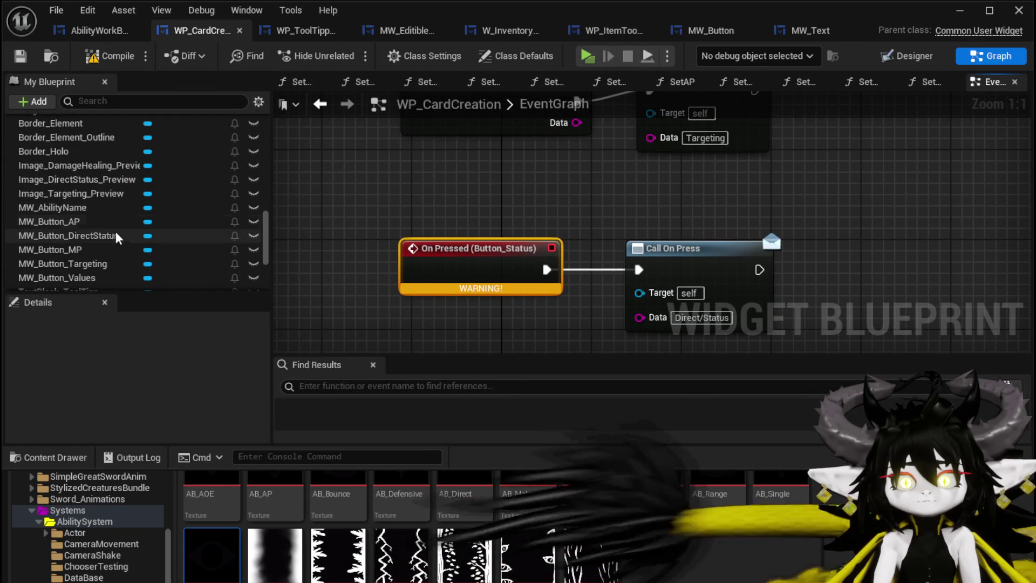
Add an On Pressed event for MW_Button_DirectStatus from its Details panel.
mouse_move(87, 236)
left_mouse_down()
mouse_move(491, 195)
mouse_move(443, 198)
left_mouse_up()
left_click(493, 207)
key("Delete")
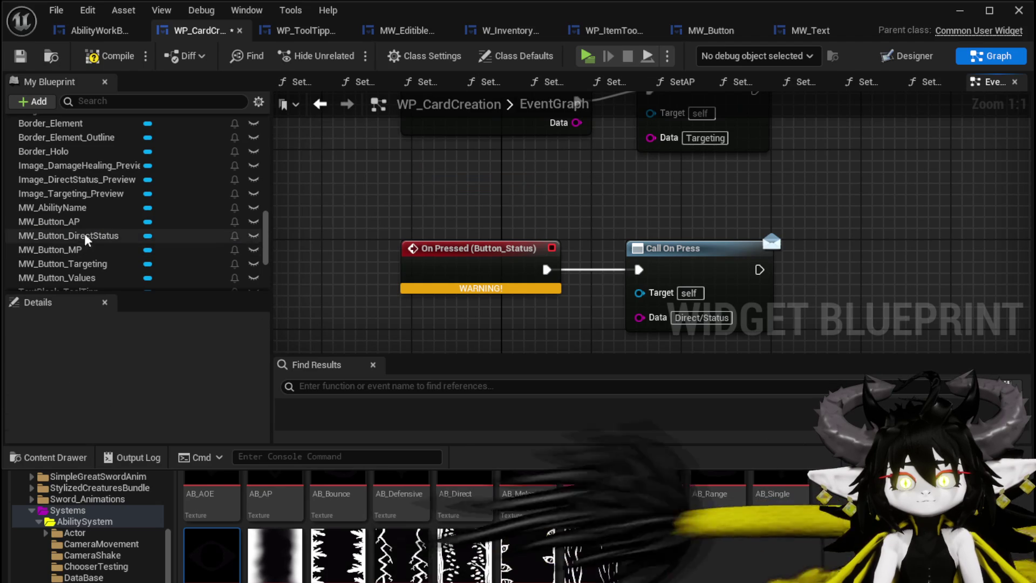
left_click(93, 237)
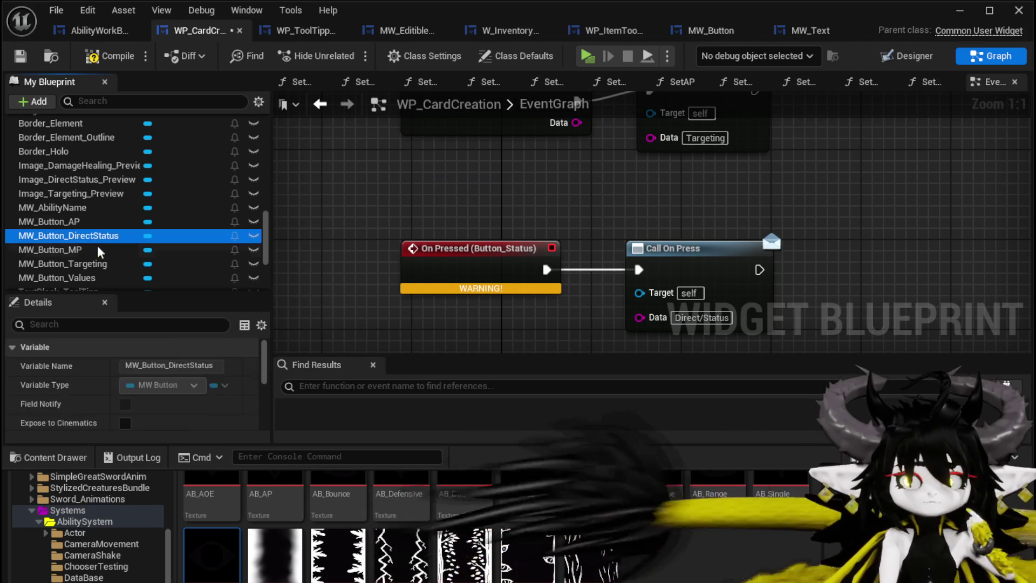
scroll(260, 365, "down", 5)
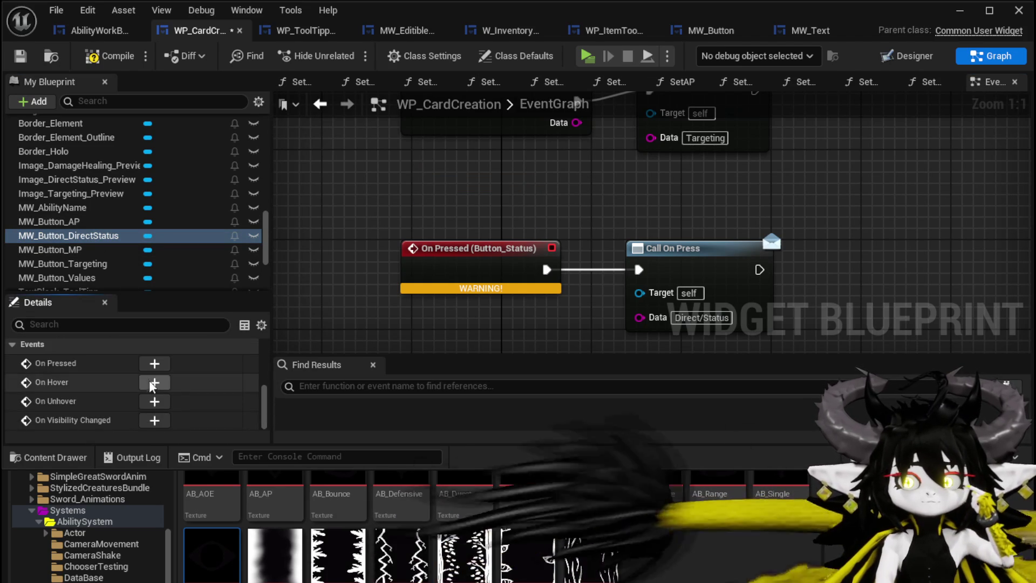
left_click(151, 362)
Wire the new event into Call On Press, delete the old Button_Status event, and compile and save.
scroll(502, 326, "down", 3)
mouse_move(503, 326)
left_mouse_down()
mouse_move(578, 144)
mouse_move(543, 160)
left_mouse_up()
scroll(523, 207, "up", 3)
left_click_drag(558, 236, 639, 169)
key("Delete")
left_click_drag(475, 227, 474, 171)
left_click(22, 58)
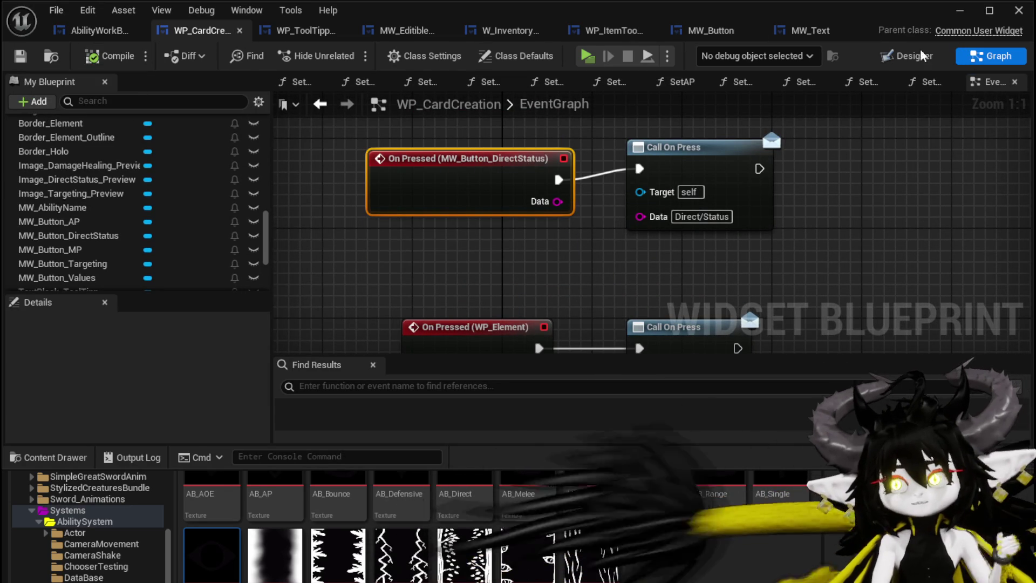
left_click(907, 58)
left_click_drag(477, 220, 324, 93)
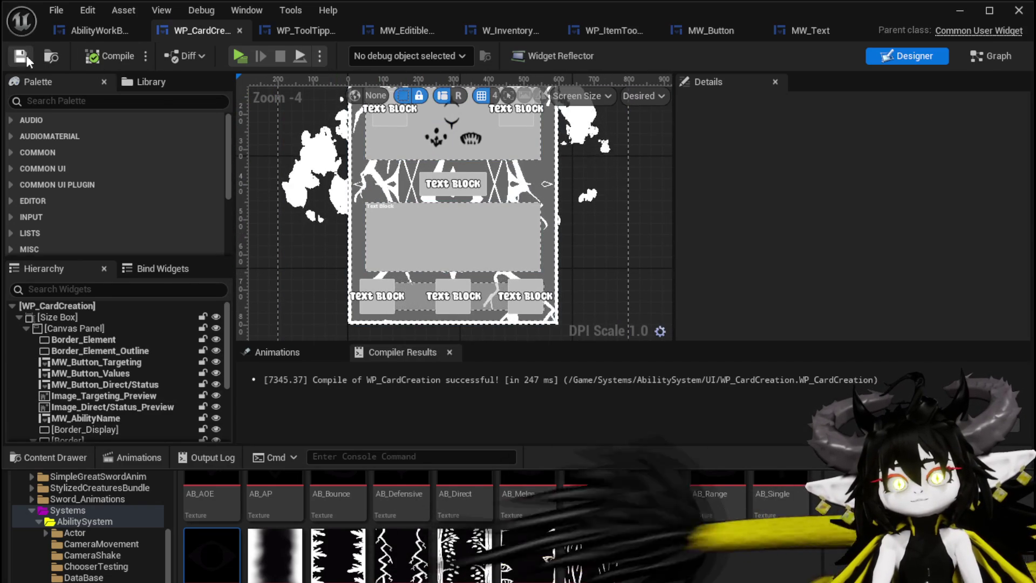
Close the widget editor, play the level, open the workbench, choose a magic category, and open Earth Slime Fist.
left_click(960, 10)
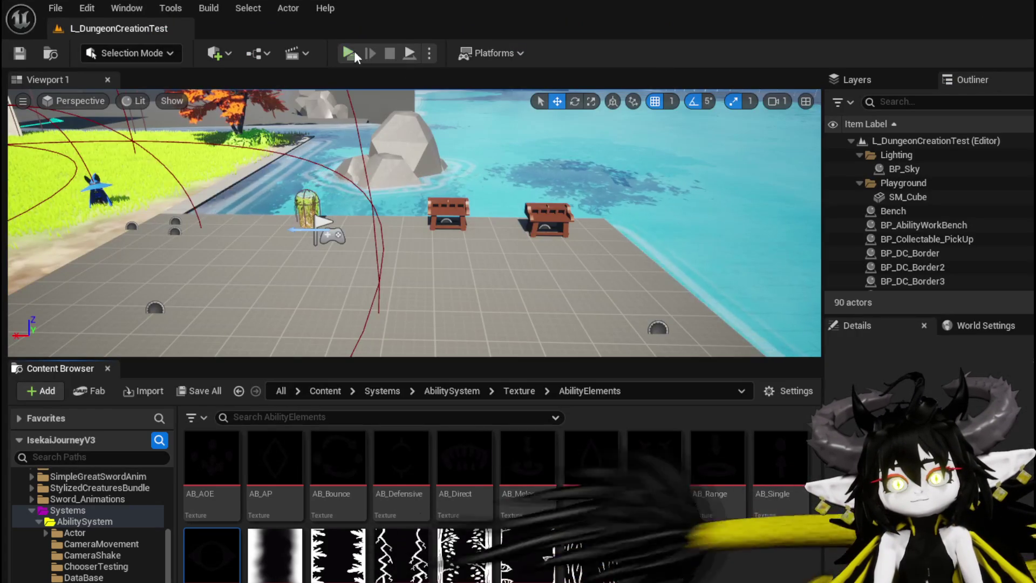
key("alt+p")
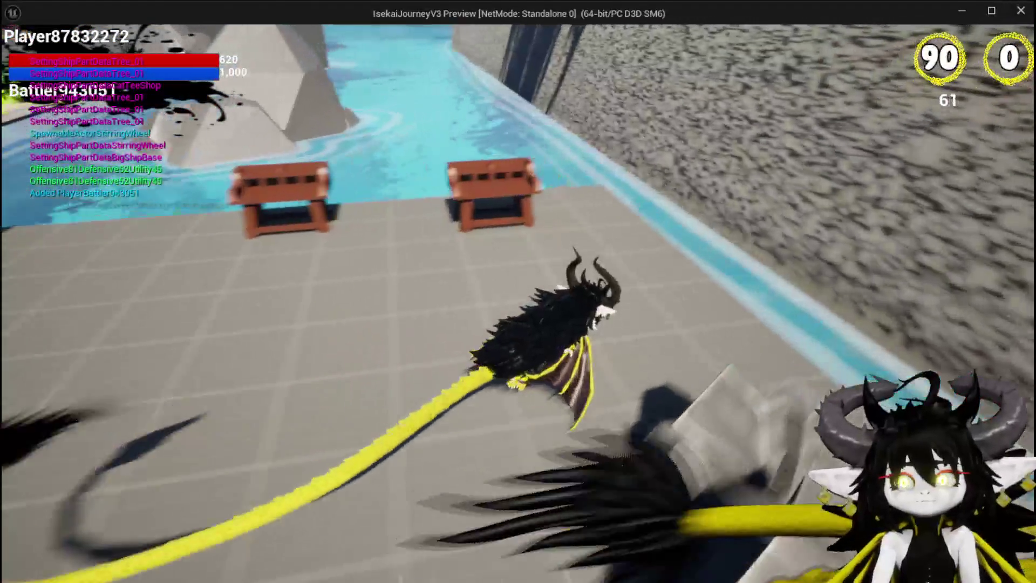
key("e")
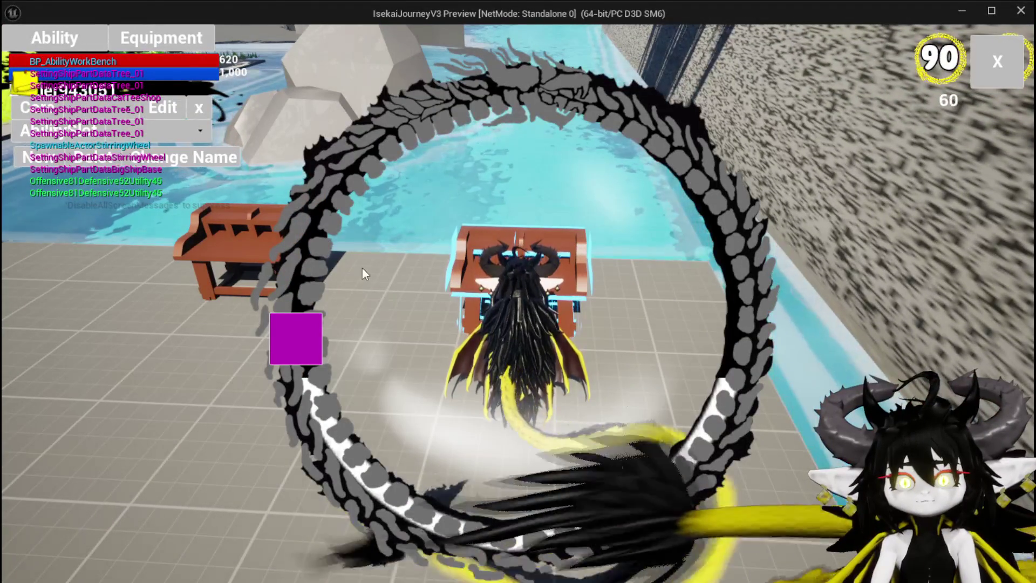
left_click(131, 133)
left_click(121, 137)
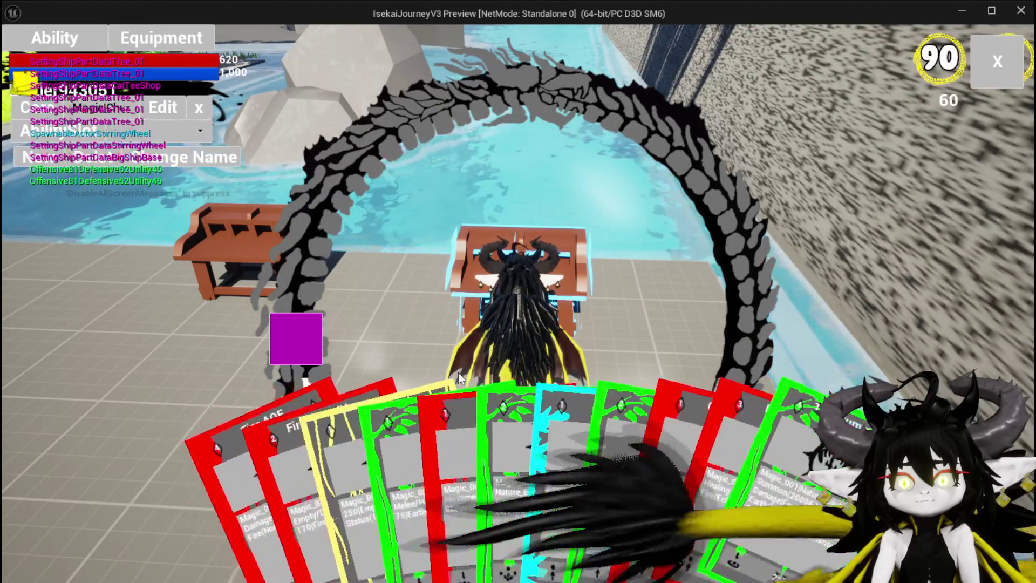
left_click(537, 463)
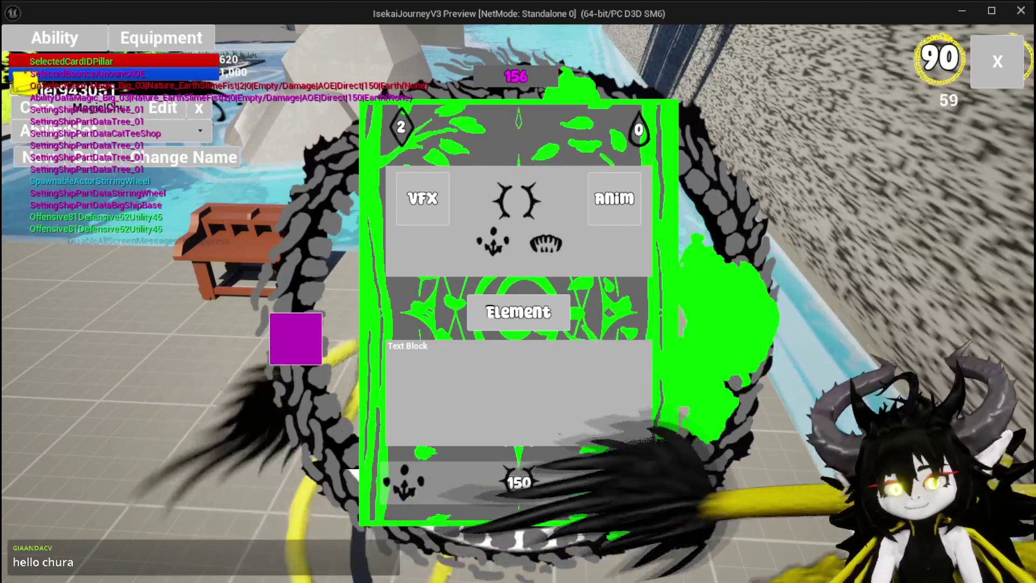
Try the card's icon pickers, choosing the bell icon and the claw icon for the bottom-right slot.
mouse_move(590, 276)
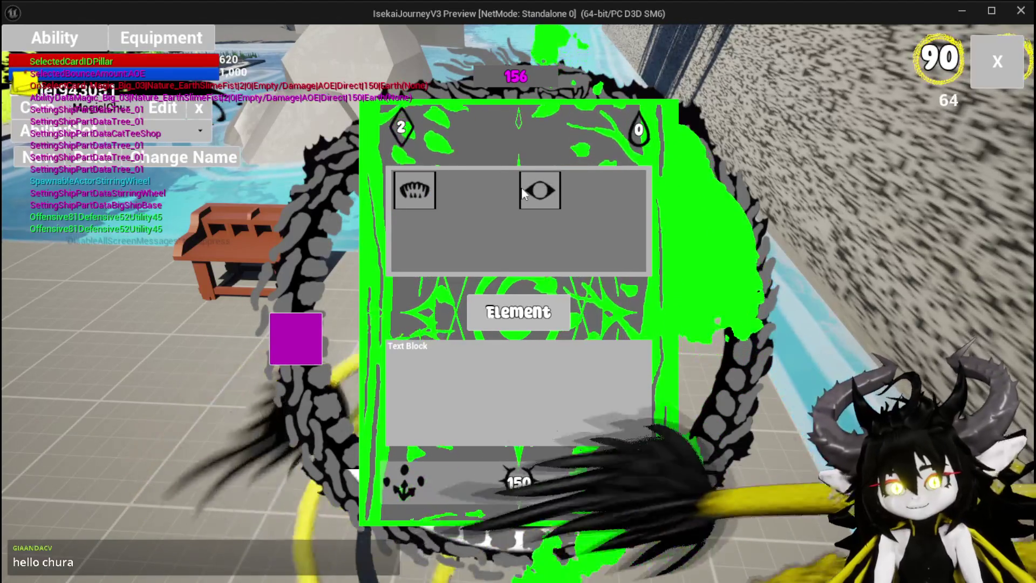
left_click(538, 196)
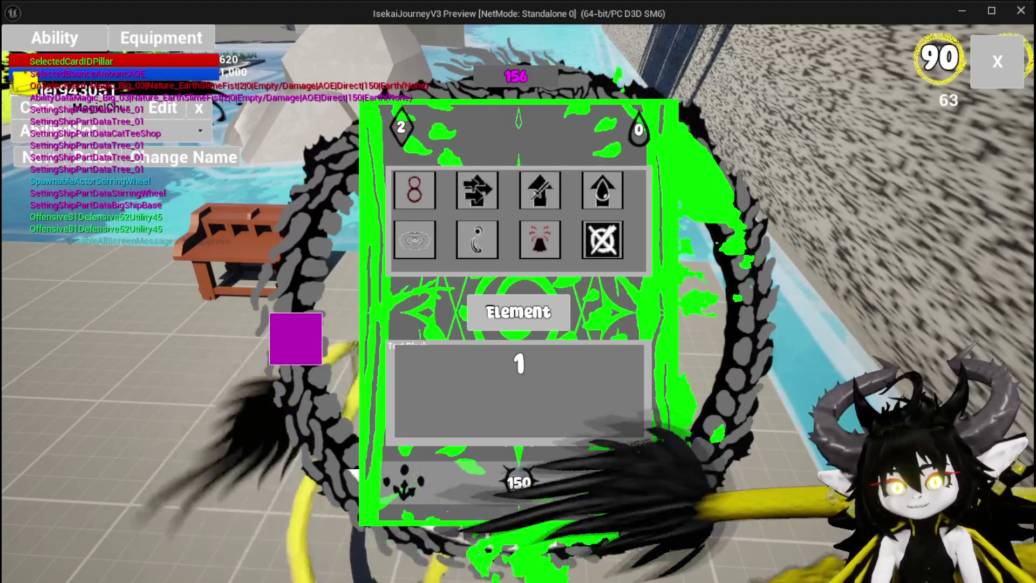
left_click(542, 238)
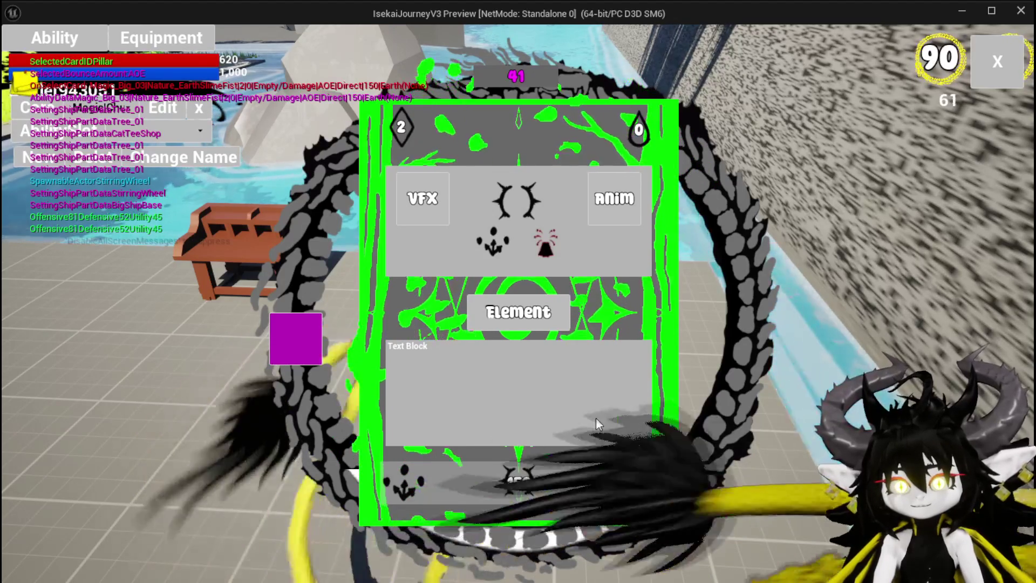
left_click(404, 458)
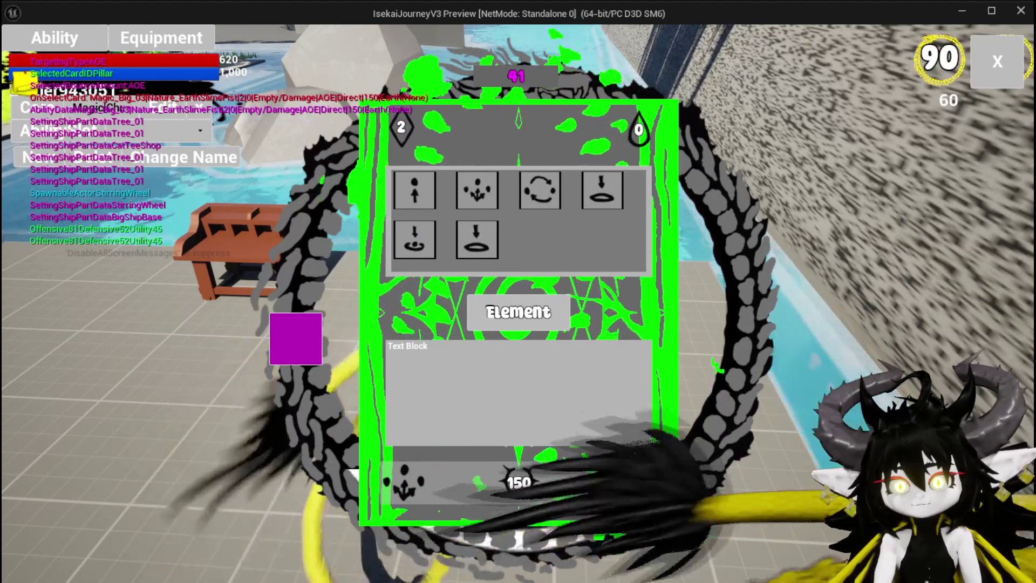
left_click(618, 473)
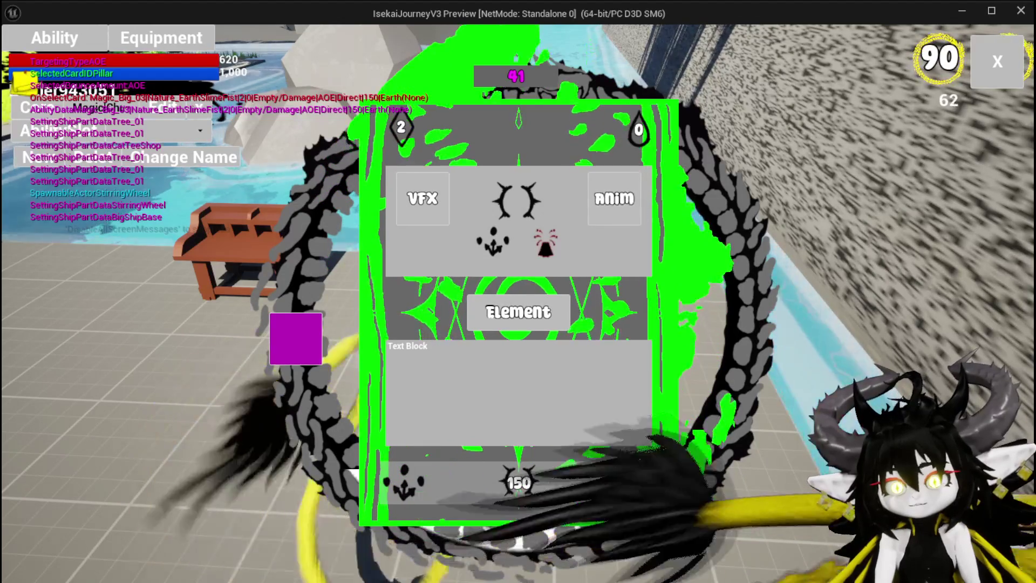
left_click(617, 210)
left_click(419, 193)
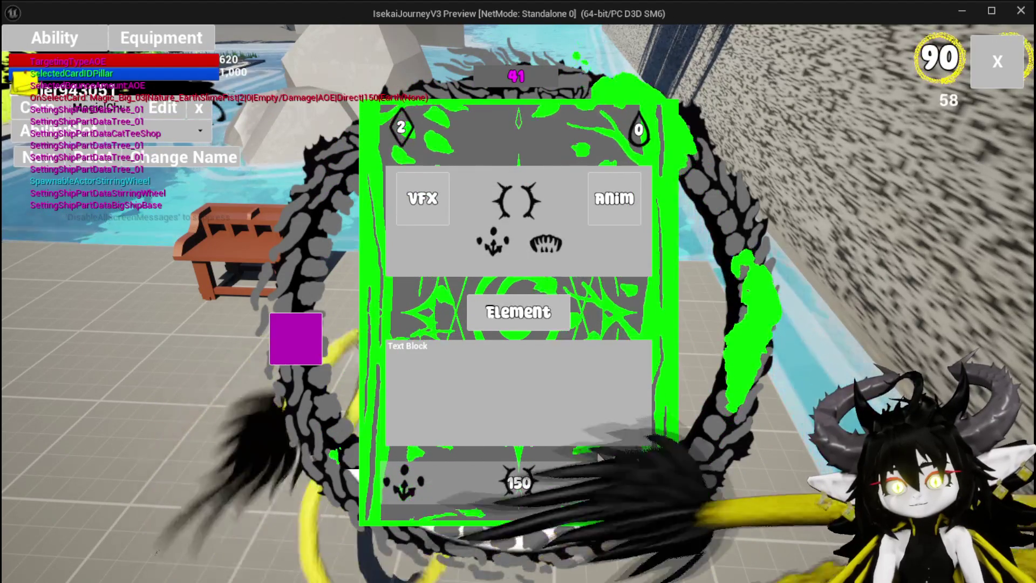
Give the card the crossed-circle status with value 2, stop playing, and save the level.
left_click(536, 194)
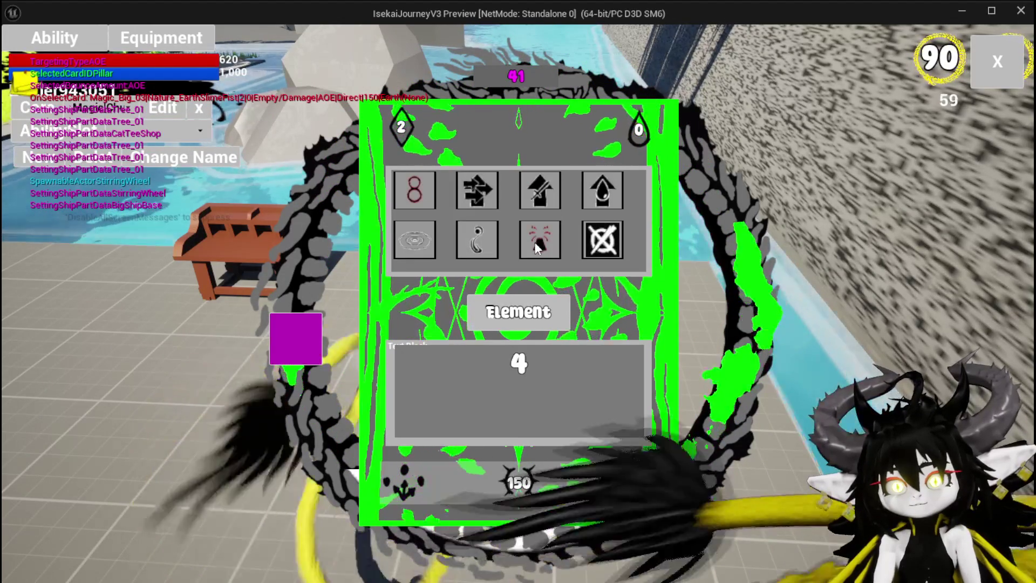
left_click(603, 240)
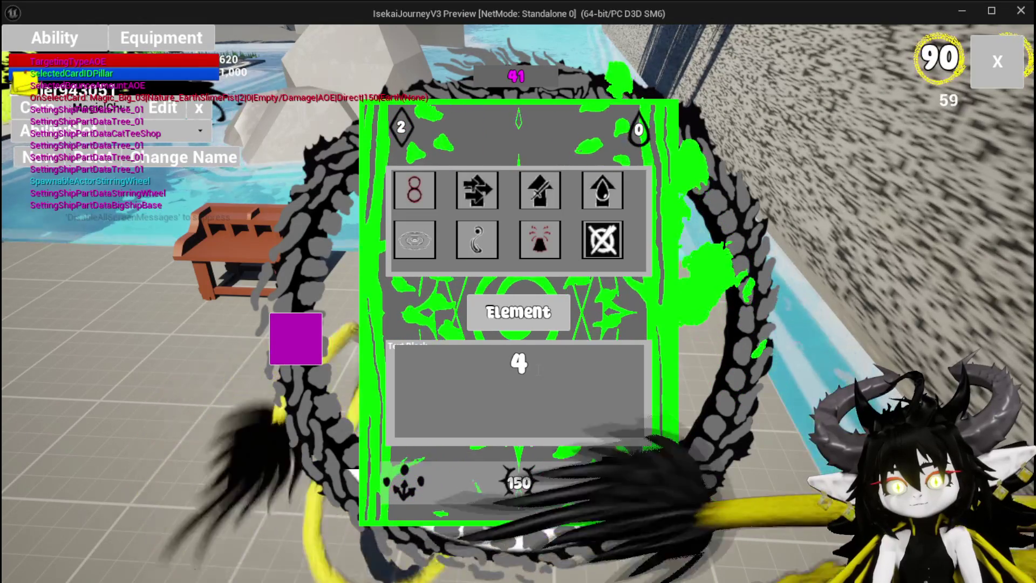
left_click(521, 363)
type("2")
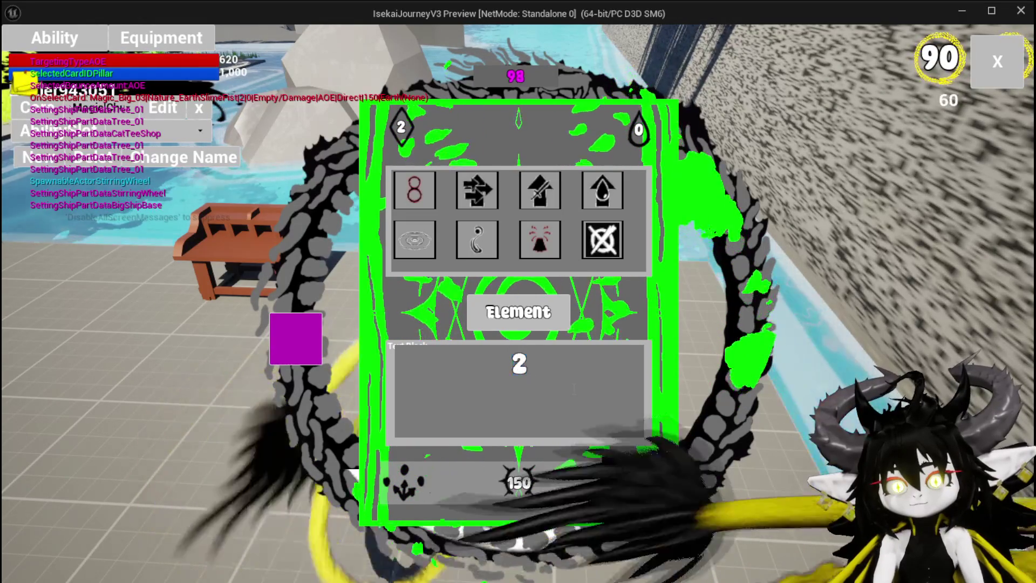
key("Return")
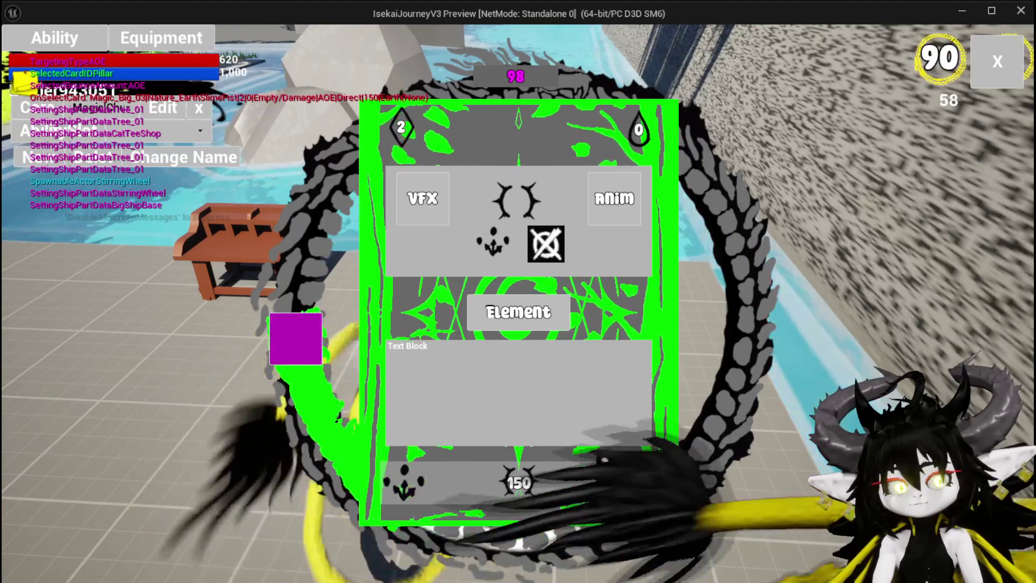
key("Escape")
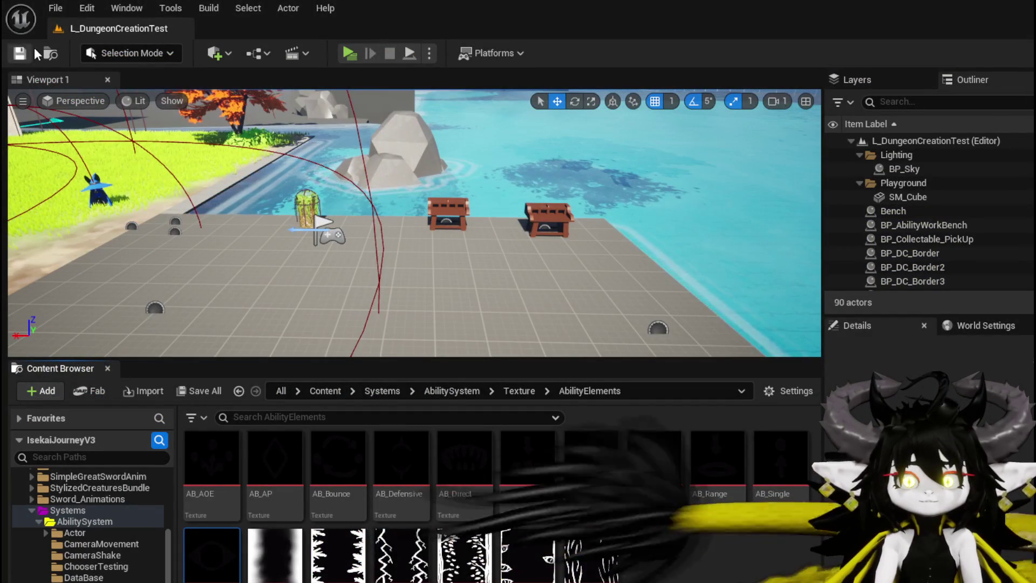
left_click(21, 52)
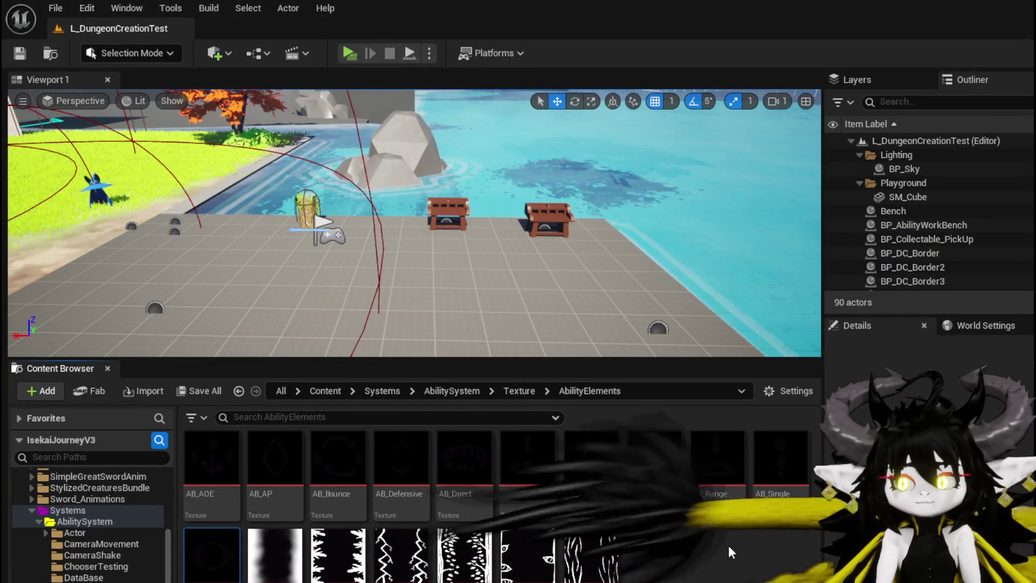
Bring up the AbilityWorkBench SelectButtonFromGrid graph around the Set Main Element nodes.
key("alt+Tab")
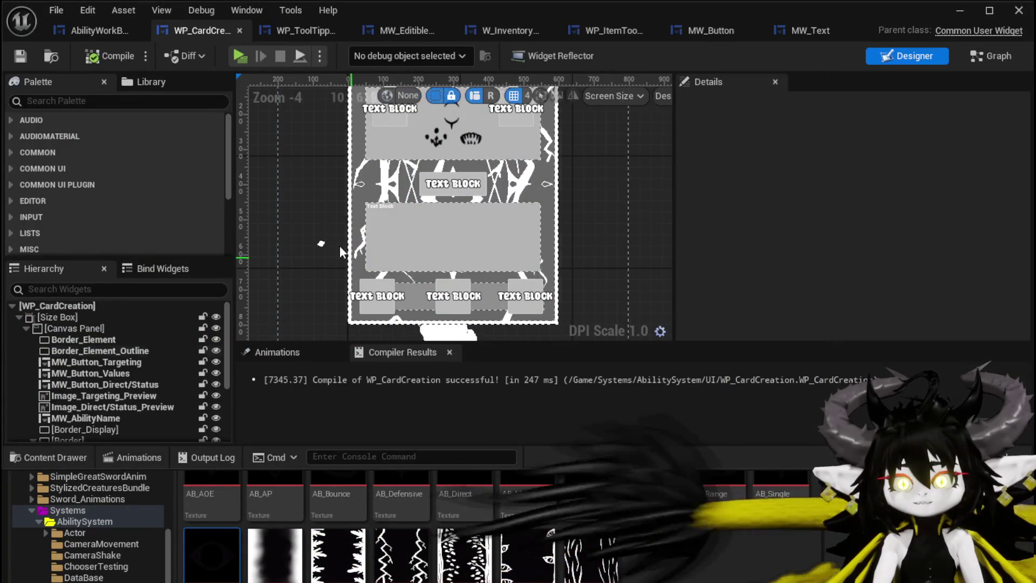
left_click(121, 31)
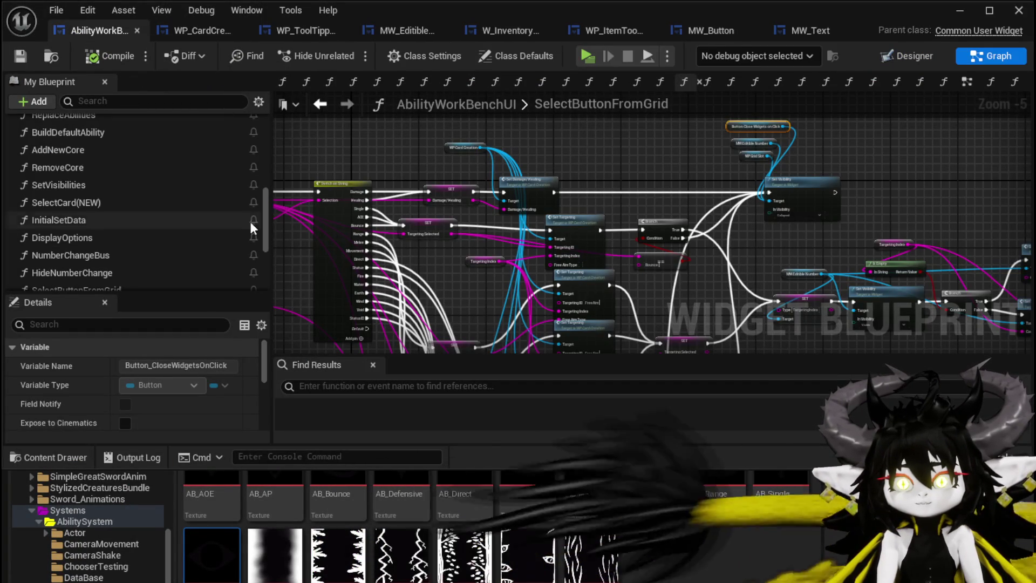
left_click_drag(519, 177, 341, 109)
mouse_move(542, 251)
left_mouse_down()
mouse_move(516, 235)
mouse_move(542, 111)
left_mouse_up()
scroll(515, 234, "up", 3)
scroll(516, 235, "down", 1)
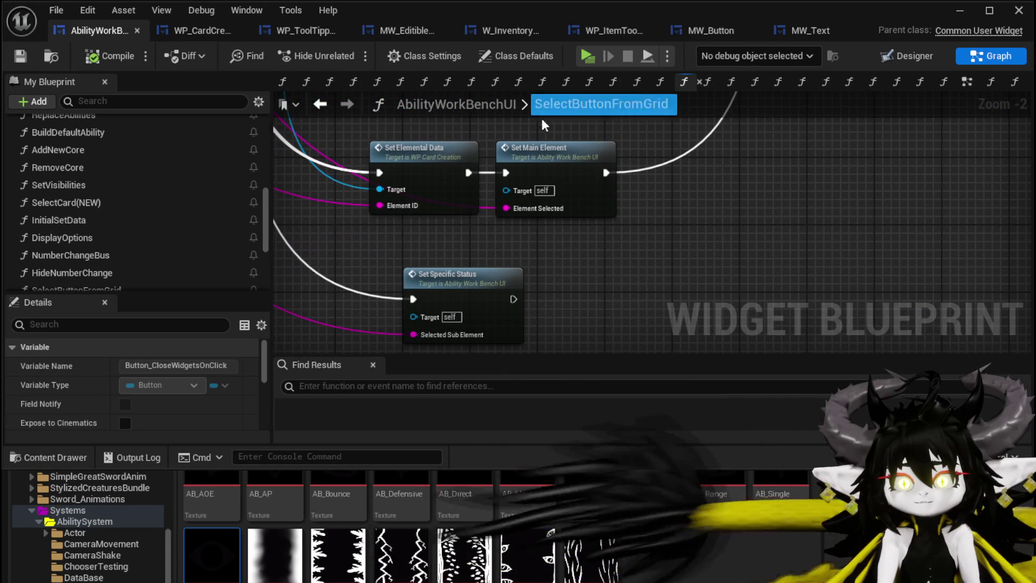
Cancel a stray new-node wire and shift the Set Specific Status node slightly left.
left_click(497, 266)
scroll(610, 213, "down", 2)
left_click_drag(607, 176, 917, 162)
scroll(820, 218, "up", 2)
mouse_move(820, 219)
left_mouse_down()
mouse_move(669, 410)
mouse_move(616, 209)
left_mouse_up()
key("Escape")
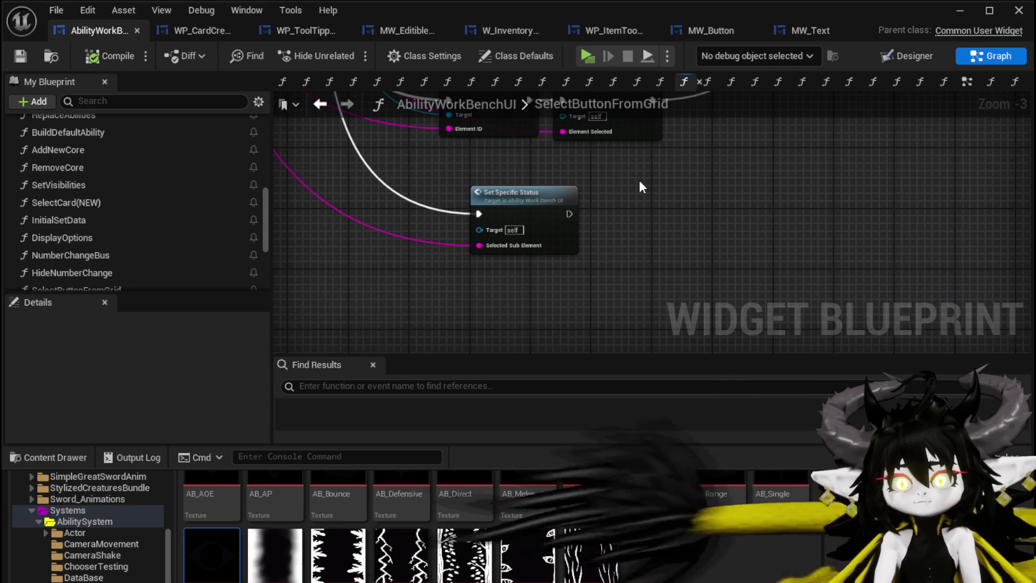
key("ctrl+z")
left_click_drag(502, 221, 471, 218)
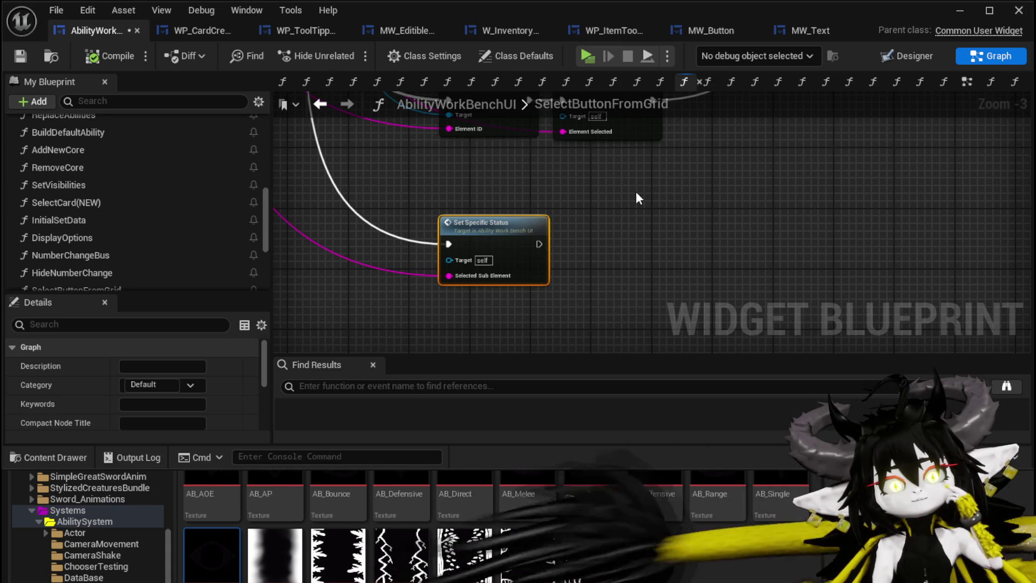
left_click_drag(599, 284, 448, 270)
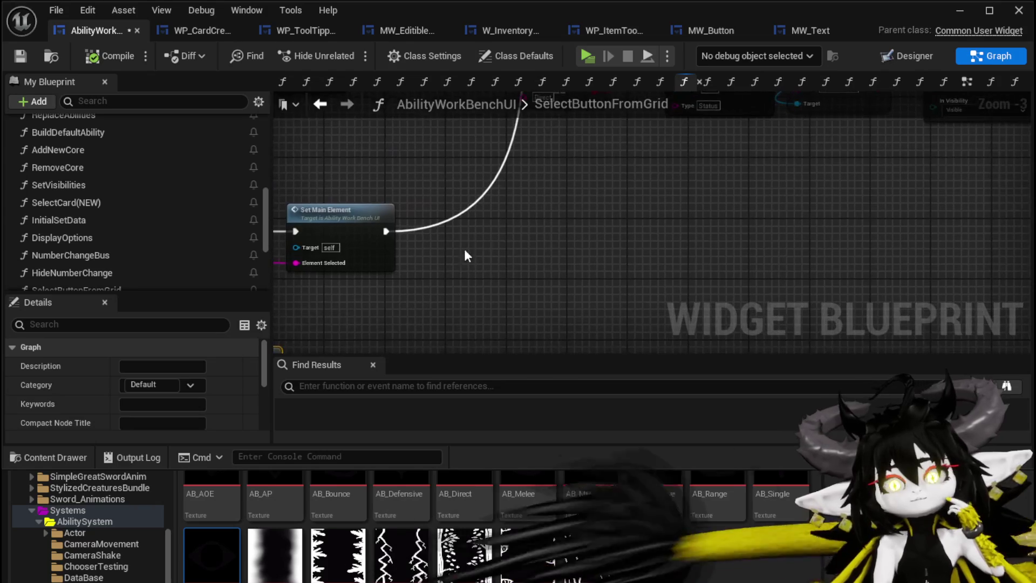
Review the targeting, WP Card Creation and Targeting Index nodes in the SelectButtonFromGrid graph.
left_click_drag(556, 189, 406, 277)
mouse_move(481, 258)
left_mouse_down()
mouse_move(794, 300)
mouse_move(281, 297)
left_mouse_up()
mouse_move(493, 145)
left_mouse_down()
mouse_move(297, 182)
mouse_move(343, 214)
mouse_move(313, 169)
mouse_move(419, 222)
left_mouse_up()
scroll(536, 215, "down", 3)
scroll(556, 248, "up", 3)
mouse_move(556, 248)
left_mouse_down()
mouse_move(577, 306)
mouse_move(568, 333)
left_mouse_up()
mouse_move(540, 167)
left_mouse_down()
mouse_move(663, 193)
mouse_move(758, 192)
left_mouse_up()
scroll(668, 148, "down", 1)
Review the Branch, Set Visibility and Set Number logic, save, then return to WP_CardCreation.
mouse_move(668, 148)
left_mouse_down()
mouse_move(926, 167)
mouse_move(616, 168)
left_mouse_up()
left_click_drag(926, 167, 617, 168)
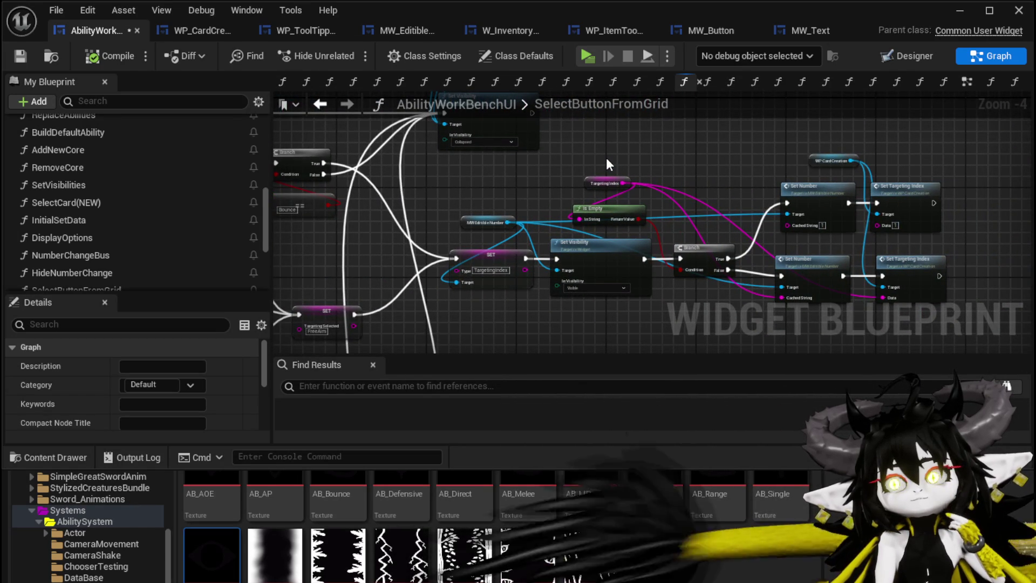
left_click_drag(634, 158, 401, 141)
scroll(569, 155, "up", 2)
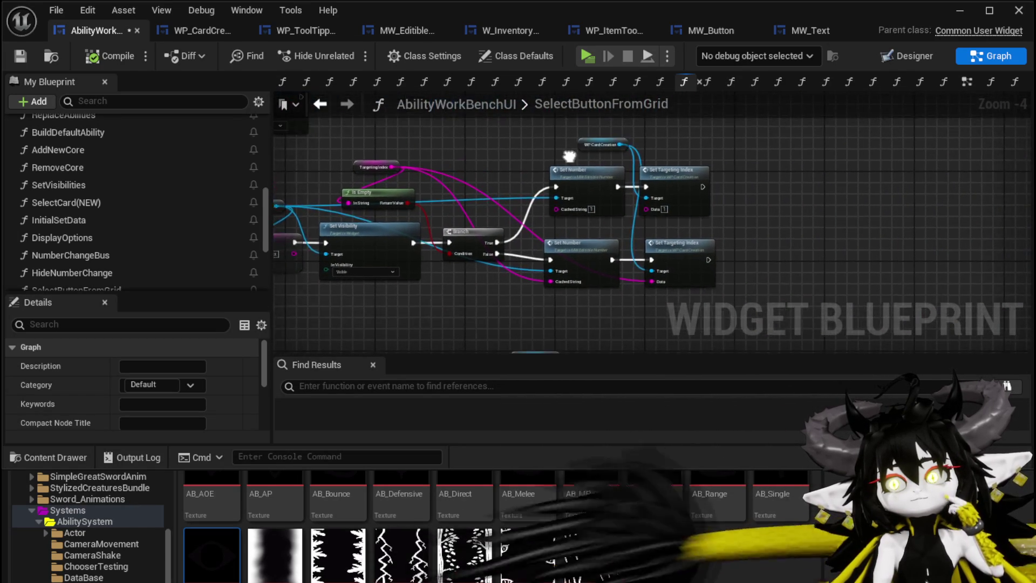
scroll(569, 155, "down", 2)
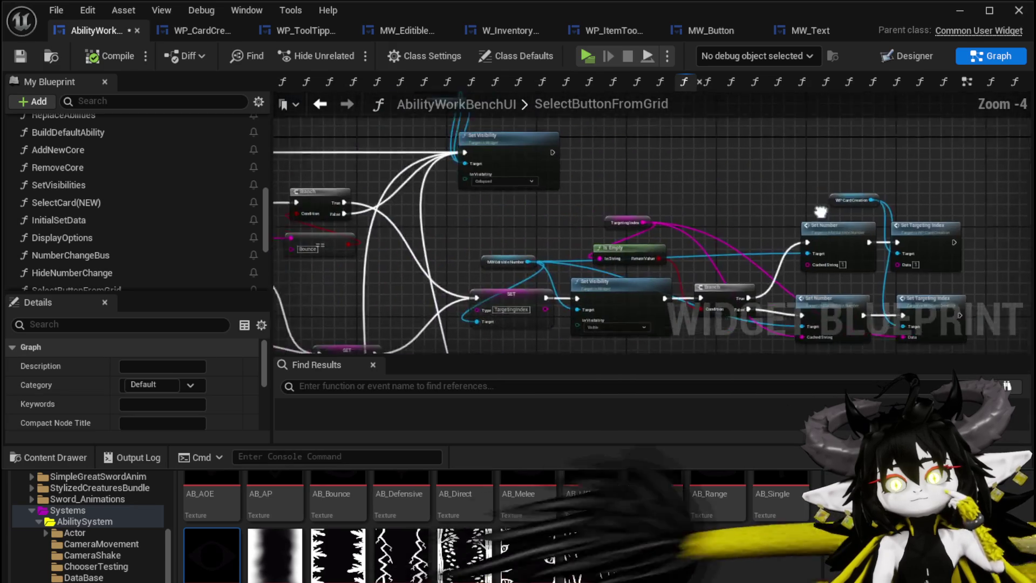
mouse_move(517, 219)
left_mouse_down()
mouse_move(616, 166)
mouse_move(639, 245)
mouse_move(671, 212)
mouse_move(938, 281)
left_mouse_up()
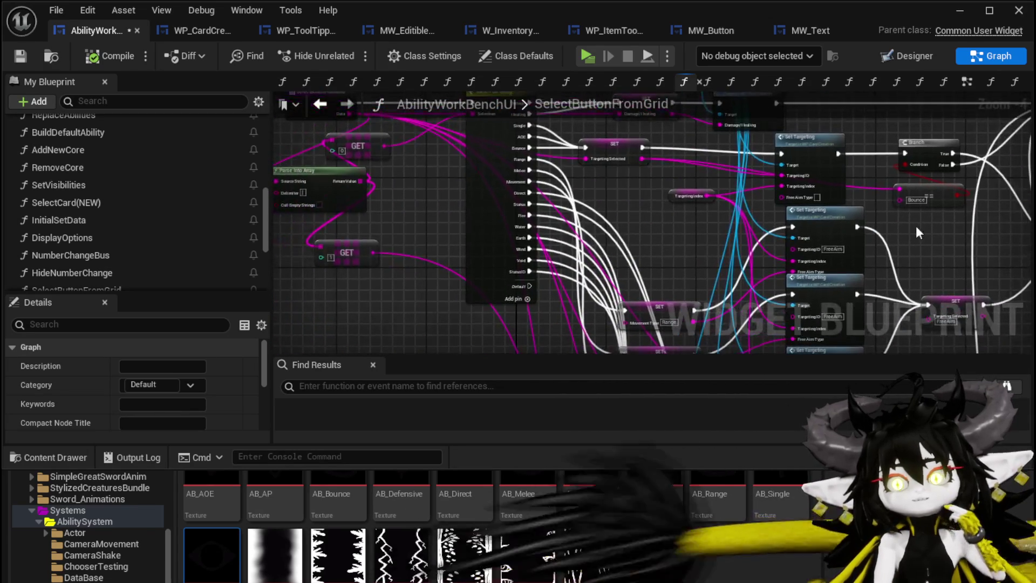
left_click_drag(426, 234, 470, 239)
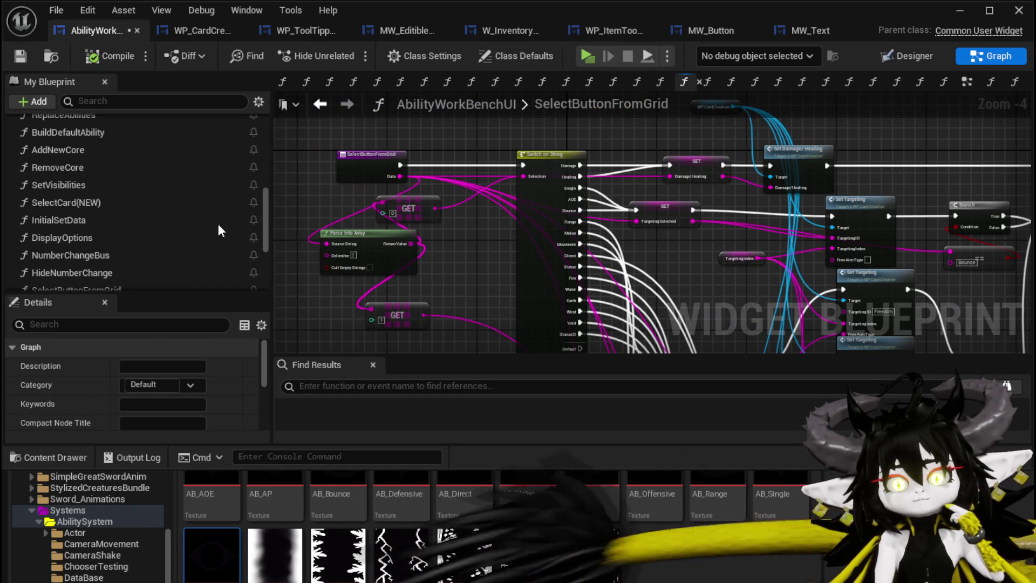
left_click_drag(696, 139, 426, 139)
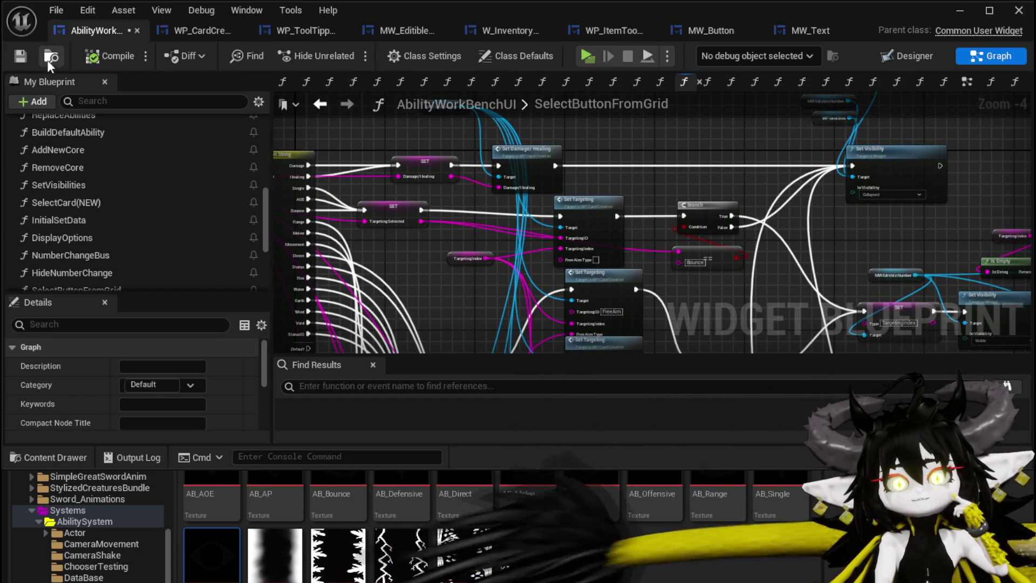
left_click(26, 56)
left_click(198, 28)
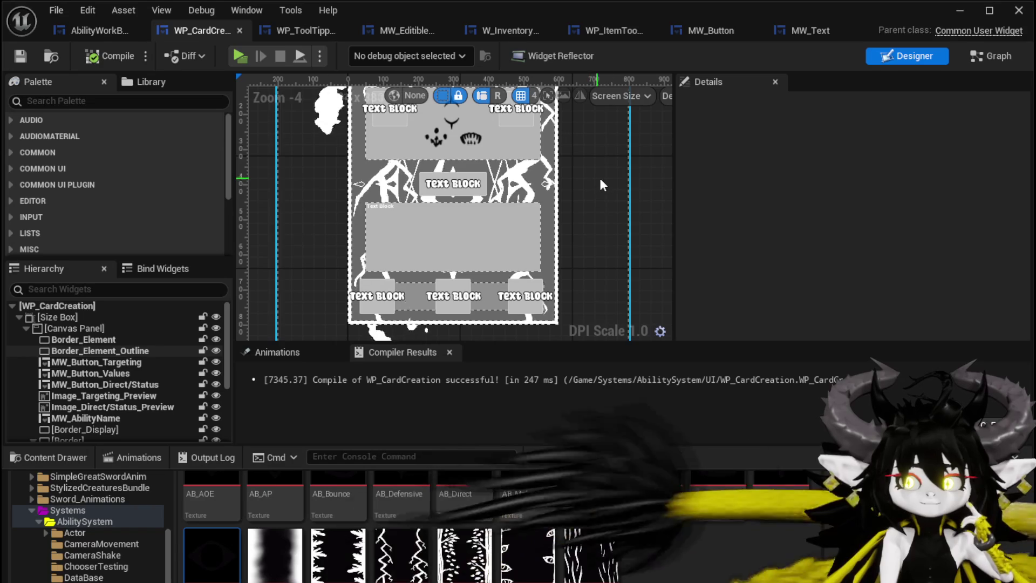
Select WP_Element, WP_ButtonWidget_VFX, then WP_ButtonWidget_Anim to show its 180, -214, 100×100 layout.
scroll(643, 194, "down", 2)
scroll(486, 197, "up", 1)
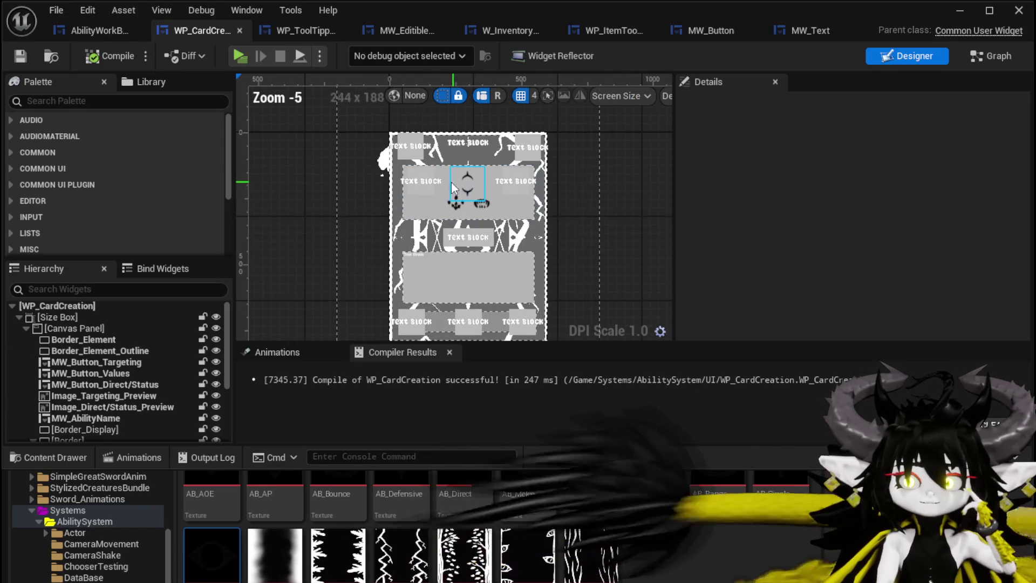
scroll(156, 373, "down", 1)
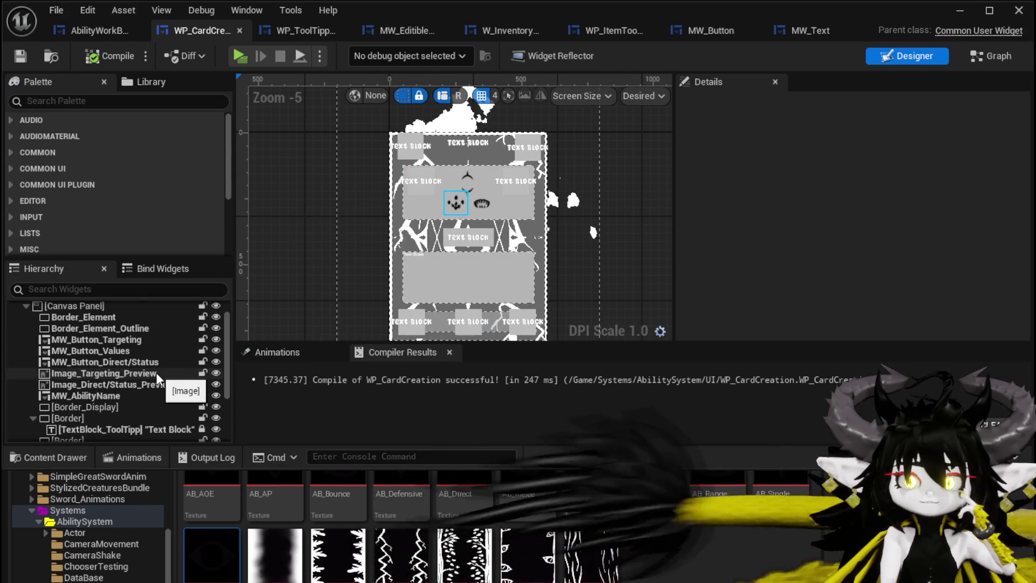
scroll(156, 373, "down", 1)
scroll(157, 372, "down", 1)
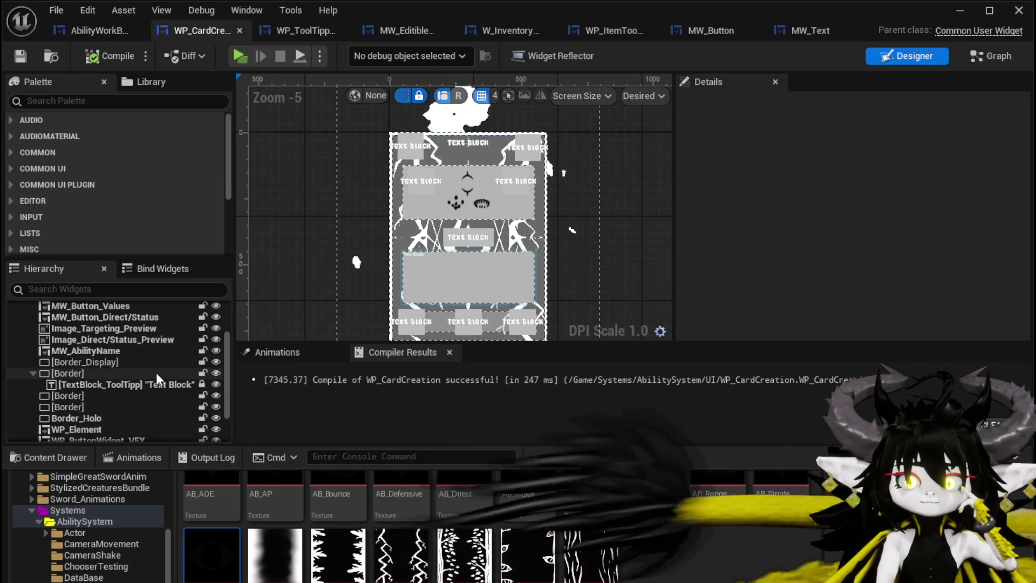
scroll(165, 381, "down", 1)
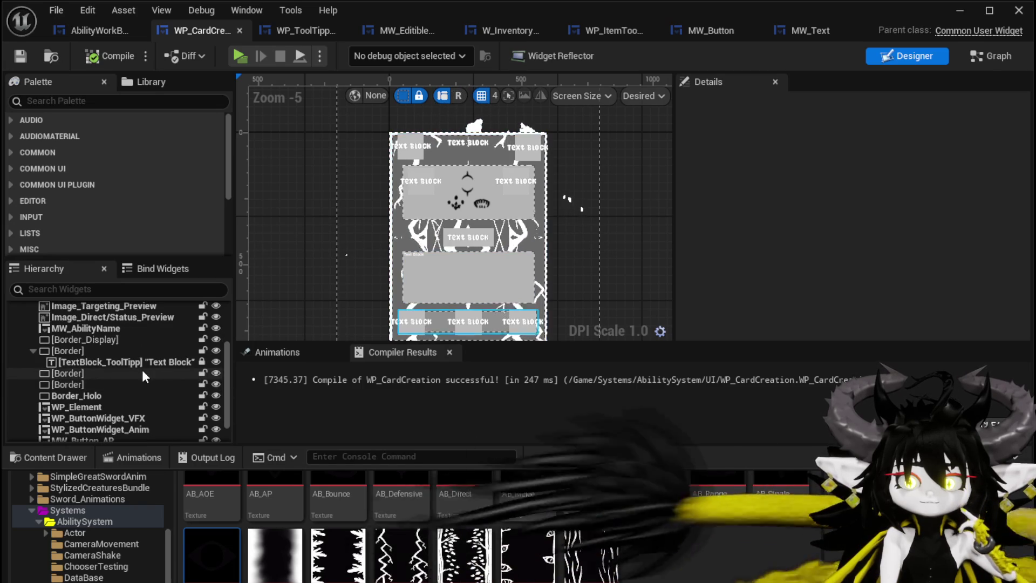
scroll(163, 380, "down", 1)
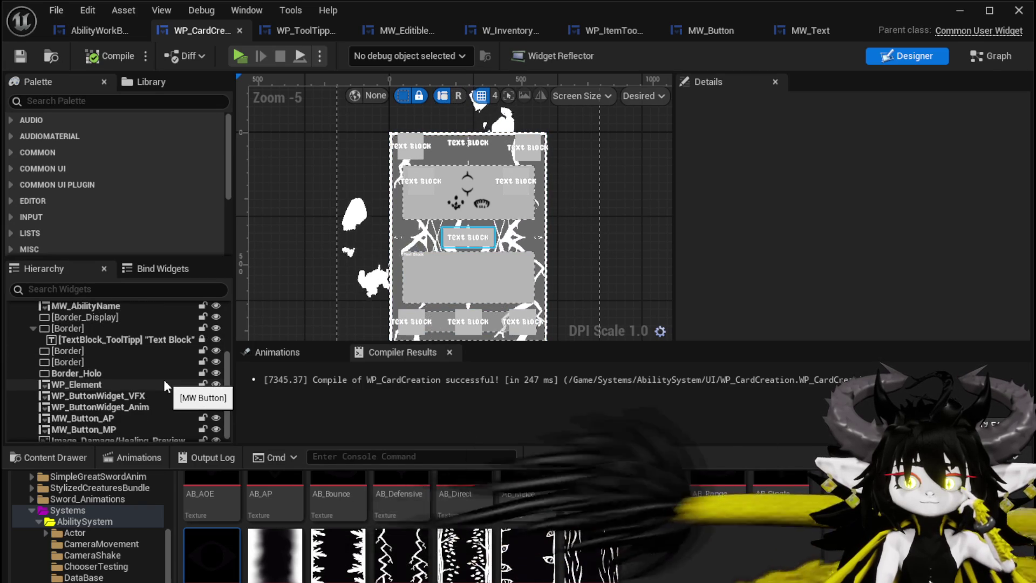
left_click(164, 380)
left_click(147, 394)
left_click(122, 407)
scroll(157, 407, "down", 1)
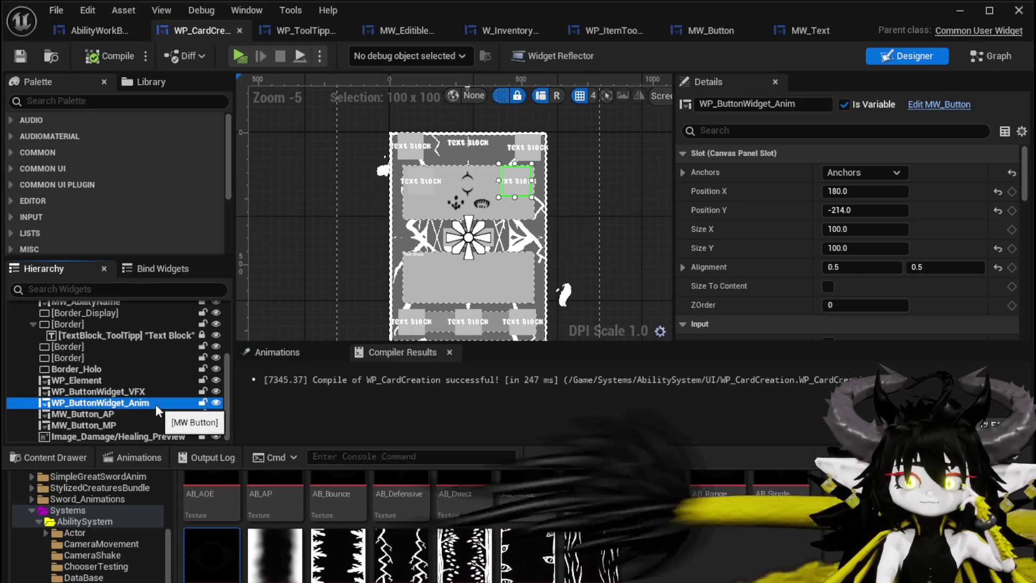
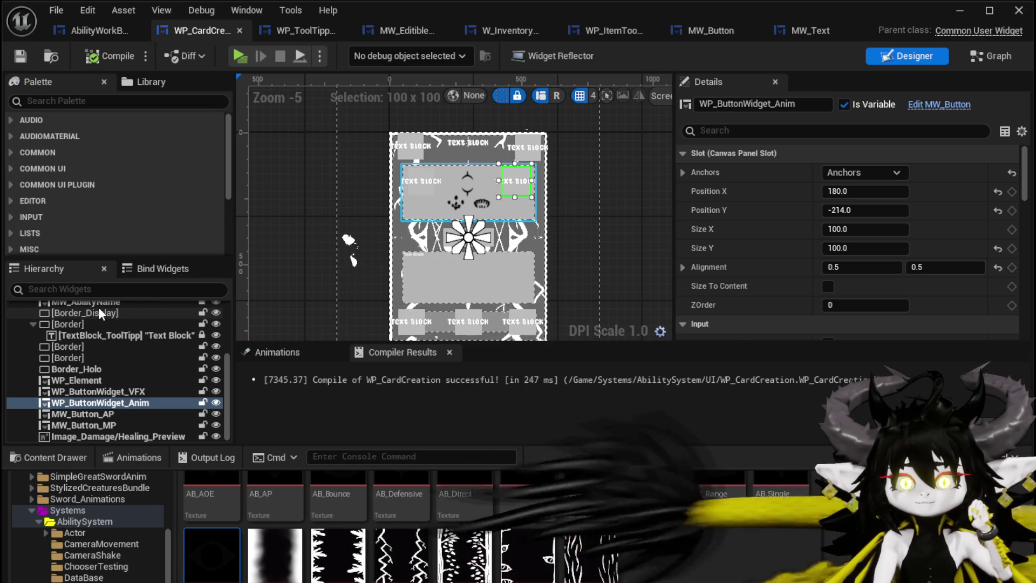
Scroll up in WP_CardCreation to bring the button press events of the Event Graph into view.
scroll(98, 358, "up", 5)
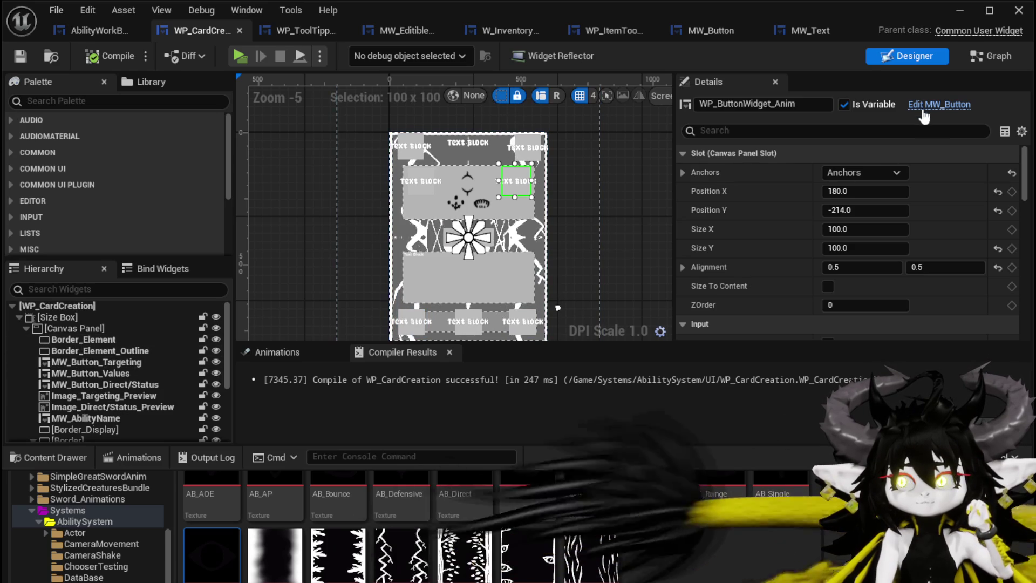
scroll(103, 183, "up", 8)
scroll(107, 176, "up", 10)
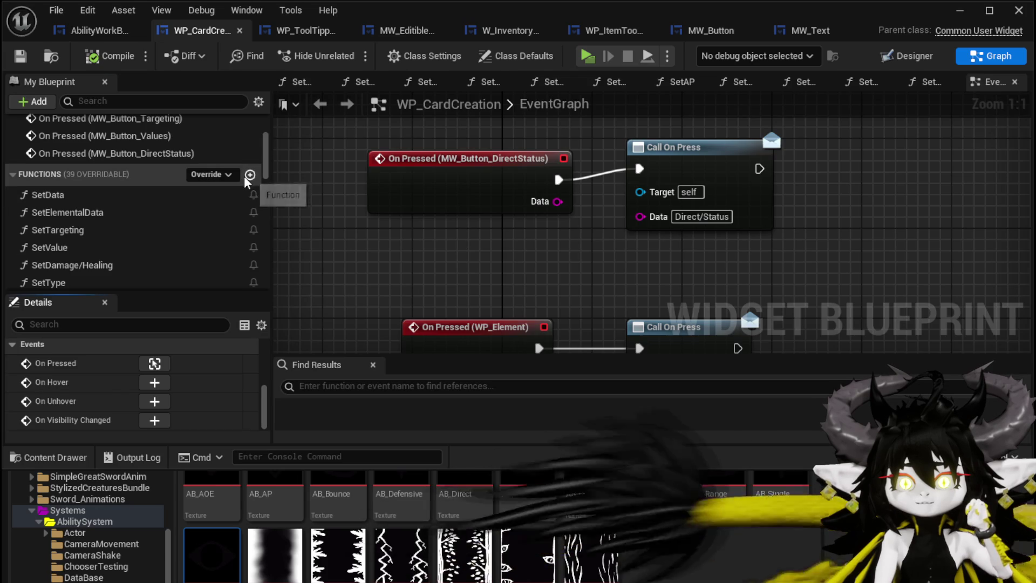
Add a BindEvent function at the top of the function list, then compile and save.
left_click(249, 174)
type("B")
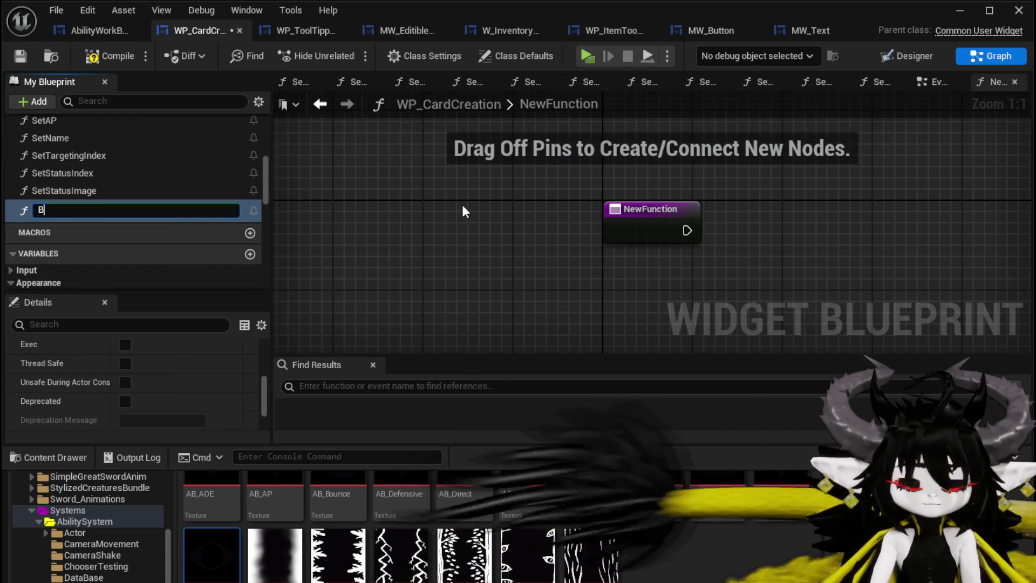
type("indEvent")
key("Return")
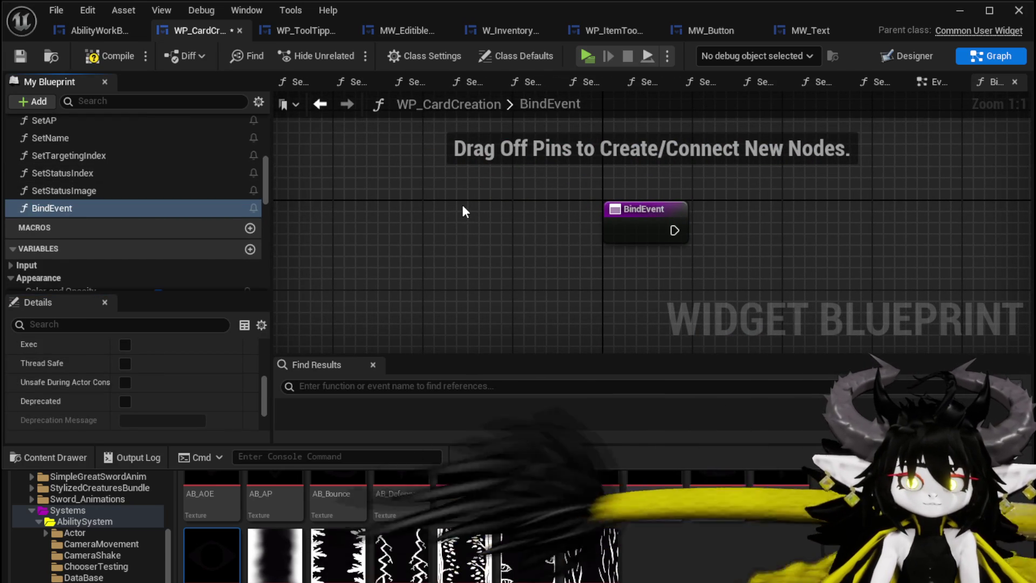
mouse_move(167, 208)
left_mouse_down()
mouse_move(161, 180)
mouse_move(67, 171)
mouse_move(46, 200)
left_mouse_up()
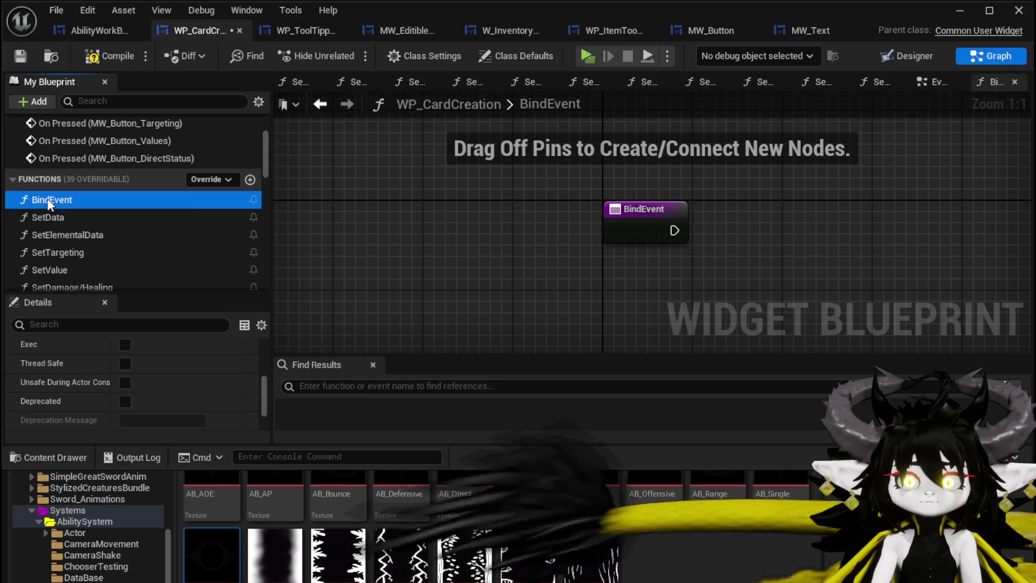
left_click(108, 55)
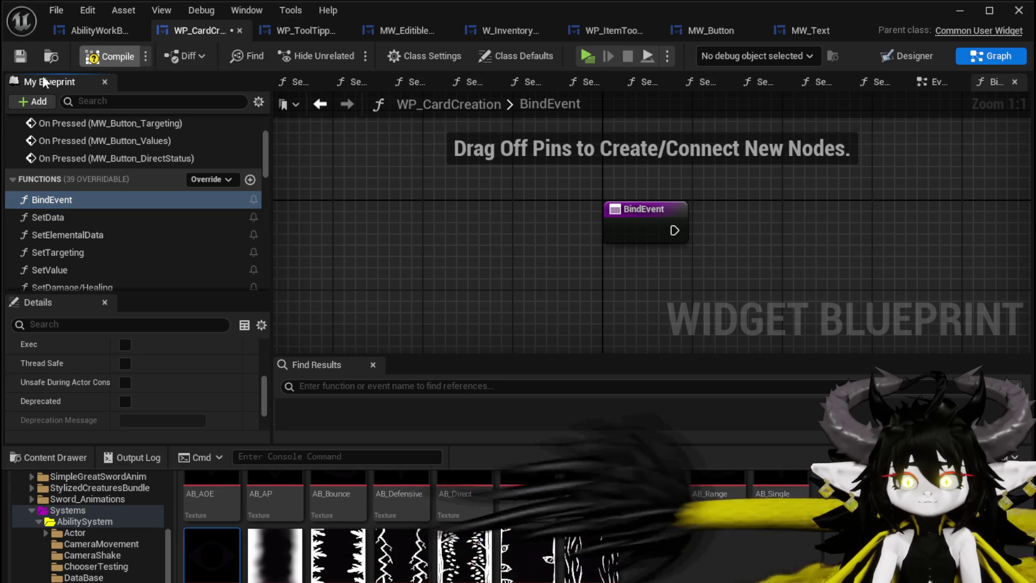
left_click(20, 56)
Filter variables by 'Button' and place an MW_Button_AP getter, searching 'Bind on Hover' from its pin.
scroll(142, 180, "up", 4)
scroll(142, 175, "down", 8)
scroll(140, 171, "down", 15)
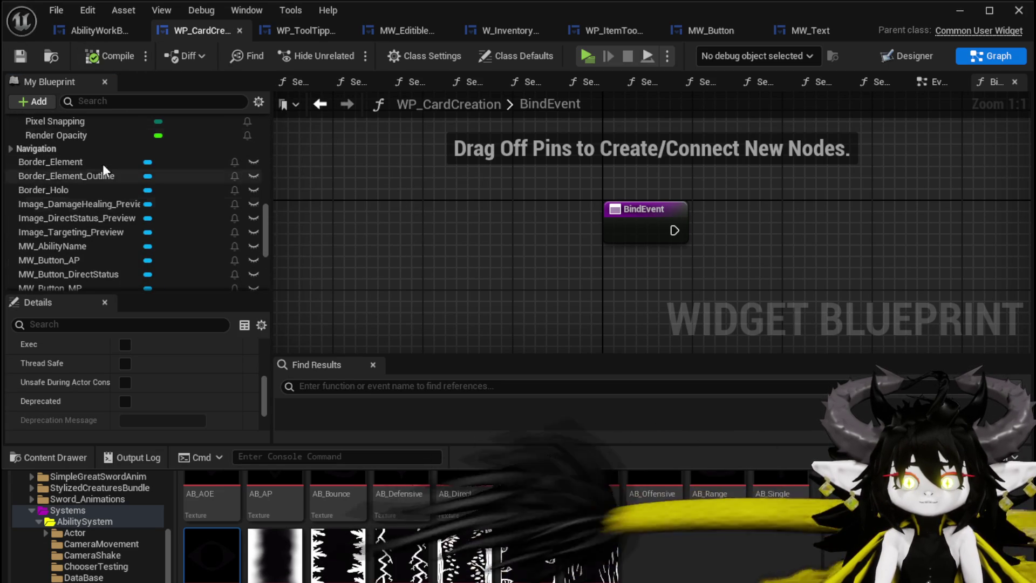
type("Button")
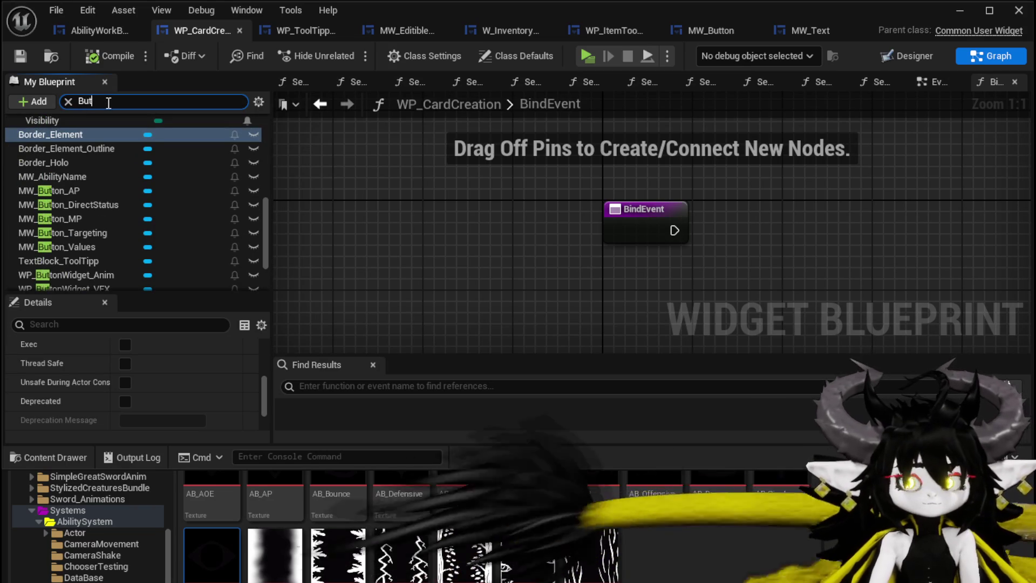
mouse_move(86, 157)
left_mouse_down()
mouse_move(633, 164)
mouse_move(607, 158)
left_mouse_up()
left_click(670, 180)
left_click_drag(495, 177, 583, 194)
type("Bind on Hover")
Add Bind Event to On Hover and On Unhover nodes from MW Button AP, chained after BindEvent.
left_click(672, 266)
left_click_drag(655, 162, 655, 162)
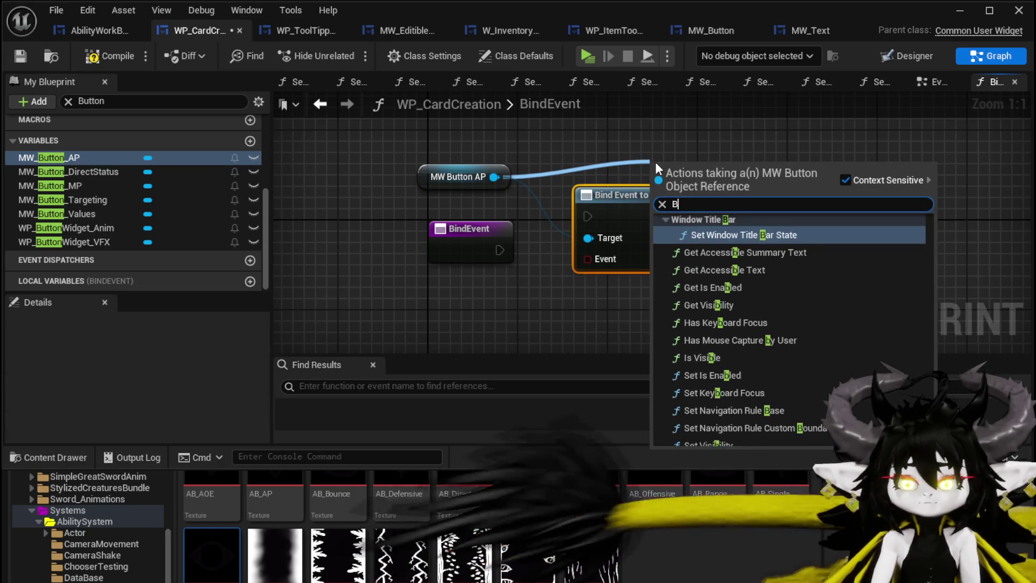
type("Bind on Unhover")
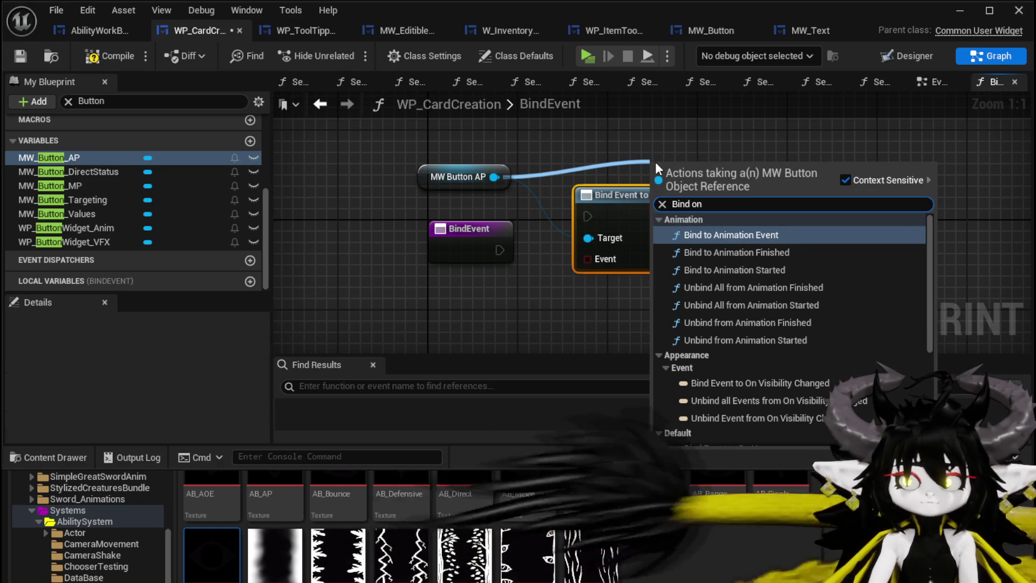
key("Return")
mouse_move(639, 210)
left_mouse_down()
mouse_move(807, 211)
mouse_move(700, 216)
left_mouse_up()
left_click_drag(457, 176, 457, 156)
left_click_drag(496, 249, 588, 215)
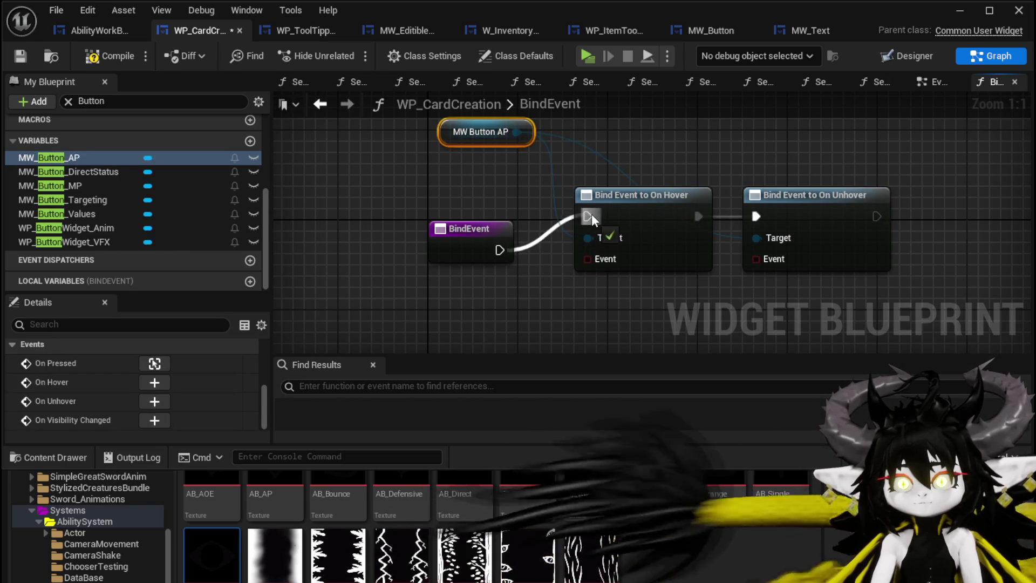
mouse_move(471, 222)
left_mouse_down()
mouse_move(484, 151)
mouse_move(462, 150)
left_mouse_up()
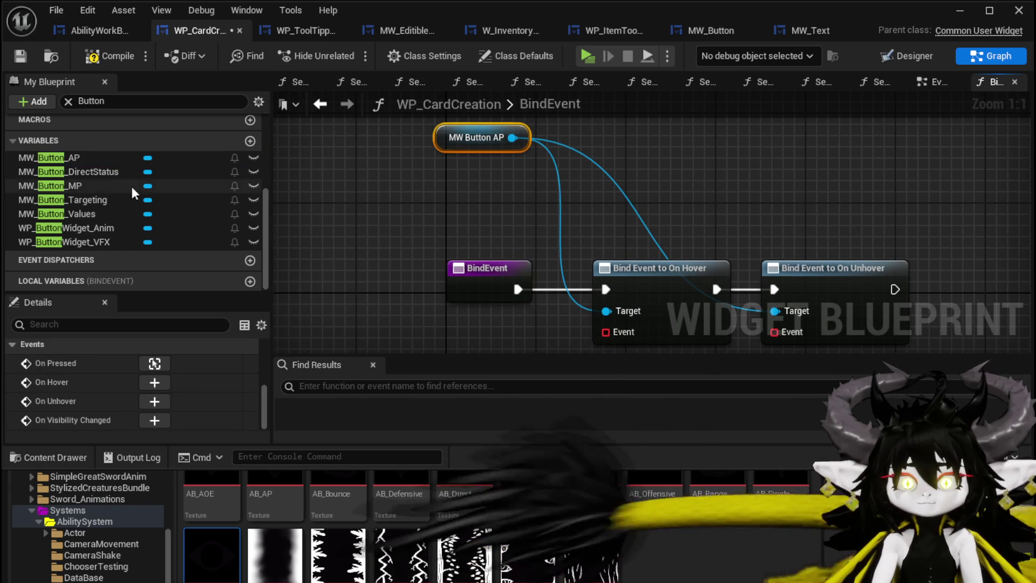
Add getters for DirectStatus, MP, Targeting, Widget Anim and Widget VFX buttons, then clear the filter.
left_click_drag(80, 171, 427, 168)
left_click(471, 191)
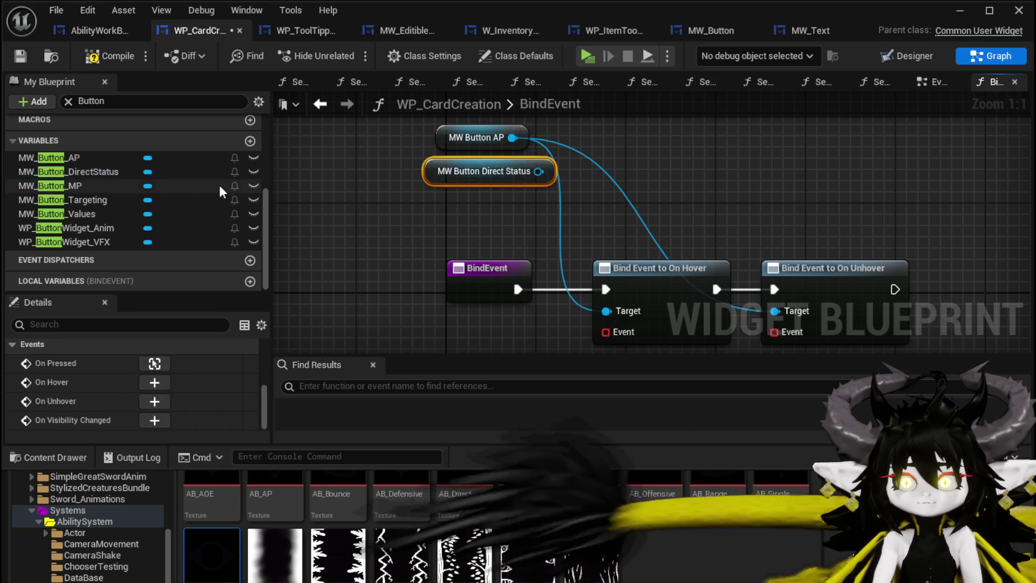
mouse_move(68, 183)
left_mouse_down()
mouse_move(455, 222)
mouse_move(432, 194)
left_mouse_up()
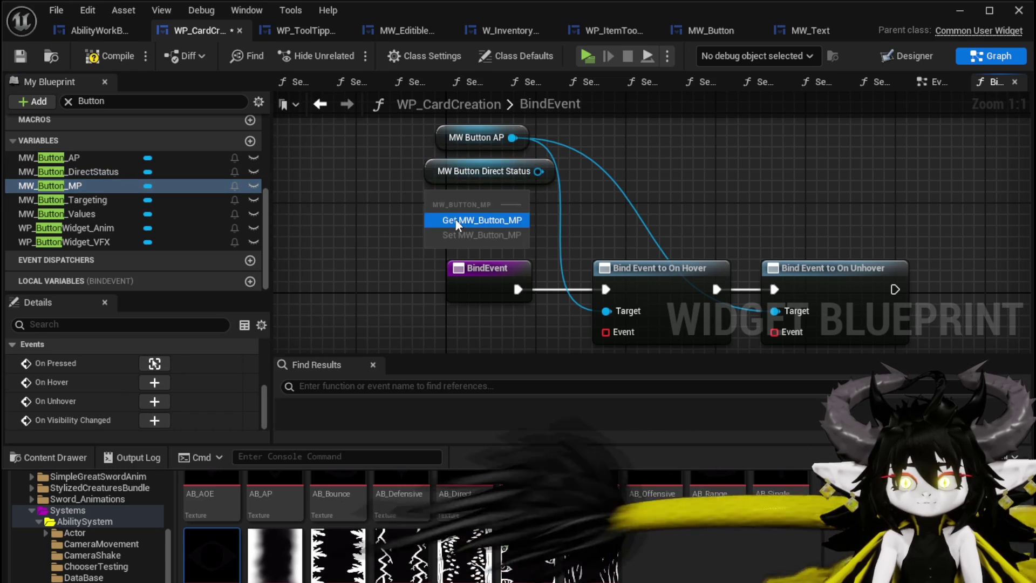
left_click(449, 212)
mouse_move(75, 200)
left_mouse_down()
mouse_move(348, 235)
mouse_move(422, 218)
left_mouse_up()
left_click(449, 245)
mouse_move(79, 228)
left_mouse_down()
mouse_move(303, 205)
mouse_move(342, 229)
left_mouse_up()
left_click(388, 243)
left_click_drag(376, 281, 467, 168)
left_click(50, 241)
mouse_move(365, 131)
left_mouse_down()
mouse_move(381, 147)
mouse_move(471, 132)
left_mouse_up()
left_click(392, 157)
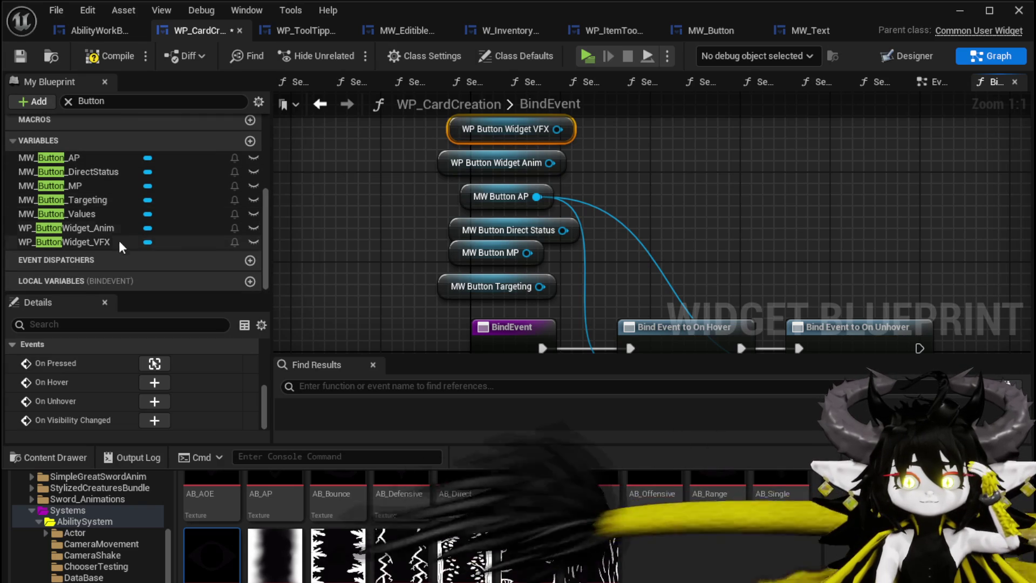
left_click(68, 101)
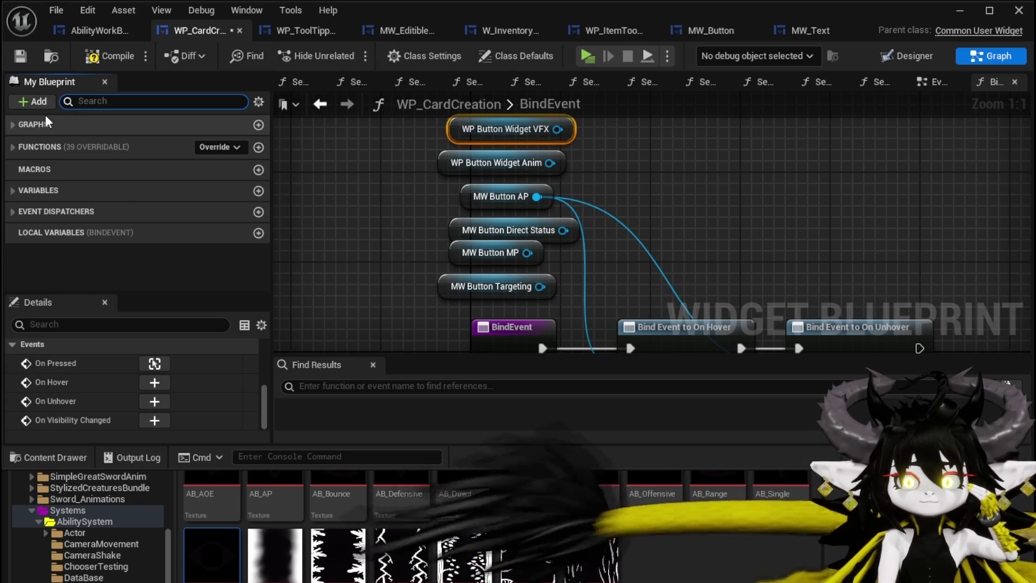
Compile WP_CardCreation and inspect the bind nodes' pins in the BindEvent graph.
left_click(12, 148)
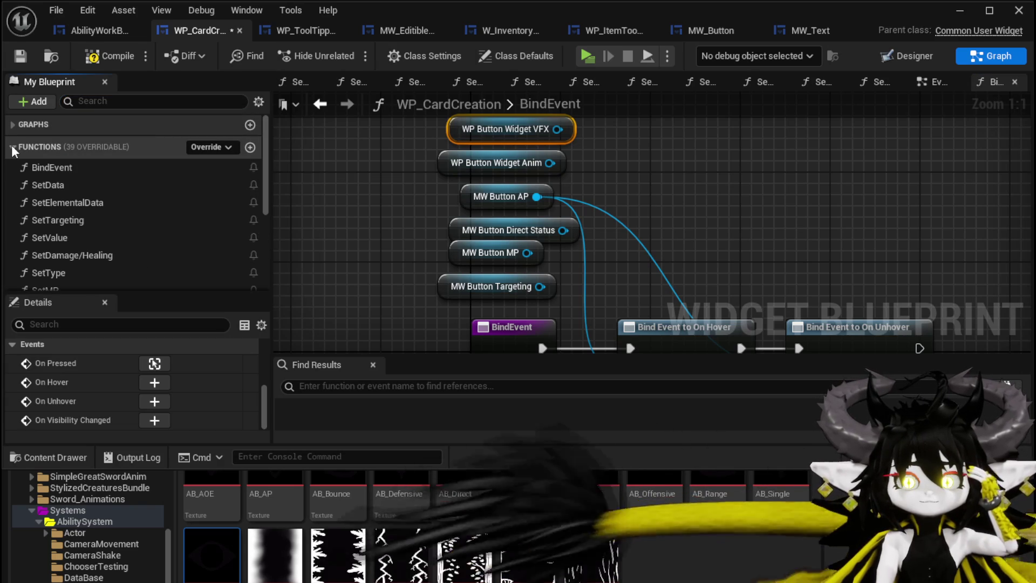
left_click(99, 27)
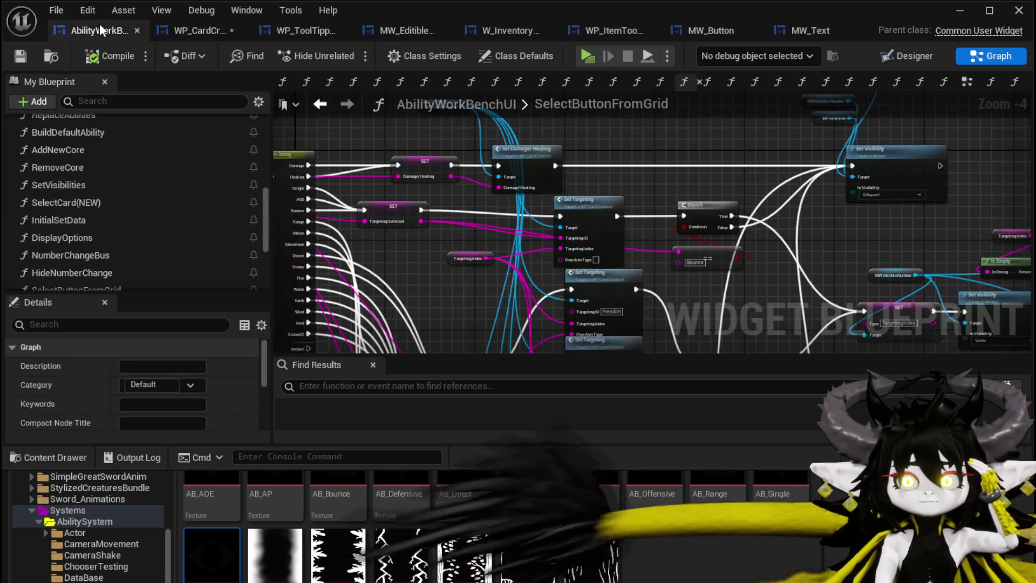
left_click(178, 30)
left_click(99, 56)
mouse_move(695, 262)
left_mouse_down()
mouse_move(653, 156)
mouse_move(695, 210)
left_mouse_up()
left_click(928, 79)
left_click(988, 82)
Rename the WP_Element widget to WP_Button_Element, recompile, and jump to the failing On Hover bind.
left_click(916, 59)
scroll(538, 240, "down", 3)
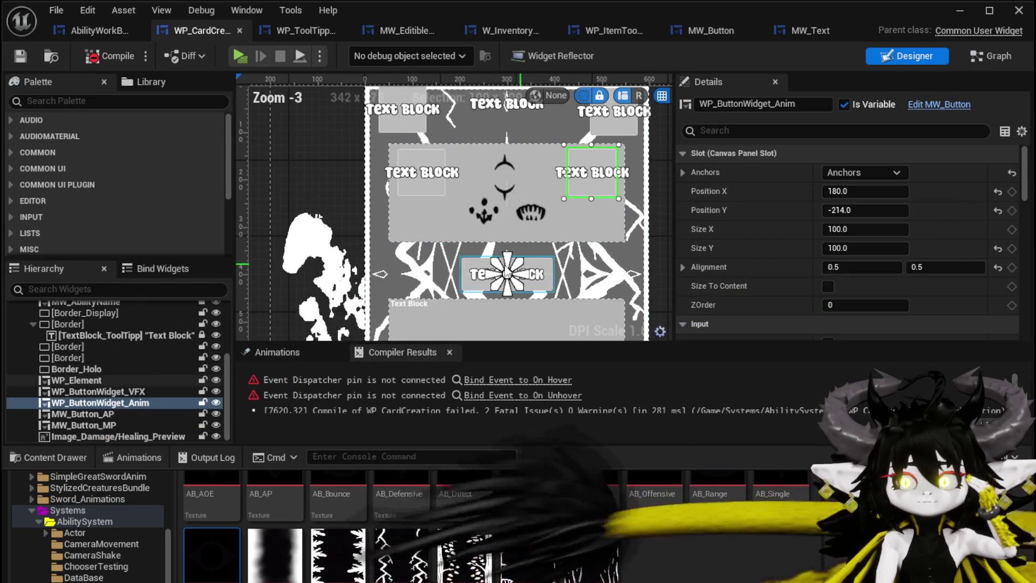
left_click(472, 269)
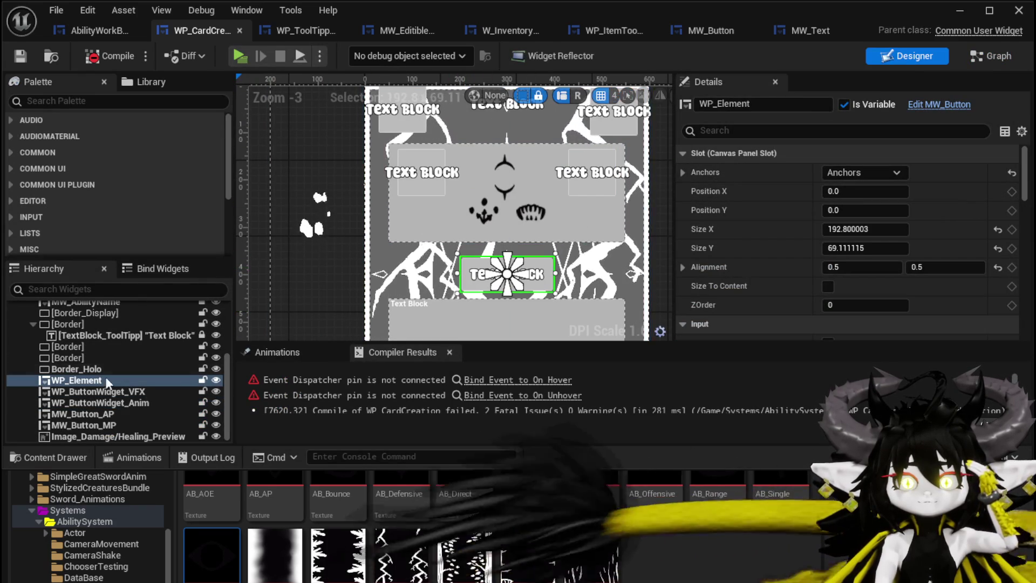
right_click(78, 381)
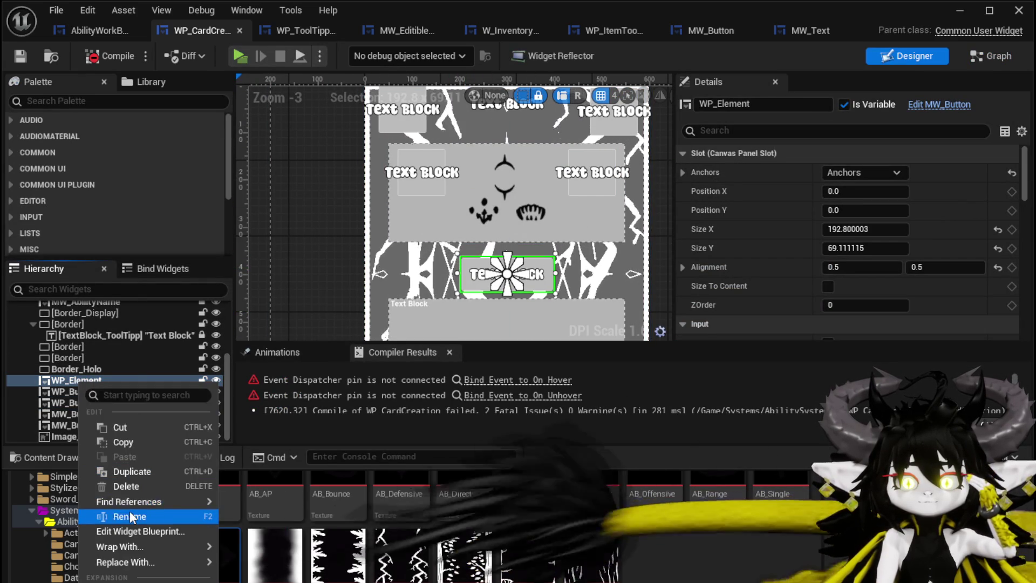
left_click(130, 516)
key("Return")
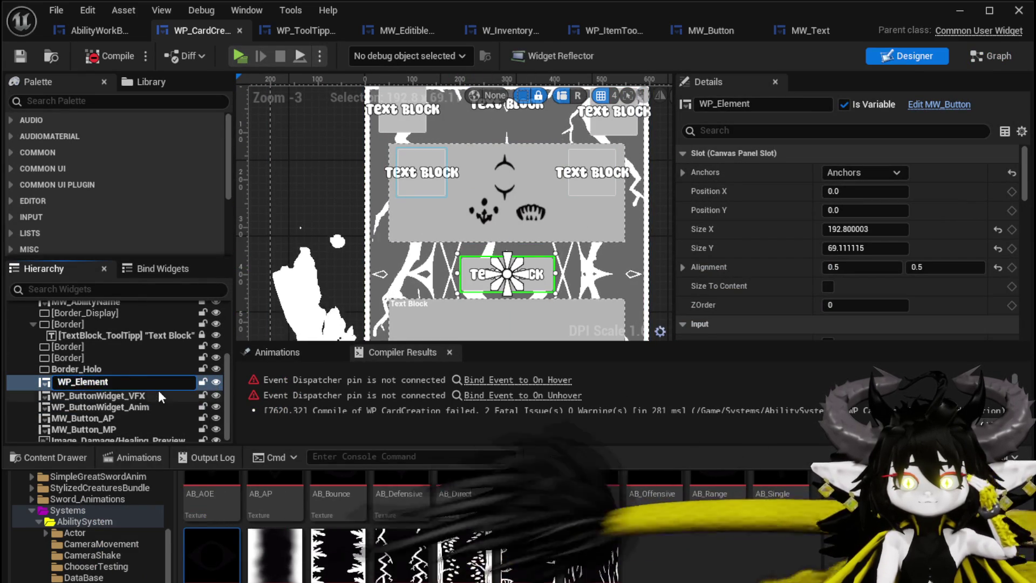
type("Button")
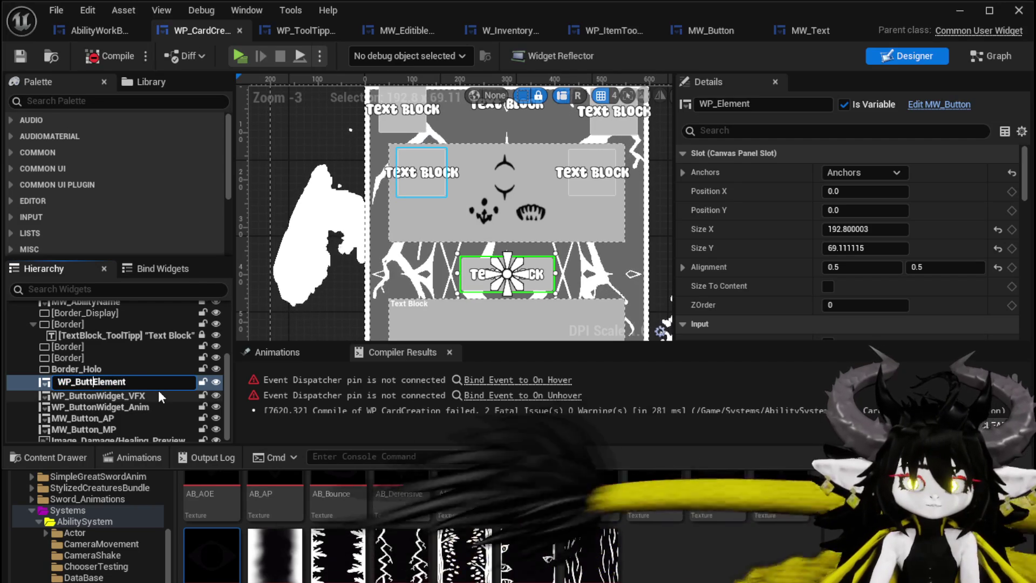
type("_")
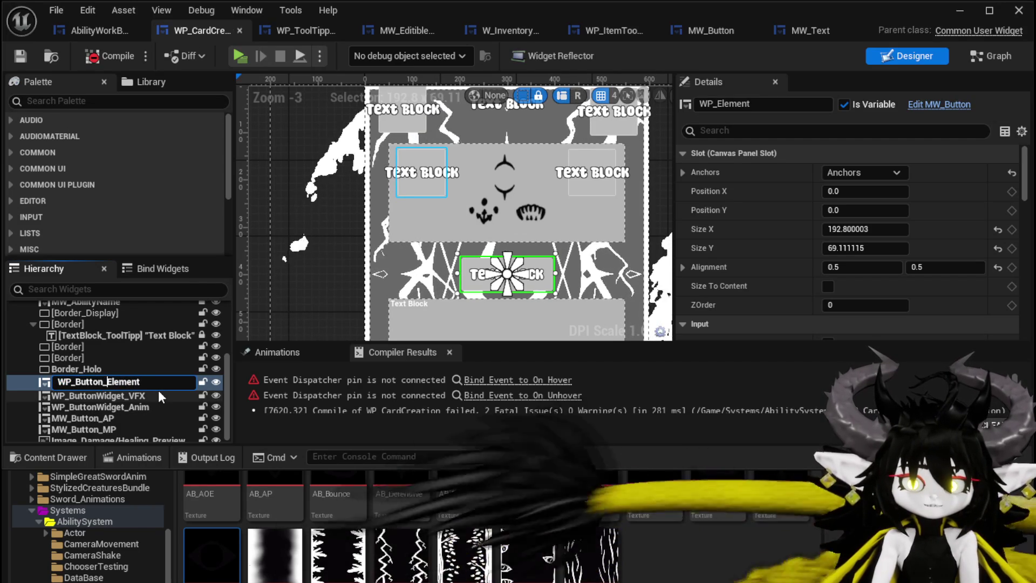
key("Return")
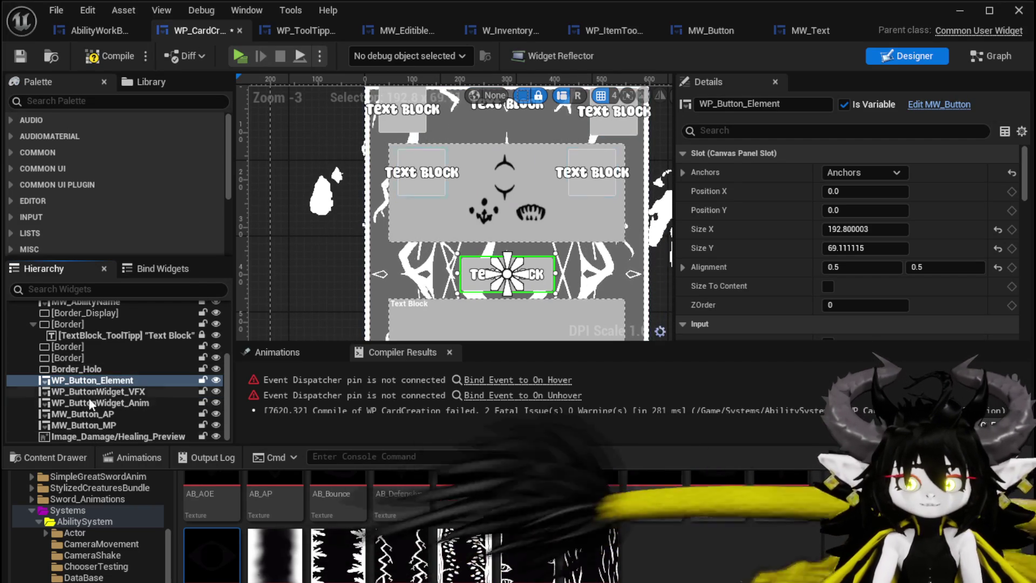
left_click(88, 60)
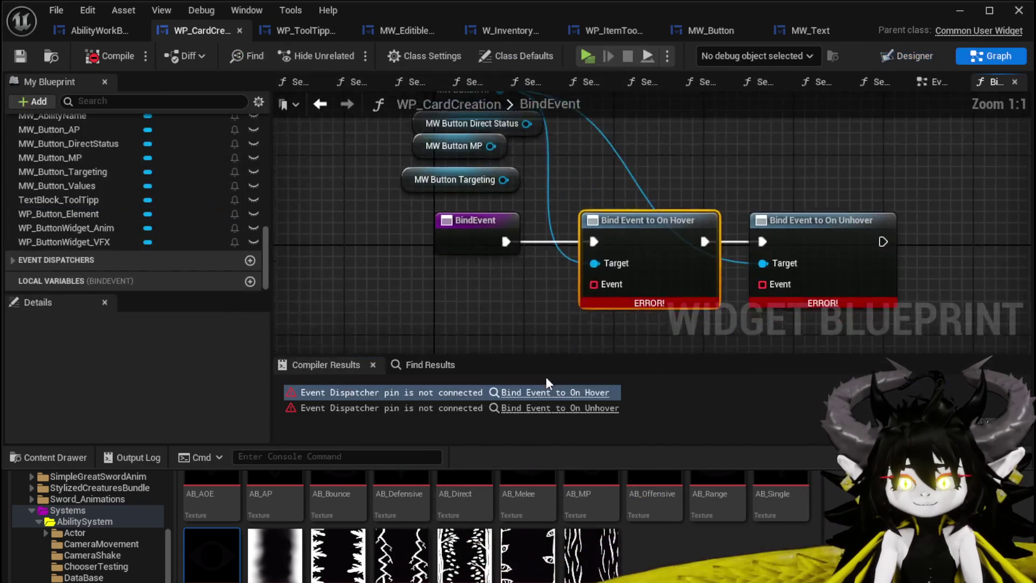
left_click(545, 380)
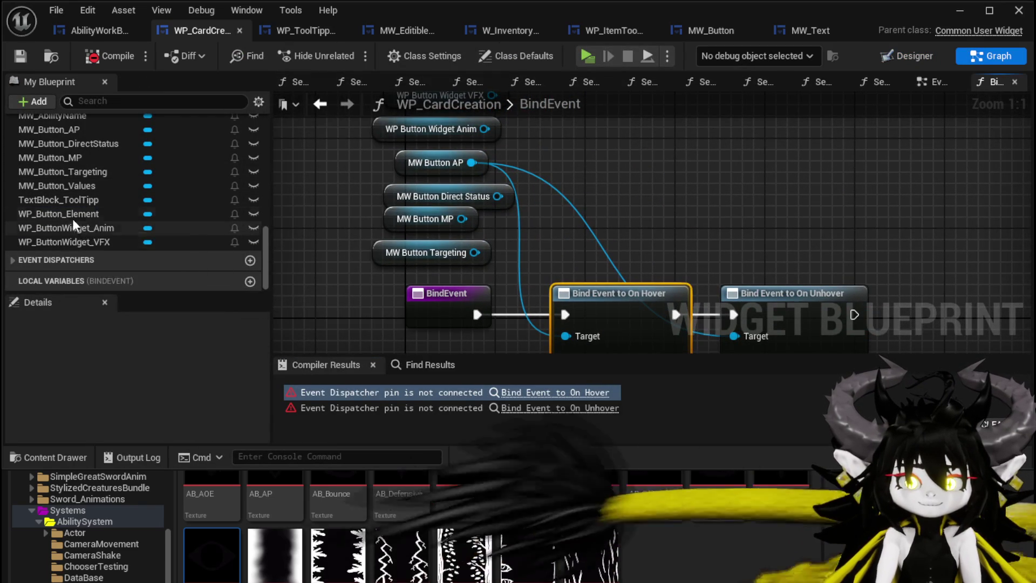
Add a WP Button Element getter above the other button getters in the BindEvent graph.
left_click_drag(324, 206, 409, 219)
scroll(121, 214, "up", 2)
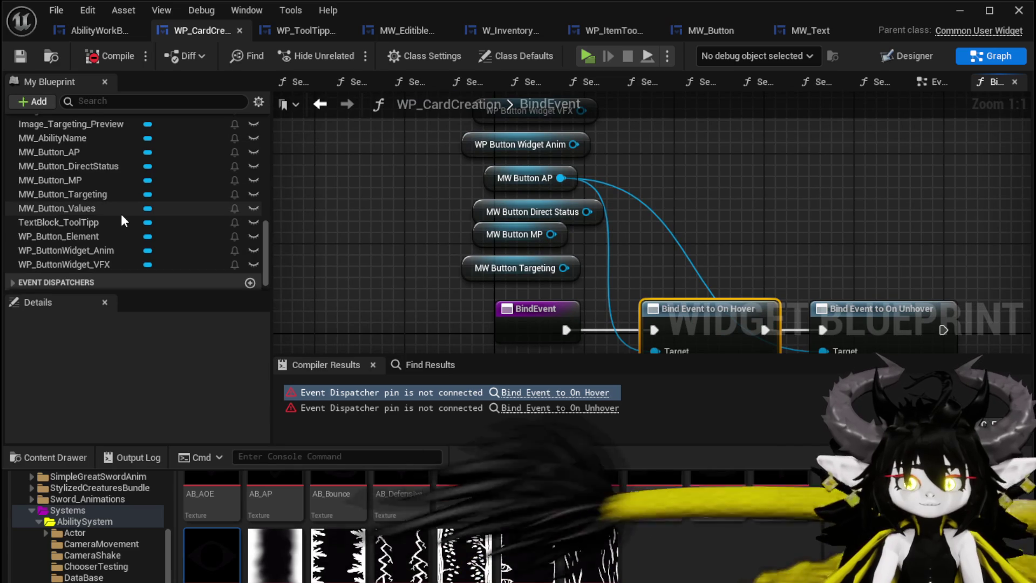
left_click_drag(338, 216, 310, 247)
scroll(126, 229, "up", 3)
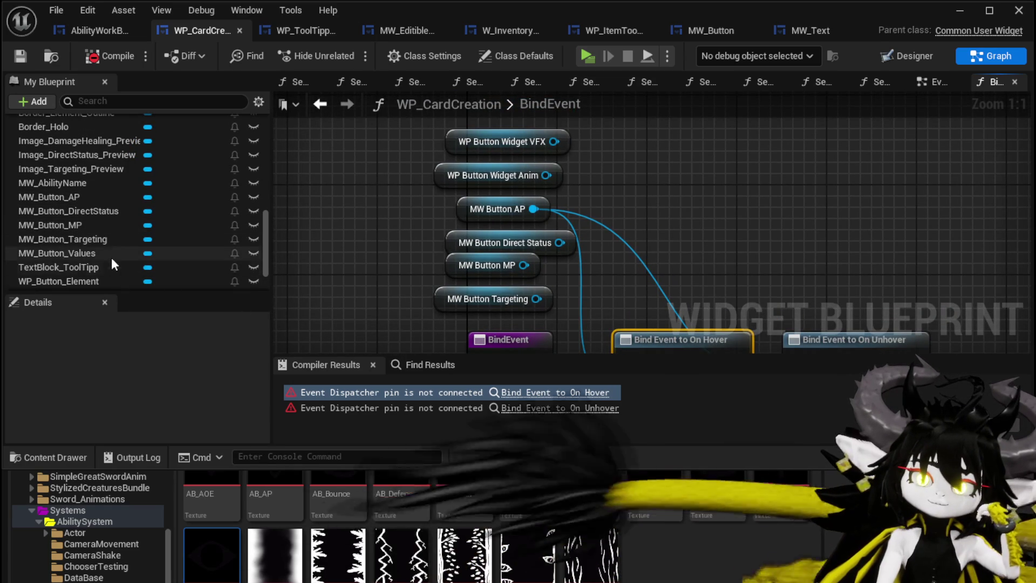
scroll(128, 237, "up", 3)
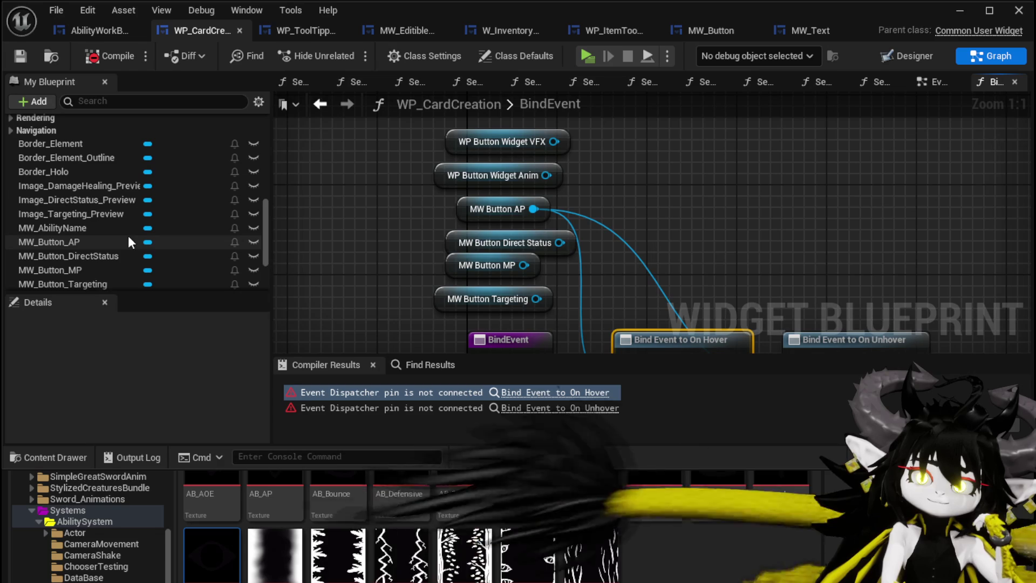
scroll(129, 242, "down", 3)
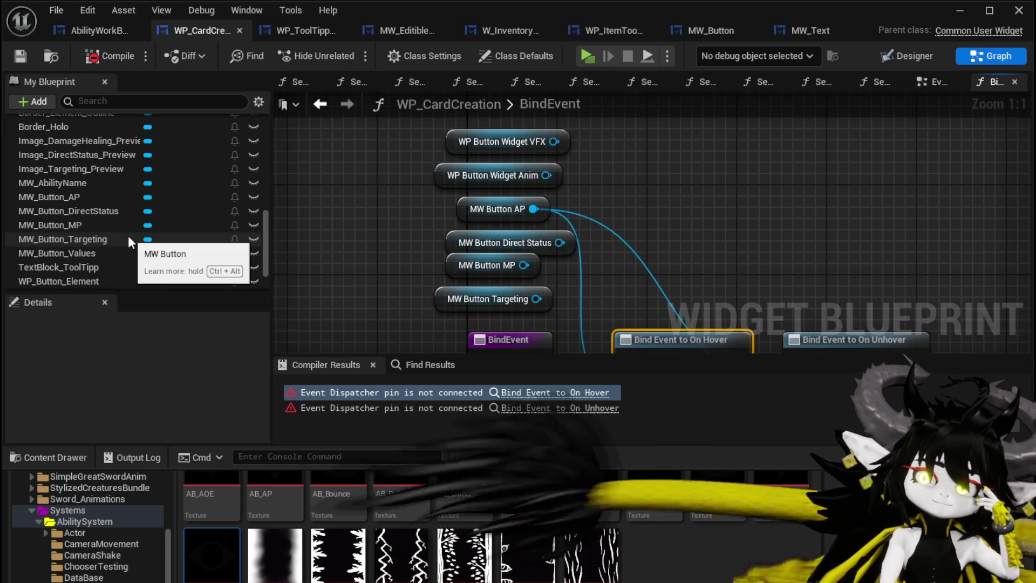
scroll(127, 235, "down", 2)
scroll(128, 235, "down", 3)
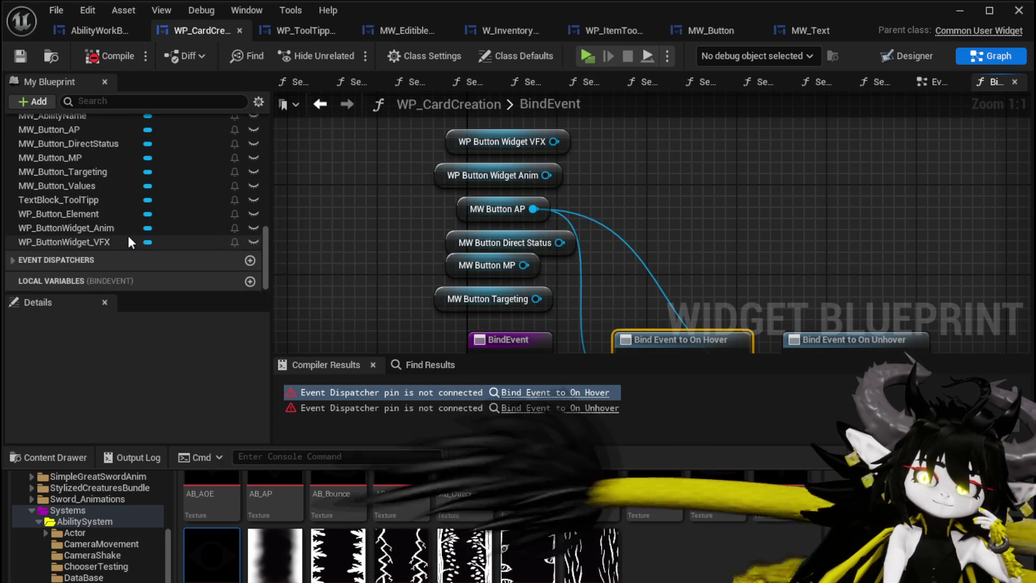
left_click_drag(93, 215, 324, 193)
left_click(363, 218)
left_click_drag(307, 243, 442, 144)
Connect WP Button Element and all button getters to both bind nodes' Target pins and save.
left_click_drag(475, 250, 495, 139)
mouse_move(495, 182)
left_mouse_down()
mouse_move(509, 184)
mouse_move(570, 345)
left_mouse_up()
left_click_drag(488, 216, 569, 345)
mouse_move(488, 141)
left_mouse_down()
mouse_move(506, 196)
mouse_move(464, 231)
mouse_move(478, 264)
left_mouse_up()
left_click_drag(587, 260, 547, 167)
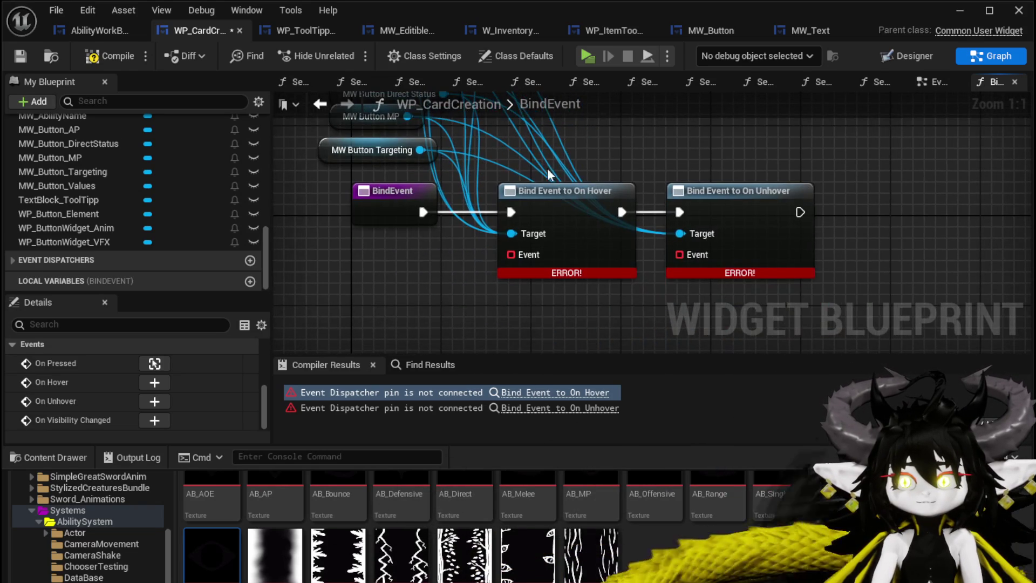
left_click(15, 56)
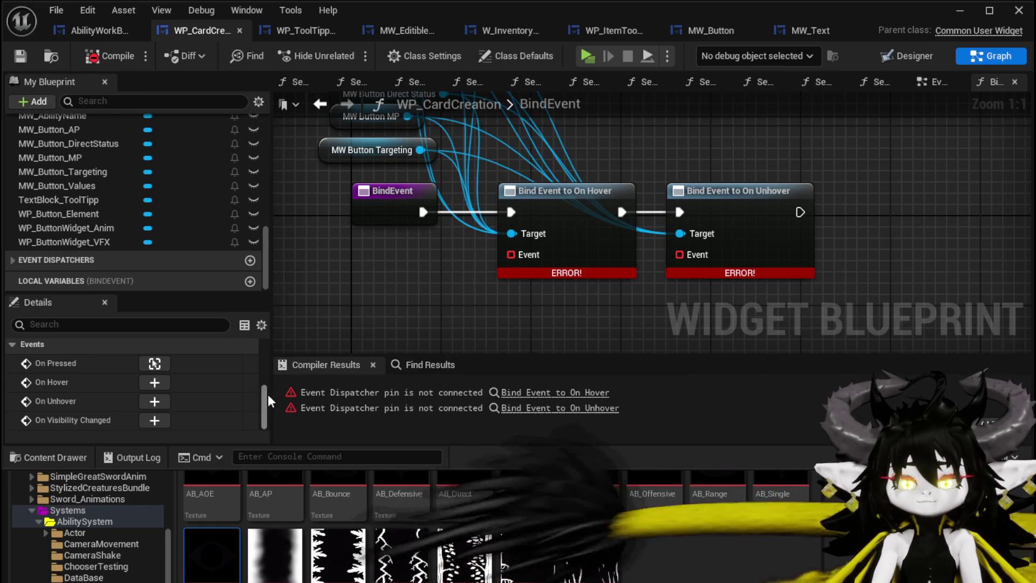
Bring the bind nodes' Event pins into view and shift the On Hover bind node right.
left_click_drag(471, 258, 463, 225)
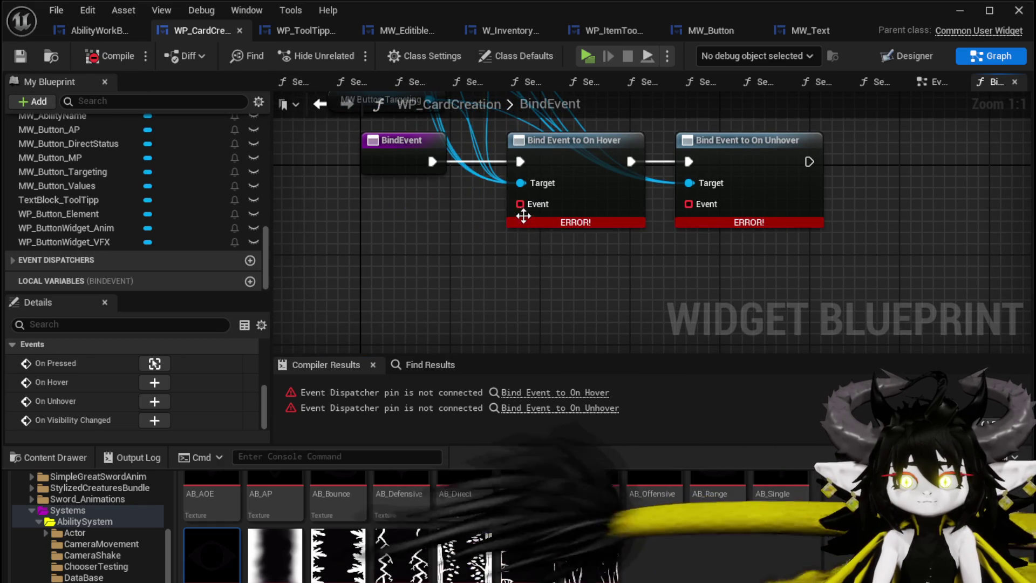
scroll(63, 233, "up", 10)
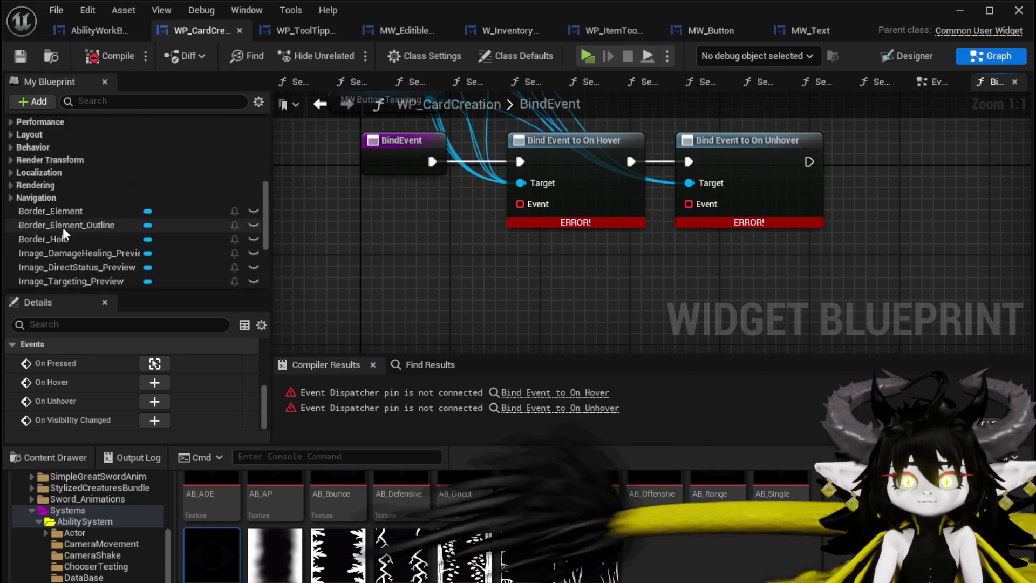
scroll(62, 233, "up", 5)
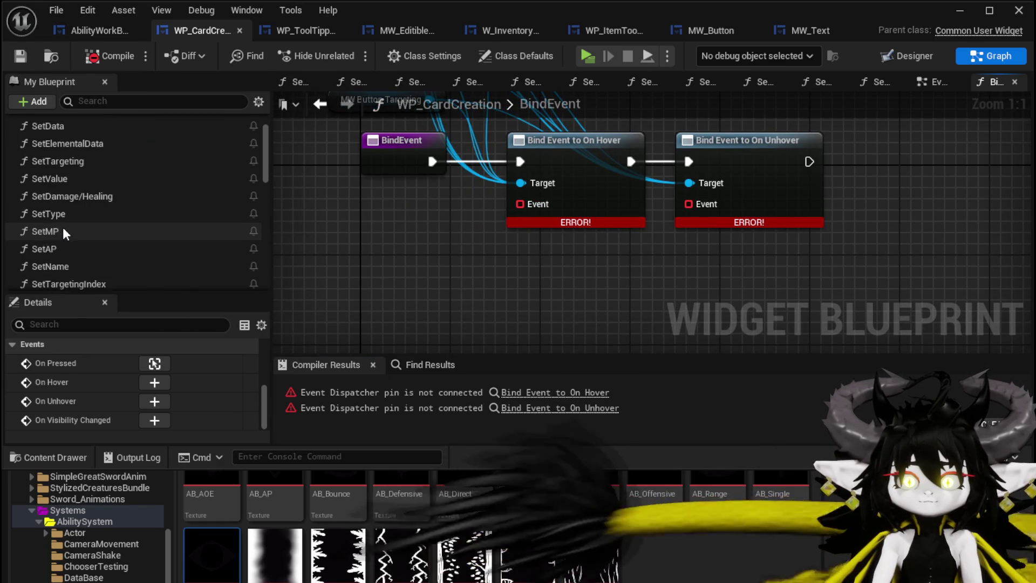
scroll(118, 279, "down", 2)
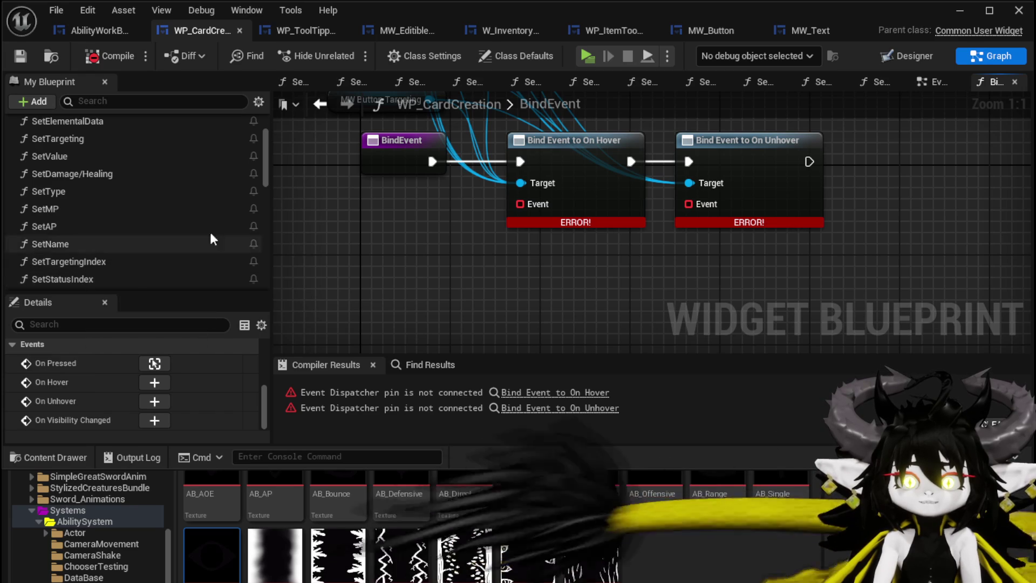
left_click(507, 210)
mouse_move(506, 210)
left_mouse_down()
mouse_move(497, 251)
mouse_move(559, 162)
left_mouse_up()
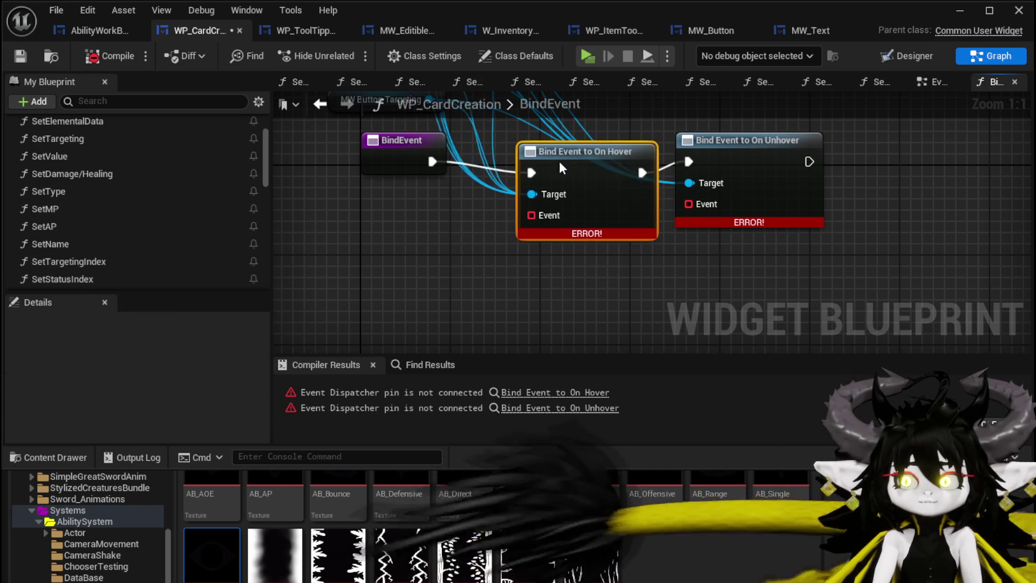
Add a Create Event node on On Hover's Event pin with a new matching function.
mouse_move(528, 204)
left_mouse_down()
mouse_move(525, 223)
mouse_move(467, 280)
left_mouse_up()
type("Create")
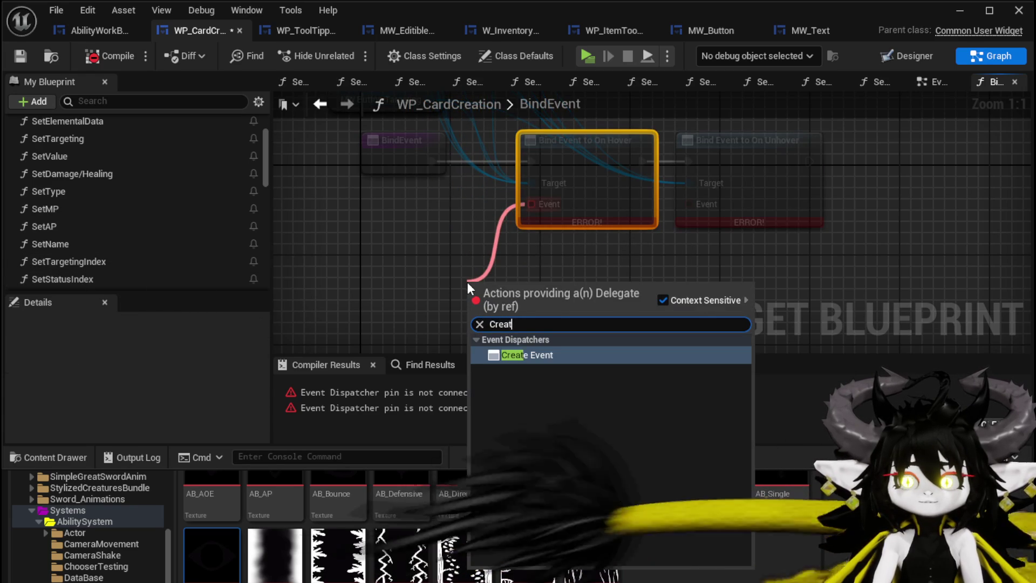
key("Return")
left_click(485, 307)
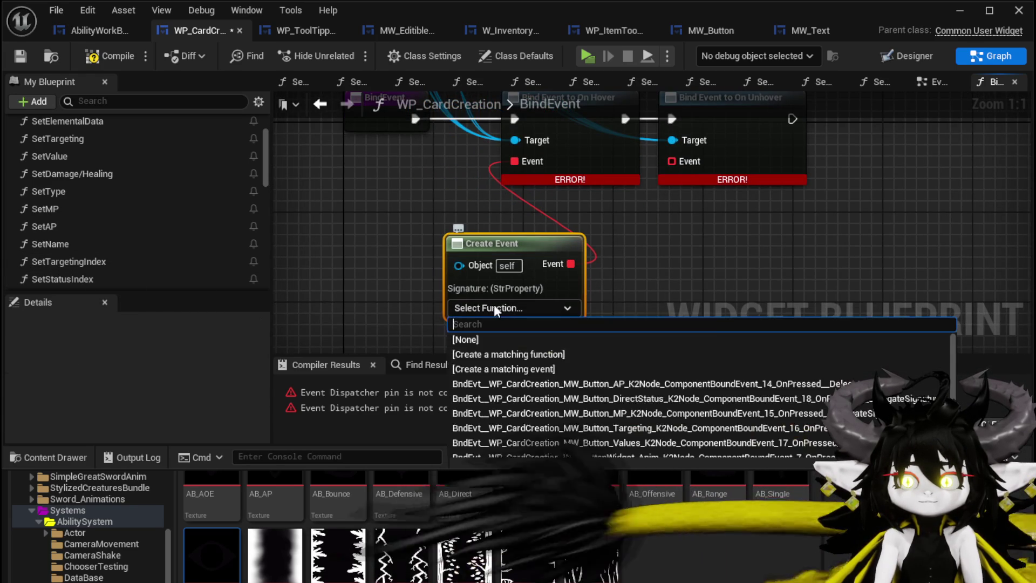
left_click(520, 355)
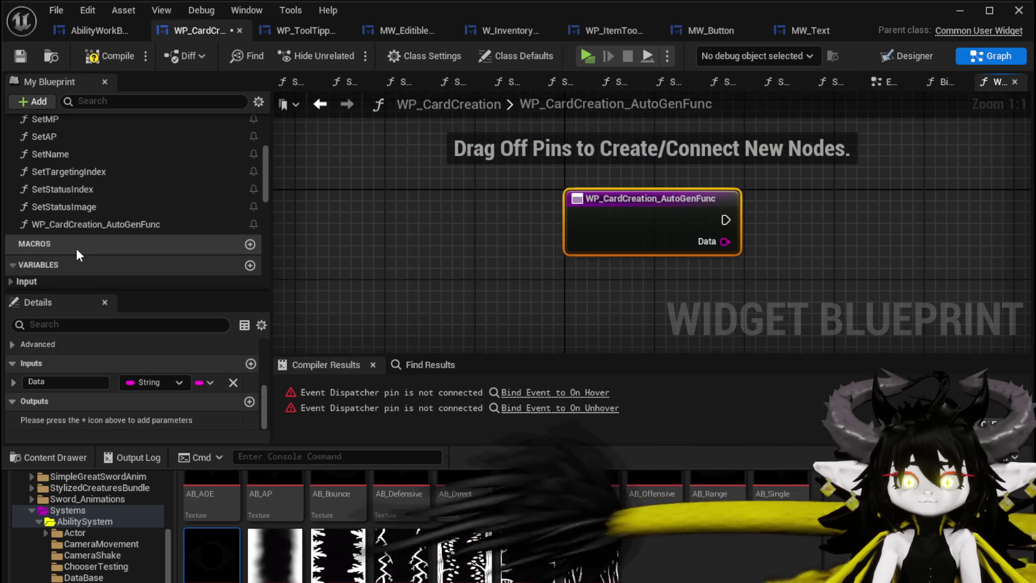
Rename the generated function to HoverButton.
right_click(81, 249)
left_click(142, 307)
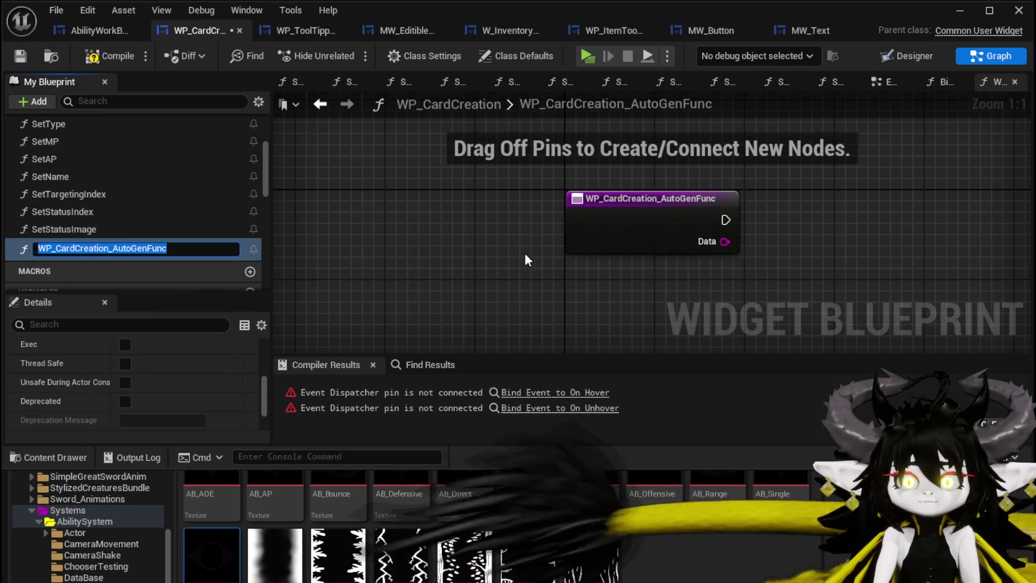
type("Hove")
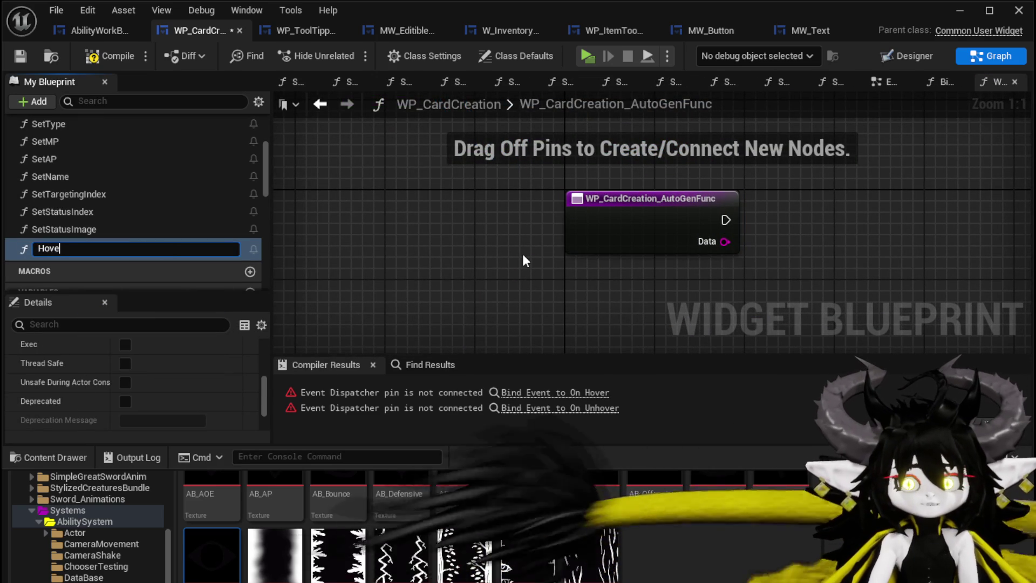
type("rButton")
key("Return")
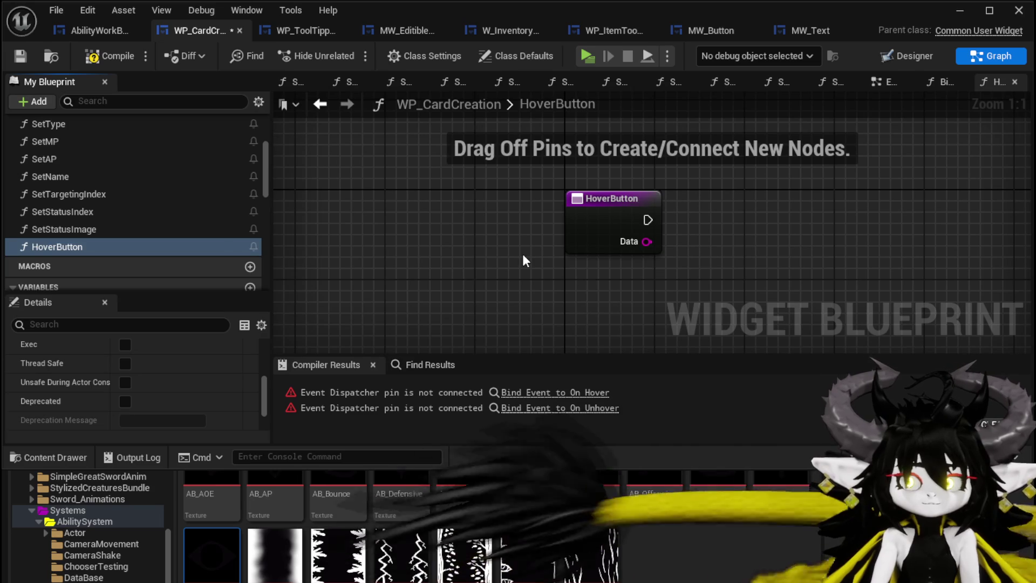
Make HoverButton call OnHover with its Data, save and compile, then go to the On Unhover error.
scroll(77, 251, "down", 2)
scroll(129, 255, "down", 5)
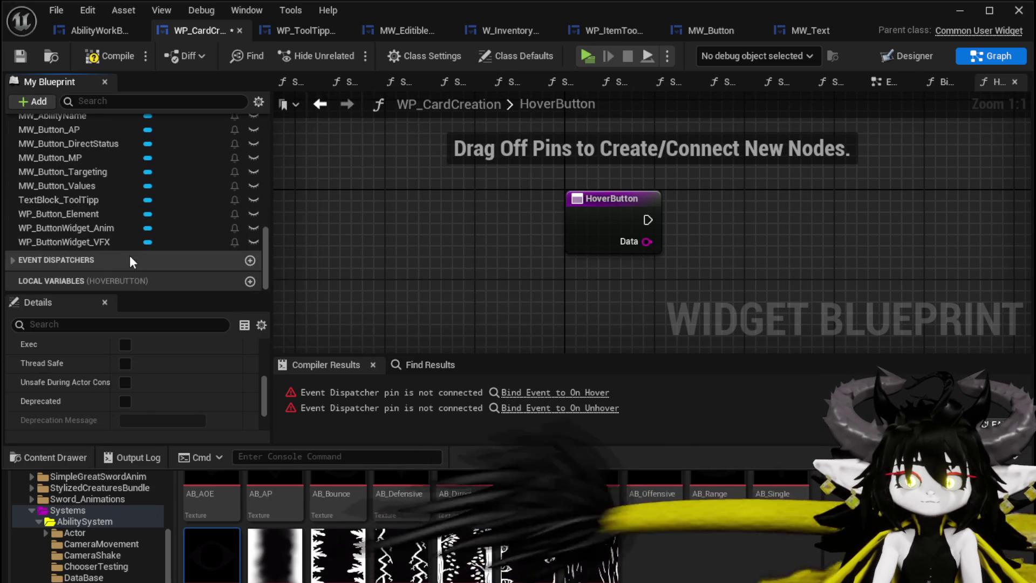
scroll(25, 257, "down", 4)
mouse_move(60, 250)
left_mouse_down()
mouse_move(742, 218)
mouse_move(699, 213)
mouse_move(712, 220)
left_mouse_up()
left_click(724, 238)
left_click_drag(645, 242, 714, 267)
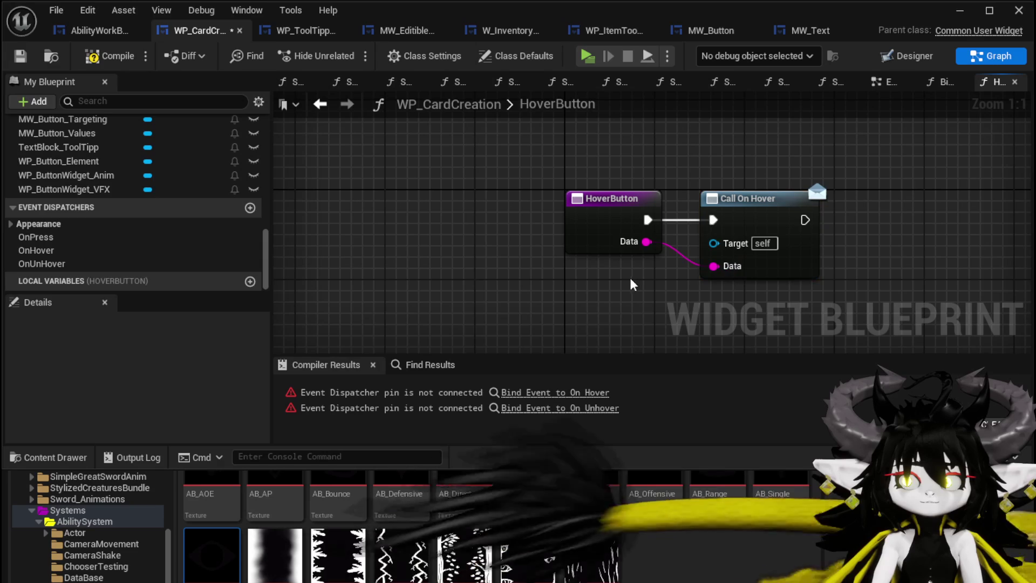
left_click(20, 56)
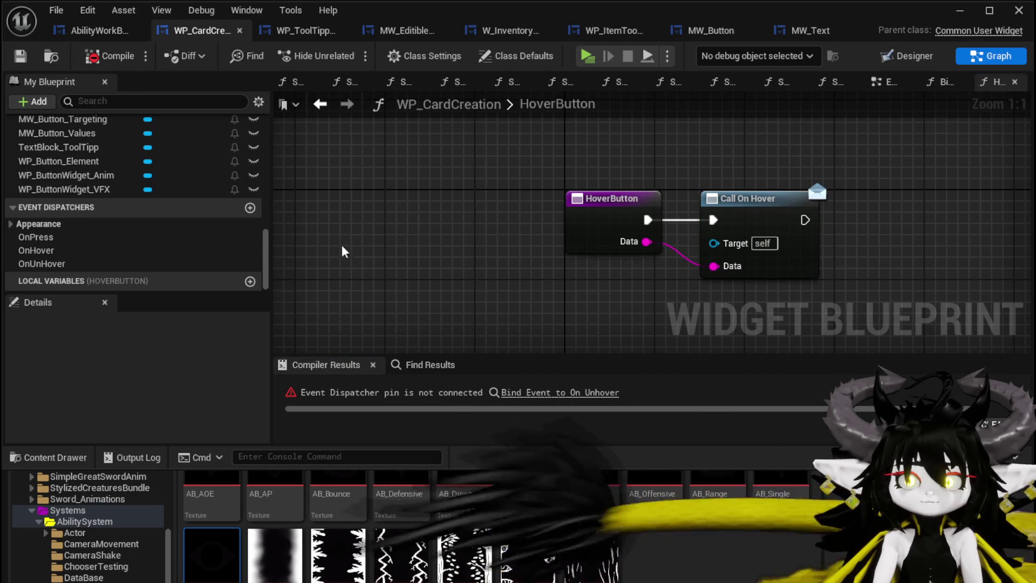
left_click(560, 392)
left_click_drag(592, 247, 621, 314)
Give On Unhover a Create Event with a matching function renamed UnHoverButton.
type("Creat")
left_click(675, 391)
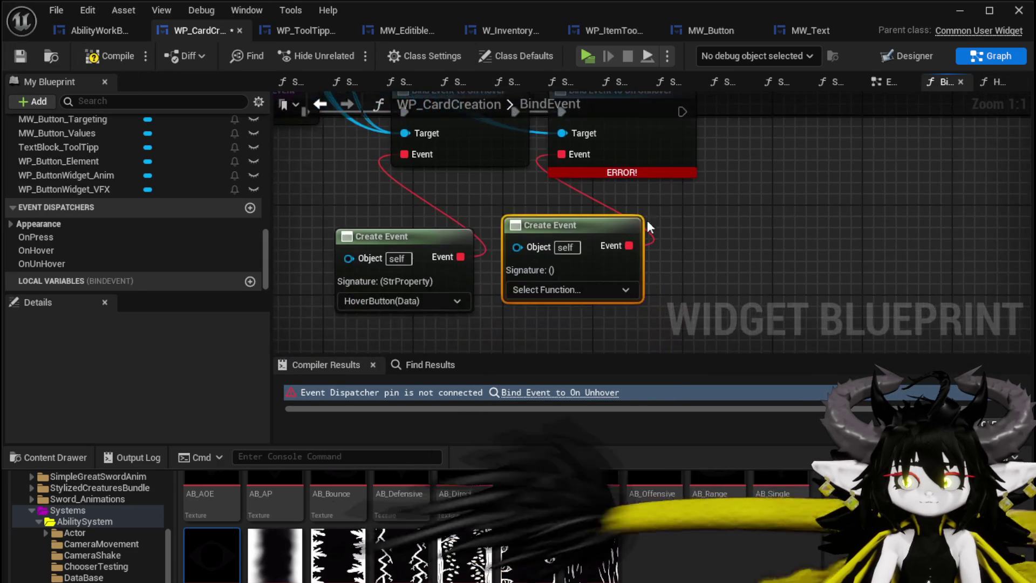
left_click(547, 288)
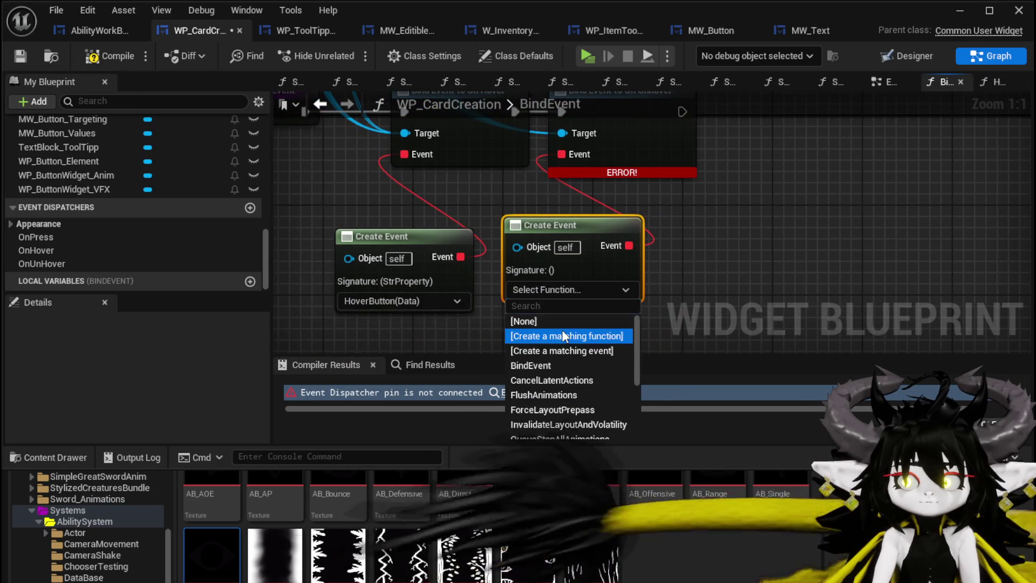
left_click(562, 340)
scroll(102, 206, "up", 5)
scroll(108, 199, "up", 10)
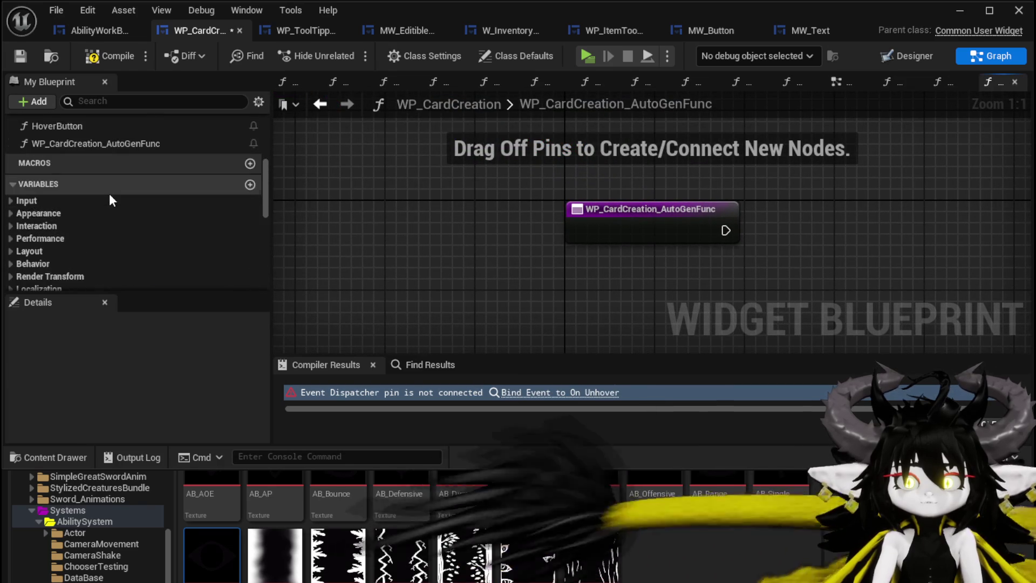
left_click(96, 187)
right_click(97, 188)
left_click(182, 248)
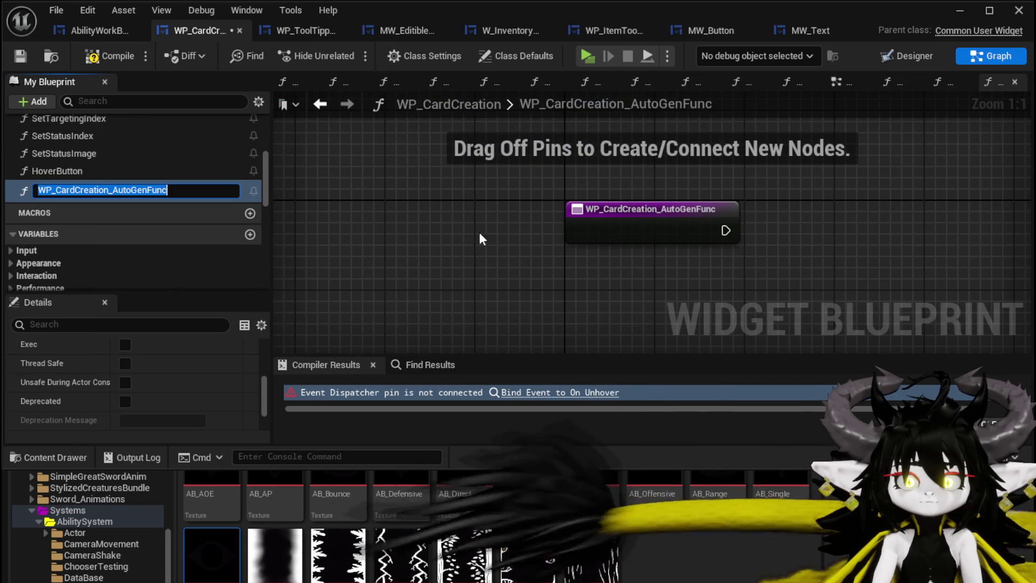
type("UnHoverButt")
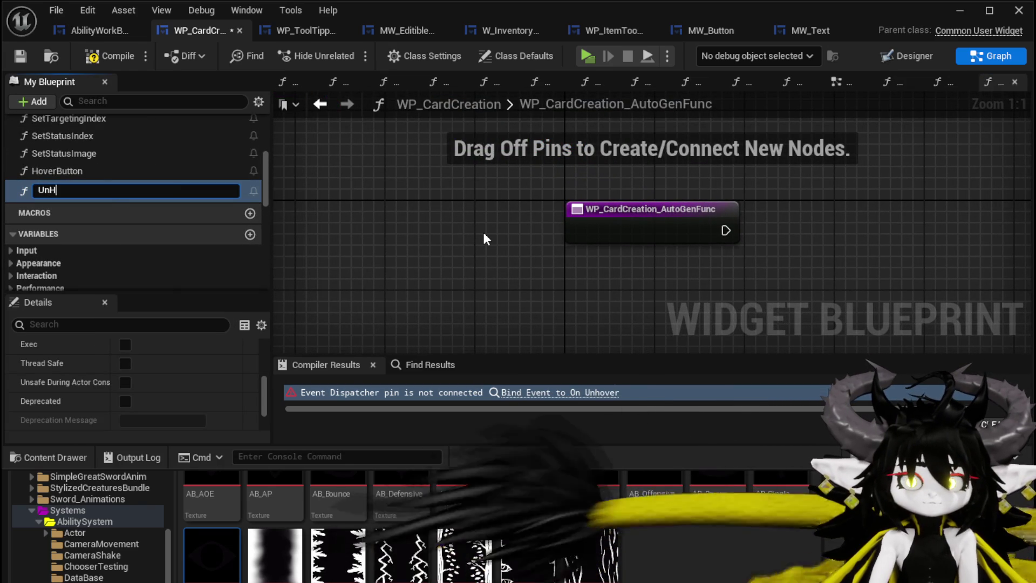
type("on")
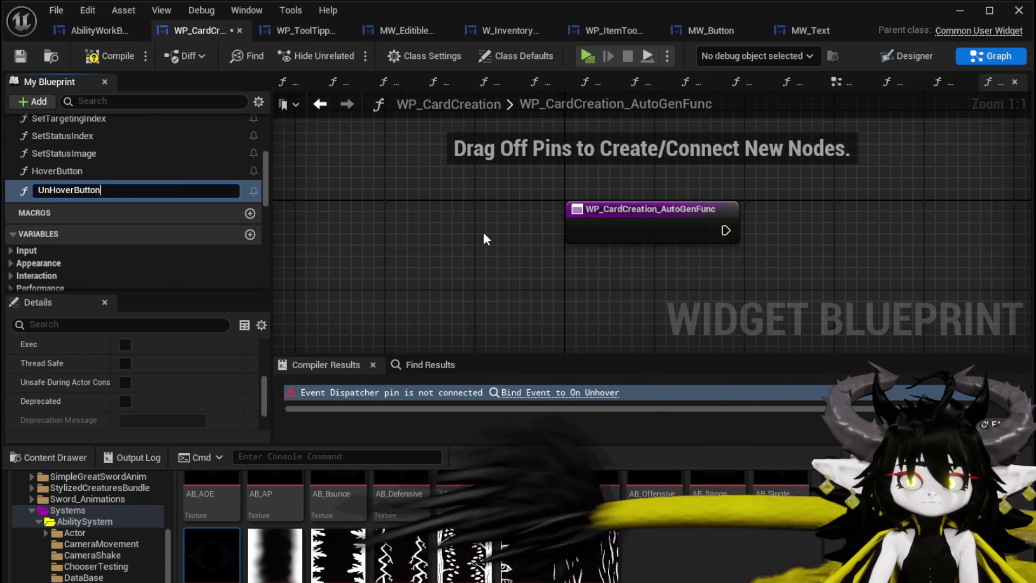
key("Return")
Add a Call OnUnHover in UnHoverButton and compile without errors.
scroll(252, 193, "down", 5)
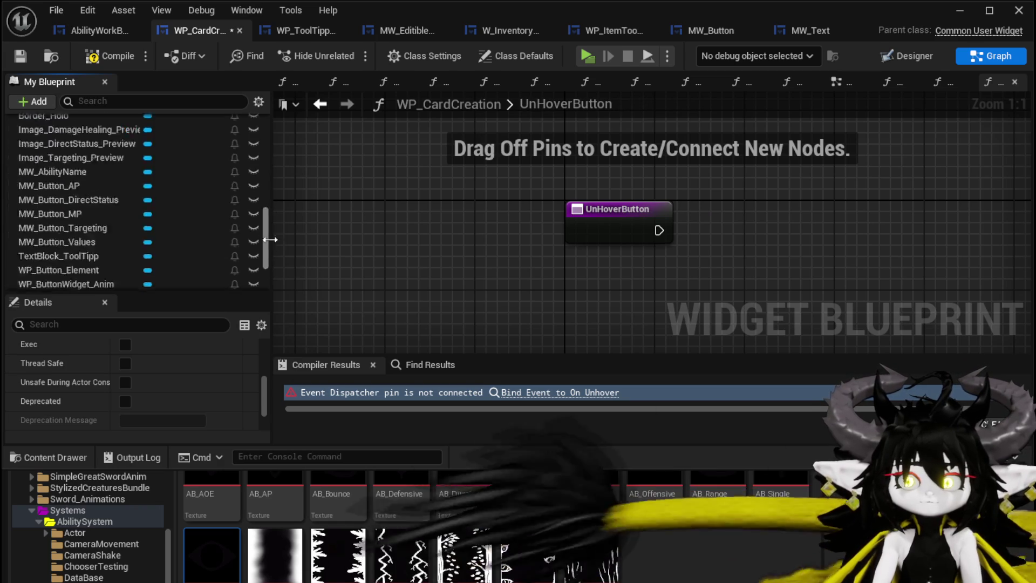
mouse_move(77, 261)
left_mouse_down()
mouse_move(695, 205)
mouse_move(685, 225)
mouse_move(713, 231)
left_mouse_up()
left_click(716, 225)
left_click(111, 55)
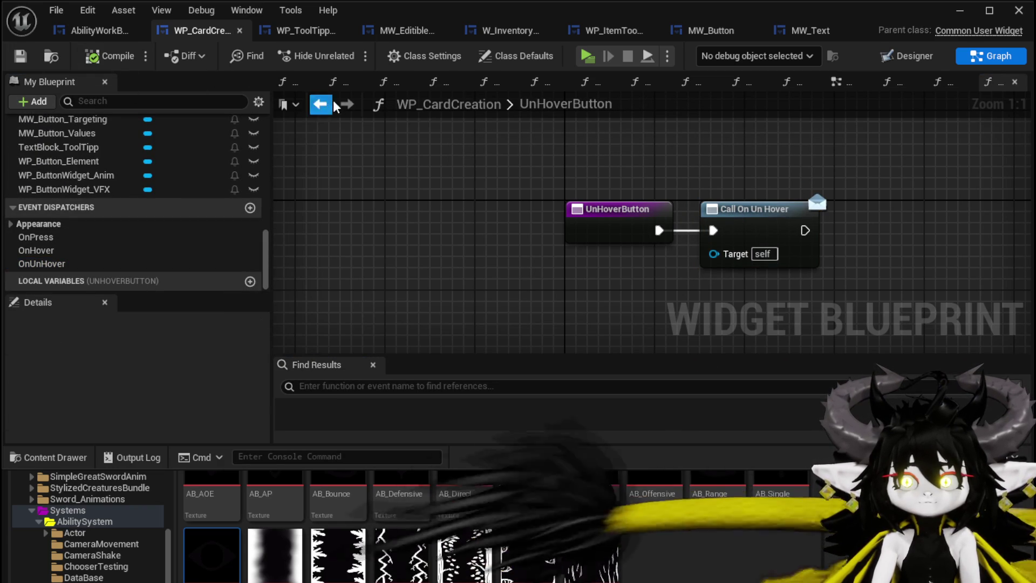
left_click(840, 81)
Add an Event Construct node and wire it to a BindEvent call.
scroll(594, 162, "down", 5)
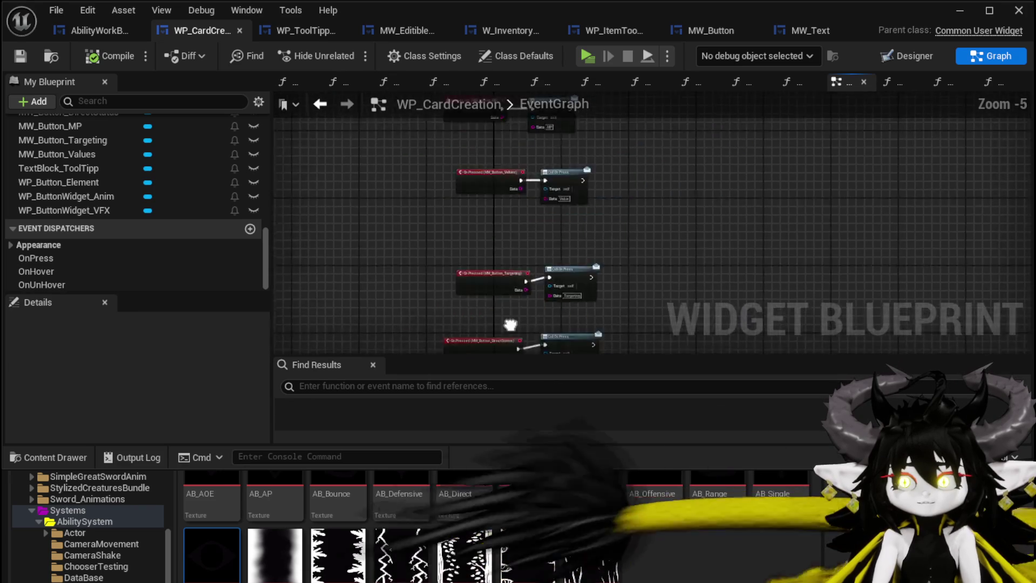
scroll(456, 189, "up", 3)
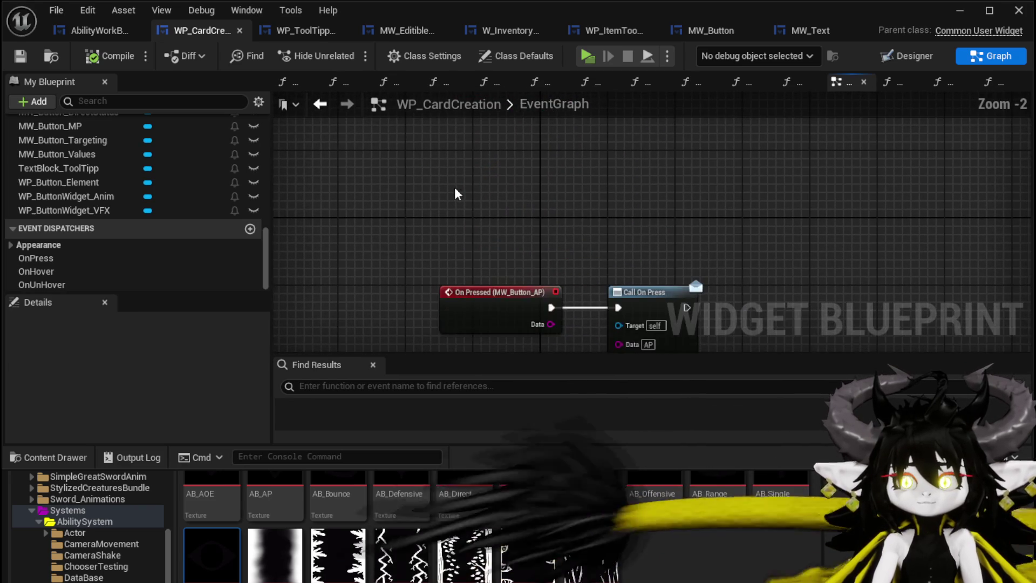
right_click(455, 189)
type("Event")
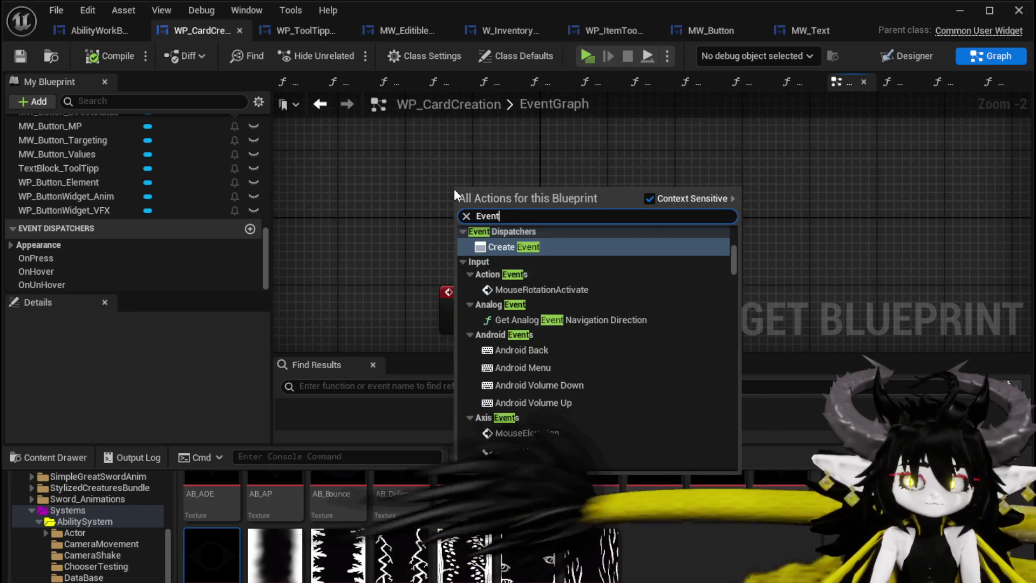
type("co")
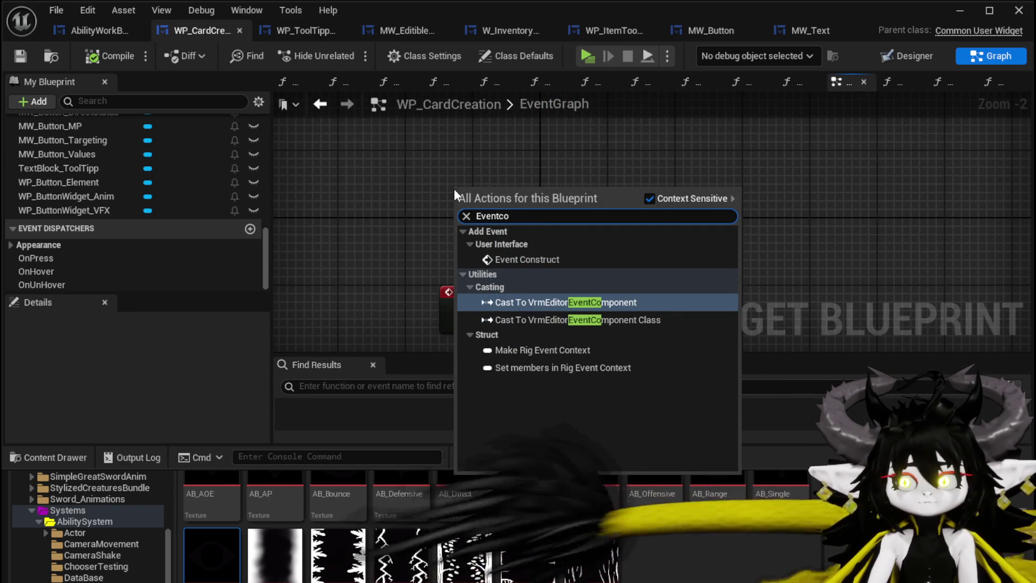
left_click(519, 258)
scroll(106, 179, "up", 5)
scroll(107, 178, "up", 10)
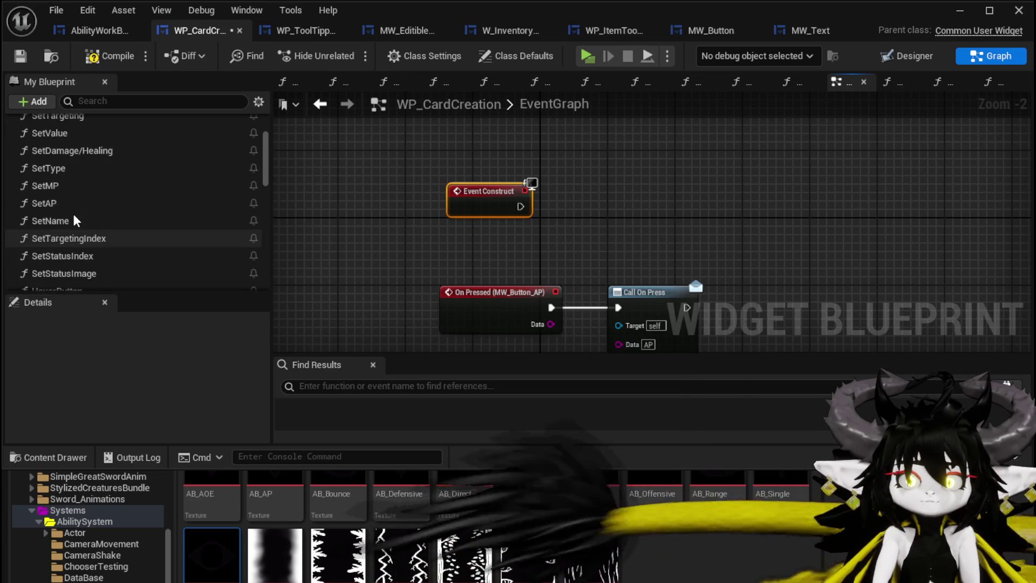
mouse_move(63, 158)
left_mouse_down()
mouse_move(629, 212)
mouse_move(568, 196)
mouse_move(573, 230)
mouse_move(591, 206)
left_mouse_up()
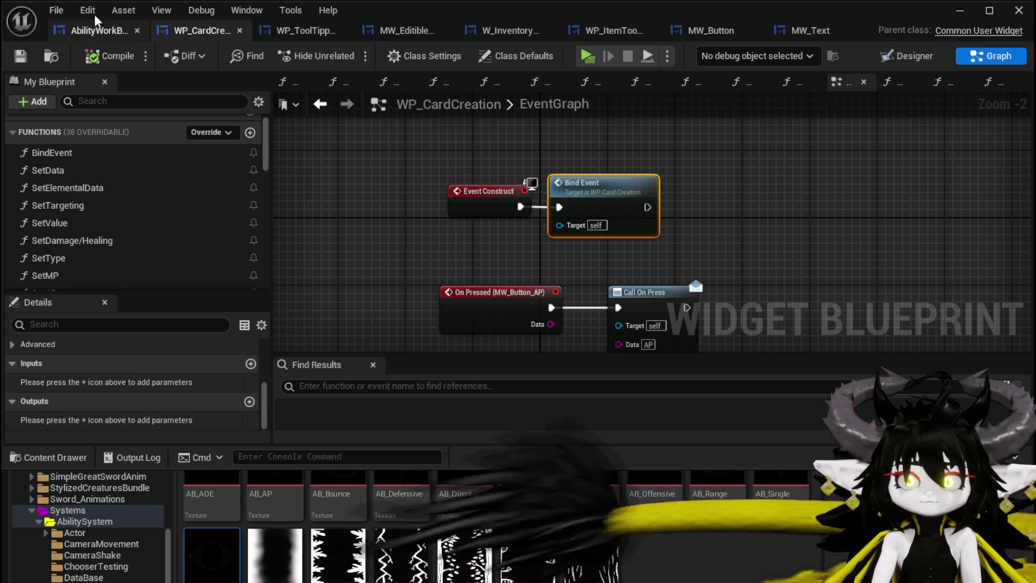
left_click(91, 31)
Open AbilityWorkBenchUI's BindEvent function graph and frame its binding nodes.
scroll(141, 162, "up", 10)
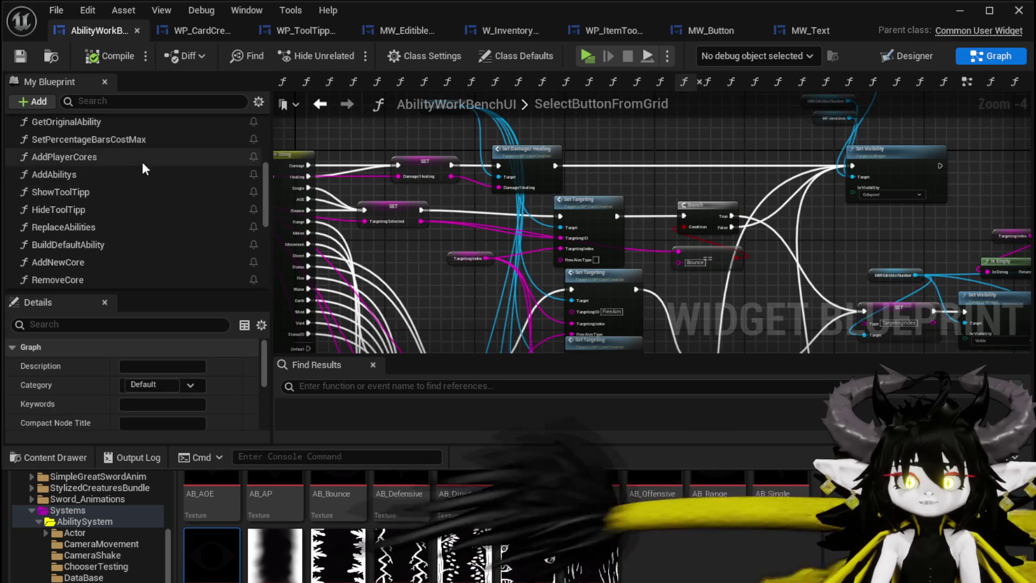
scroll(142, 167, "up", 2)
left_click(12, 190)
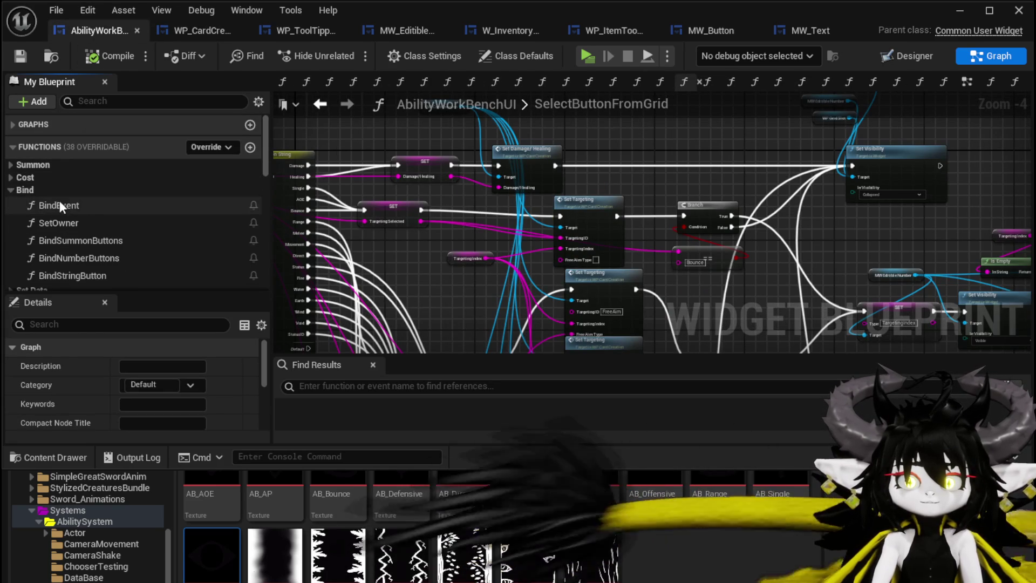
double_click(59, 205)
left_click_drag(494, 163, 512, 284)
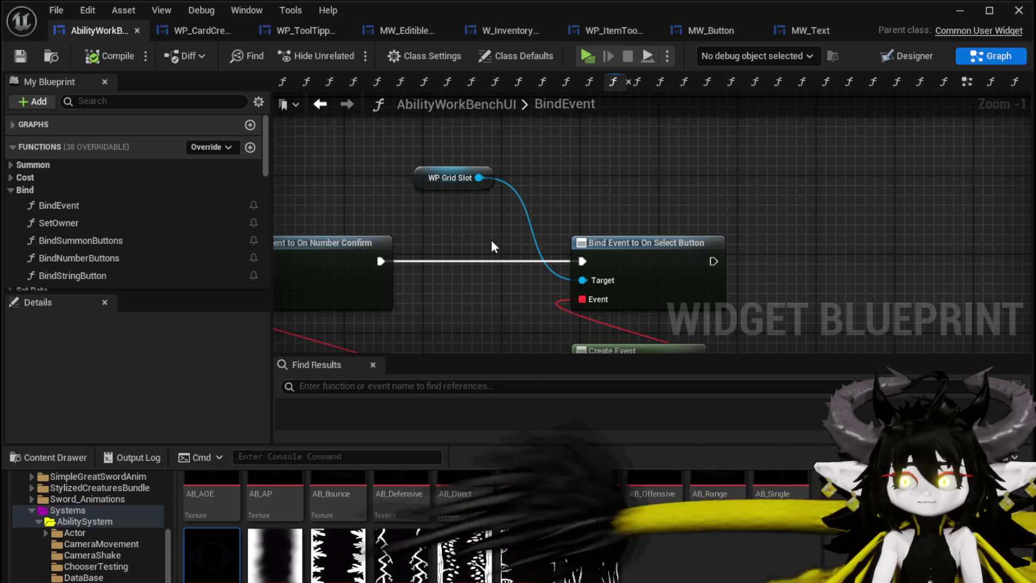
left_click_drag(453, 160, 879, 147)
Shift MW Editible Number and the later bind nodes right to make room after On Press.
scroll(453, 159, "down", 1)
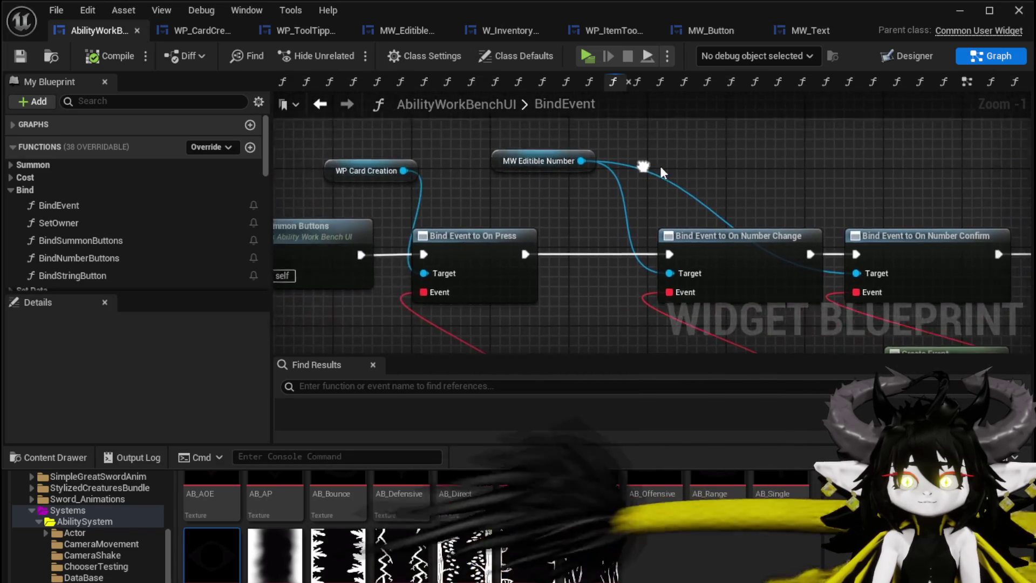
scroll(480, 192, "down", 1)
left_click(535, 270)
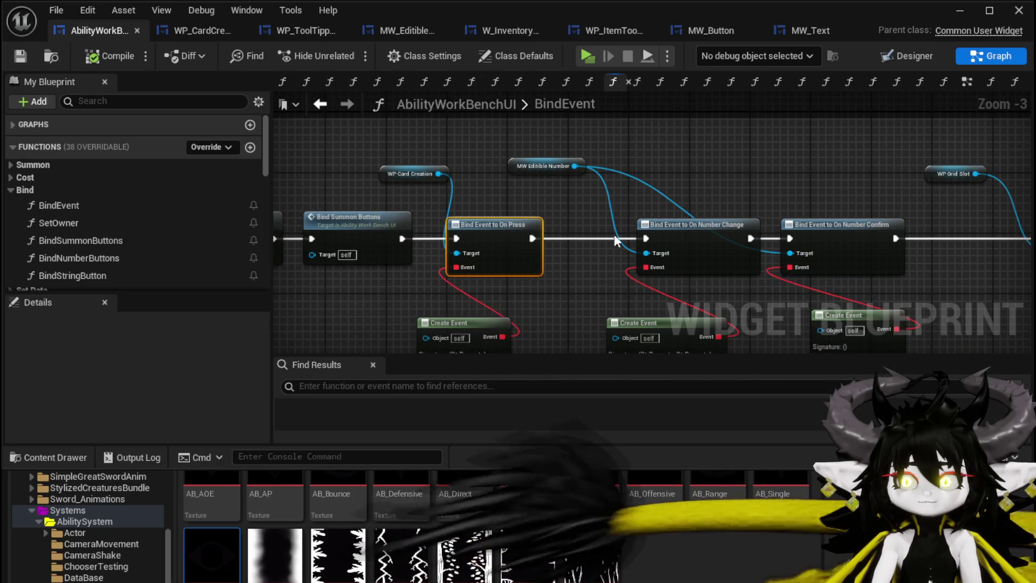
scroll(461, 174, "up", 2)
mouse_move(351, 129)
left_mouse_down()
mouse_move(467, 121)
mouse_move(637, 194)
left_mouse_up()
scroll(449, 138, "down", 3)
left_click_drag(527, 164, 569, 163)
scroll(473, 148, "up", 4)
Add Bind Event to On Hover and Bind Event to On Un Hover nodes from WP Card Creation.
left_click_drag(379, 157, 495, 160)
type("Bind on Hove")
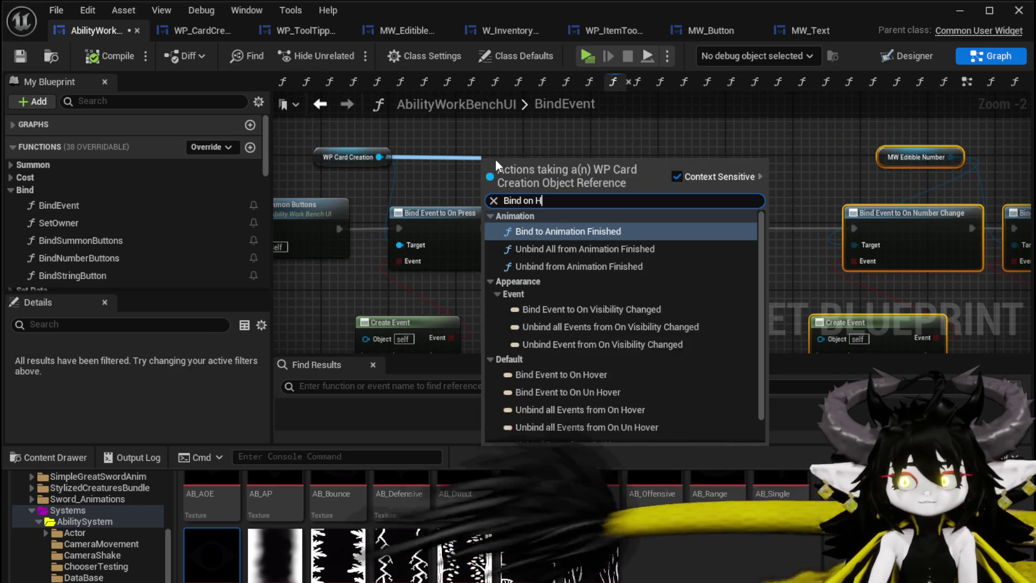
type("r")
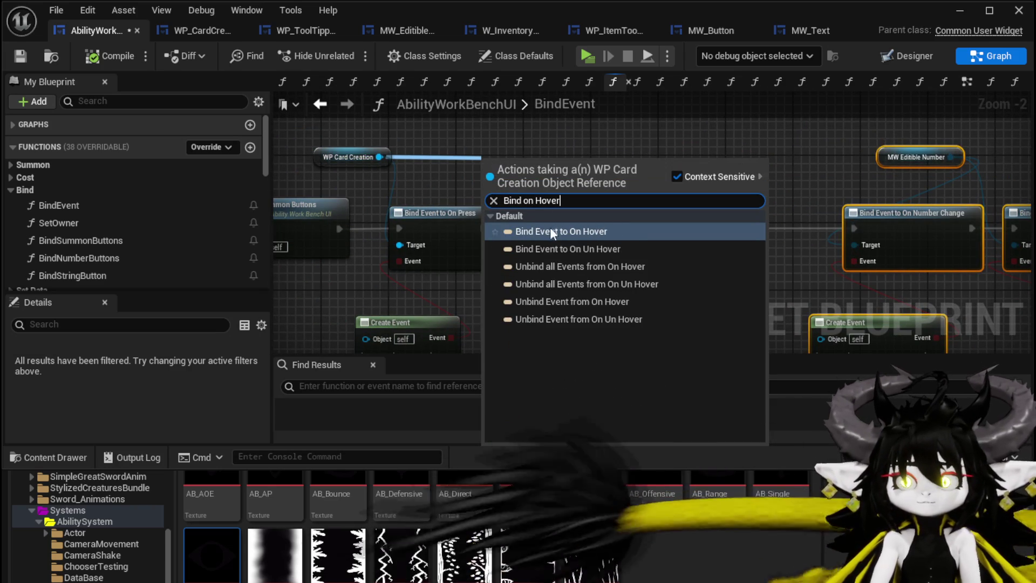
left_click(550, 230)
left_click_drag(378, 157, 429, 143)
type("B")
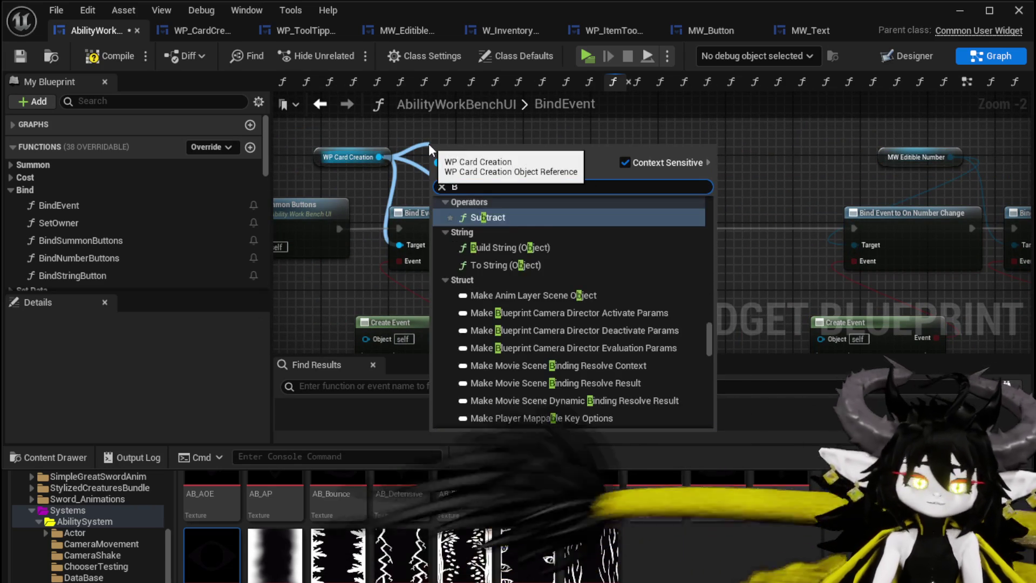
type("ind on U")
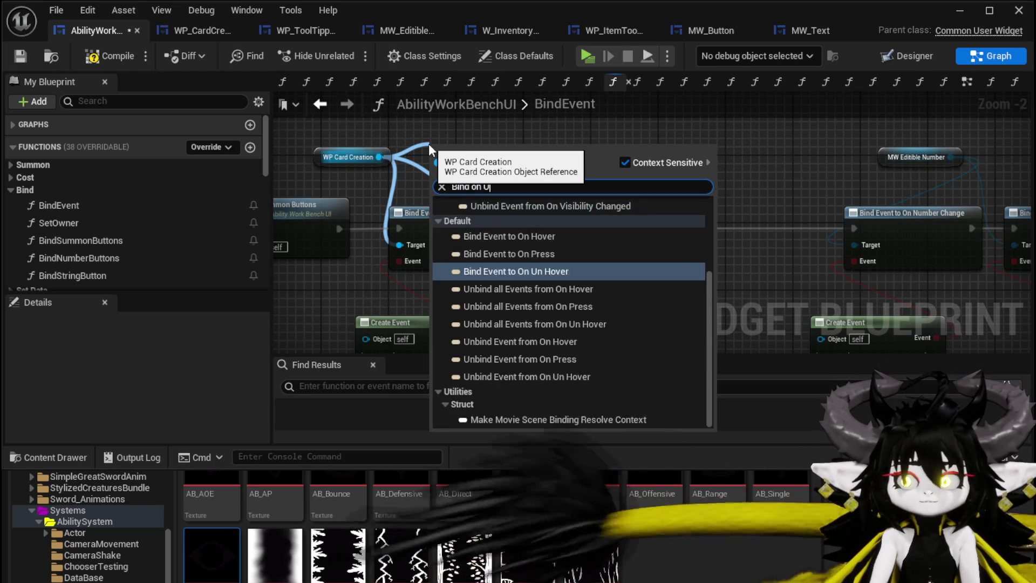
type("nhover")
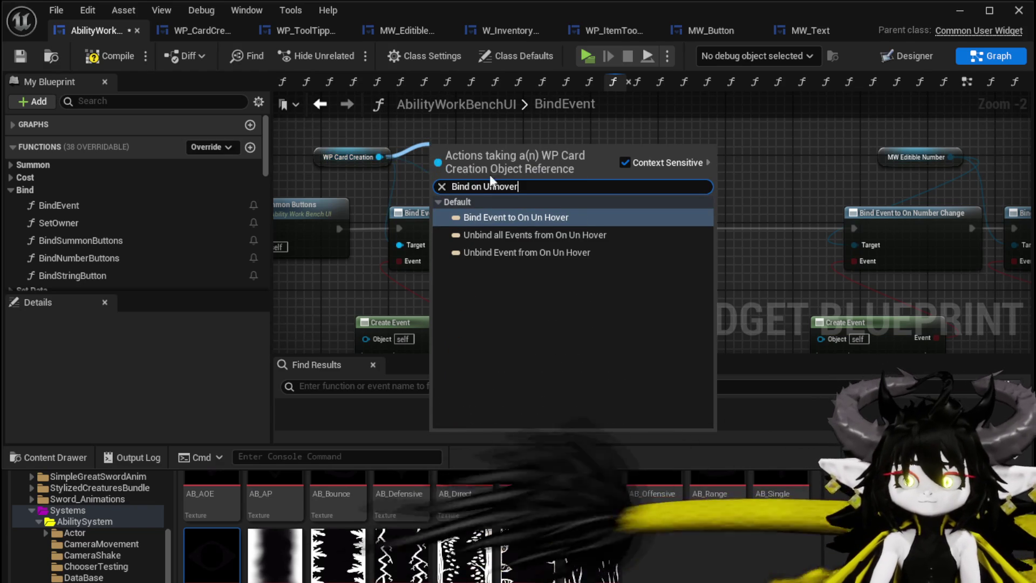
left_click(518, 217)
Chain On Press into On Hover and On Un Hover, then on to On Number Change.
mouse_move(509, 161)
left_mouse_down()
mouse_move(659, 176)
mouse_move(759, 216)
left_mouse_up()
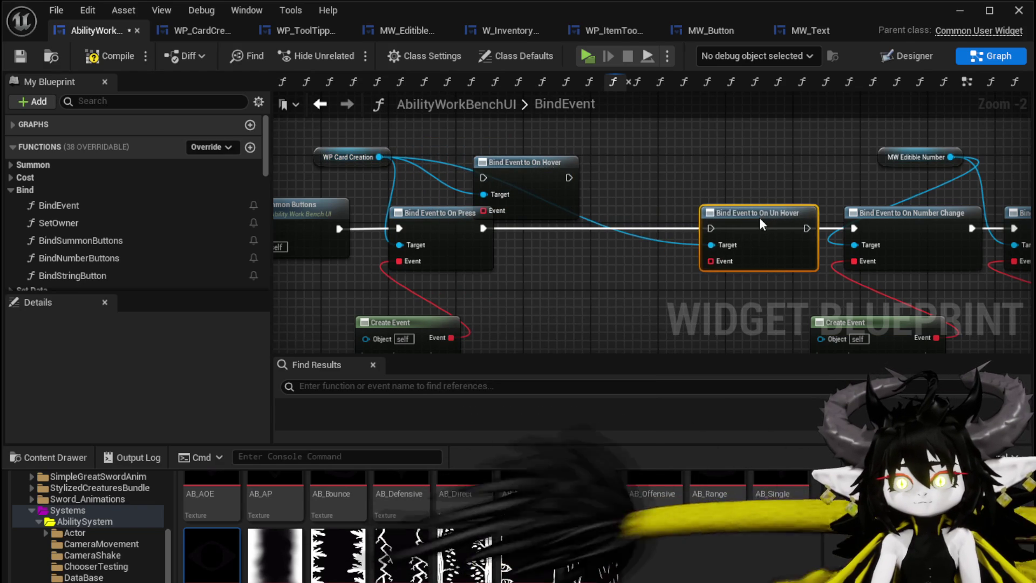
mouse_move(546, 176)
left_mouse_down()
mouse_move(573, 232)
mouse_move(604, 224)
left_mouse_up()
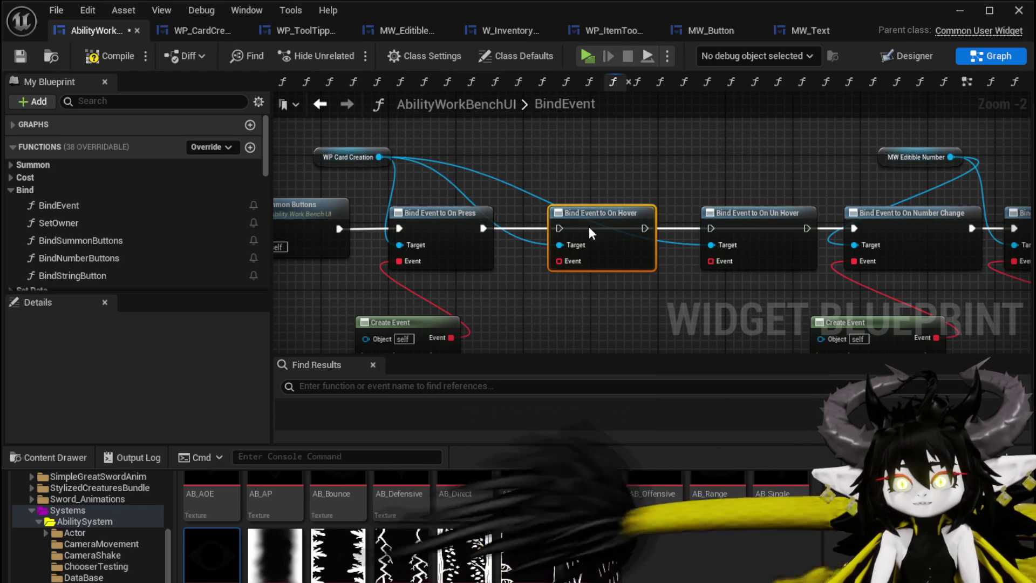
left_click_drag(484, 228, 561, 228)
left_click_drag(645, 228, 712, 228)
left_click_drag(812, 230, 854, 229)
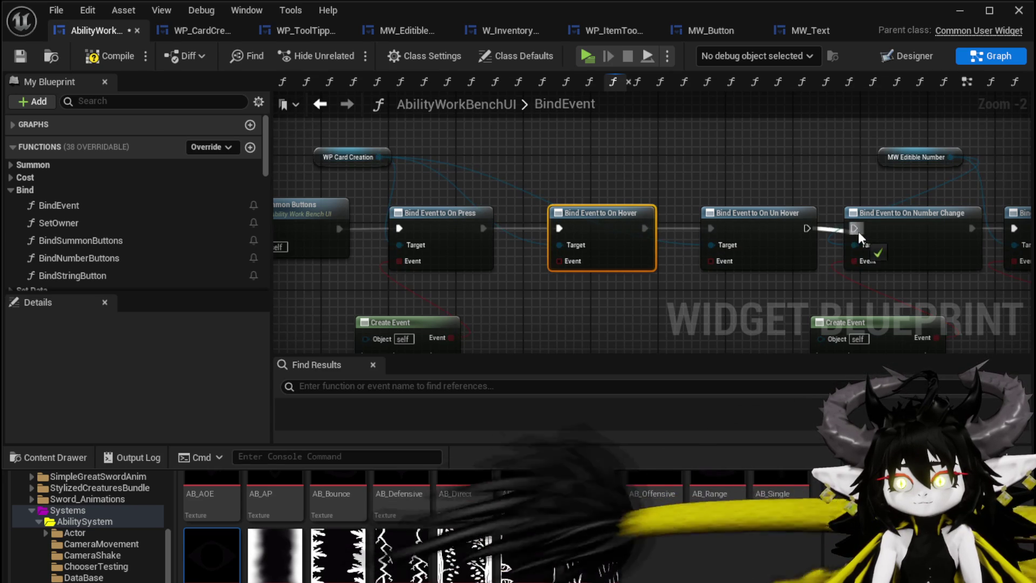
left_click_drag(553, 200, 548, 254)
Add a Create Event node to the Event pins of both the On Hover and On Un Hover bindings.
type("Crea")
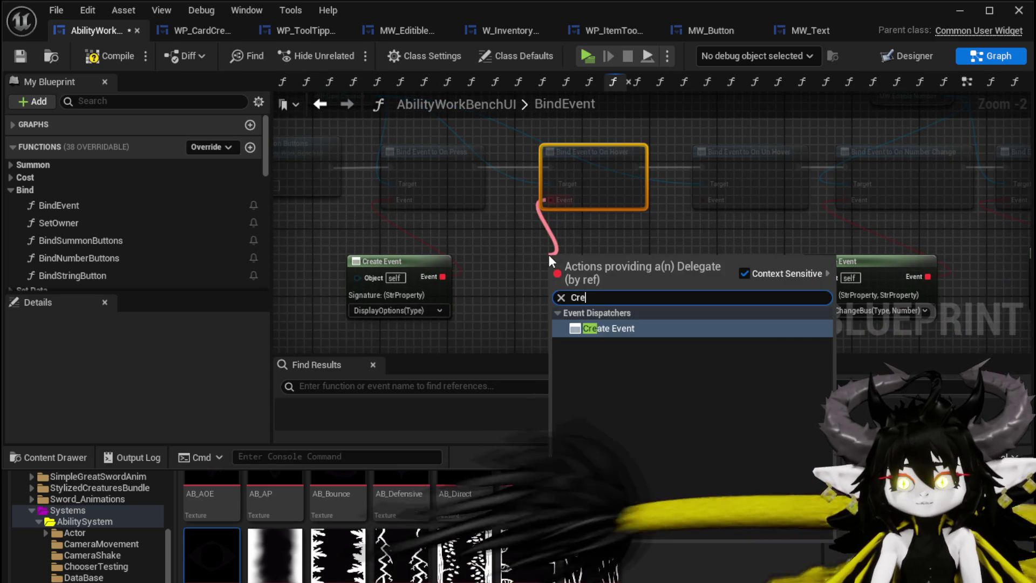
left_click(608, 328)
left_click_drag(703, 200, 675, 271)
type("Crea")
left_click(718, 342)
Search the hover Create Event's function list for 'Sh', then dismiss it without choosing.
scroll(695, 257, "up", 2)
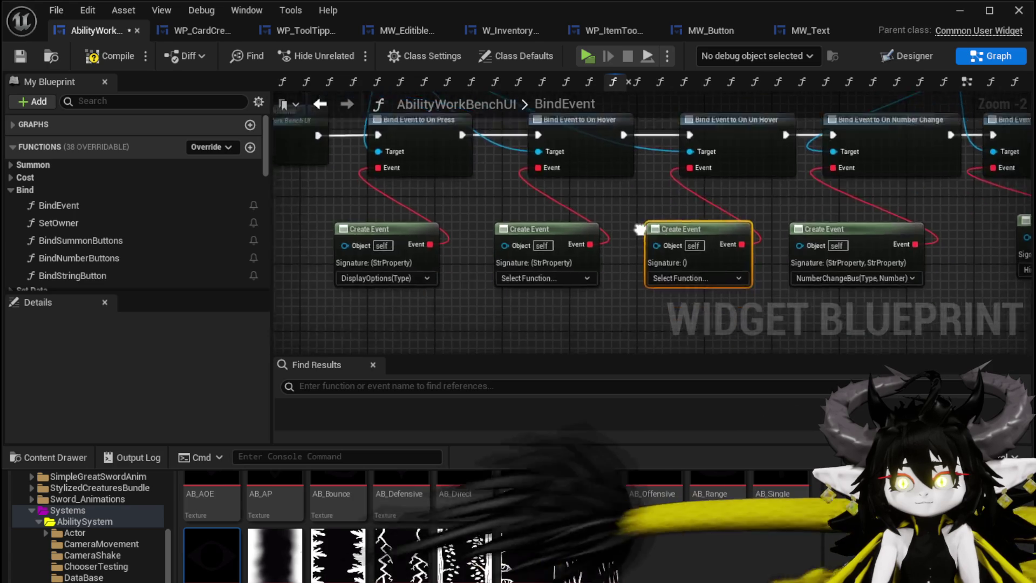
left_click(530, 264)
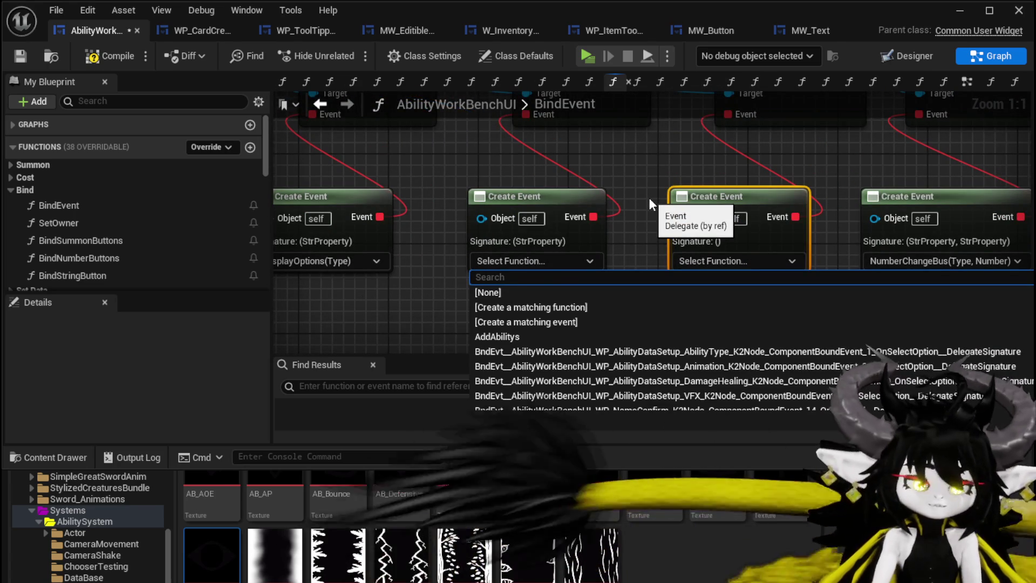
type("Sho")
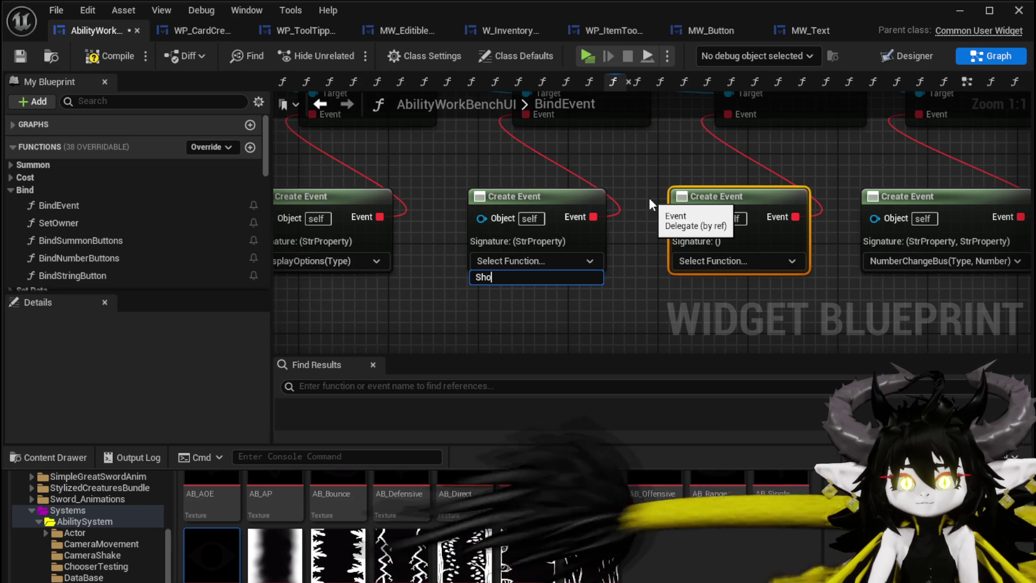
left_click(420, 163)
Search the blueprint's functions and variables for 'Tool'.
scroll(98, 197, "down", 2)
scroll(74, 239, "down", 1)
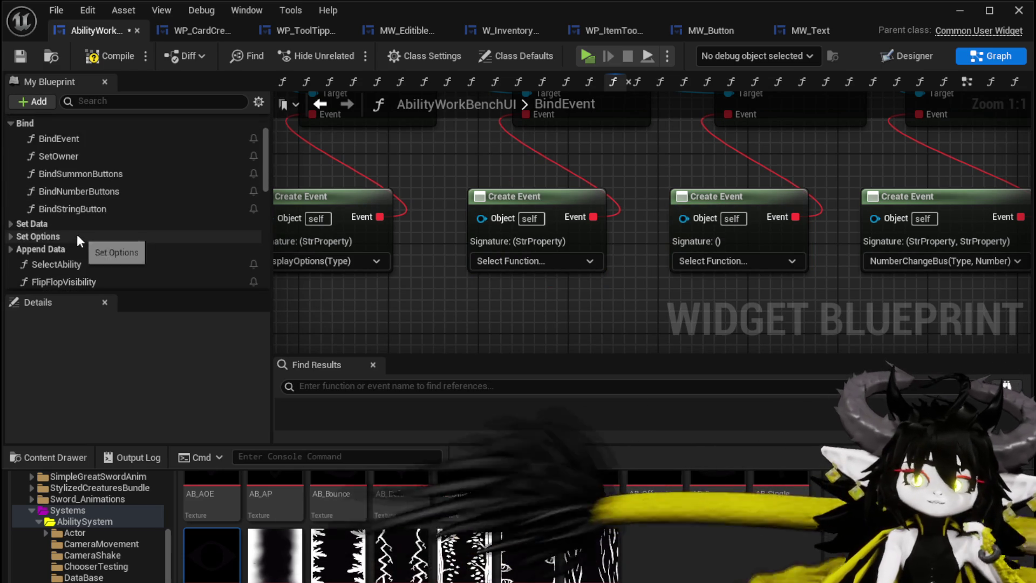
scroll(81, 225, "down", 5)
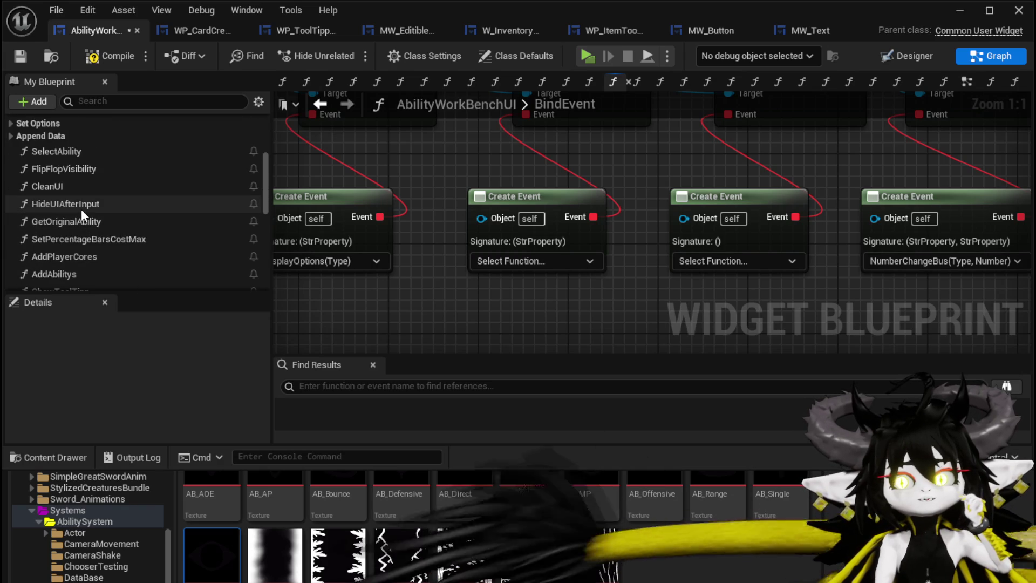
scroll(81, 209, "down", 3)
scroll(125, 213, "down", 7)
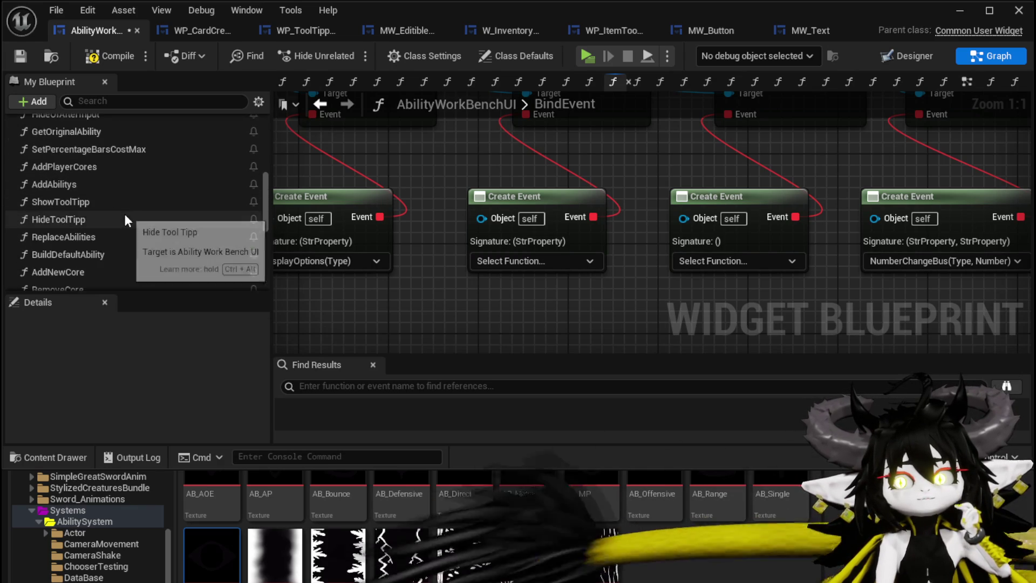
scroll(125, 214, "down", 5)
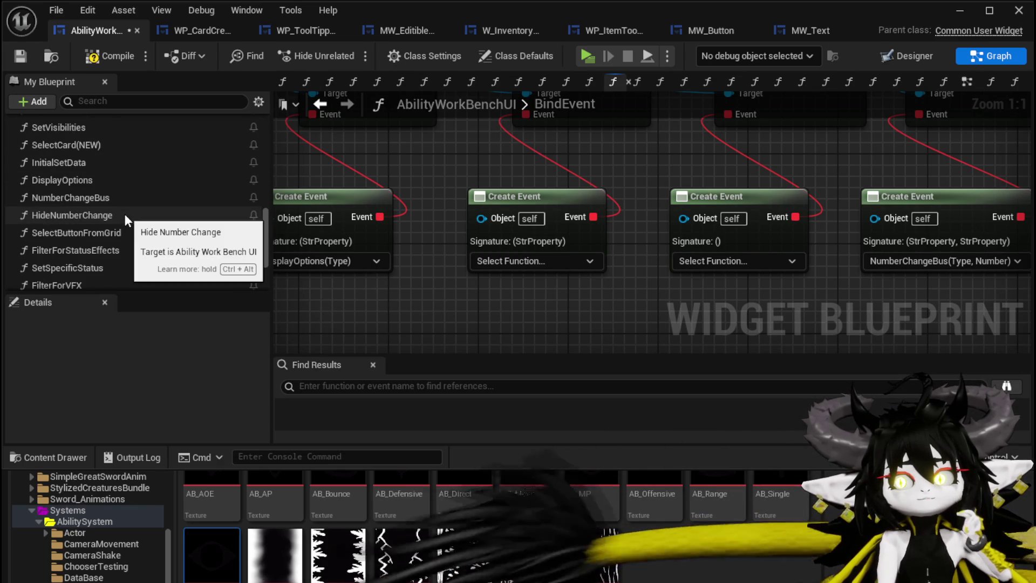
scroll(124, 214, "up", 3)
scroll(125, 213, "up", 9)
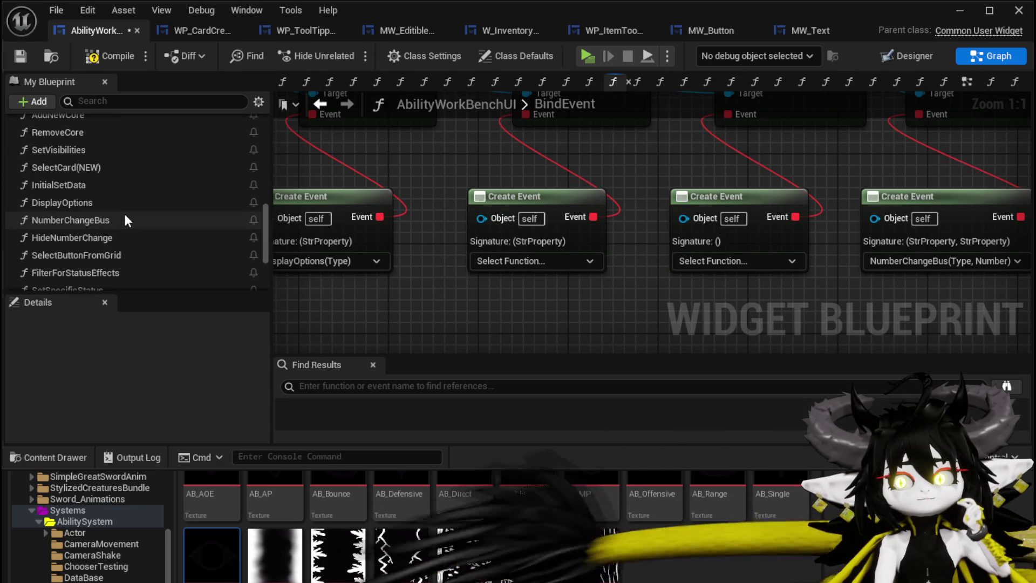
scroll(124, 213, "down", 4)
scroll(125, 221, "up", 4)
left_click(118, 101)
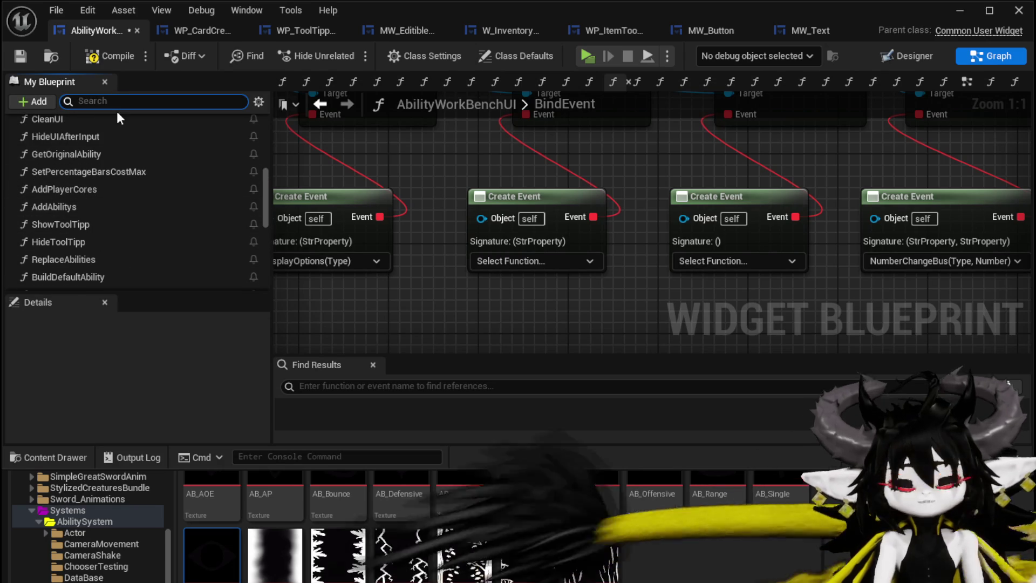
type("Tool")
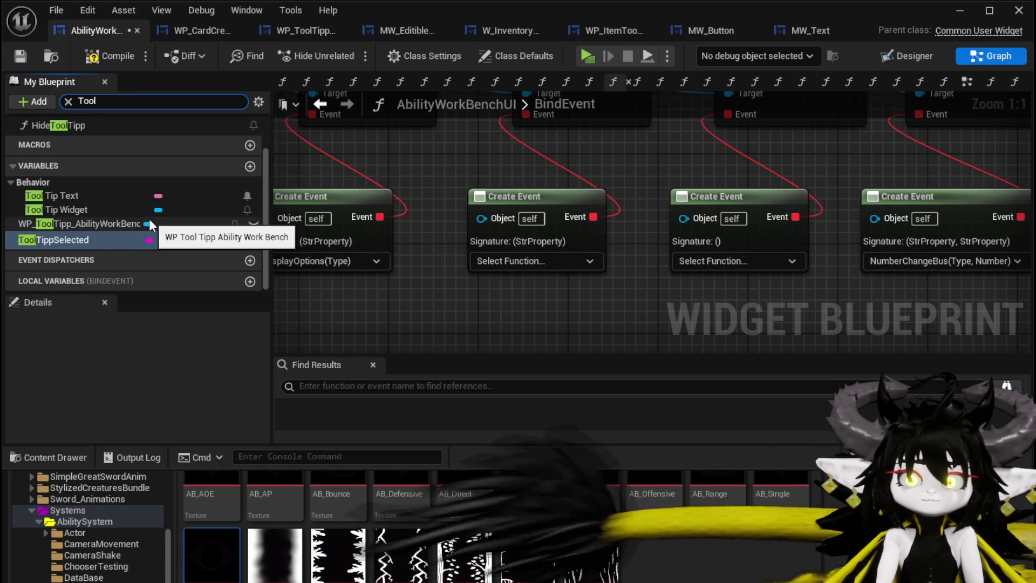
Open the ShowToolTipp function graph and add a new input parameter.
scroll(138, 215, "up", 2)
double_click(83, 168)
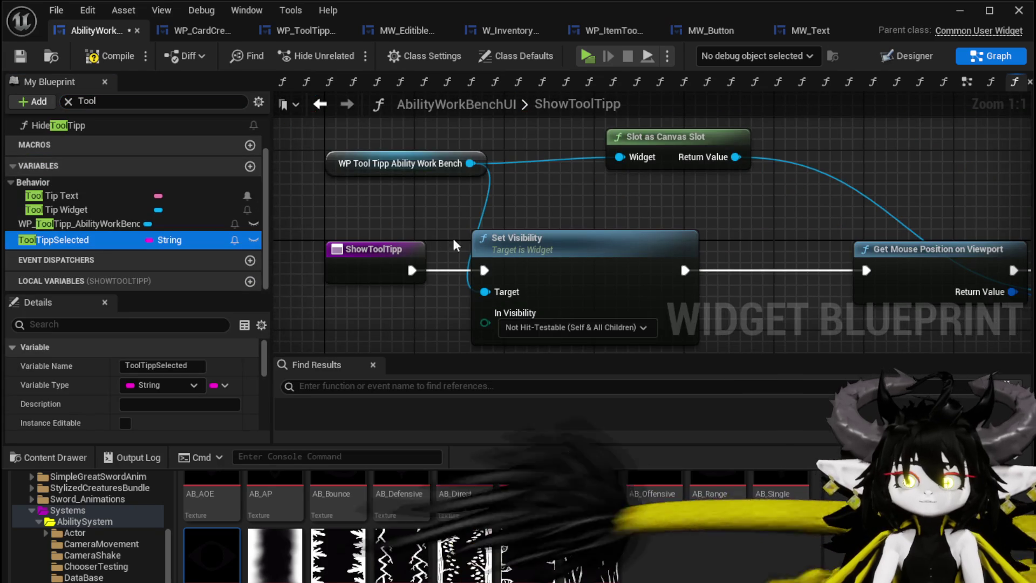
scroll(227, 400, "down", 5)
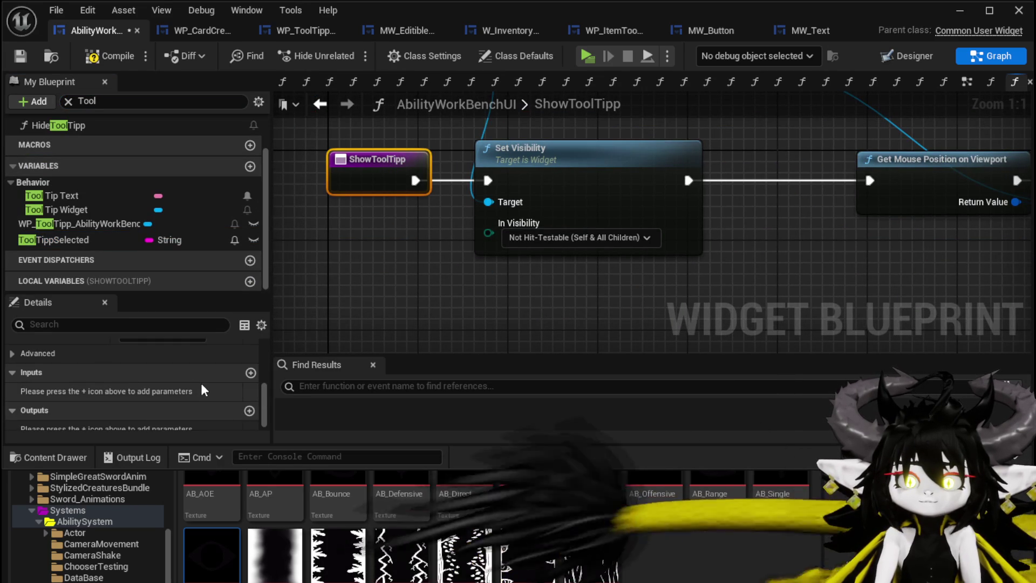
scroll(232, 404, "up", 2)
left_click(248, 420)
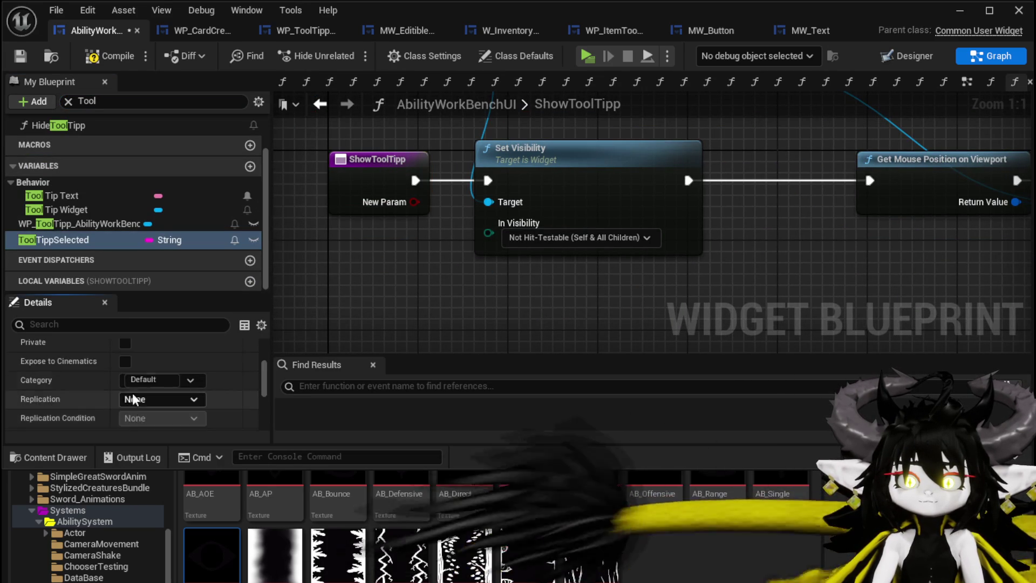
Check the default value of the ToolTippSelected variable.
scroll(137, 390, "down", 5)
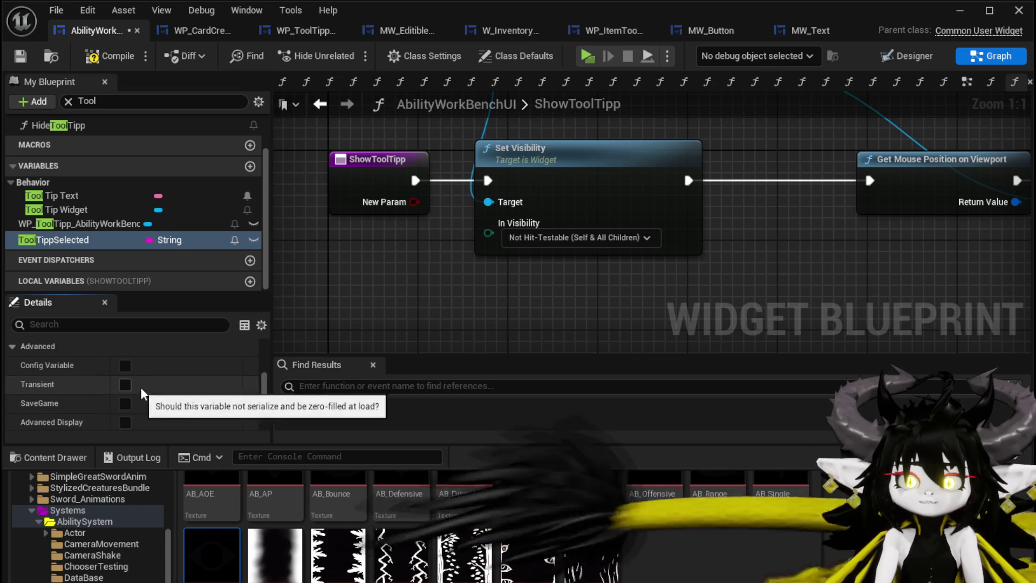
scroll(143, 384, "down", 5)
left_click(150, 420)
scroll(129, 378, "up", 10)
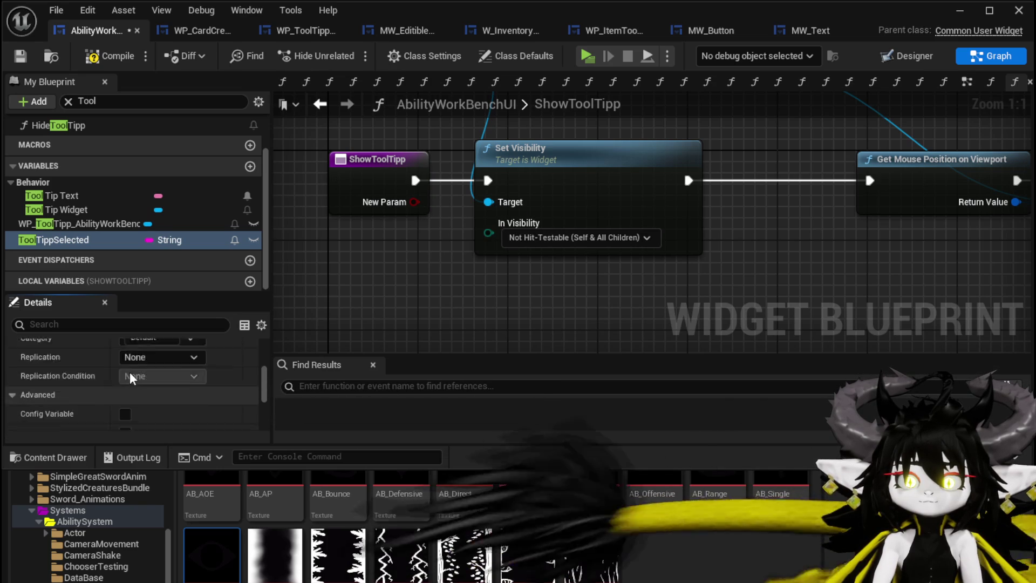
scroll(129, 371, "up", 2)
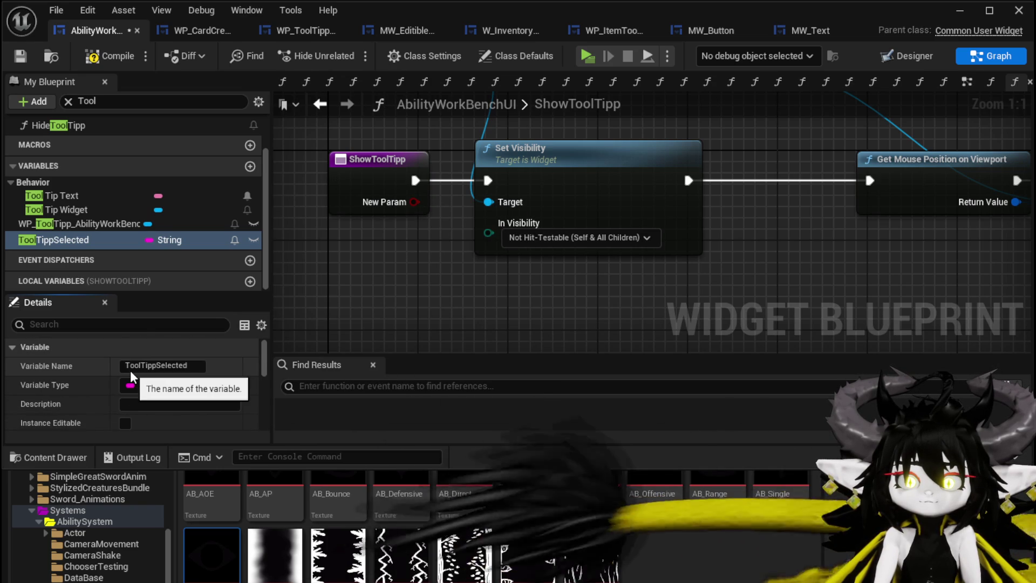
scroll(113, 371, "down", 5)
scroll(107, 371, "down", 3)
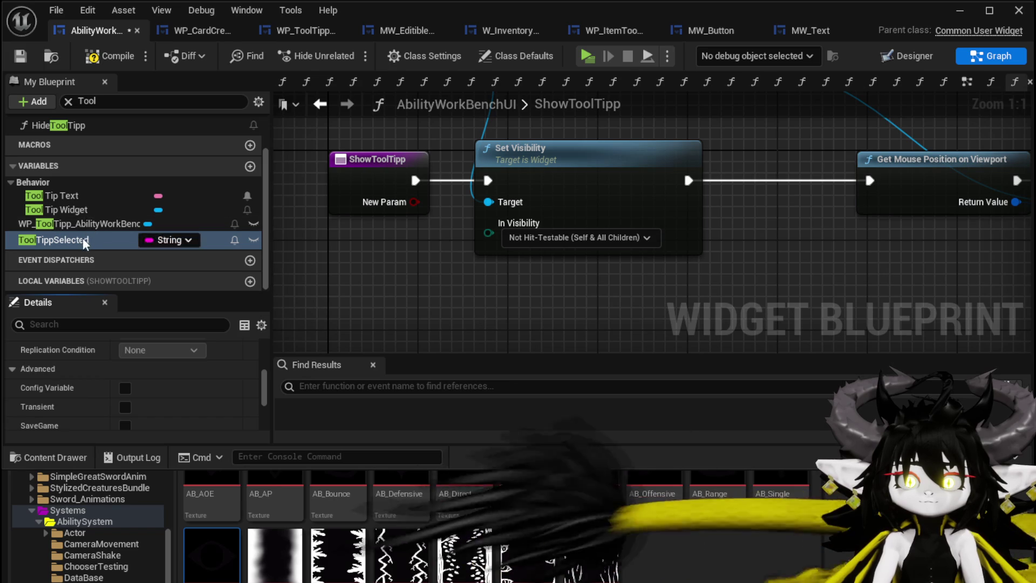
Make the NewParam input a String named Data and save the blueprint.
left_click(372, 152)
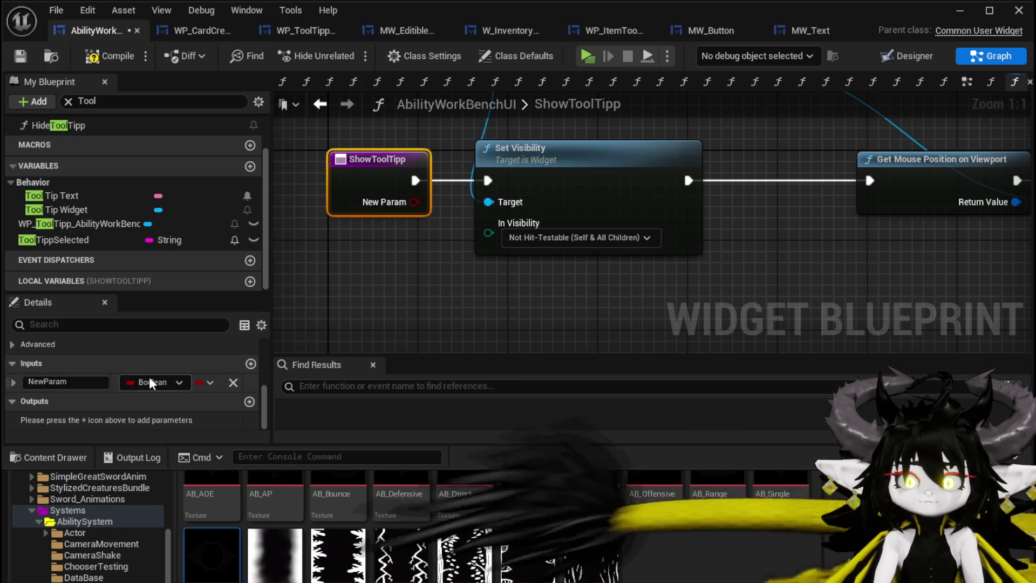
left_click(153, 382)
left_click(180, 511)
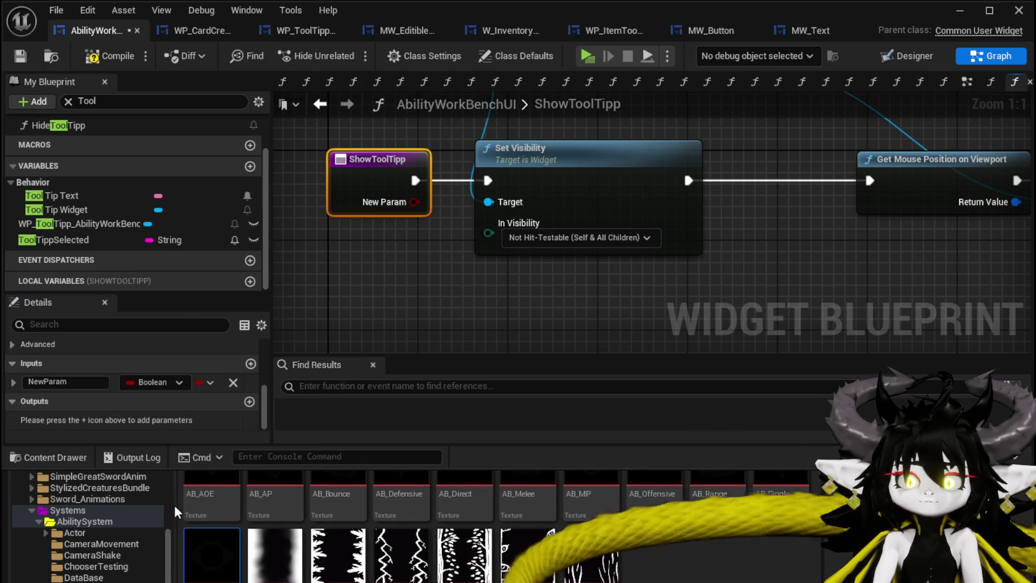
left_click(391, 157)
left_click(76, 381)
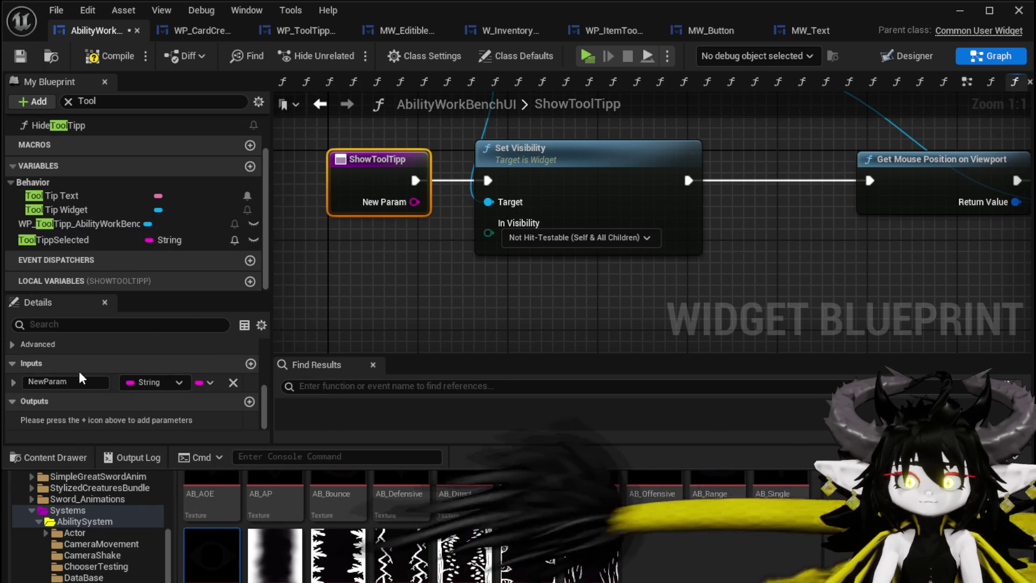
type("ta")
left_click(430, 295)
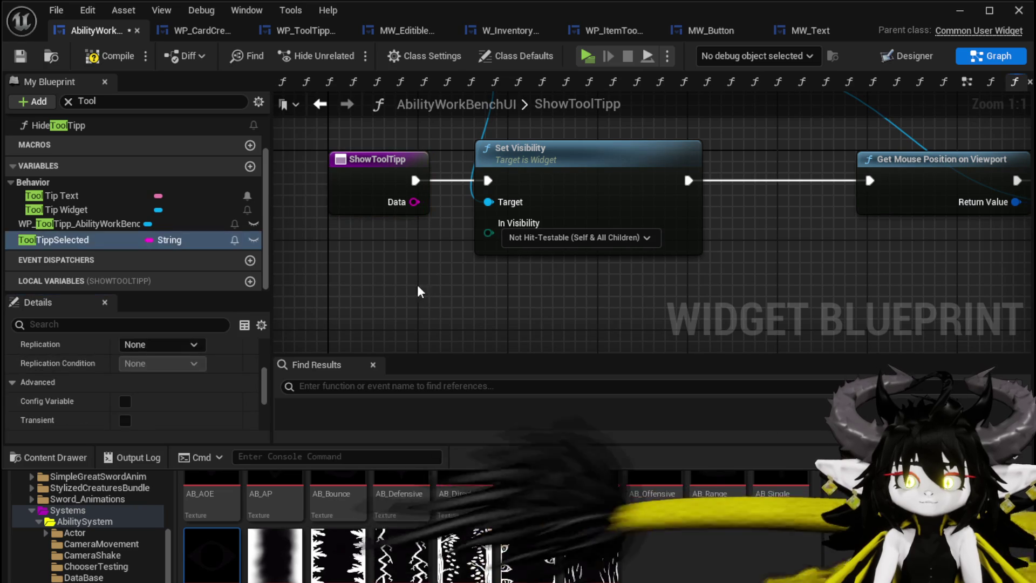
left_click(23, 54)
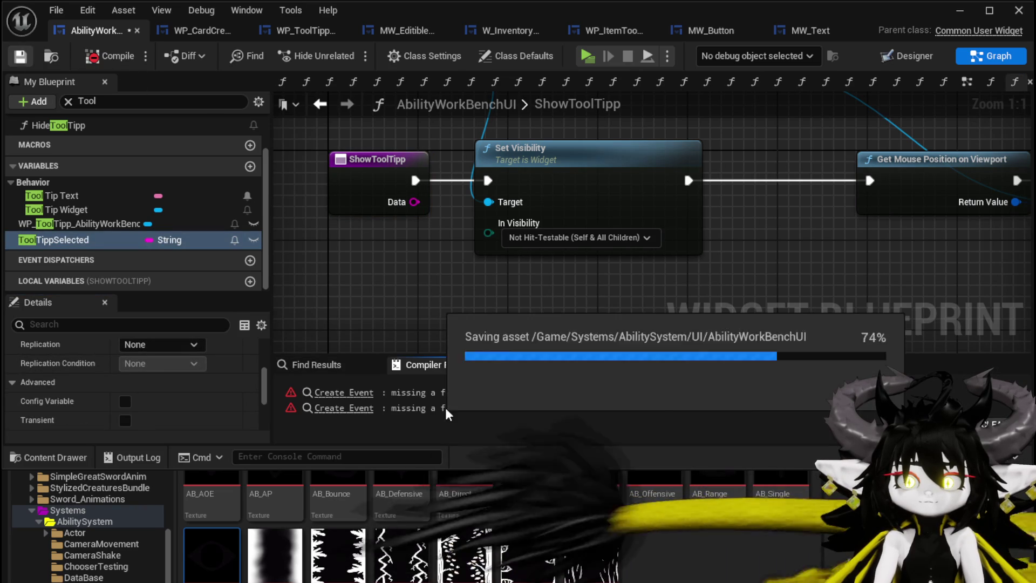
Bind the erroring Create Event nodes to ShowToolTipp and HideToolTipp.
left_click(344, 393)
left_click(617, 235)
type("Show")
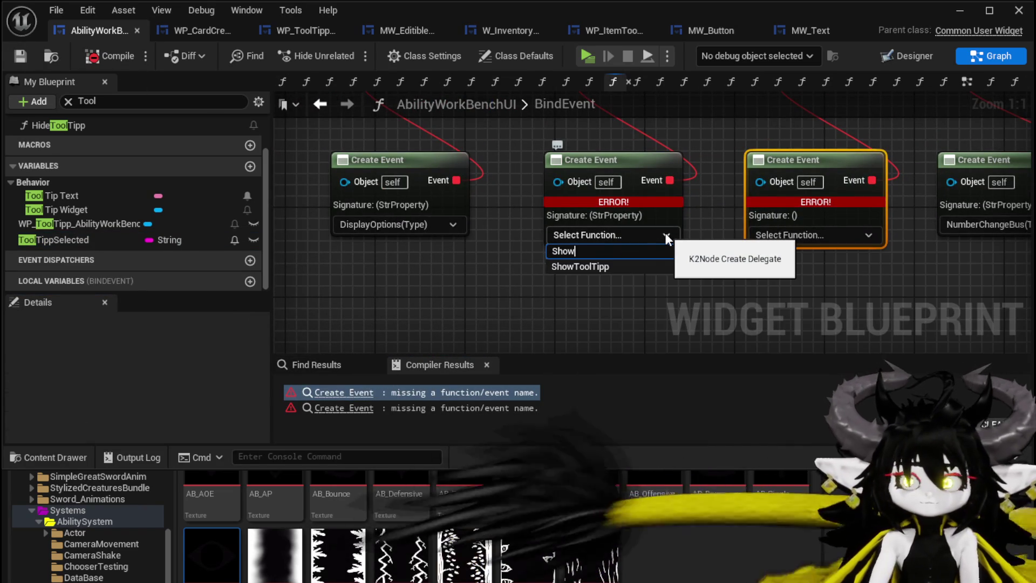
left_click(613, 265)
left_click(791, 240)
type("Hide")
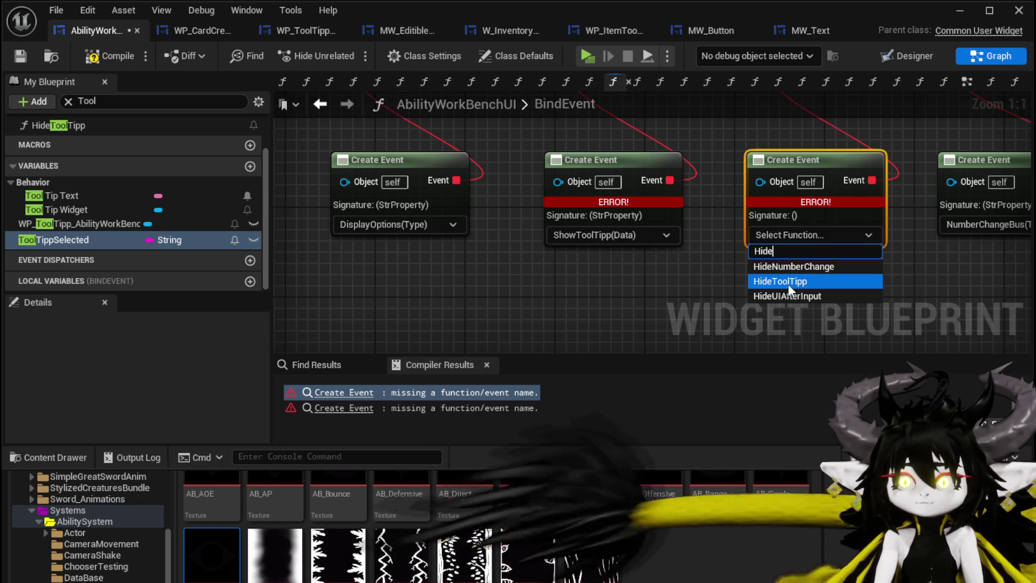
left_click(679, 296)
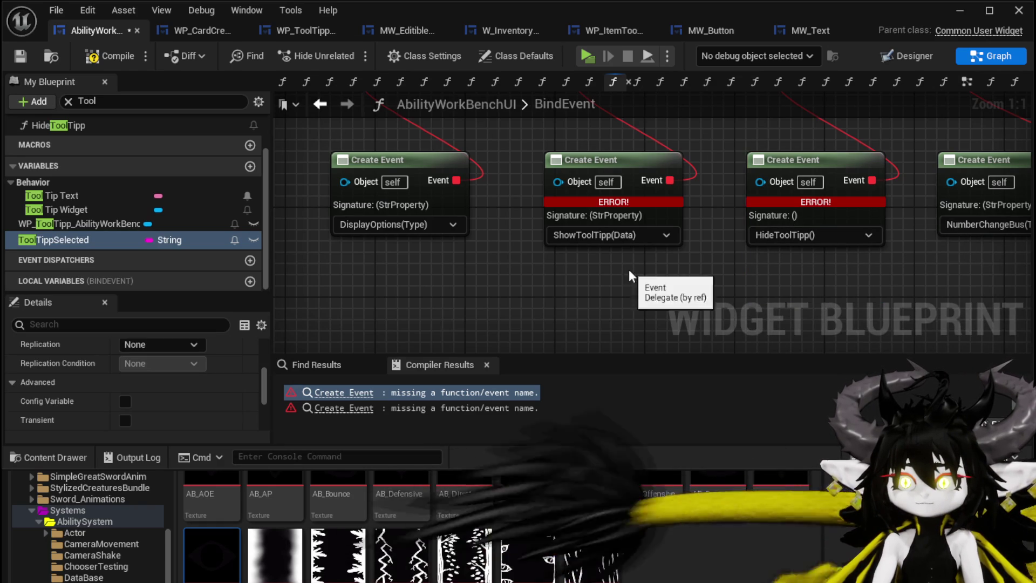
Save the blueprint error-free and minimize it to show the level.
left_click(16, 57)
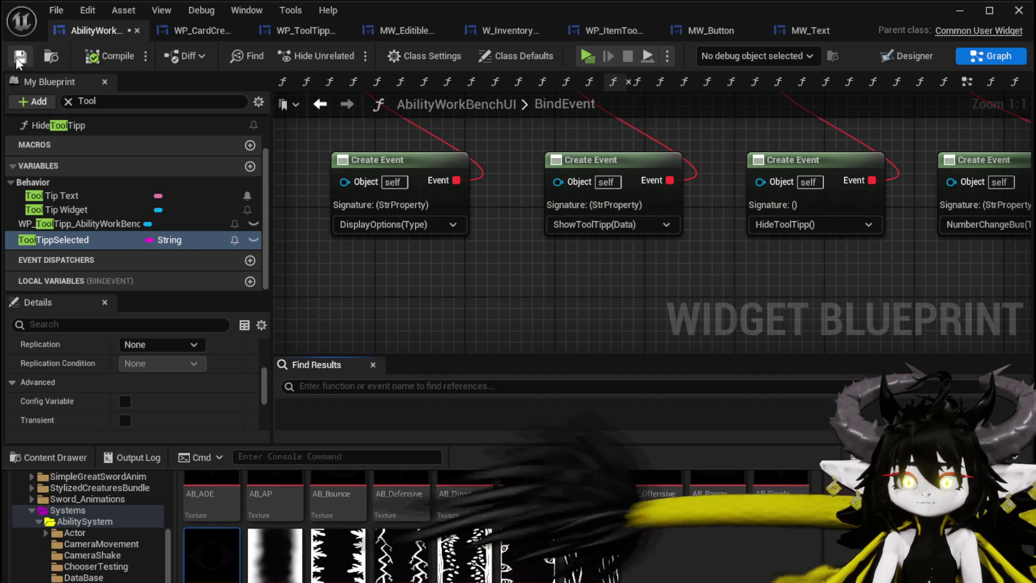
scroll(529, 293, "down", 3)
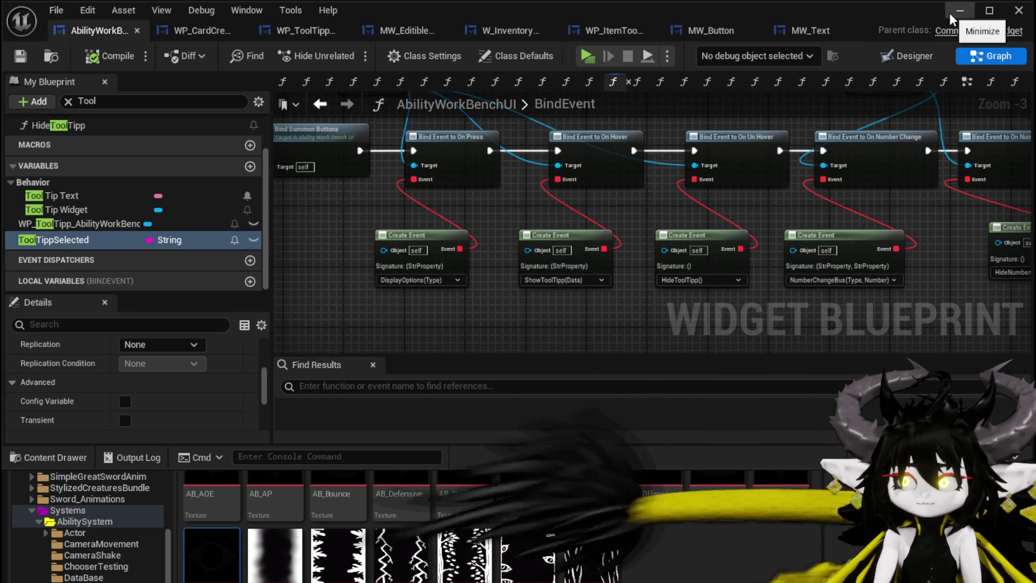
left_click(950, 13)
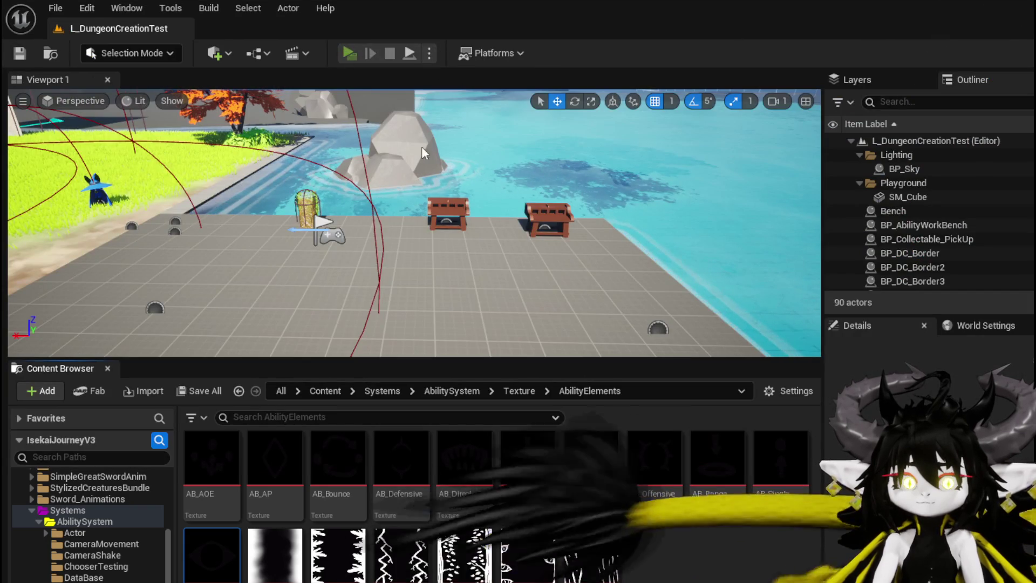
Play the level, open an ability card on the workbench, and hover its button to see the tooltip.
key("alt+p")
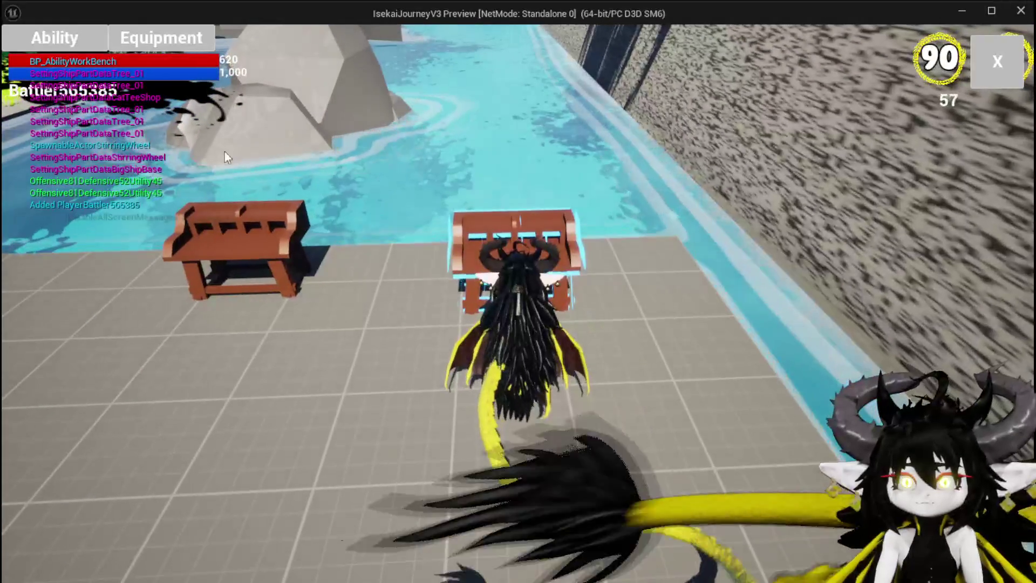
left_click(124, 111)
left_click(121, 140)
left_click(430, 459)
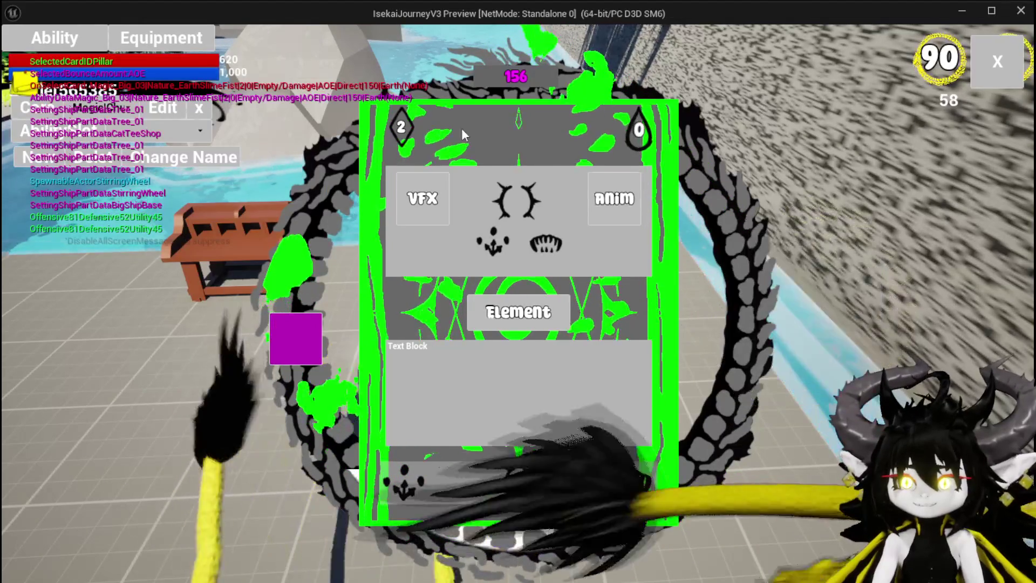
mouse_move(414, 197)
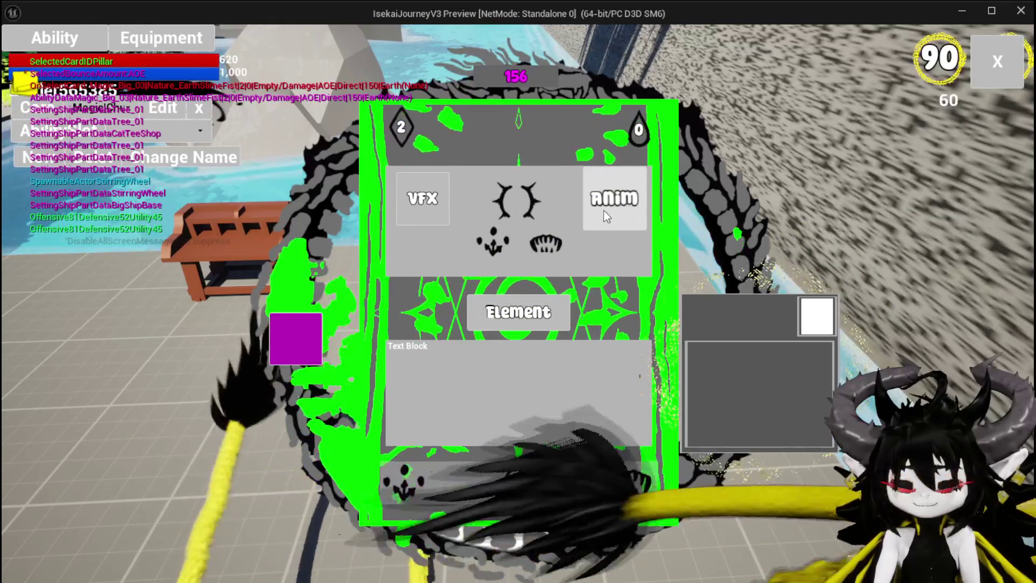
Stop the play session and switch back to the AbilityWorkBenchUI blueprint.
key("Escape")
left_click(19, 53)
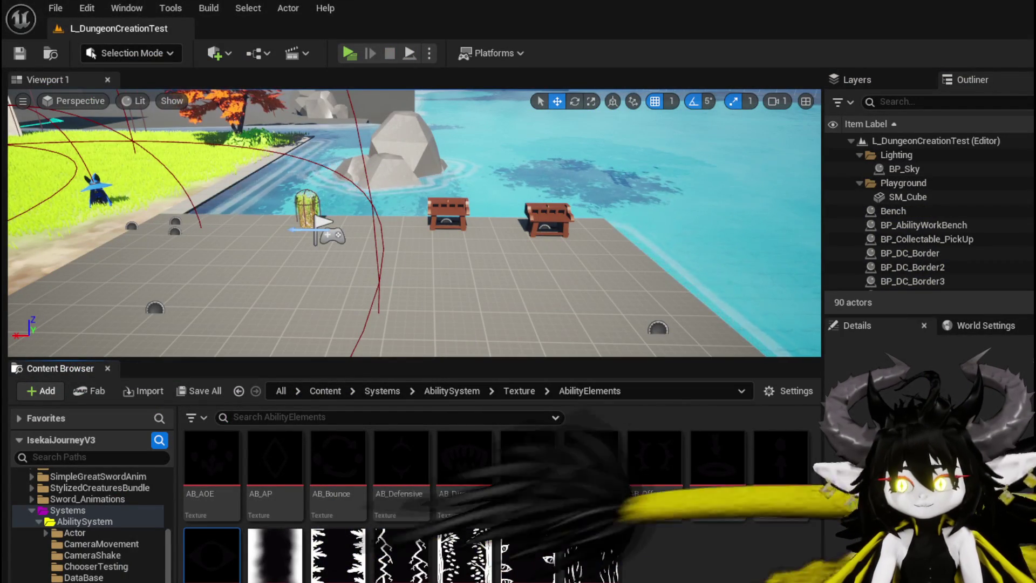
key("alt+Tab")
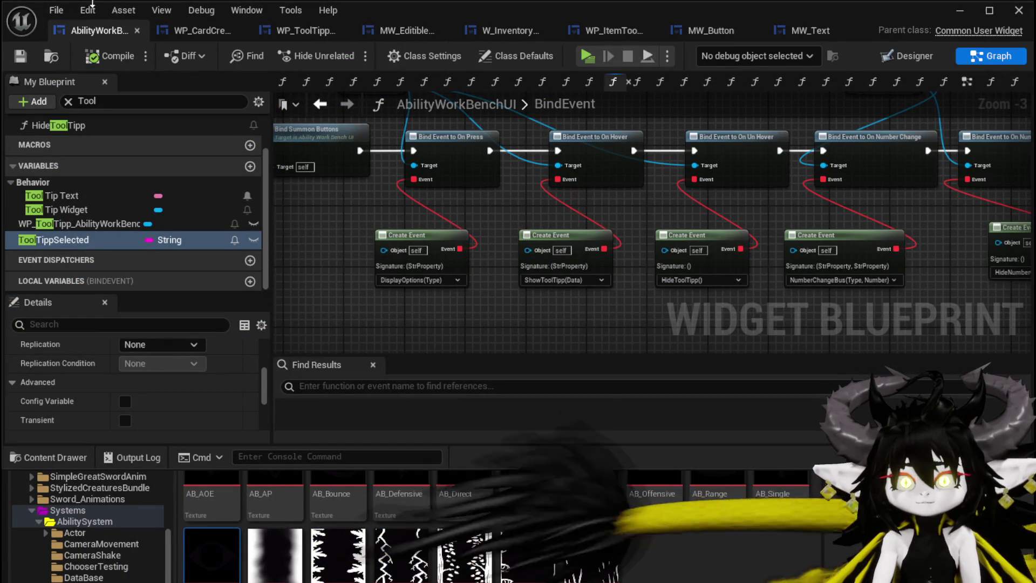
left_click(892, 61)
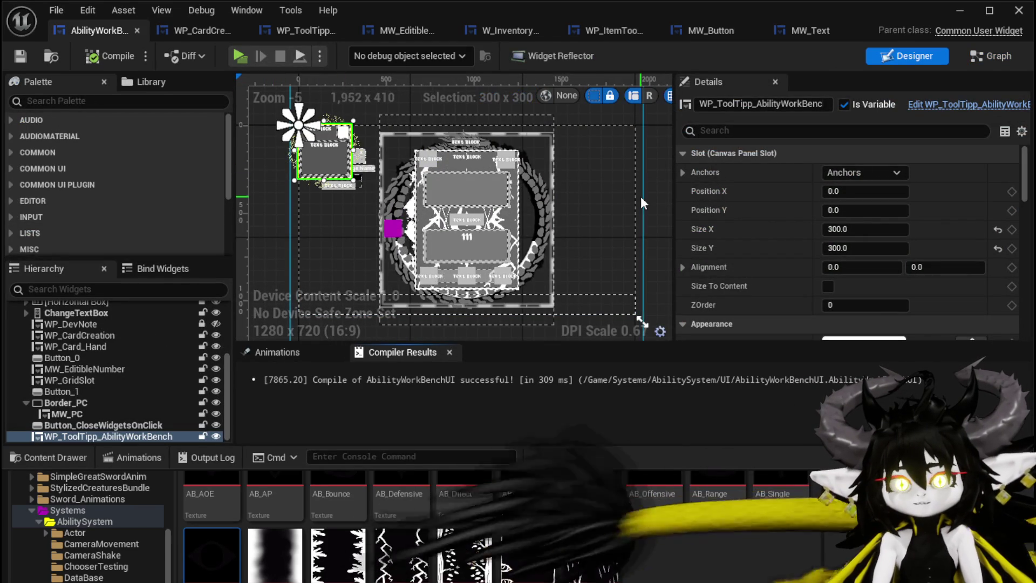
scroll(328, 150, "up", 2)
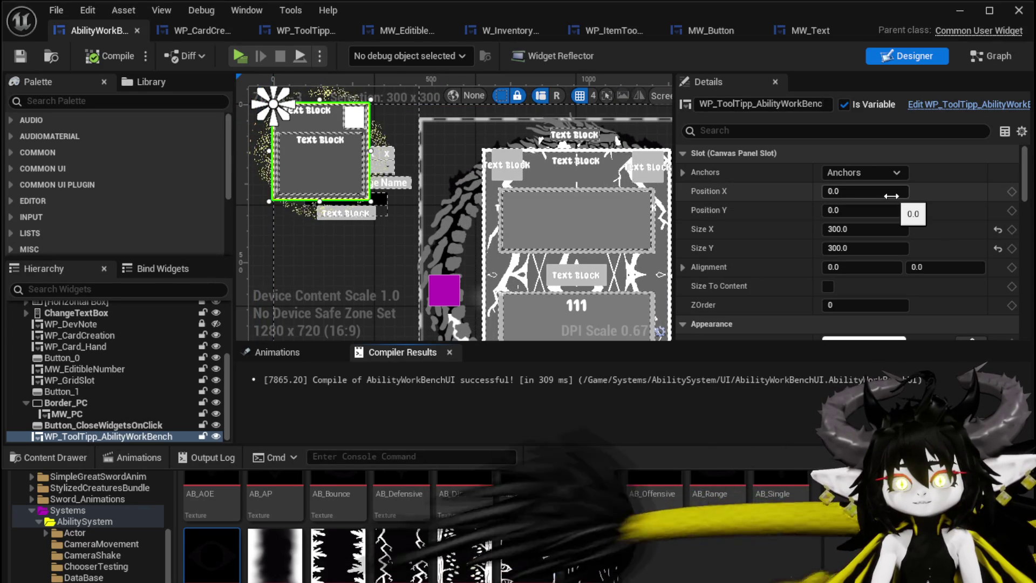
scroll(893, 199, "down", 3)
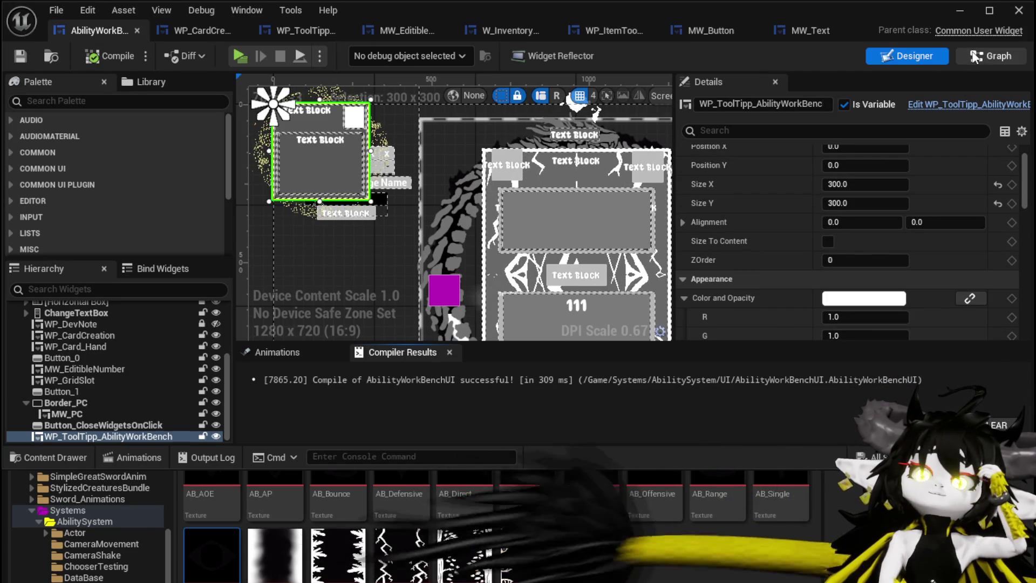
left_click(976, 57)
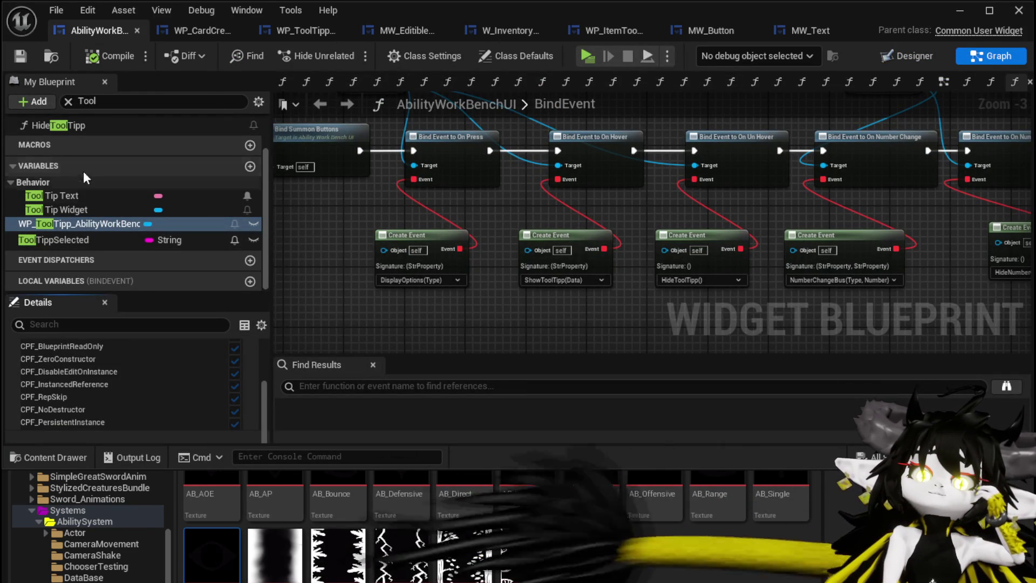
Move ShowToolTipp's Slot as Canvas Slot node rightward, save, and minimize the blueprint editor.
scroll(80, 128, "up", 3)
double_click(79, 153)
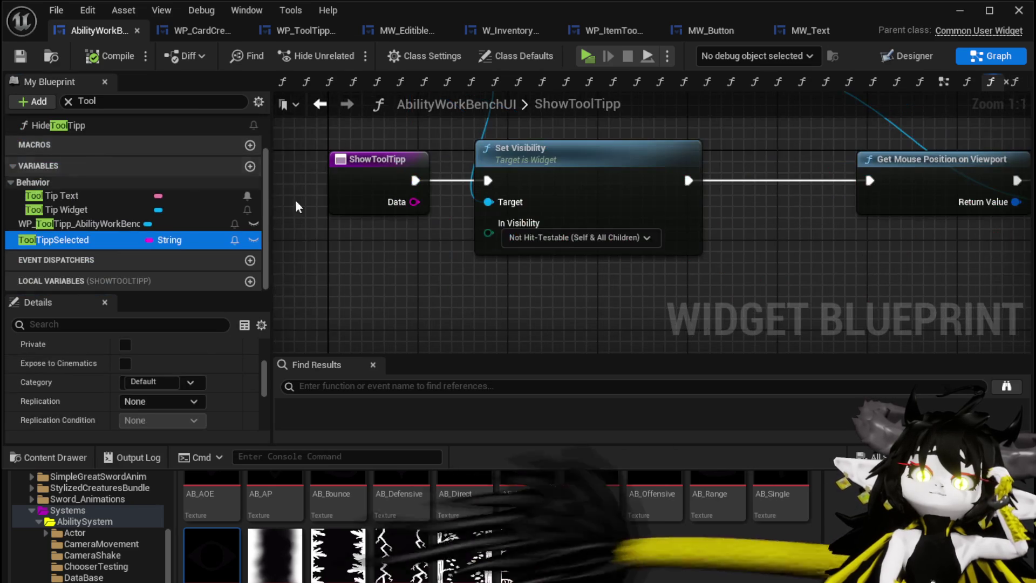
left_click_drag(732, 292, 430, 322)
scroll(521, 286, "down", 2)
mouse_move(527, 212)
left_mouse_down()
mouse_move(695, 188)
mouse_move(795, 197)
mouse_move(798, 188)
left_mouse_up()
left_click(685, 200)
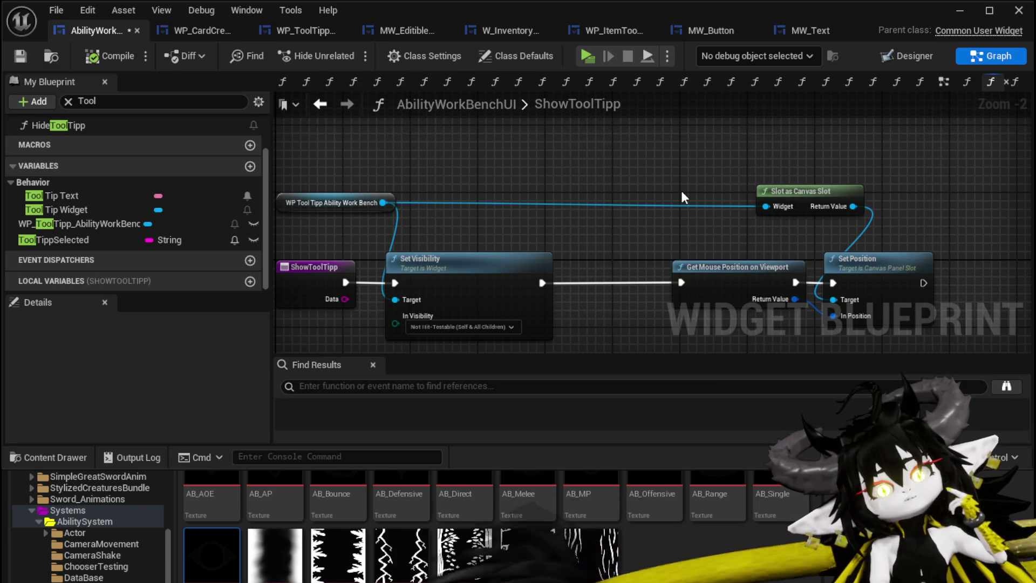
left_click(22, 55)
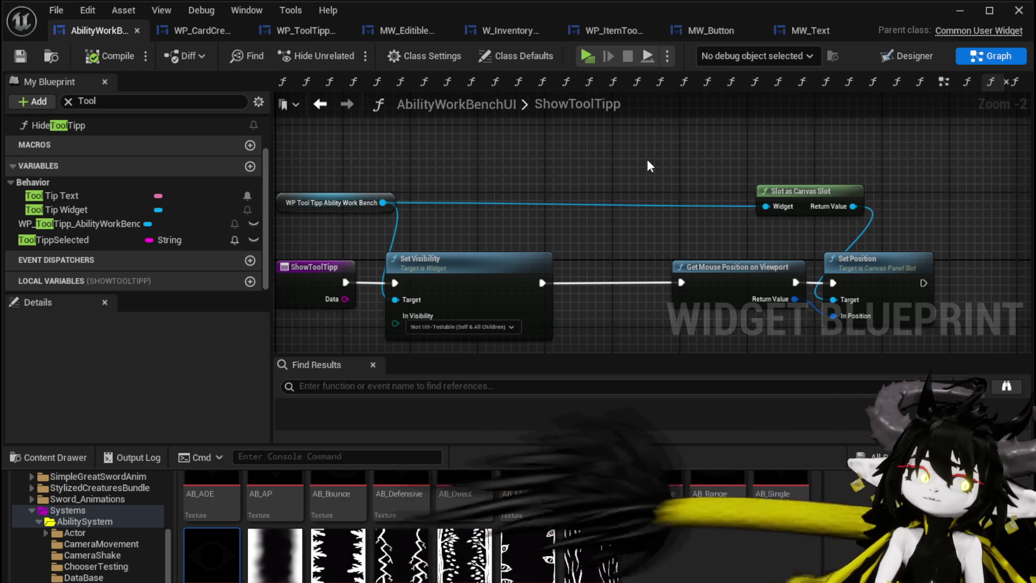
left_click(960, 9)
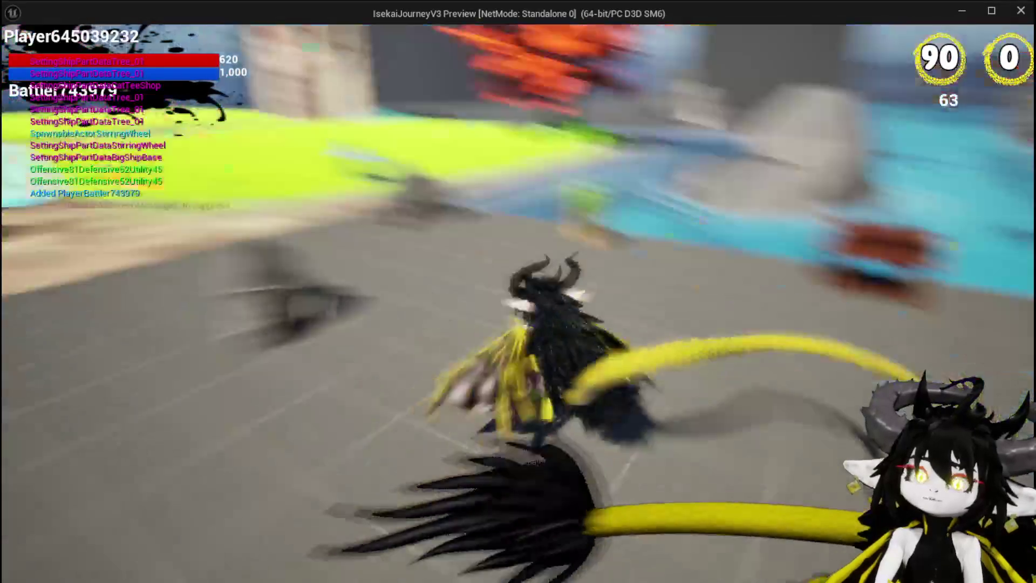
Start play, open an ability card, and hover its VFX and Anim buttons to test the tooltip.
key("w")
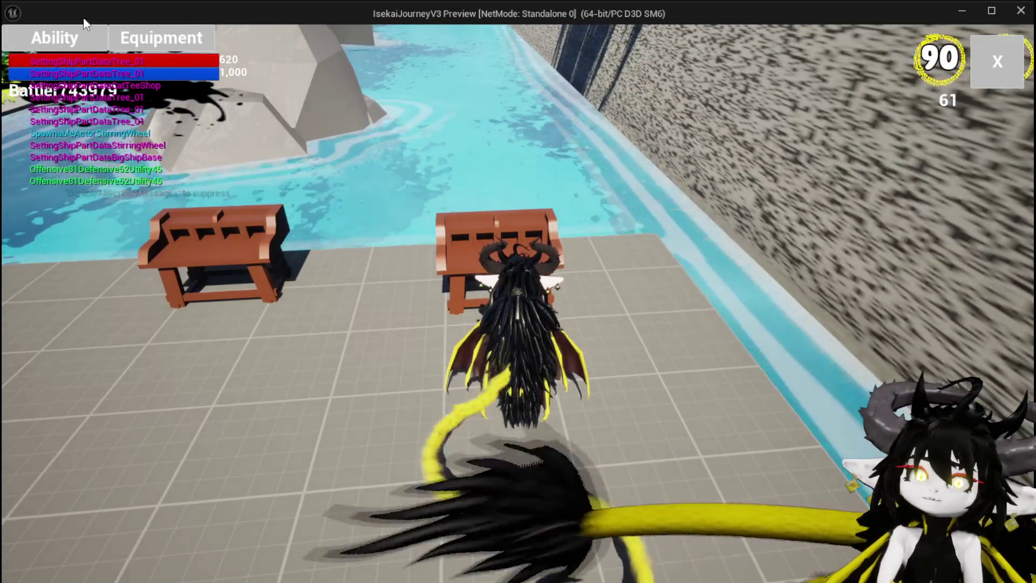
left_click(54, 38)
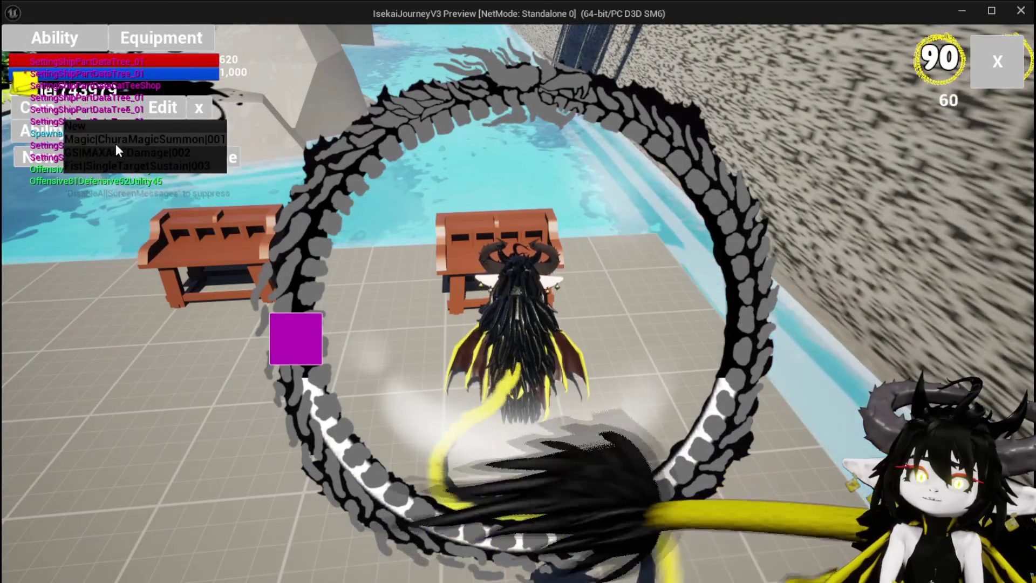
left_click(408, 410)
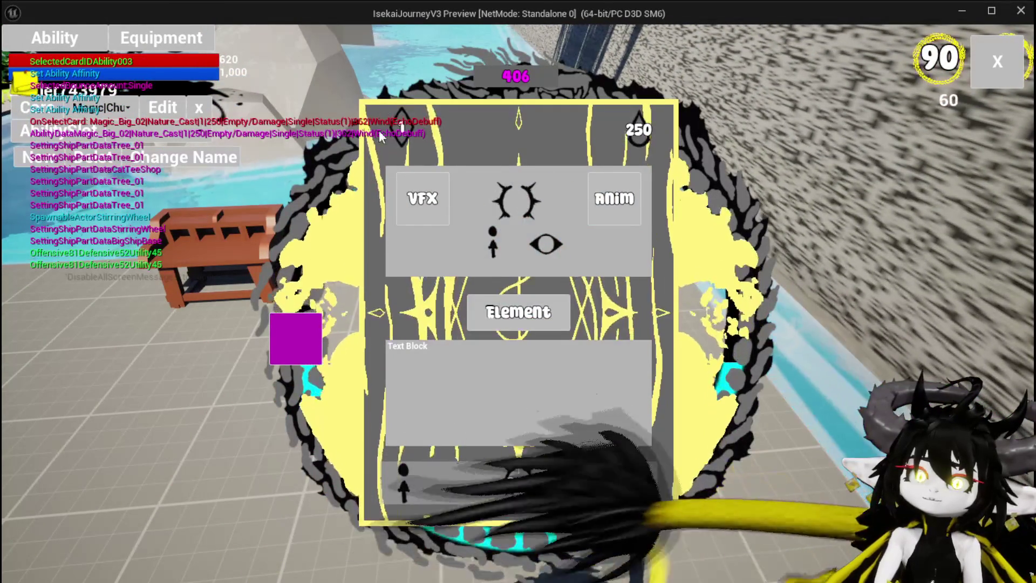
mouse_move(398, 124)
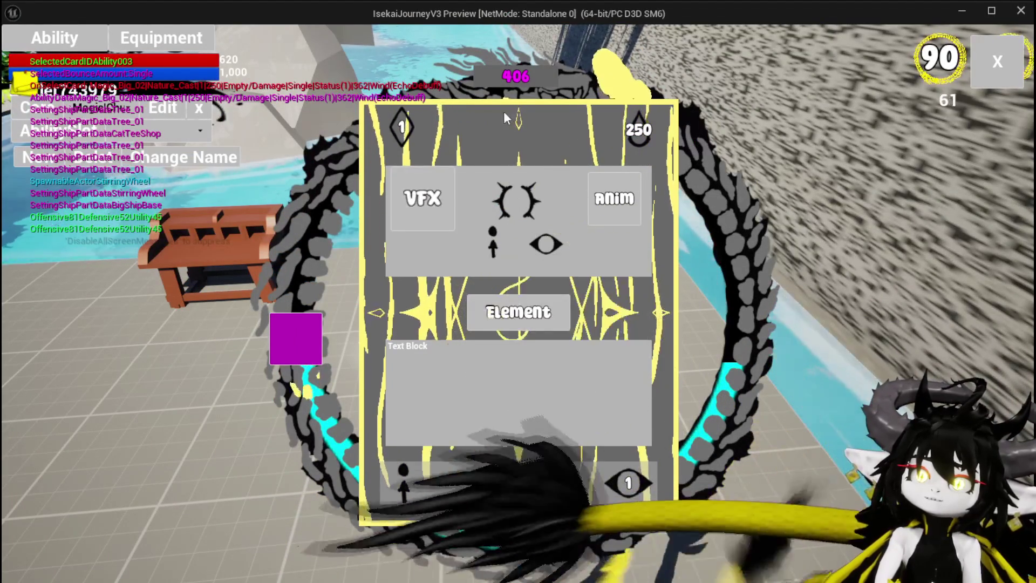
mouse_move(630, 202)
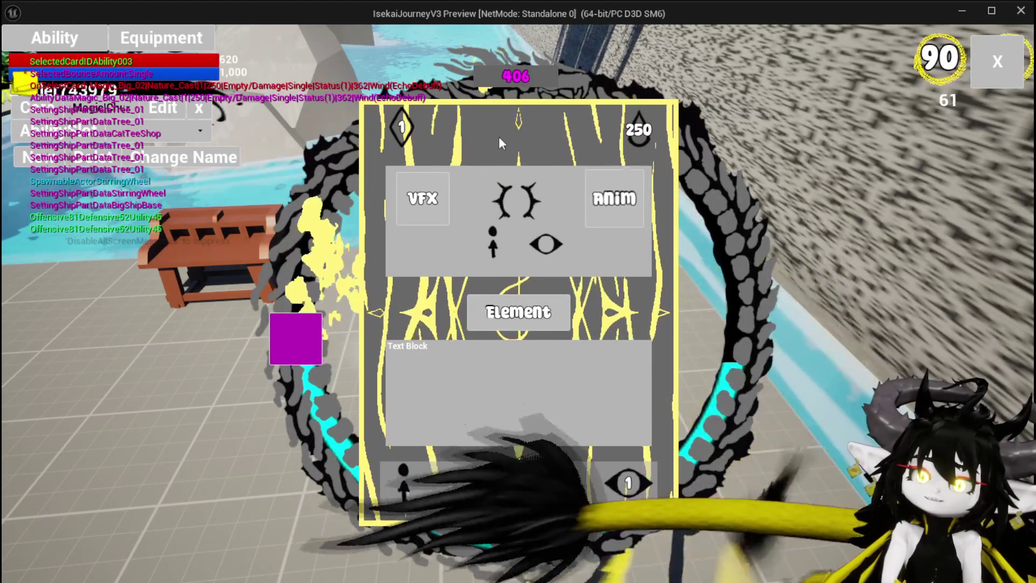
mouse_move(634, 147)
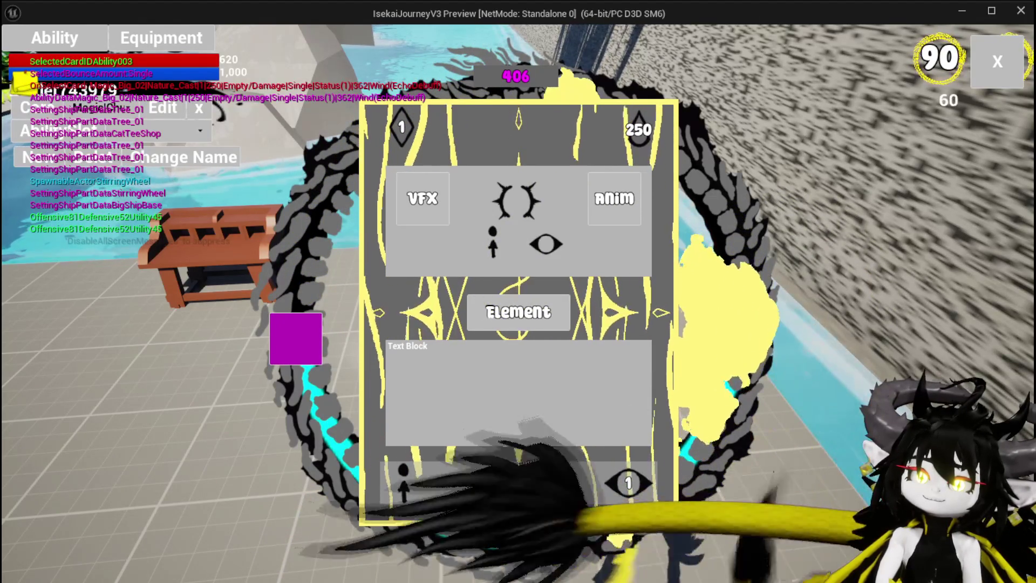
mouse_move(408, 486)
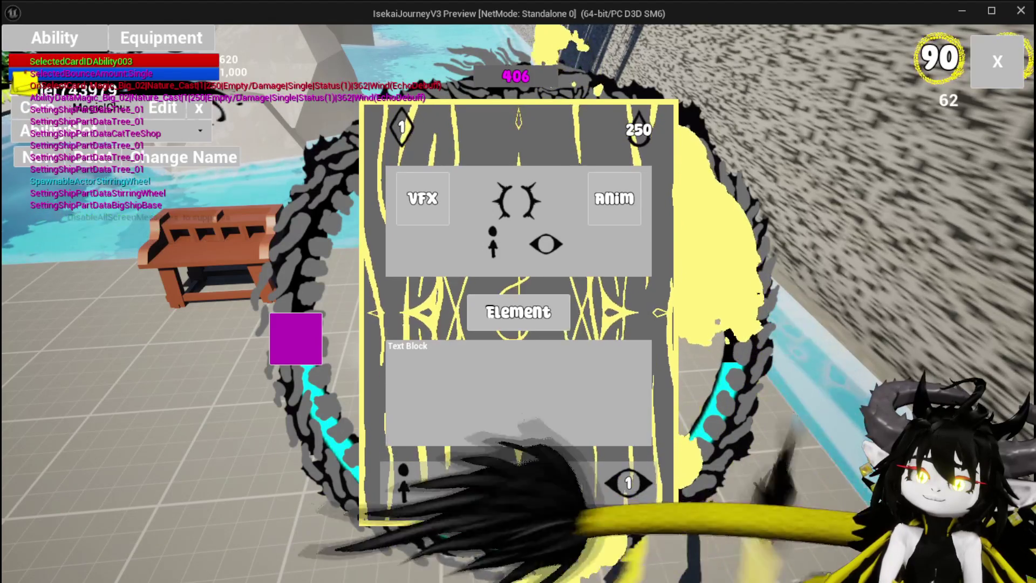
Toggle the card panel between its element icons (entering 10) and its VFX/Anim view.
left_click(517, 482)
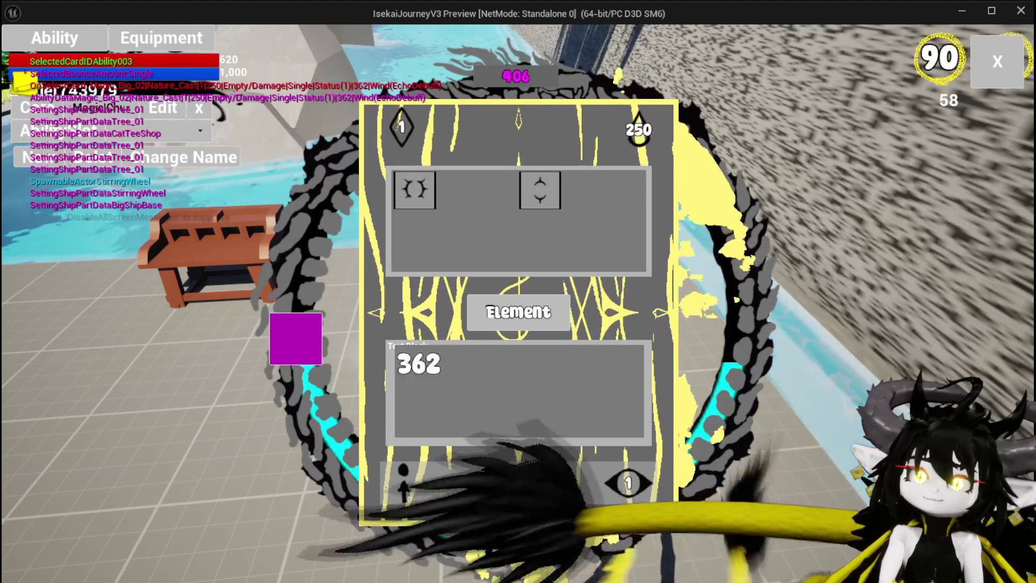
left_click(529, 187)
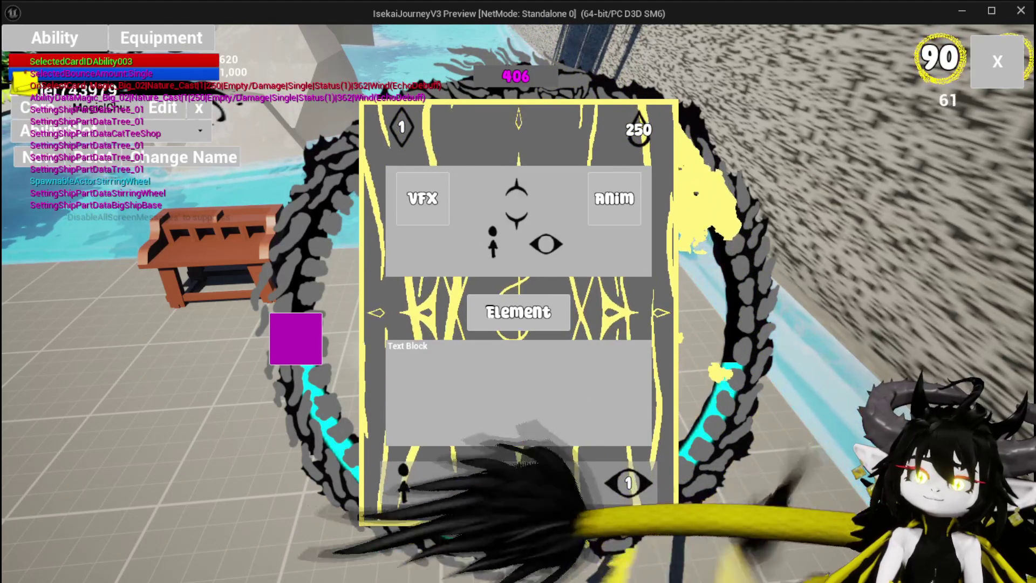
left_click(517, 491)
left_click(406, 203)
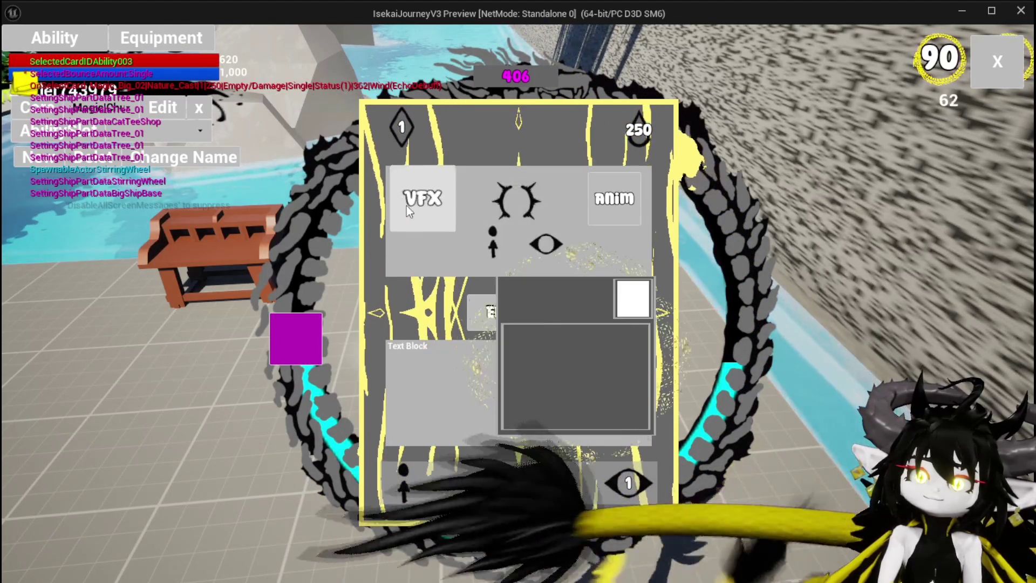
left_click(518, 482)
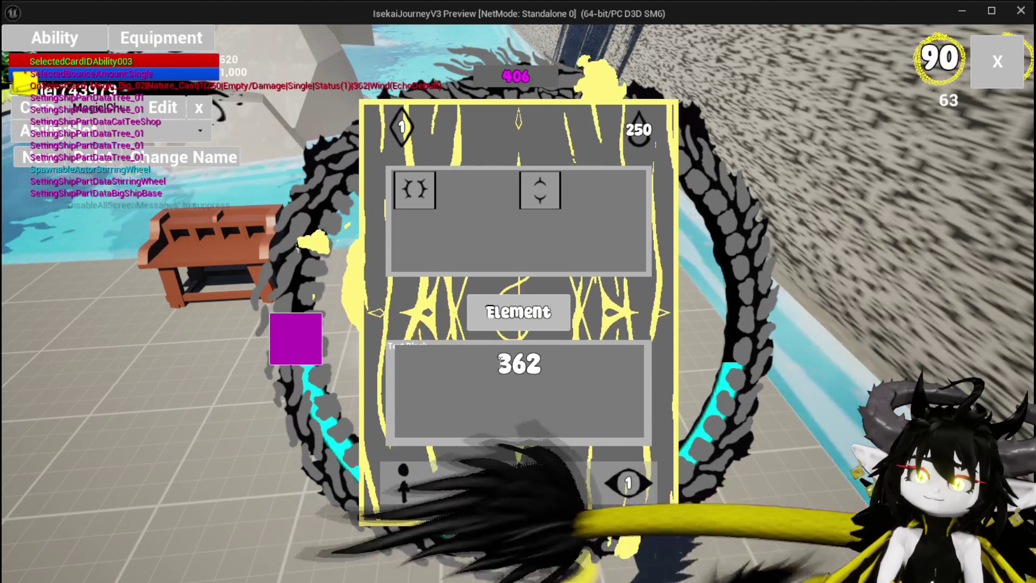
type("100")
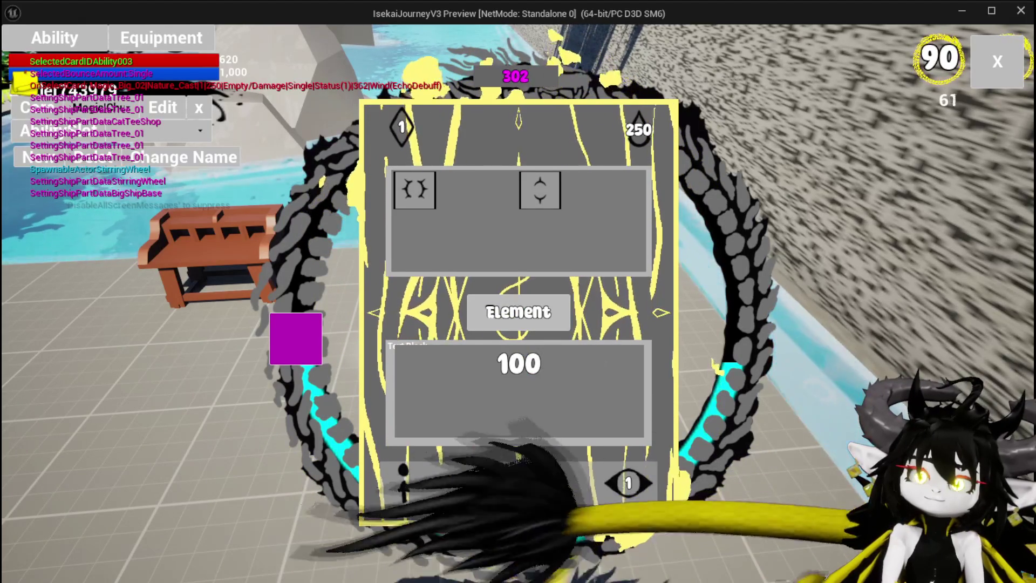
left_click(430, 211)
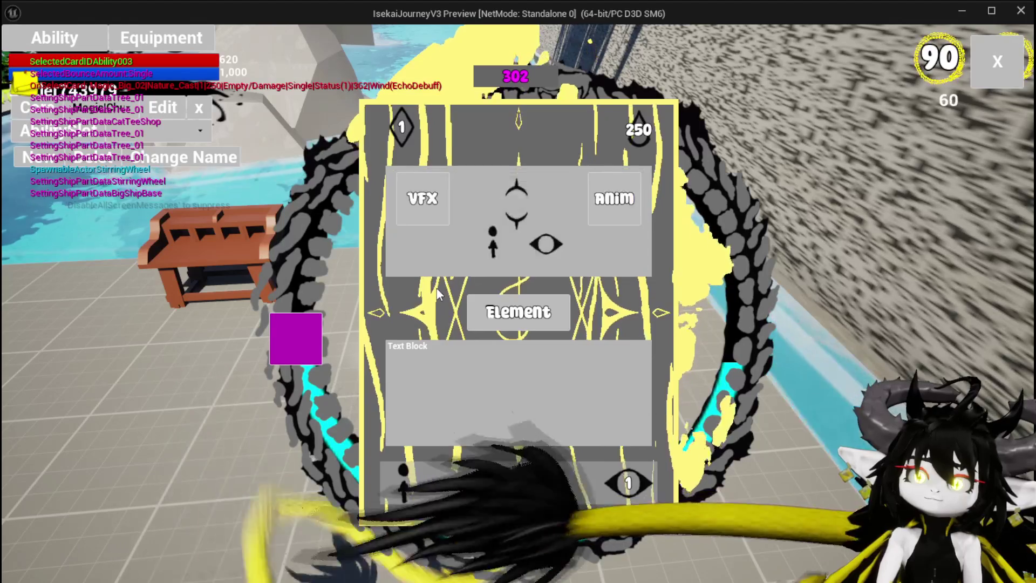
Show the VFX tooltip panel once more, then stop the play preview.
left_click(421, 200)
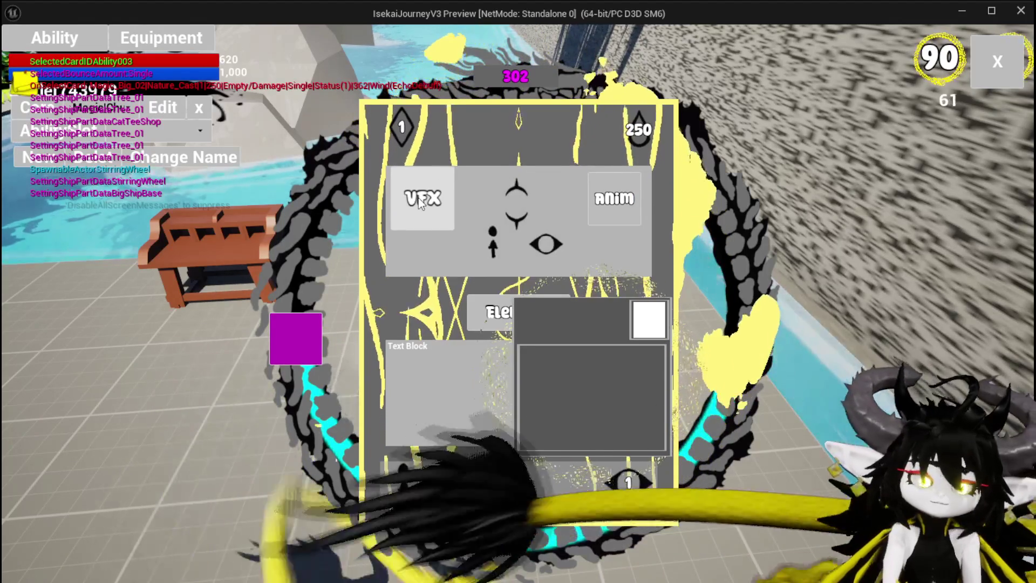
key("Escape")
key("ctrl+s")
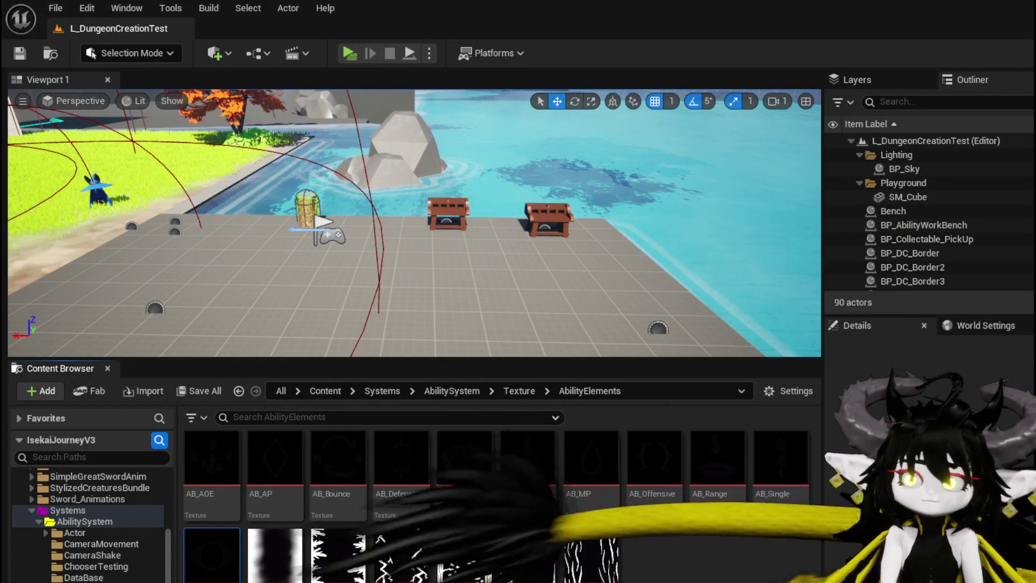
Nudge the WP Tool Tipp Ability Work Bench node right, save, and open the WP_ToolTipp widget.
key("alt+Tab")
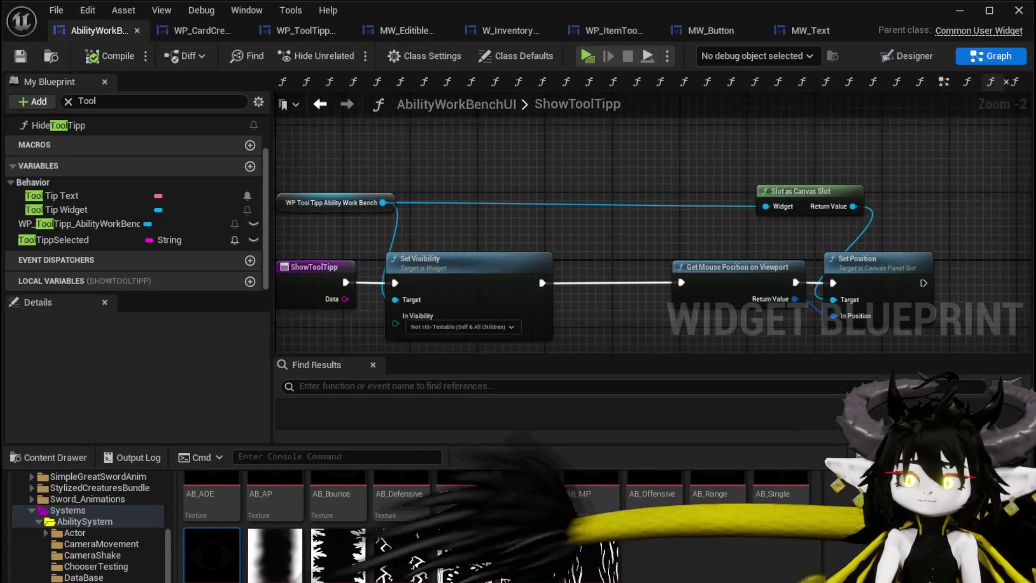
left_click_drag(456, 261, 555, 207)
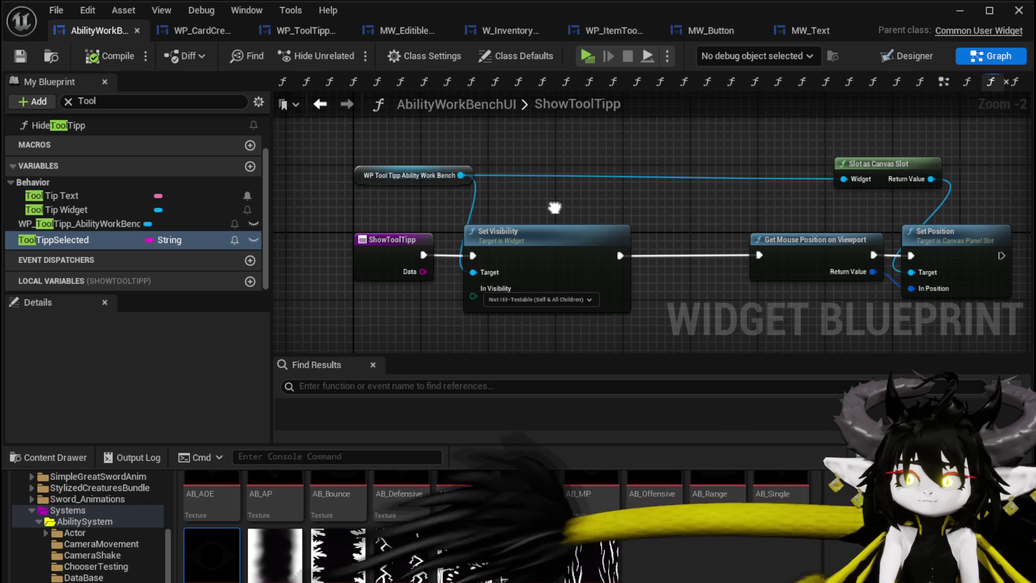
left_click_drag(368, 173, 383, 170)
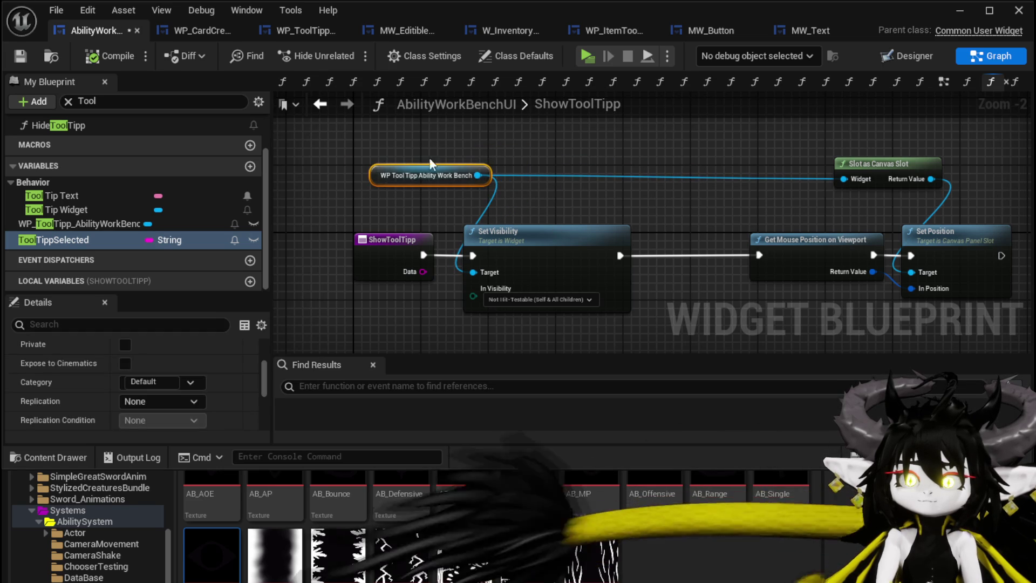
left_click(496, 161)
left_click(20, 55)
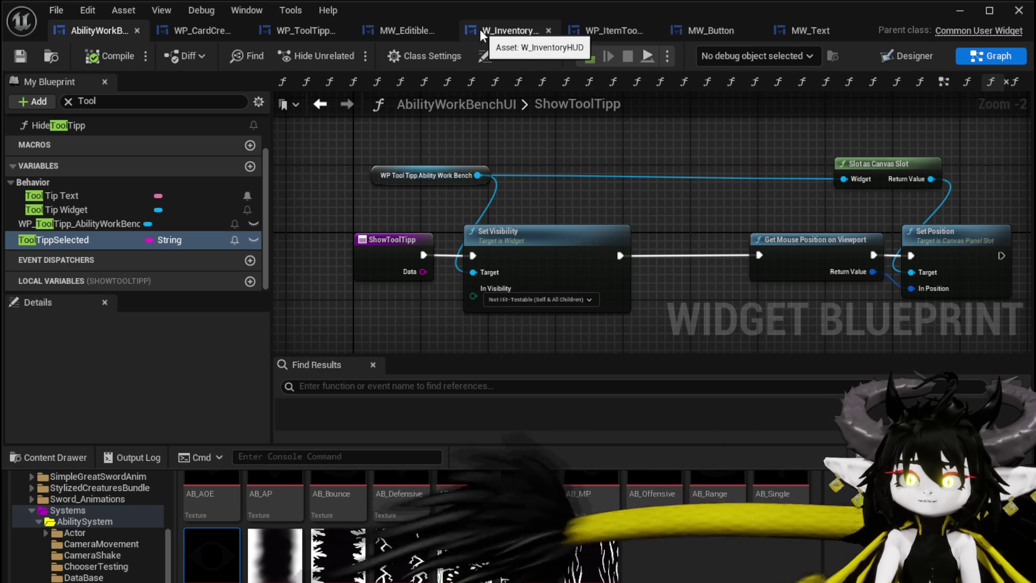
left_click(297, 28)
scroll(569, 171, "down", 3)
Delete the Image_88 star image from the tooltip's hierarchy, then switch to MW_Button.
left_click(391, 148)
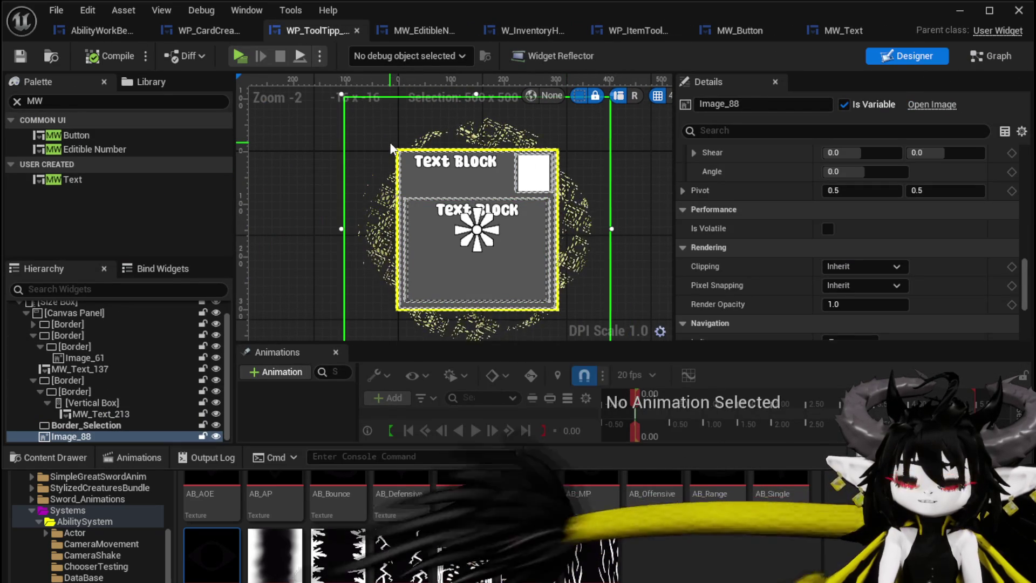
left_click(391, 147)
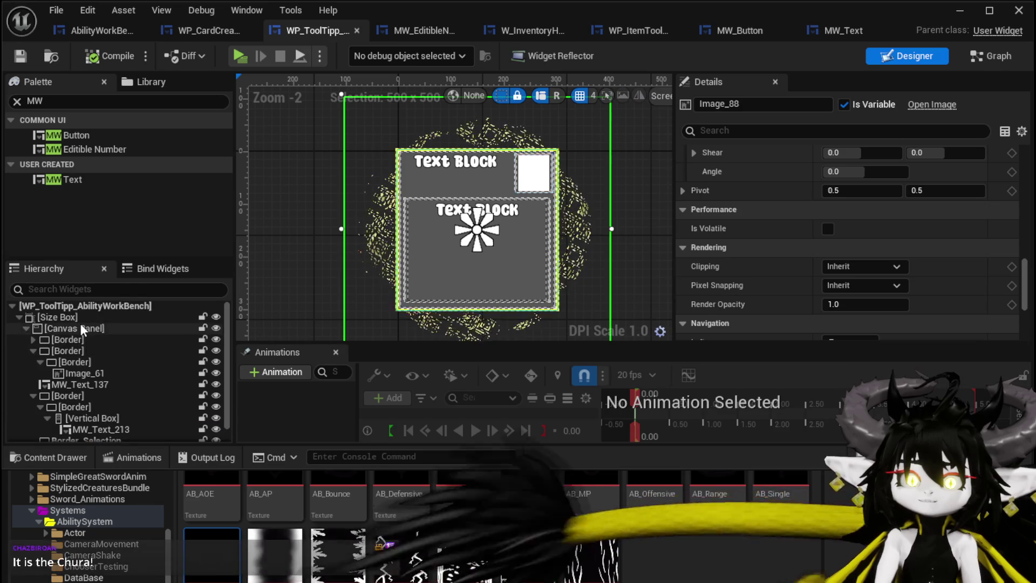
left_click(78, 328)
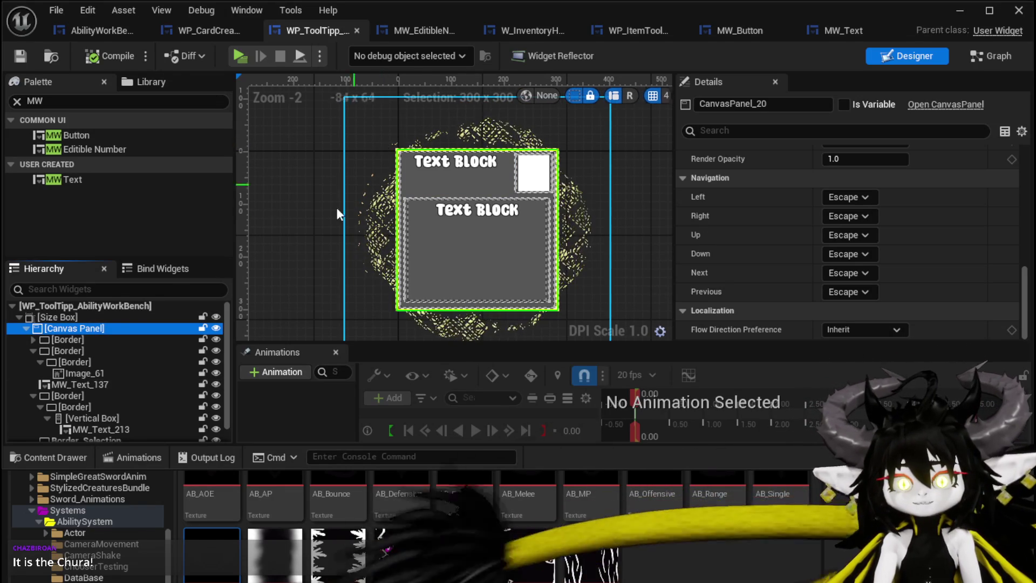
key("ctrl+v")
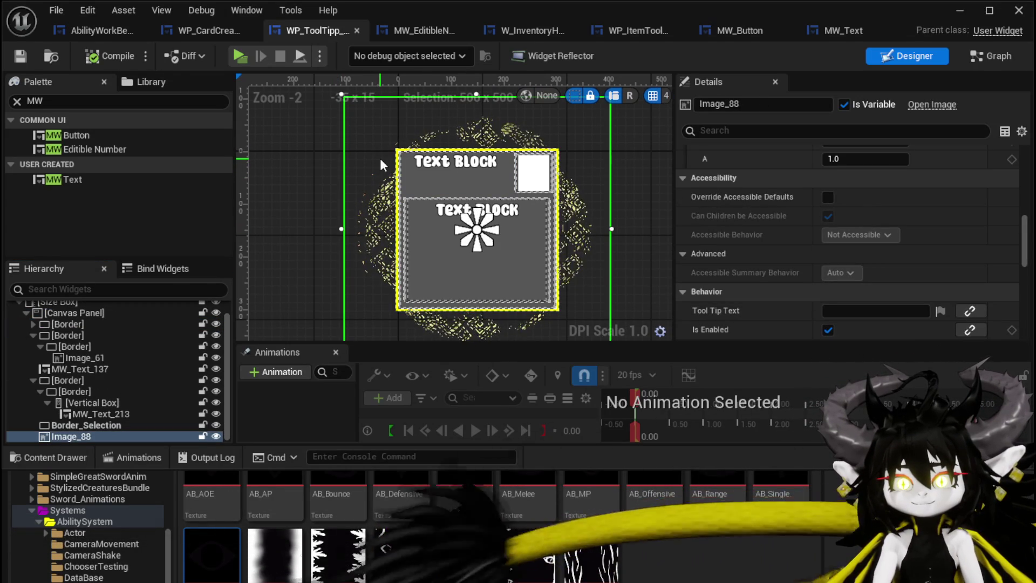
scroll(871, 212, "down", 4)
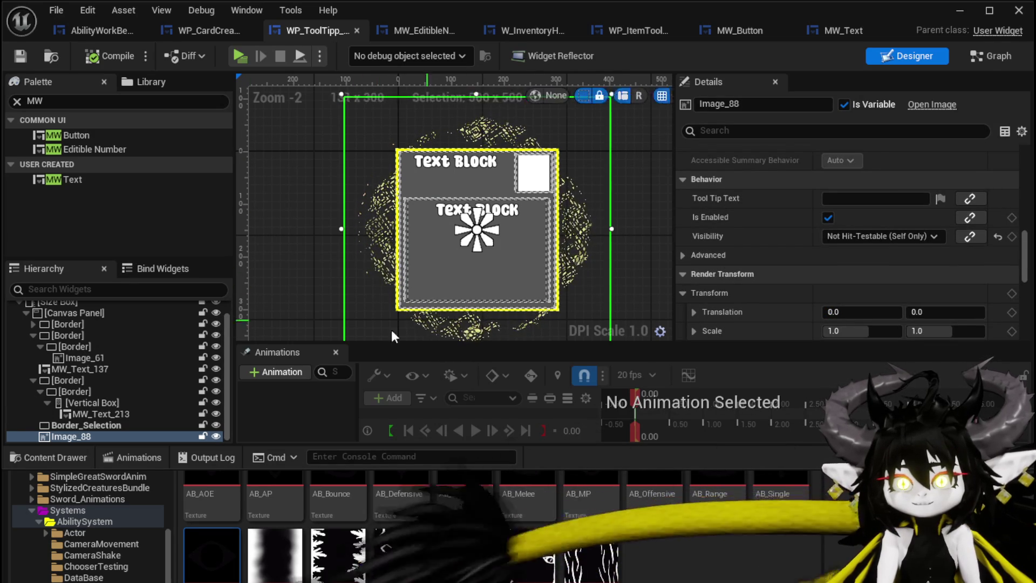
left_click(75, 435)
key("Delete")
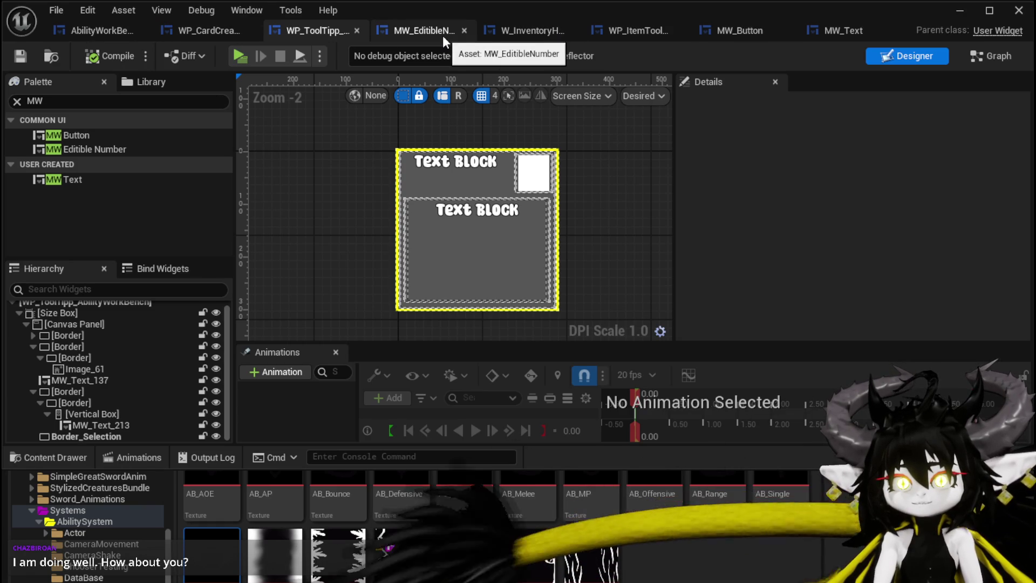
left_click(730, 30)
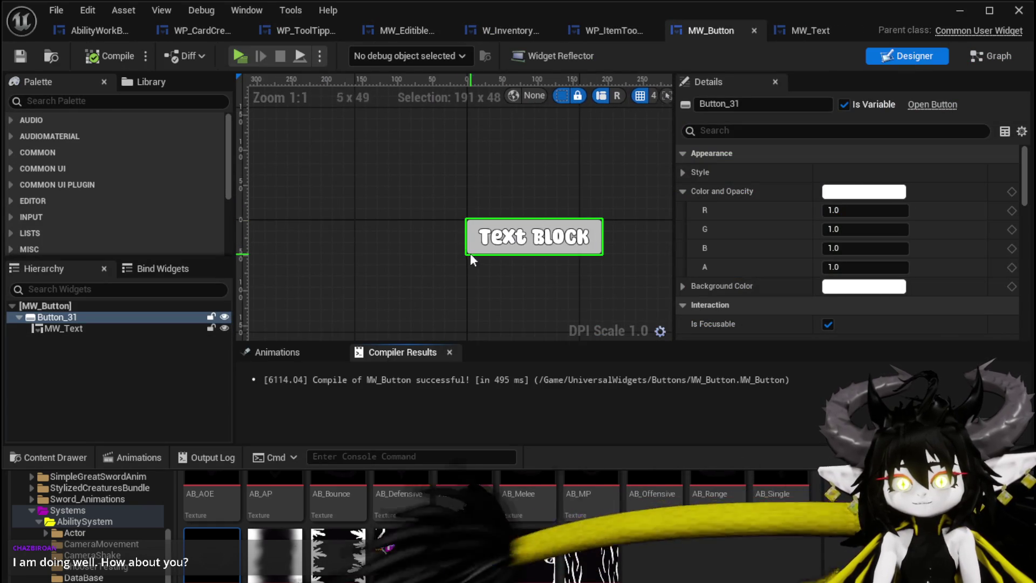
Preview MW_Button's A_Hover animation at 0.20, then hide the blueprint editor.
left_click(278, 349)
left_click(265, 387)
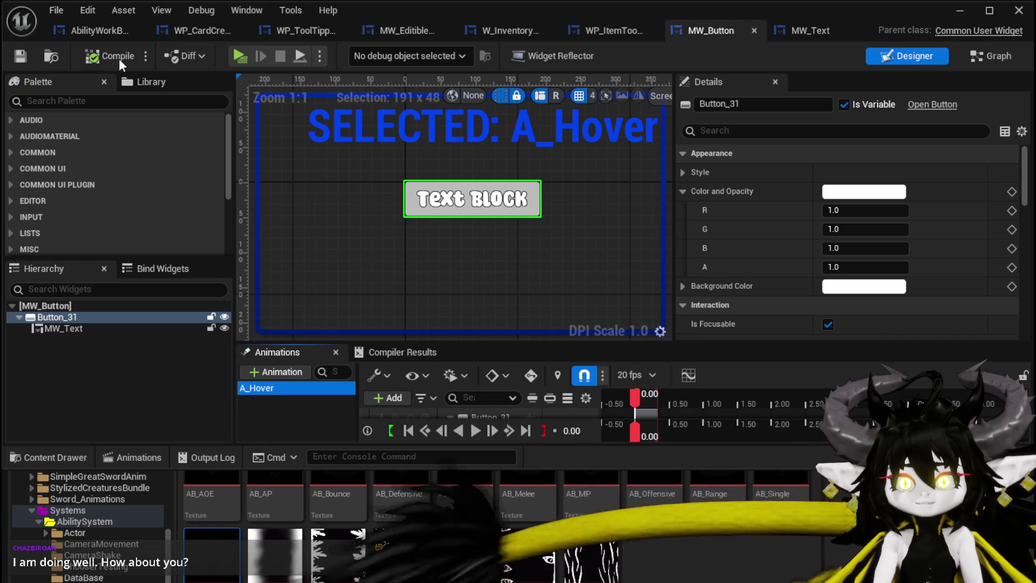
mouse_move(636, 393)
left_mouse_down()
mouse_move(651, 401)
mouse_move(637, 400)
left_mouse_up()
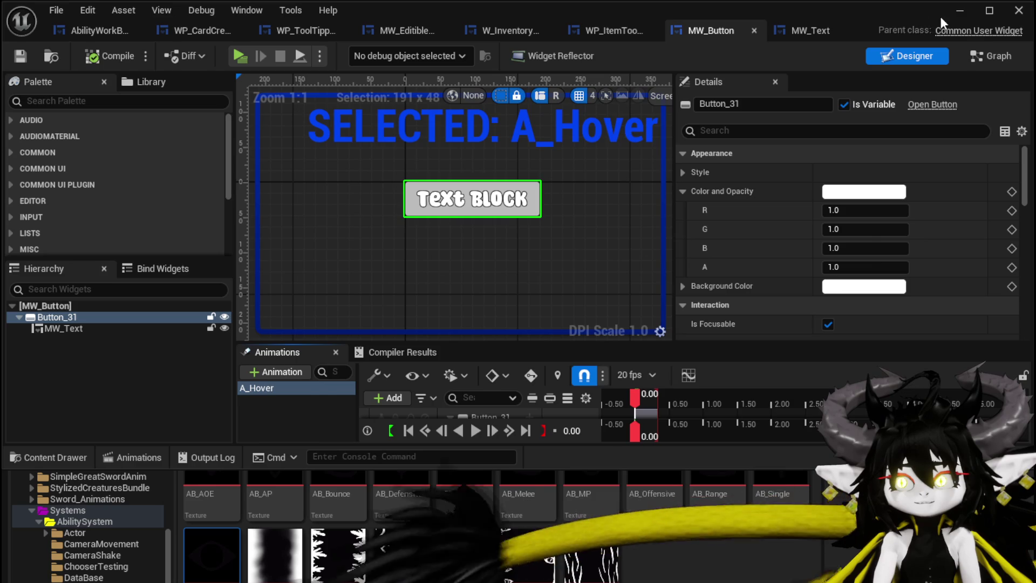
left_click(960, 10)
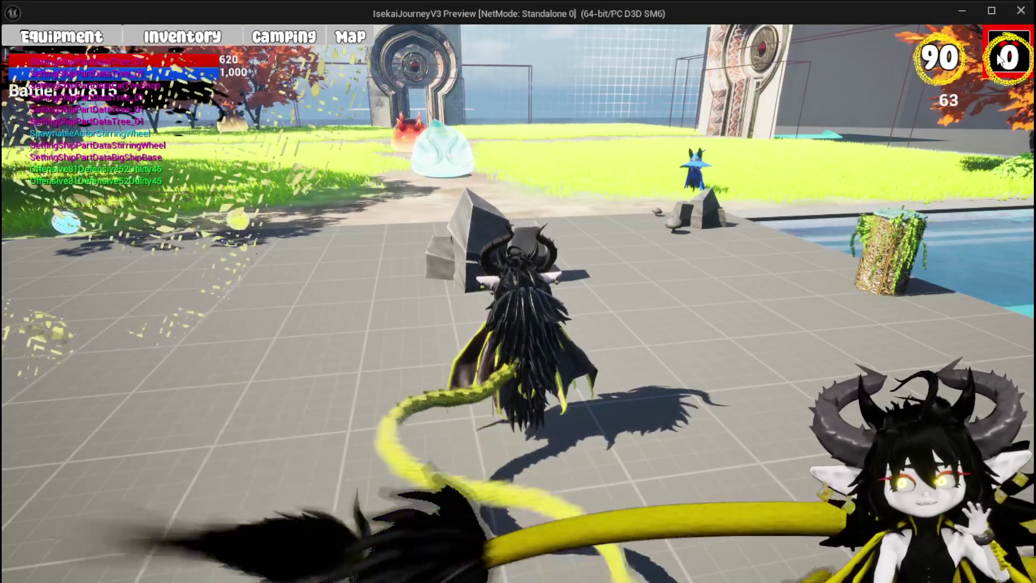
In play, walk to the workbench, open the ability editing panel, and load the Magic set.
left_click(995, 39)
key("w")
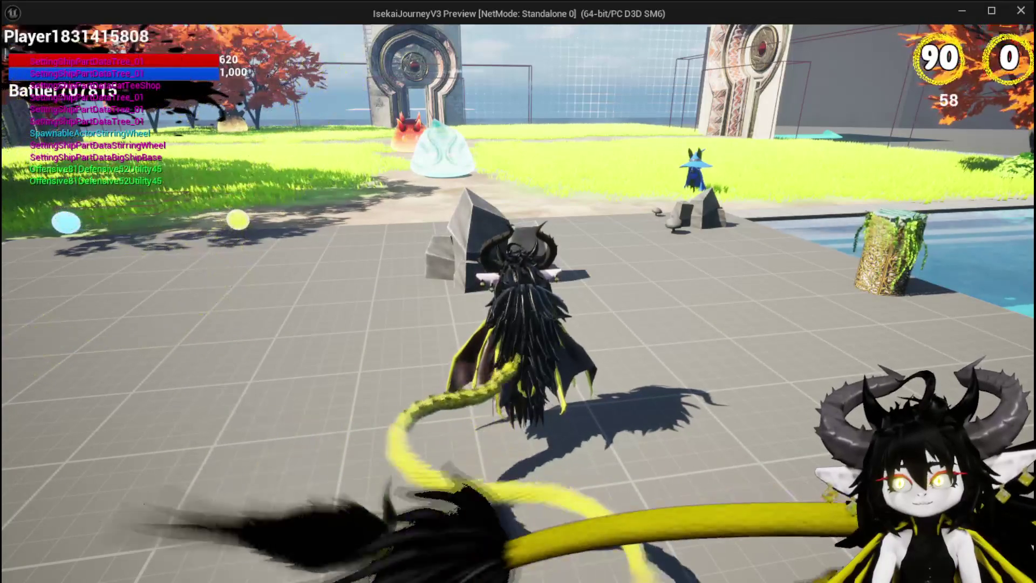
key("e")
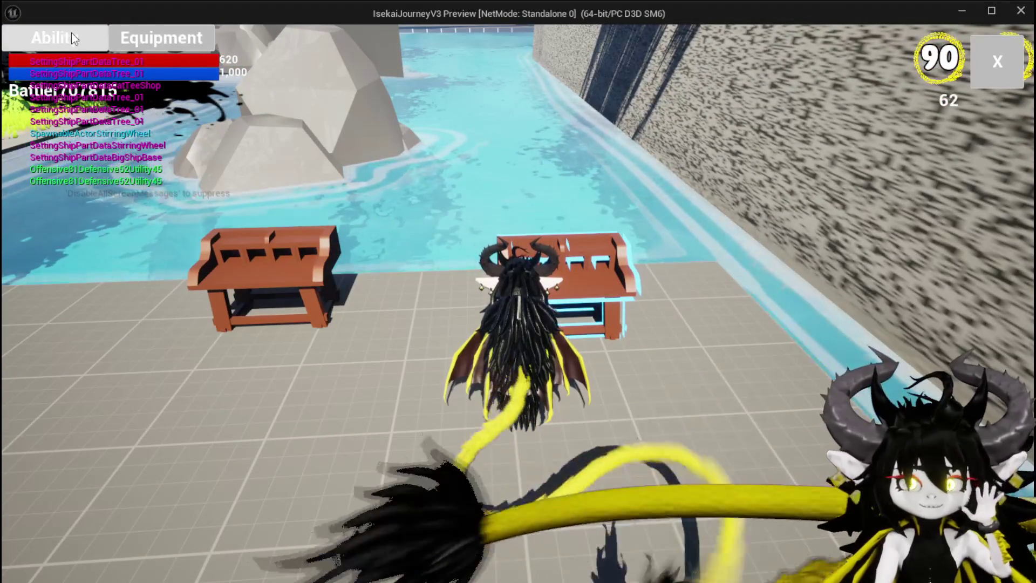
left_click(75, 38)
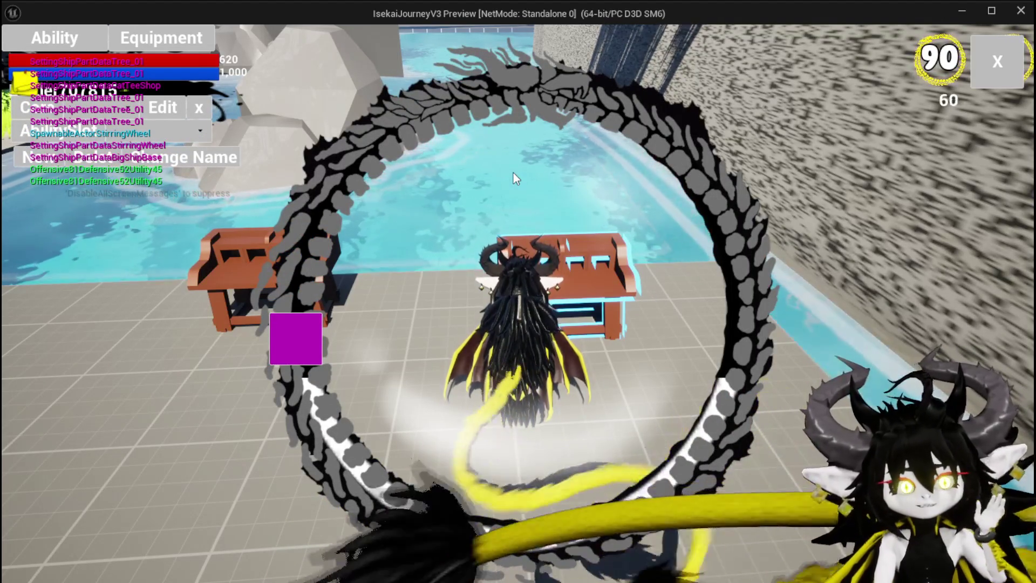
left_click(92, 127)
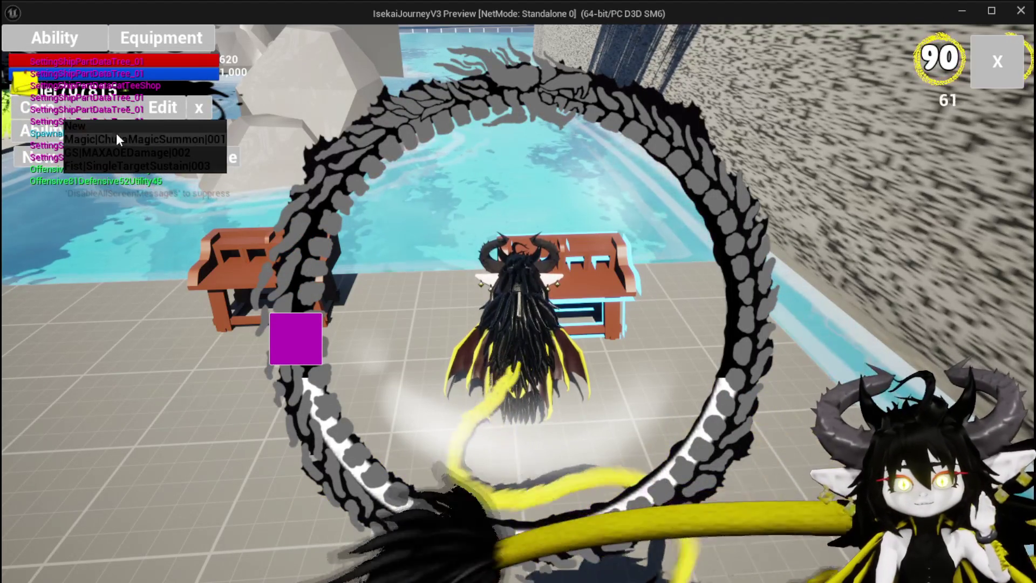
left_click(116, 136)
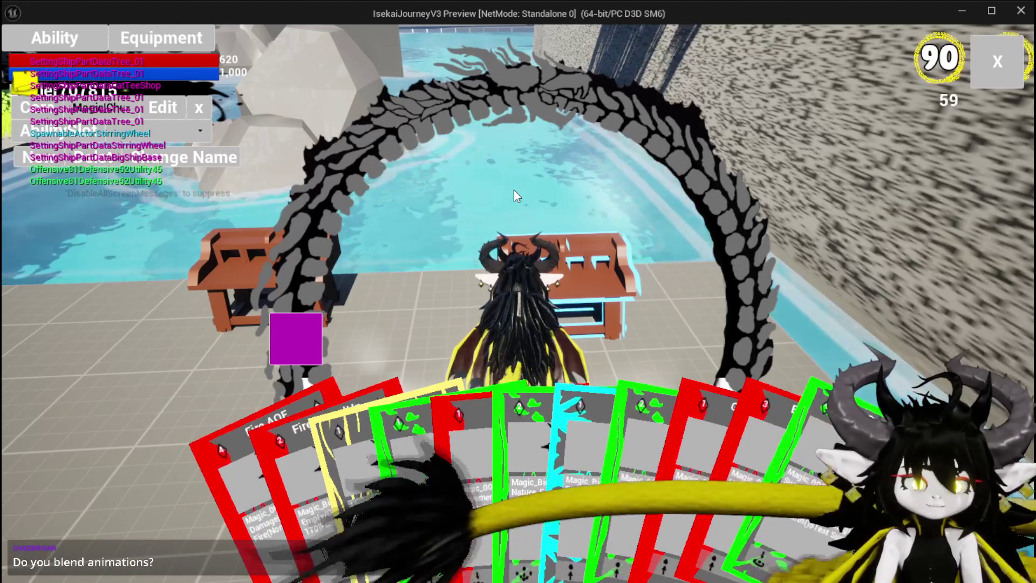
Open the Magic_004 card's detail view to check the tooltip, stop play, and save the level.
left_click(484, 436)
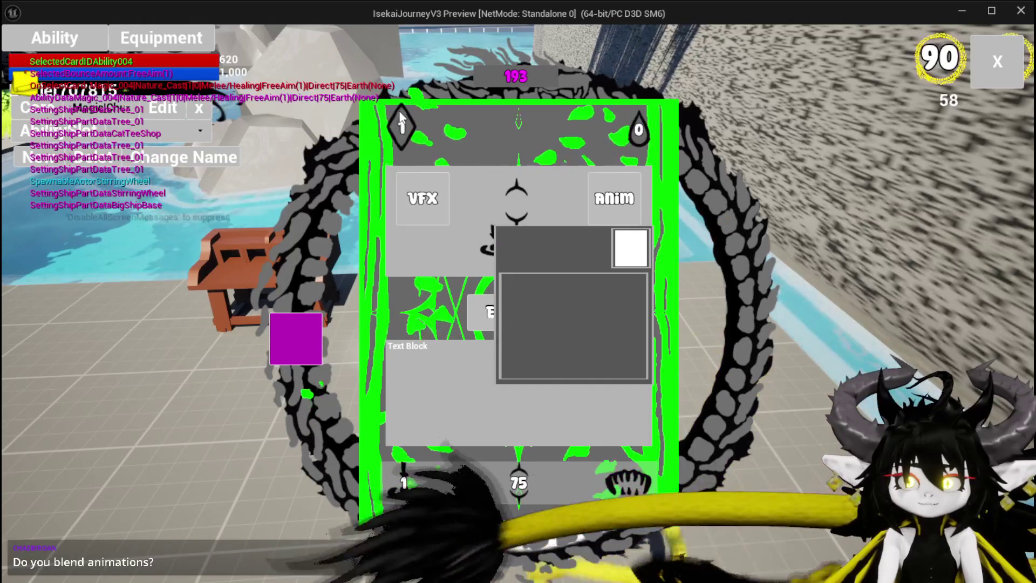
mouse_move(629, 199)
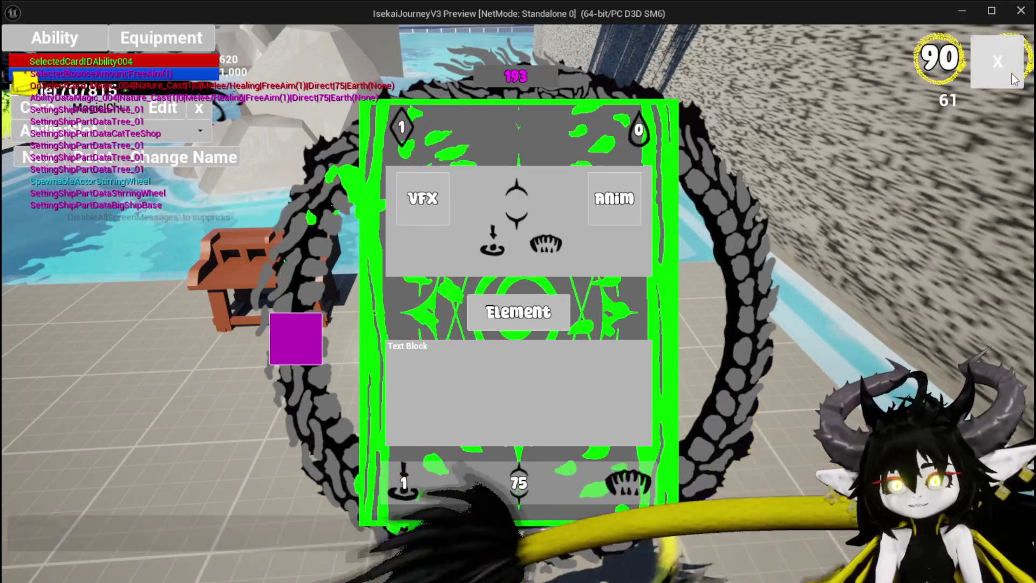
key("Escape")
key("Escape")
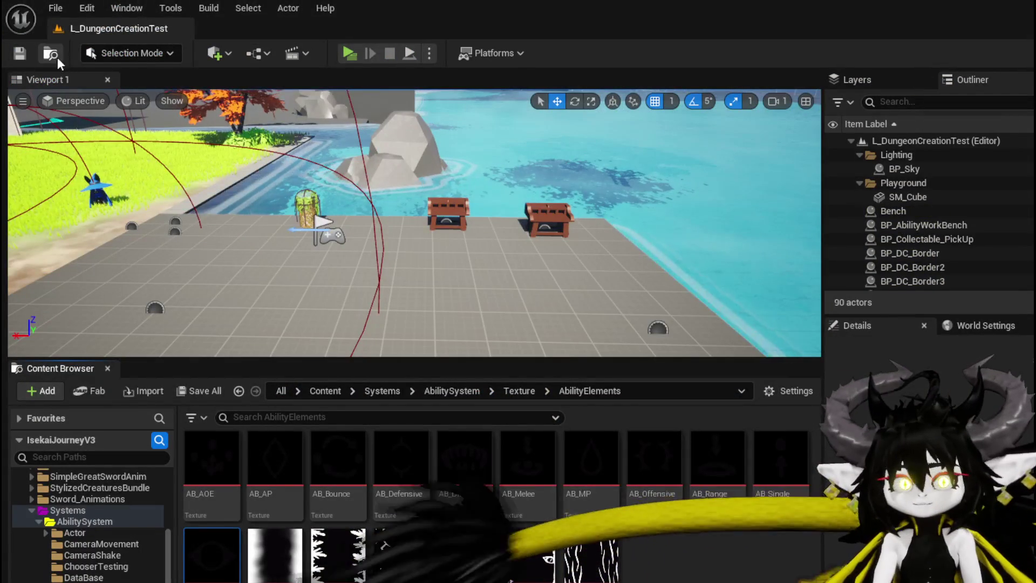
left_click(21, 54)
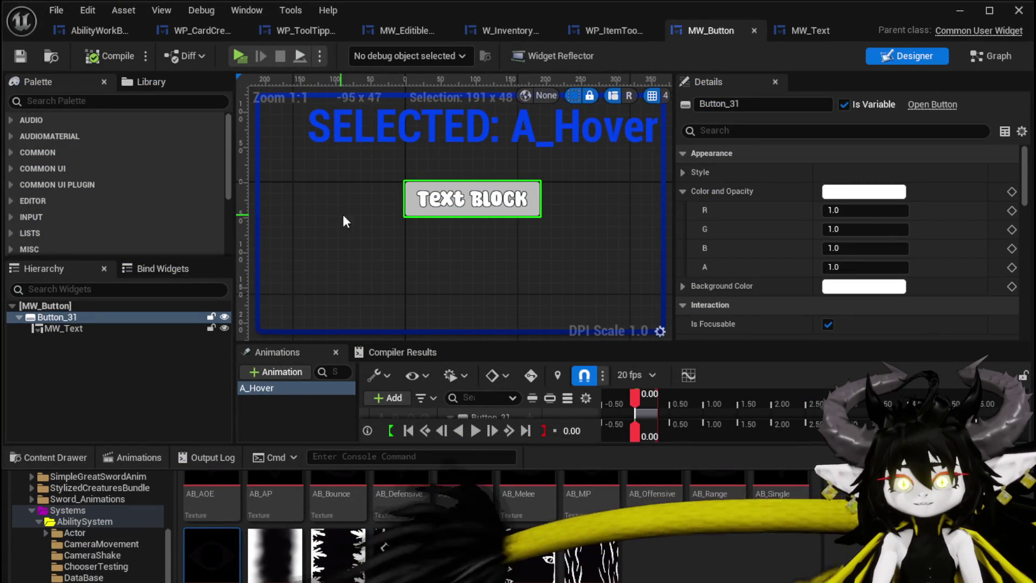
Enlarge the animation timeline area and expand A_Hover's Scale track to see its values.
left_click_drag(412, 342, 412, 272)
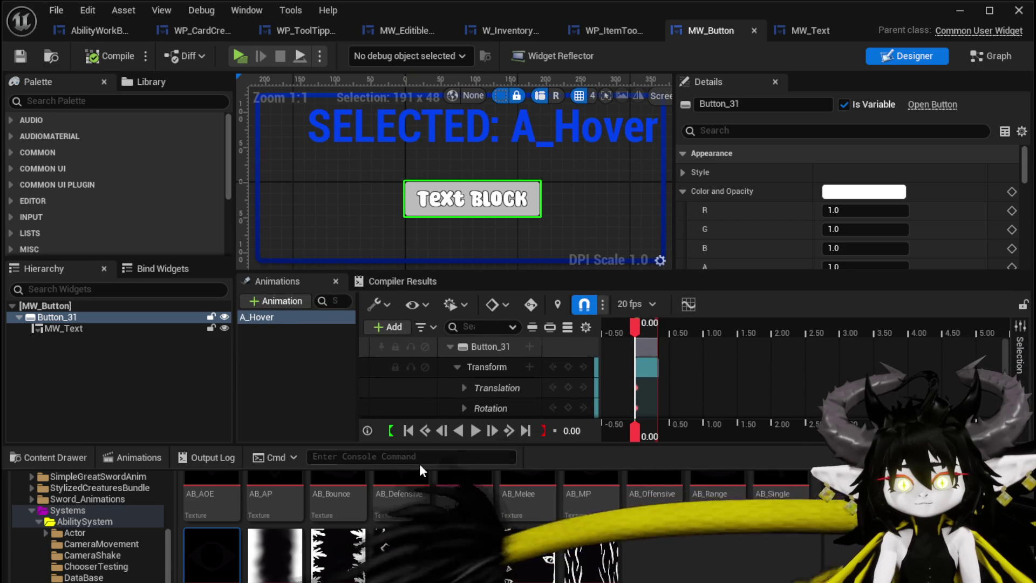
left_click_drag(420, 451, 420, 505)
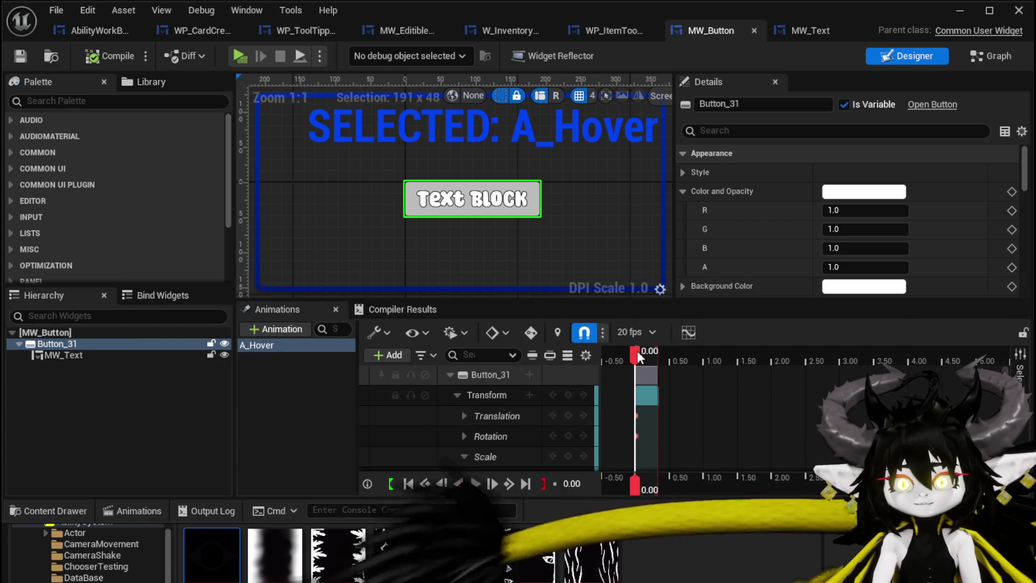
left_click(463, 456)
scroll(481, 395, "down", 1)
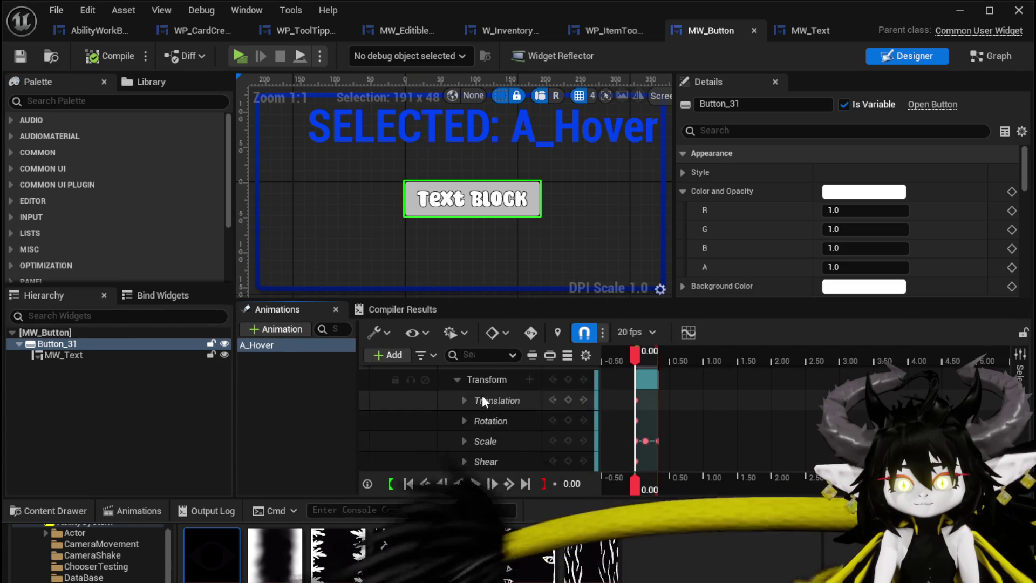
left_click(465, 440)
scroll(469, 428, "down", 2)
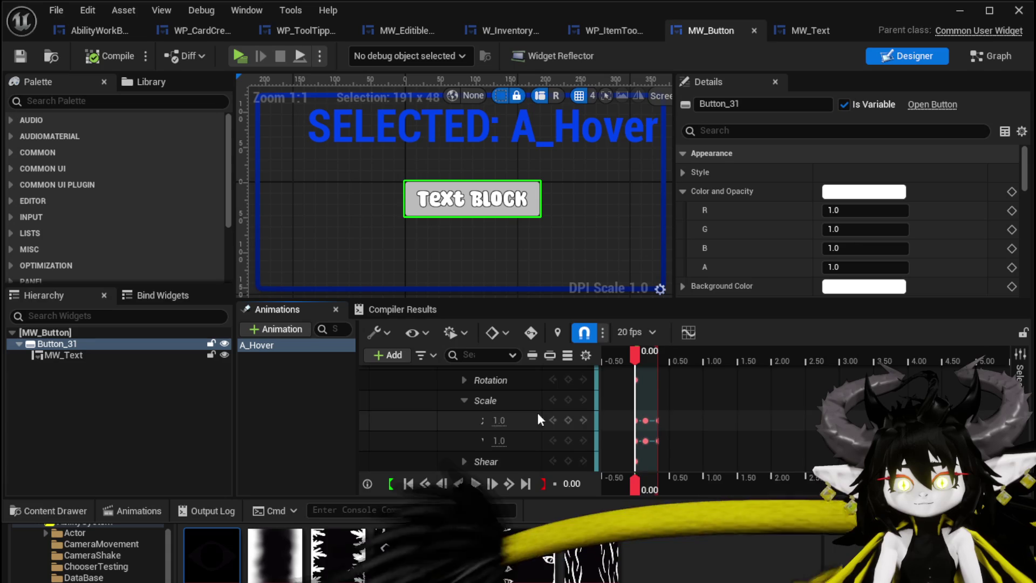
Scrub the A_Hover scale-up on the text block, then switch to MW_Button's graph.
mouse_move(636, 358)
left_mouse_down()
mouse_move(663, 361)
mouse_move(635, 358)
left_mouse_up()
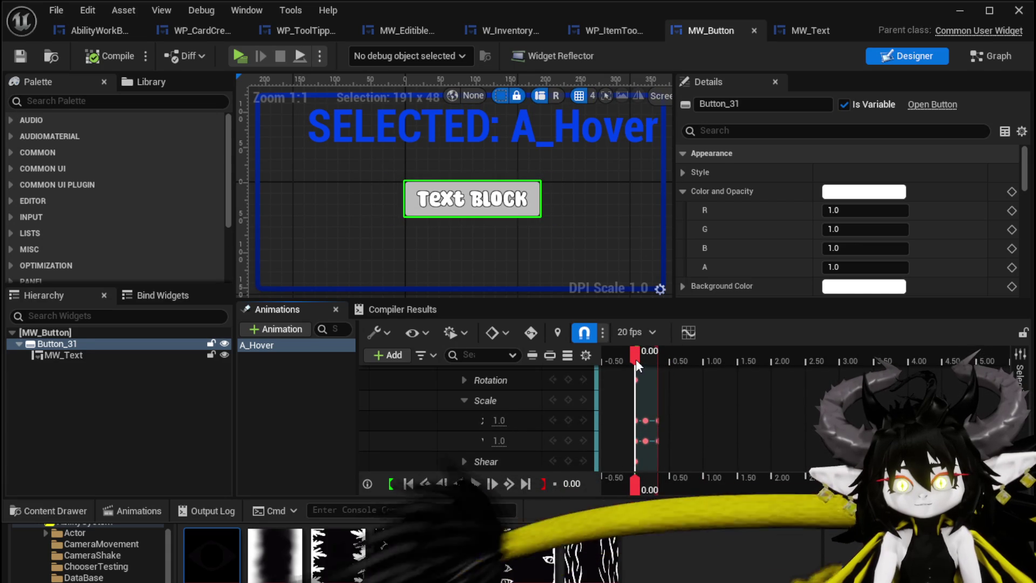
left_click(347, 388)
left_click(992, 56)
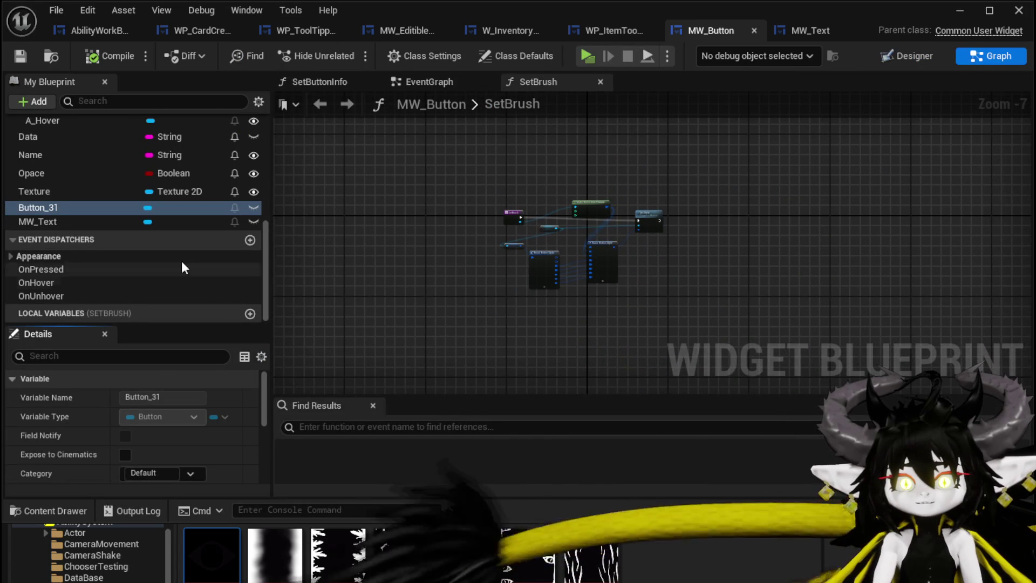
In MW_Button's EventGraph, move the A Hover node above Play Animation.
left_click(426, 86)
scroll(536, 164, "up", 2)
scroll(419, 219, "up", 3)
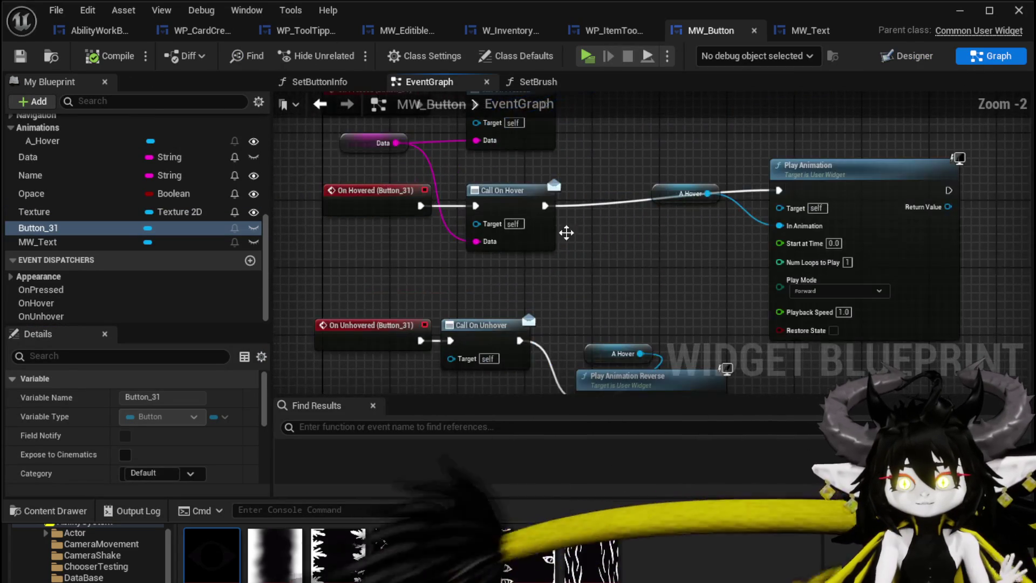
left_click(835, 192)
left_click(681, 193)
mouse_move(681, 193)
left_mouse_down()
mouse_move(694, 153)
mouse_move(753, 151)
left_mouse_up()
Reposition the unhover chain with Play Animation Reverse, then save MW_Button.
mouse_move(702, 367)
left_mouse_down()
mouse_move(556, 238)
mouse_move(589, 208)
left_mouse_up()
left_click_drag(355, 263, 675, 178)
mouse_move(592, 200)
left_mouse_down()
mouse_move(566, 284)
mouse_move(582, 284)
left_mouse_up()
left_click(612, 204)
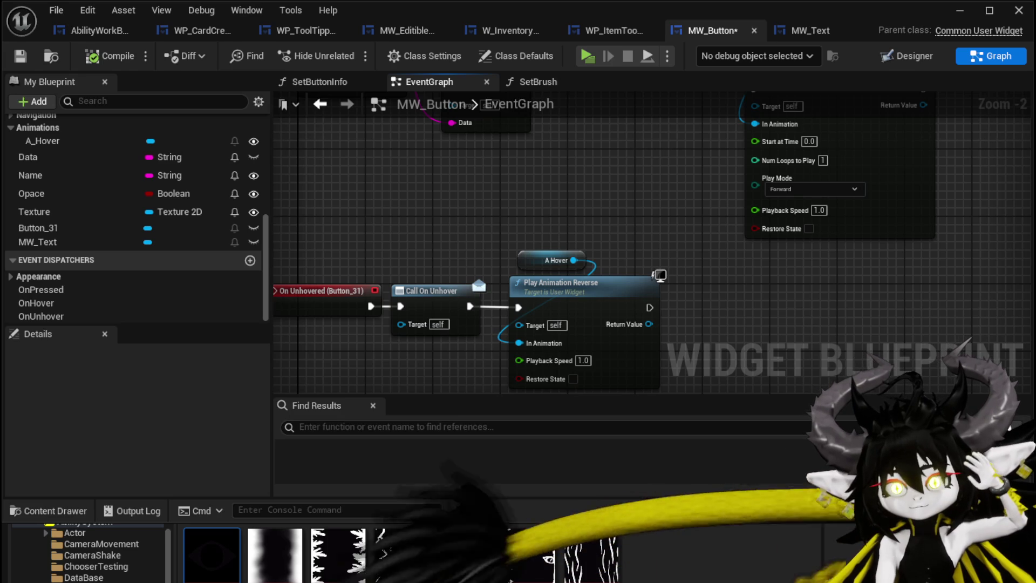
key("ctrl+shift+s")
left_click(777, 528)
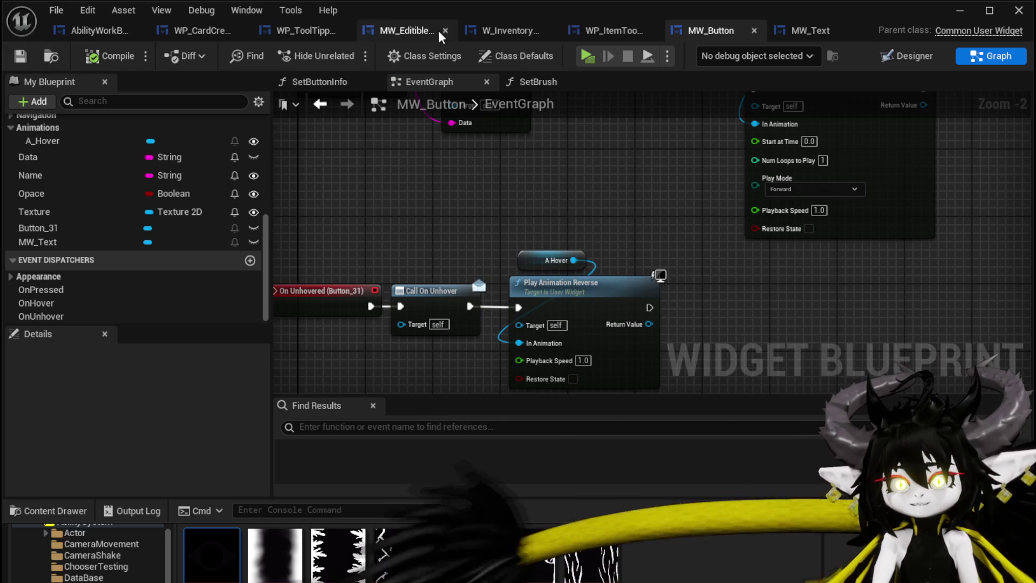
Filter AbilityWorkBenchUI's My Blueprint variables by 'Button'.
left_click(93, 30)
left_click(70, 102)
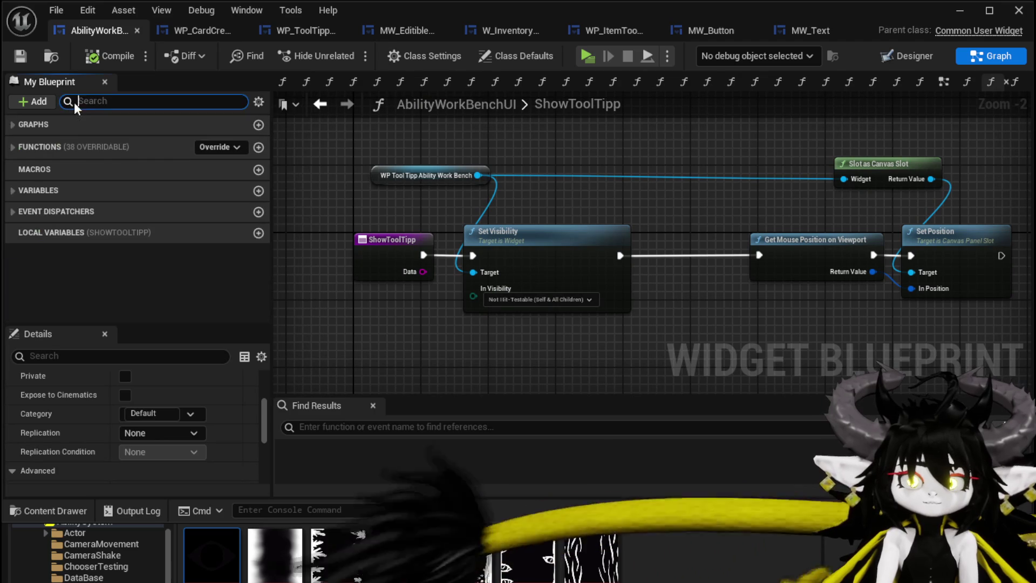
type("Button")
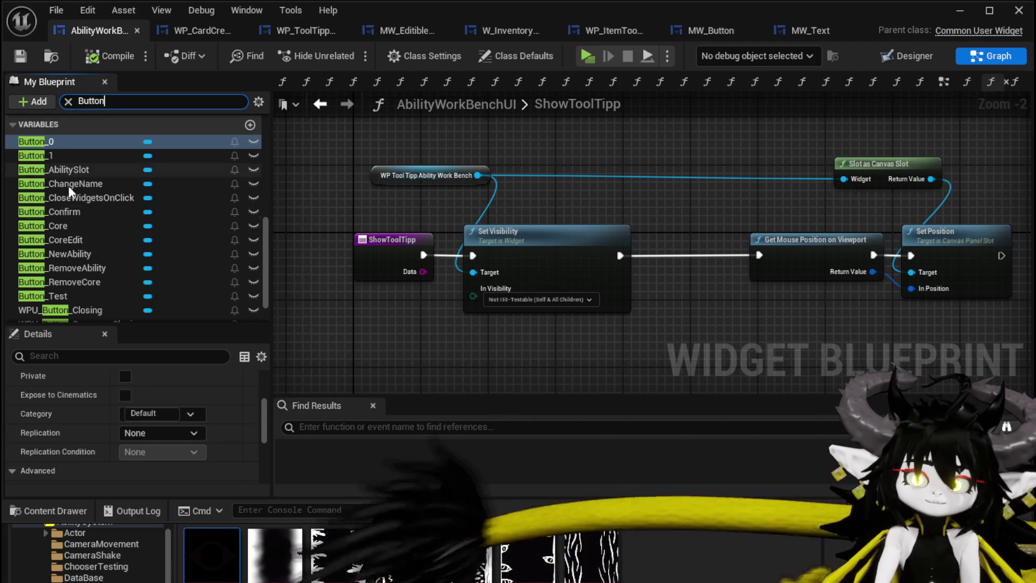
In the Designer, filter the Palette down to the MW widgets.
left_click(907, 57)
left_click(89, 101)
type("B")
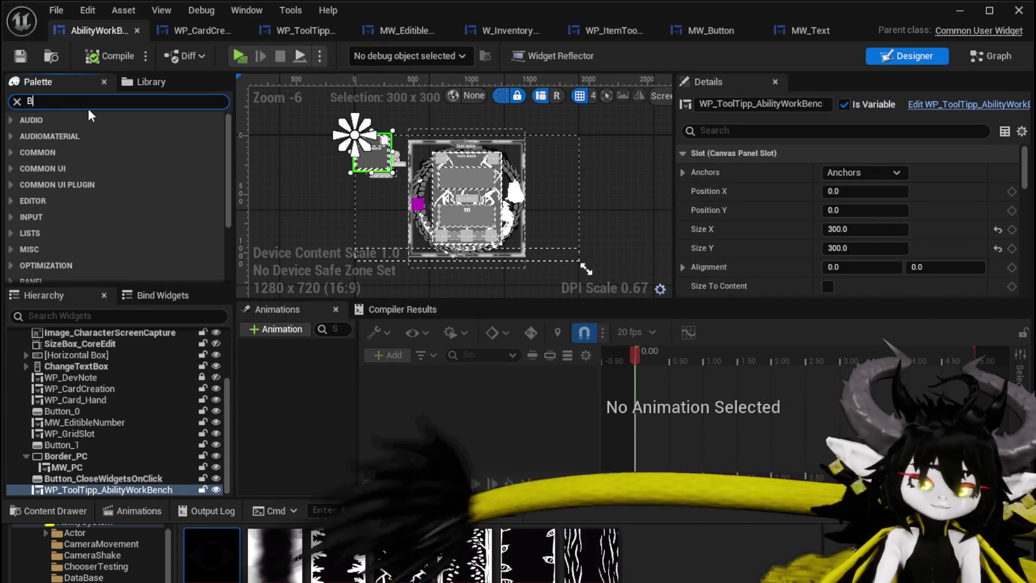
type("utton")
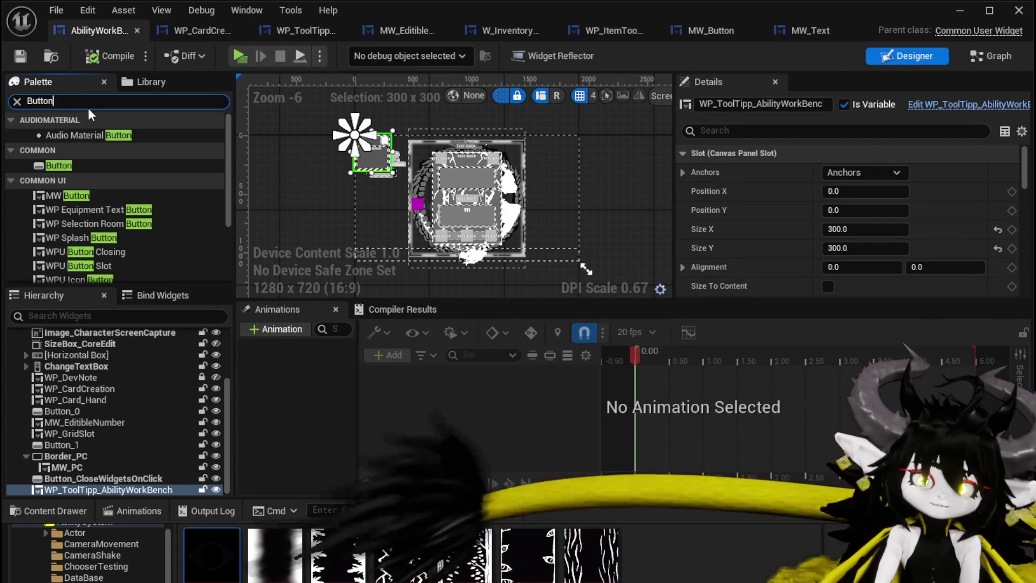
type("Text")
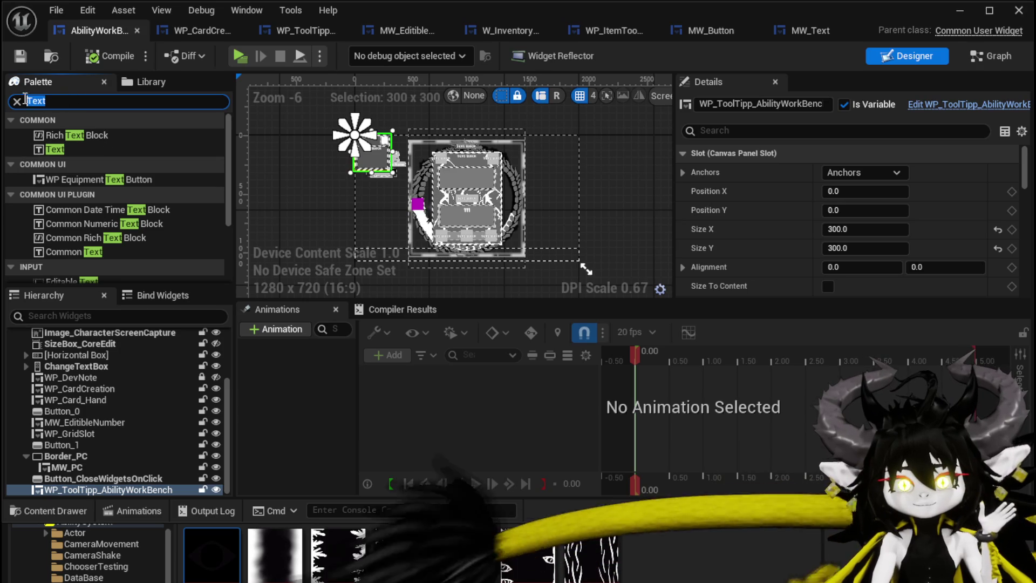
type("MW")
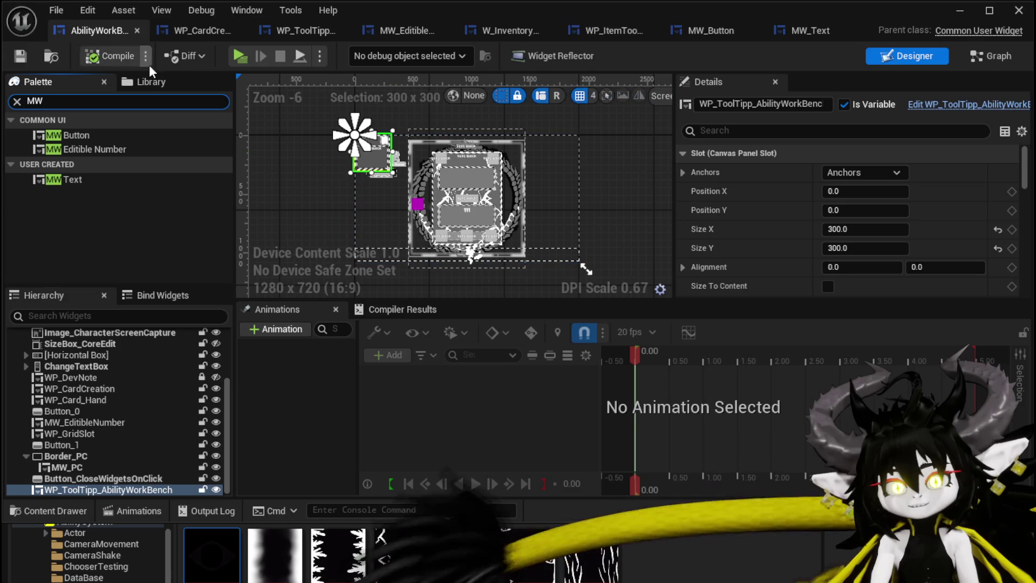
Save AbilityWorkBenchUI and bring up the MW_Text widget blueprint.
left_click(20, 56)
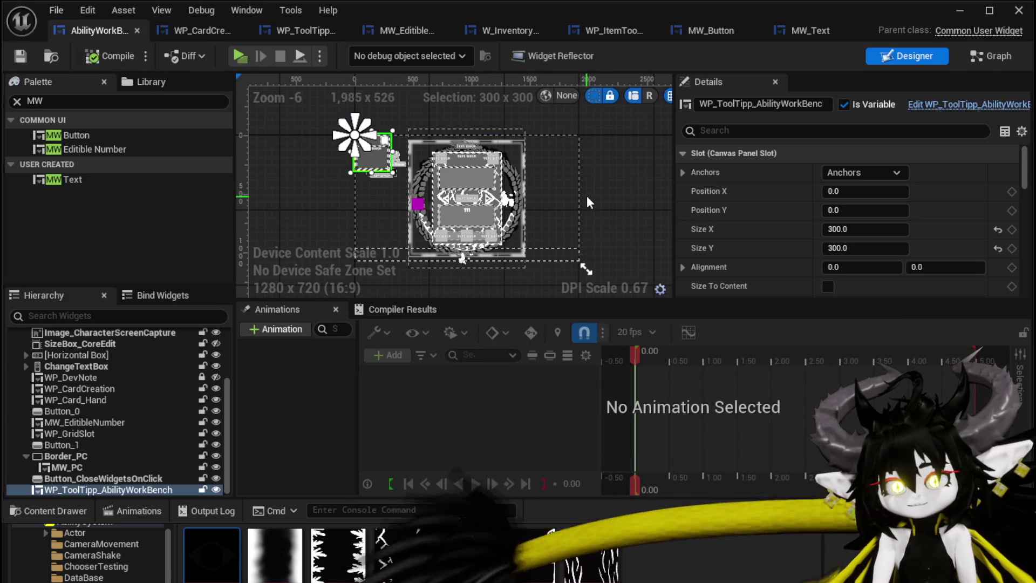
scroll(612, 185, "down", 1)
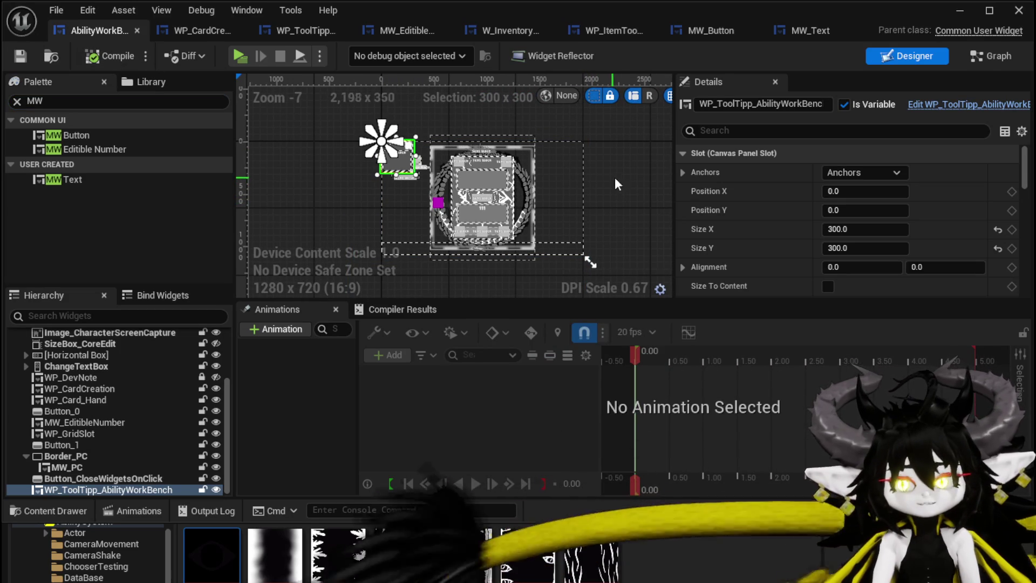
left_click(711, 30)
left_click(820, 30)
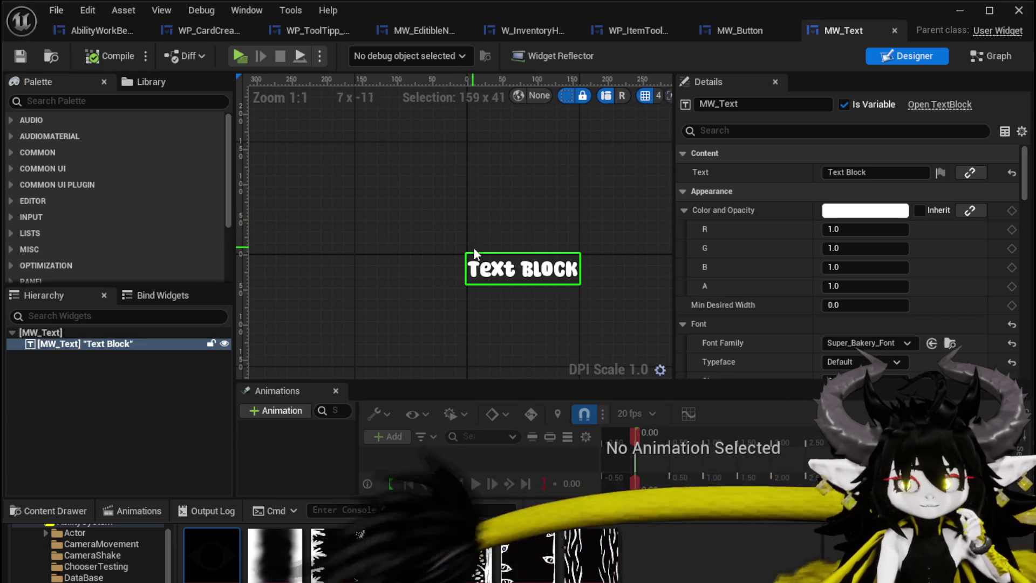
Pan MW_Button's event graph to show both hover chains, then minimise the blueprint editor.
left_click(740, 31)
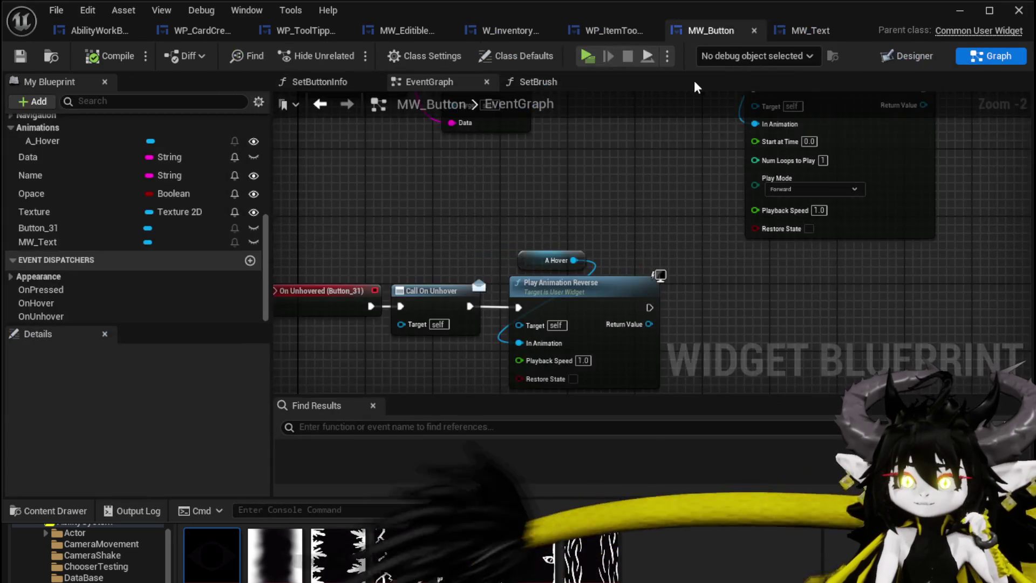
left_click_drag(592, 190, 599, 241)
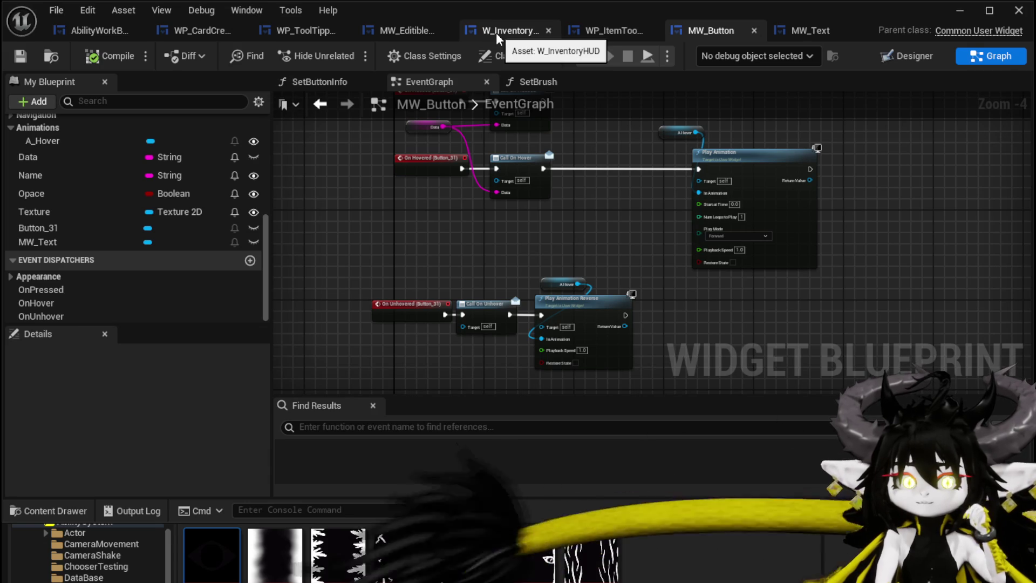
left_click(963, 12)
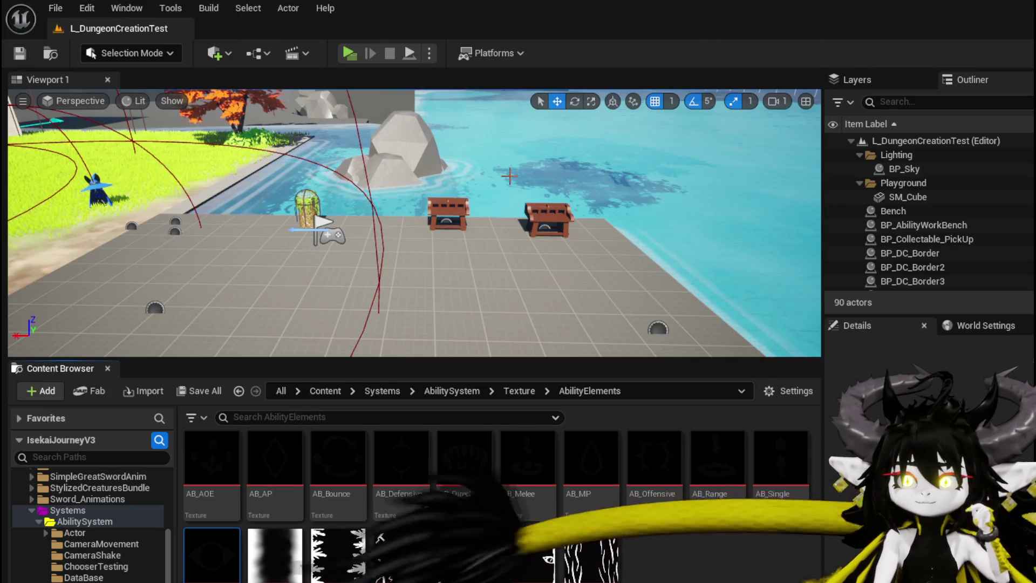
Start a play session and choose a Magic ability in the workbench Ability panel.
key("alt+p")
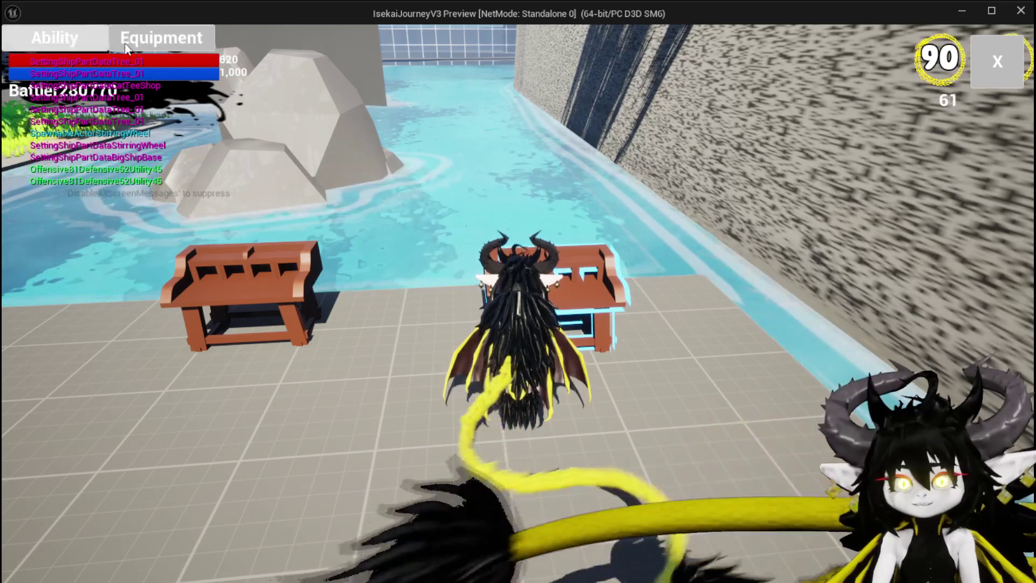
left_click(92, 35)
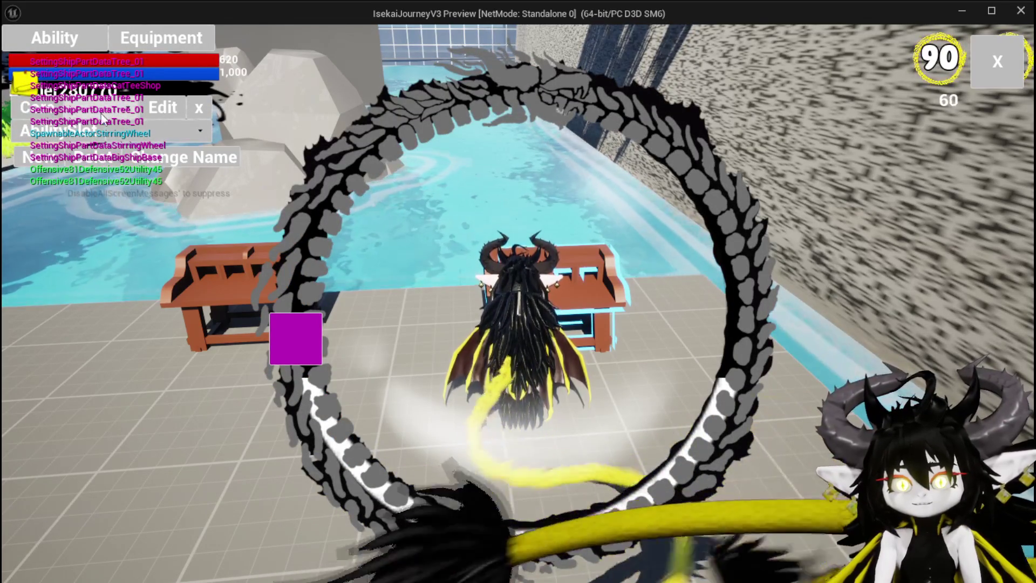
left_click(121, 135)
left_click(121, 142)
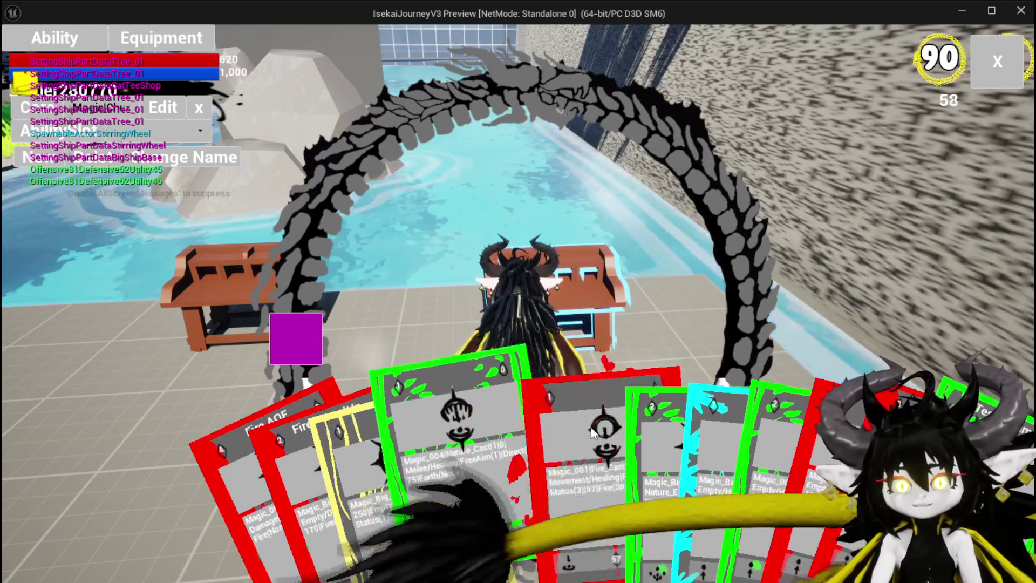
Open the red Magic_001 card, trigger its element tooltip, then stop play and save the map.
left_click(572, 399)
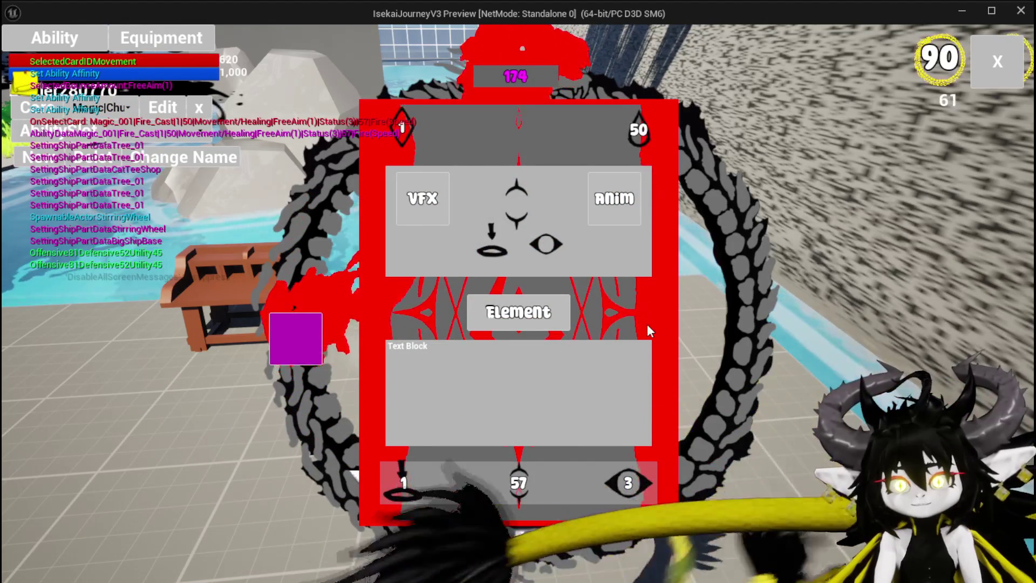
left_click(529, 331)
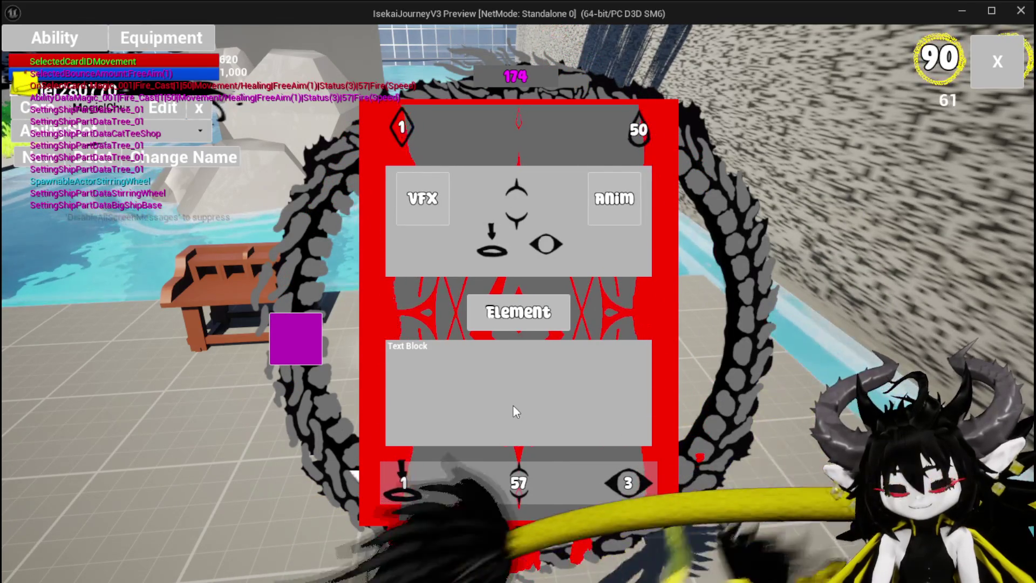
key("Escape")
left_click(29, 53)
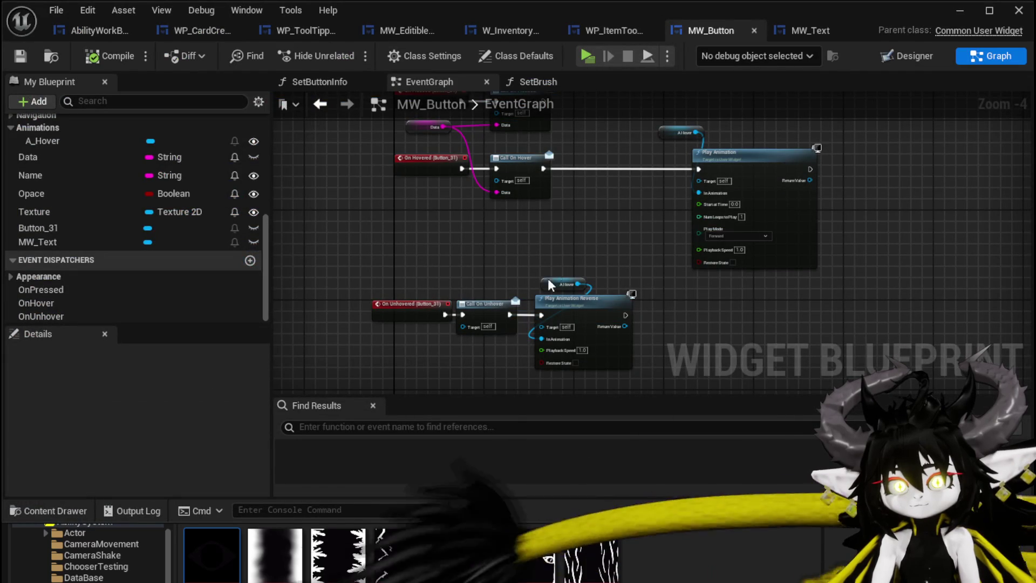
Open WP_CardCreation's BindEvent graph and select the seven button variable nodes.
left_click_drag(372, 132, 393, 201)
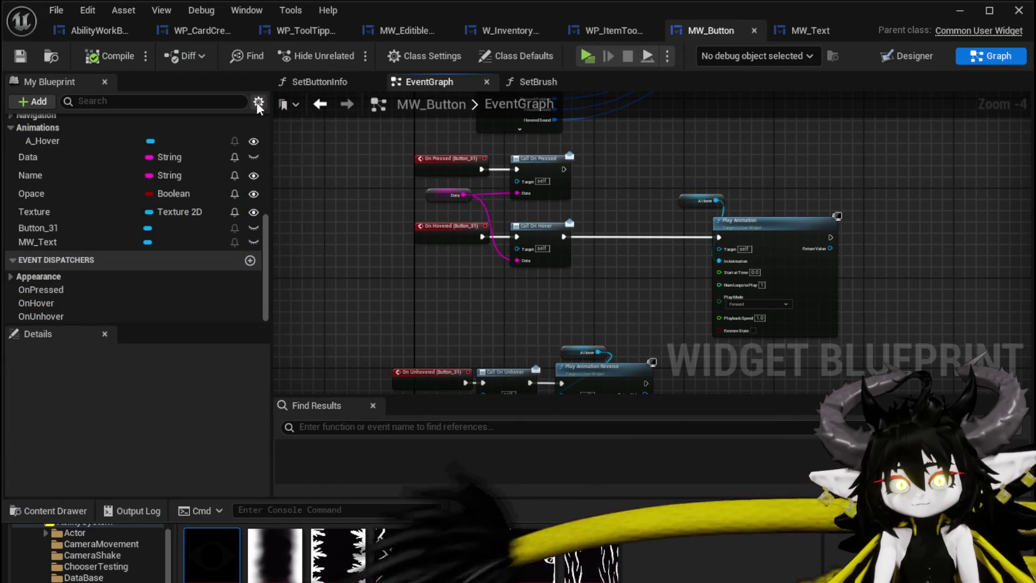
left_click(200, 30)
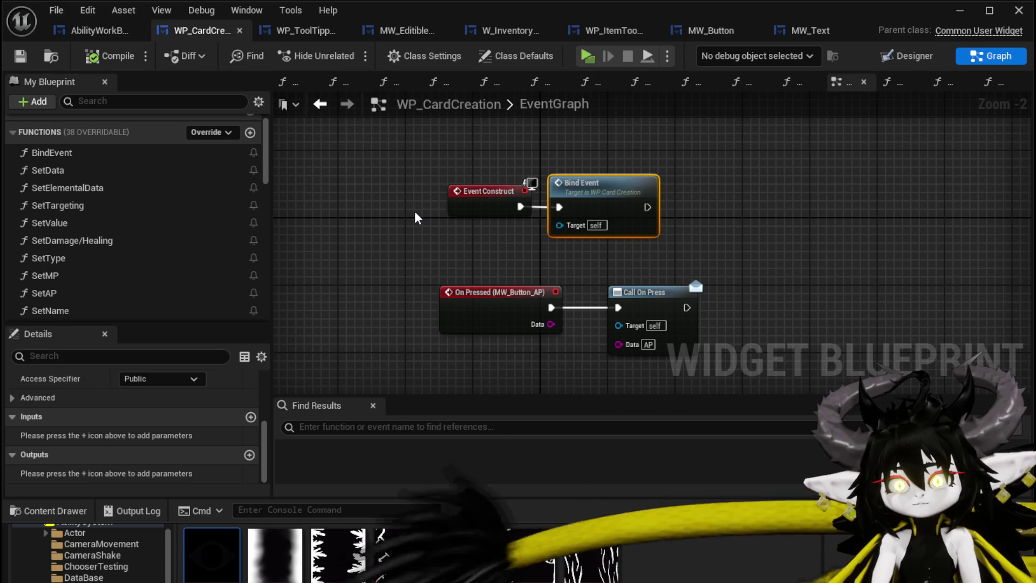
double_click(568, 193)
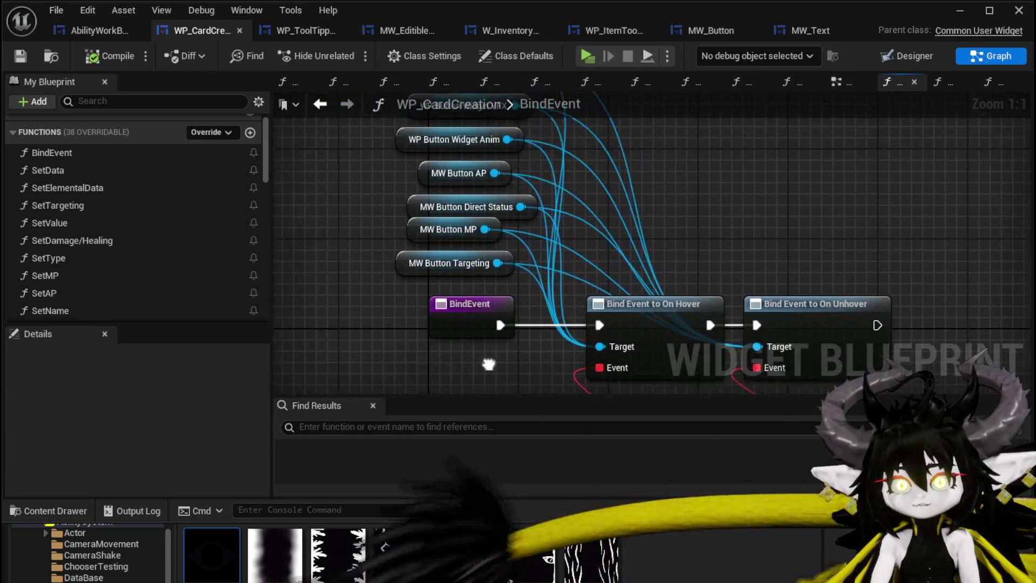
mouse_move(373, 324)
left_mouse_down()
mouse_move(621, 144)
mouse_move(768, 147)
left_mouse_up()
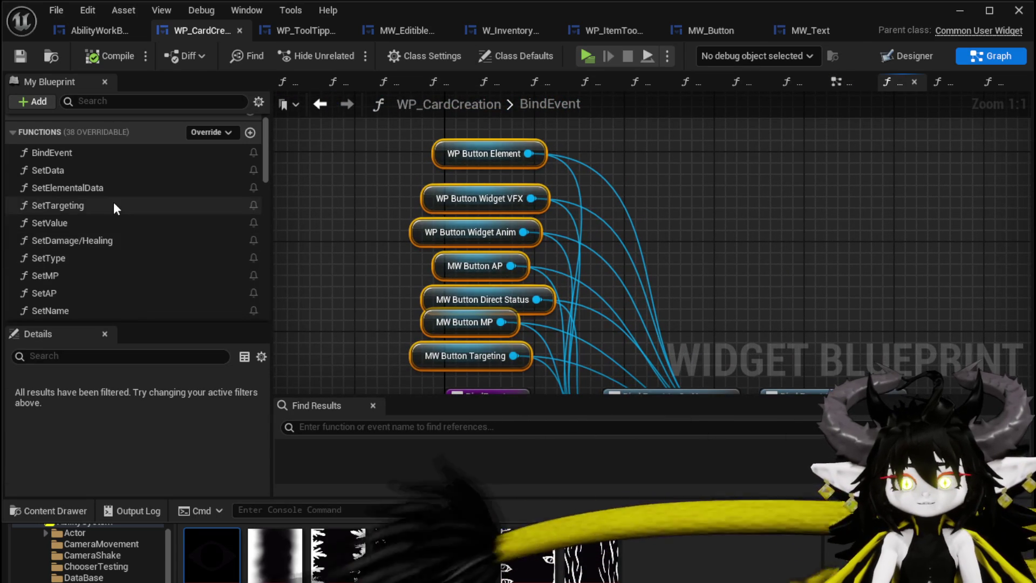
scroll(114, 205, "down", 5)
scroll(112, 198, "down", 6)
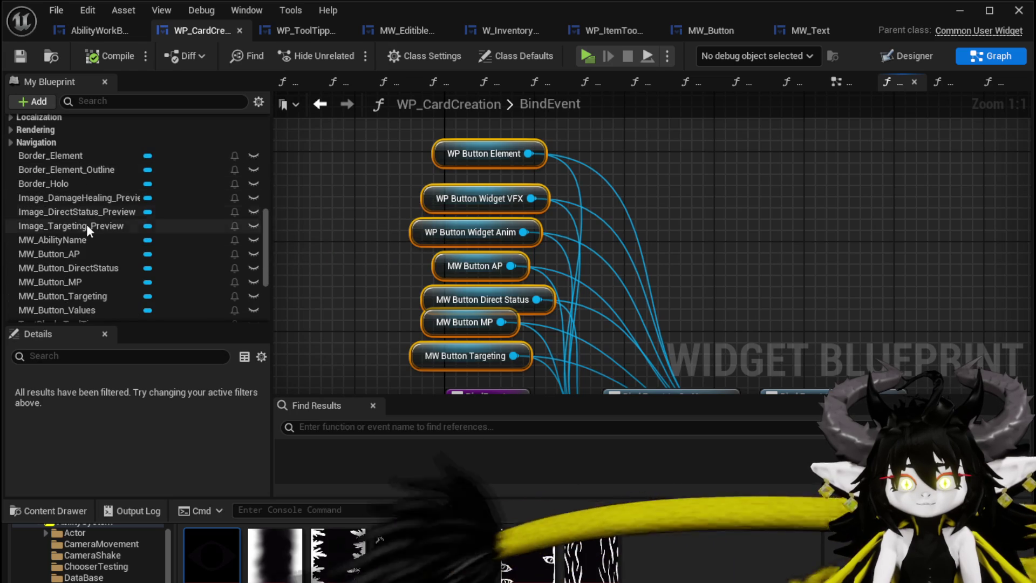
scroll(95, 267, "down", 2)
Add an MW_Button_Values getter wired to the Bind Event target, then compile and save.
left_click(87, 264)
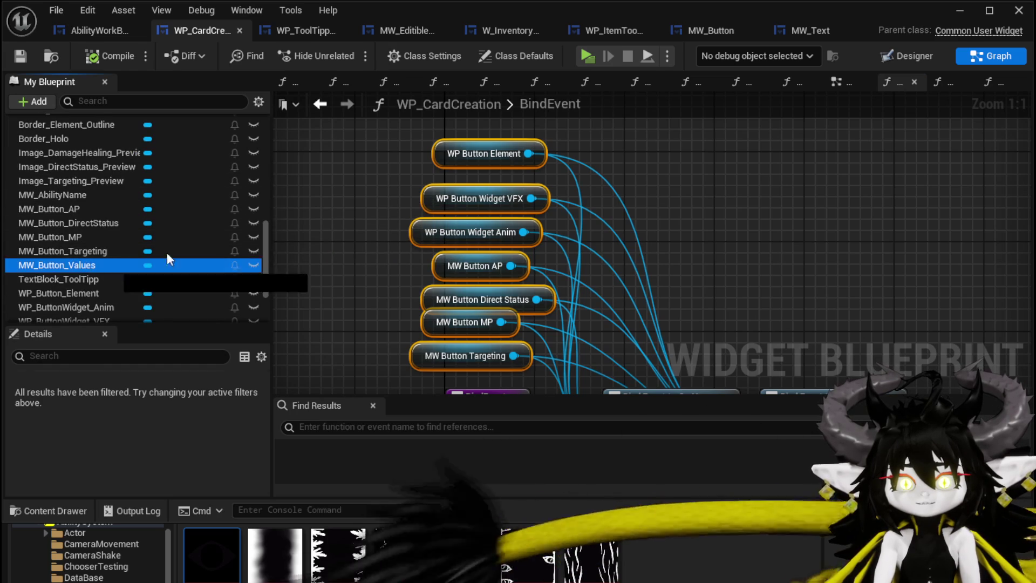
left_click_drag(324, 173, 325, 174)
left_click(348, 195)
mouse_move(402, 174)
left_mouse_down()
mouse_move(478, 337)
mouse_move(638, 348)
mouse_move(637, 337)
left_mouse_up()
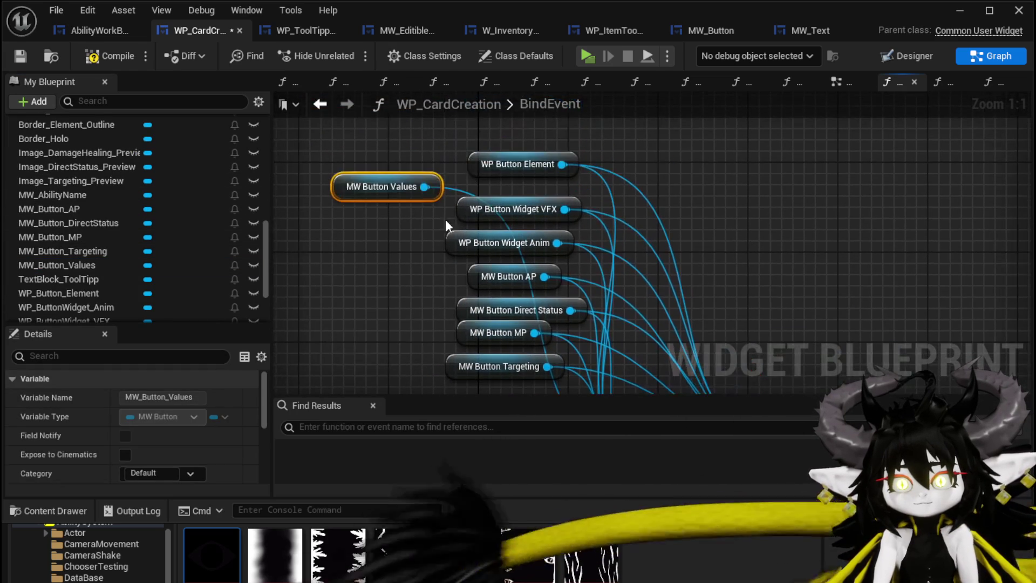
mouse_move(425, 187)
left_mouse_down()
mouse_move(893, 393)
mouse_move(818, 275)
left_mouse_up()
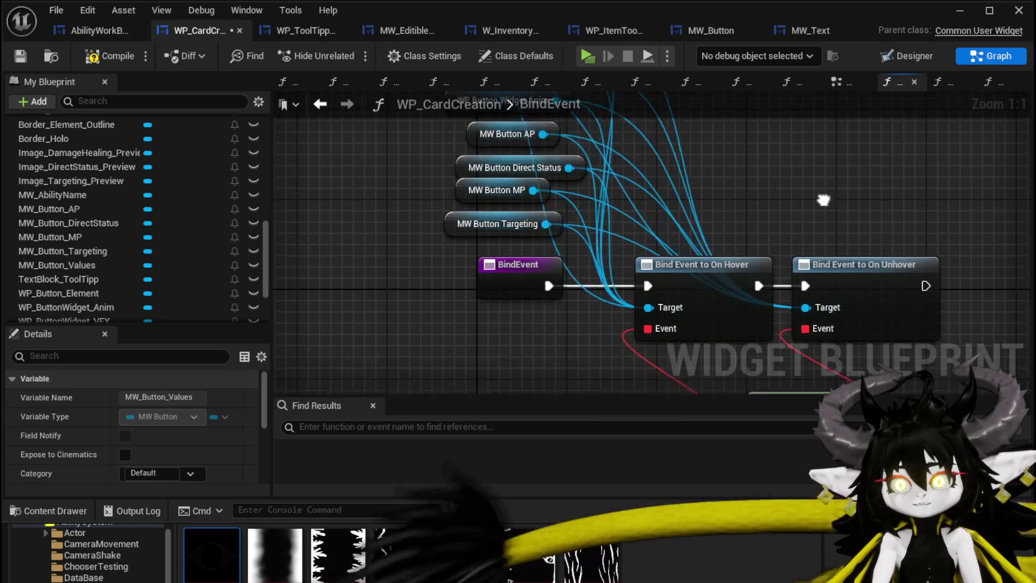
mouse_move(362, 210)
left_mouse_down()
mouse_move(452, 163)
mouse_move(499, 155)
left_mouse_up()
left_click(378, 140)
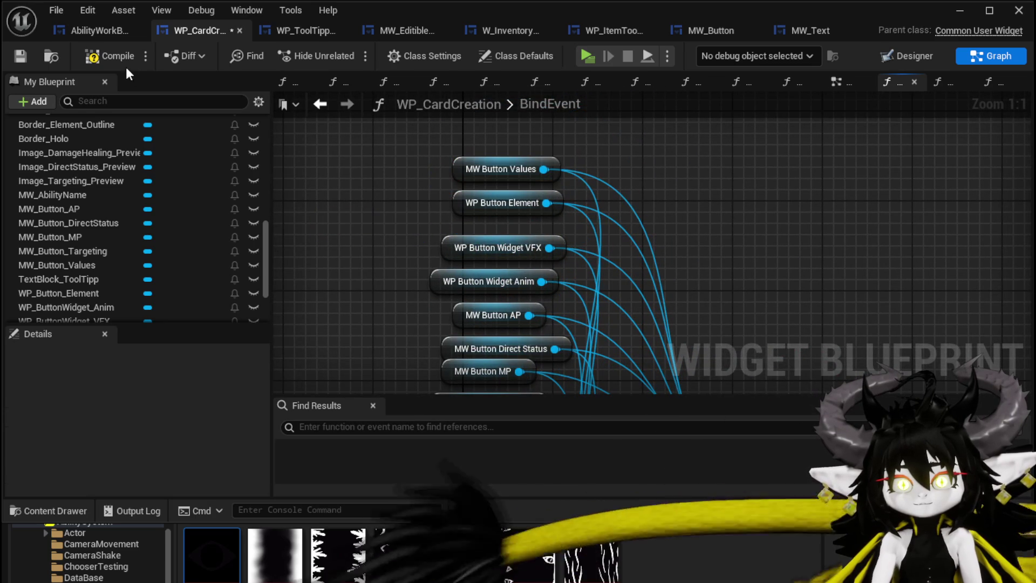
left_click(17, 57)
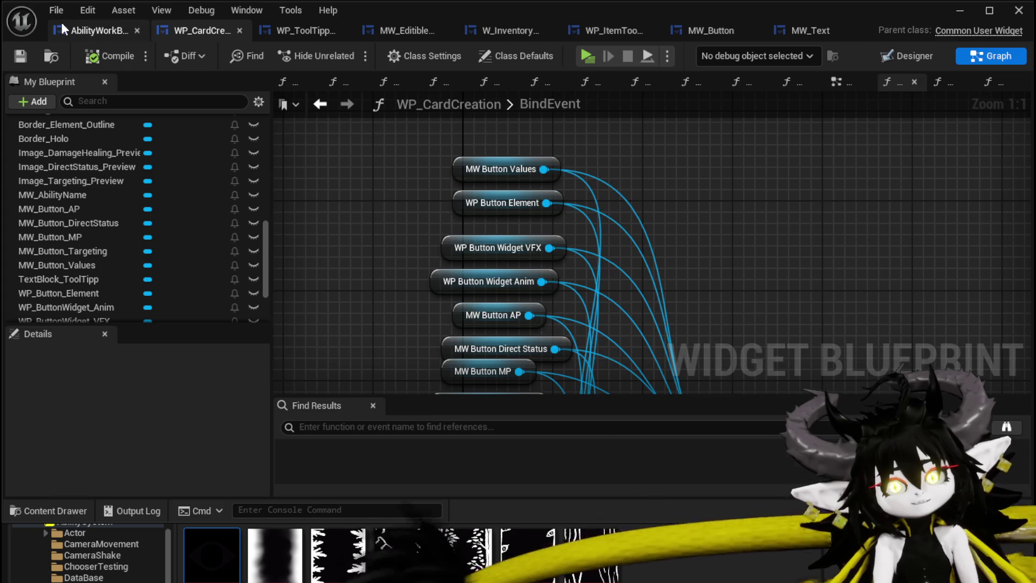
left_click(75, 29)
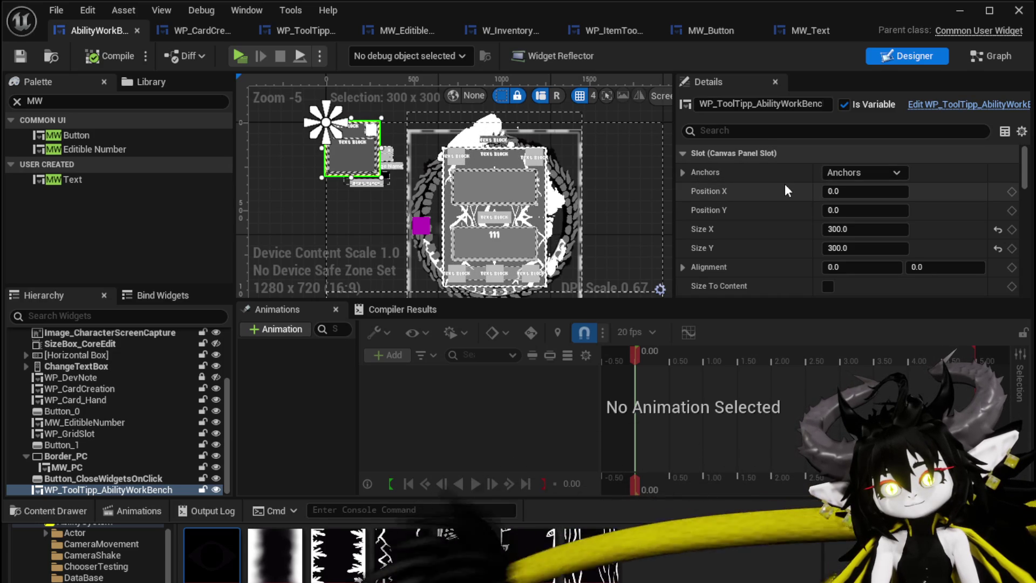
Set the tooltip's slot position to -300, -300, compile and save, then start play.
scroll(787, 190, "down", 1)
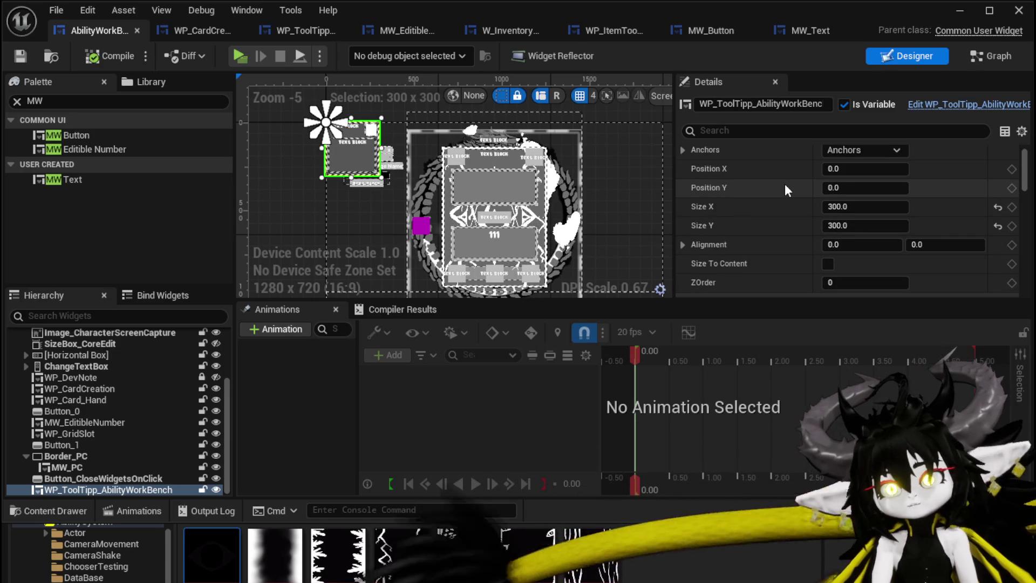
scroll(787, 190, "up", 1)
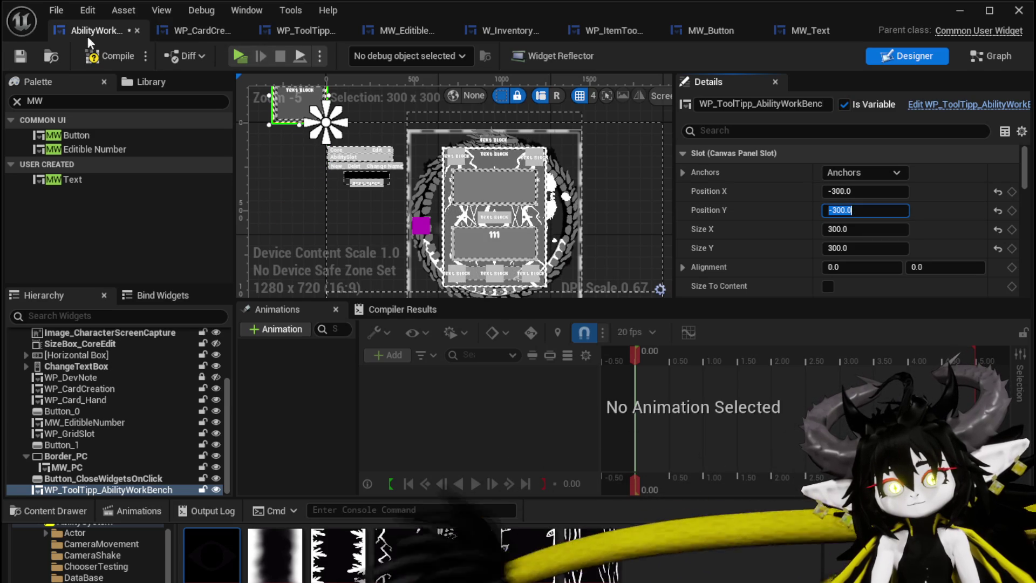
left_click(20, 56)
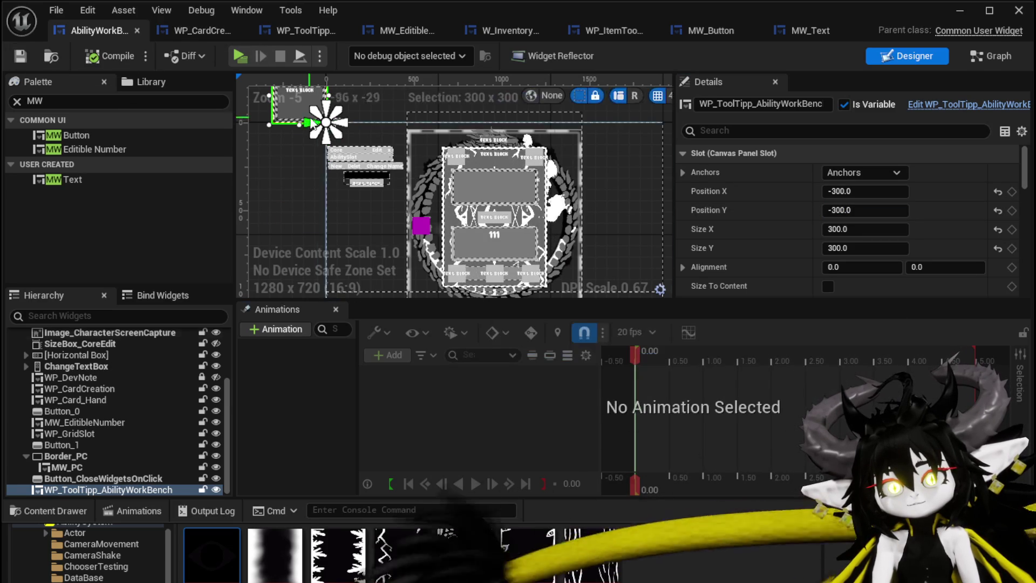
left_click(960, 11)
left_click(347, 53)
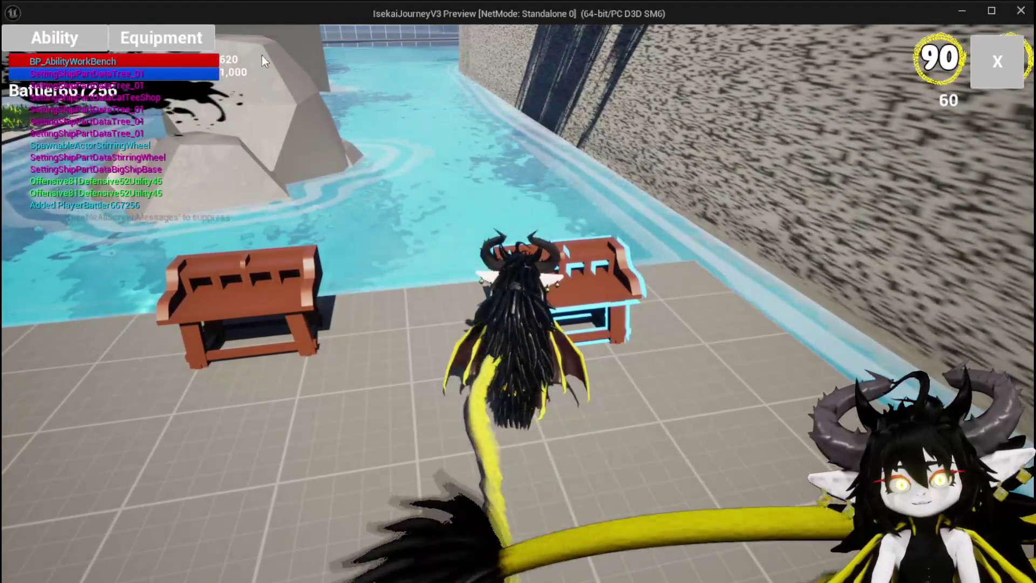
Open the workbench Ability panel, pick an ability, view the EarthSlimeFist card, then stop play.
left_click(87, 37)
left_click(125, 133)
left_click(126, 134)
left_click(522, 442)
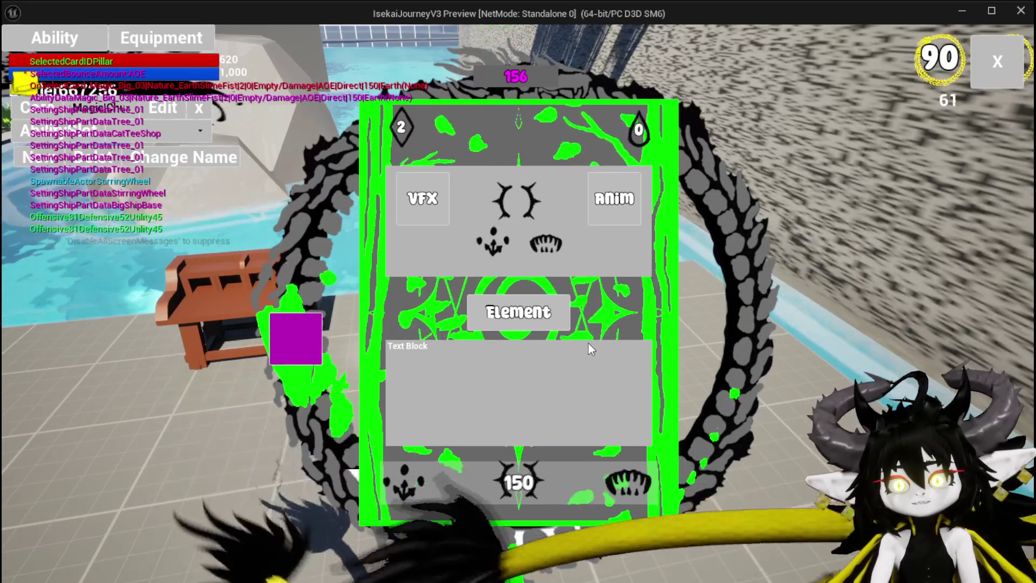
key("Escape")
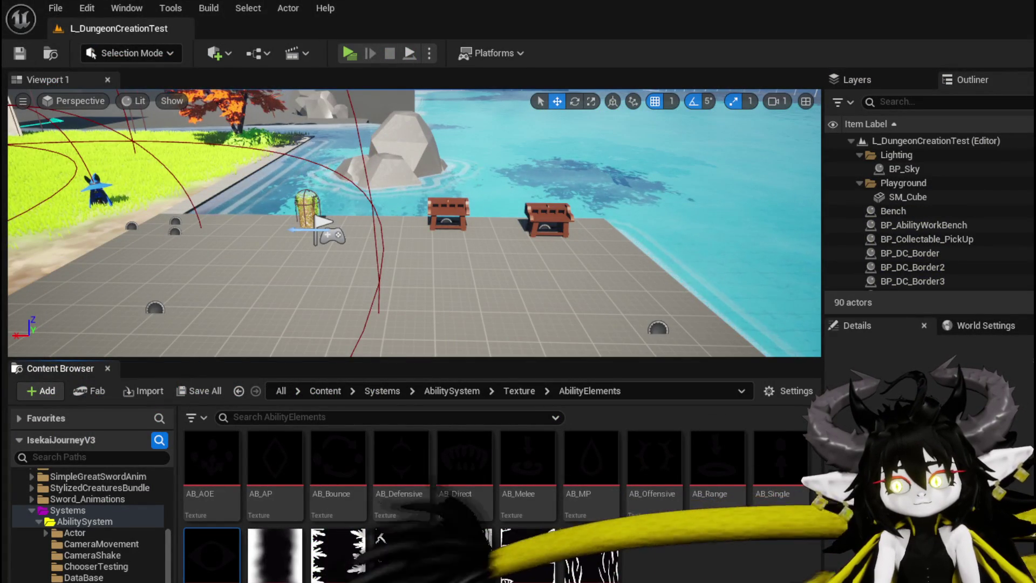
Save AbilityWorkBench and break the mouse viewport position into X and Y with Break Vector 2D.
key("alt+Tab")
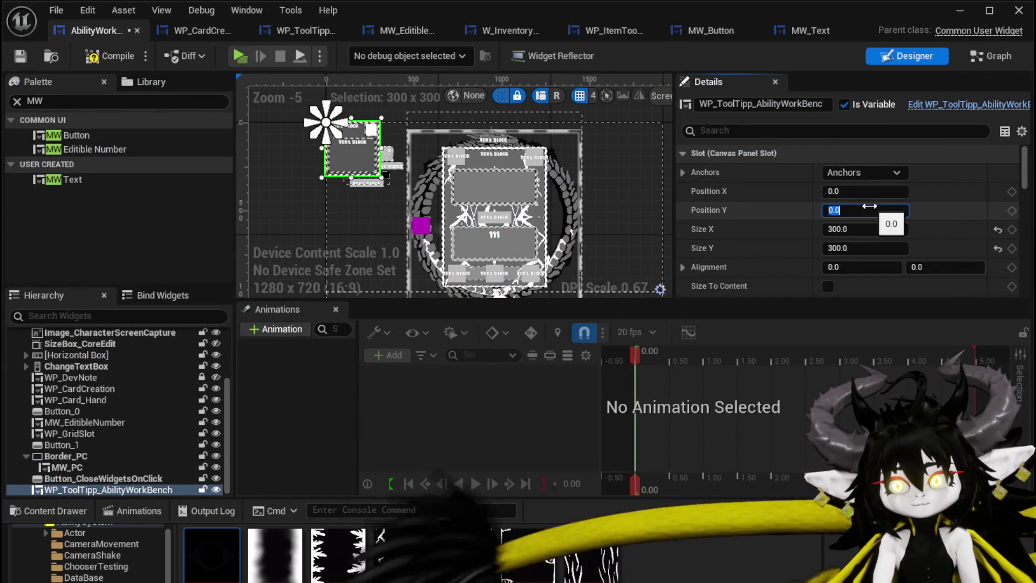
left_click(20, 56)
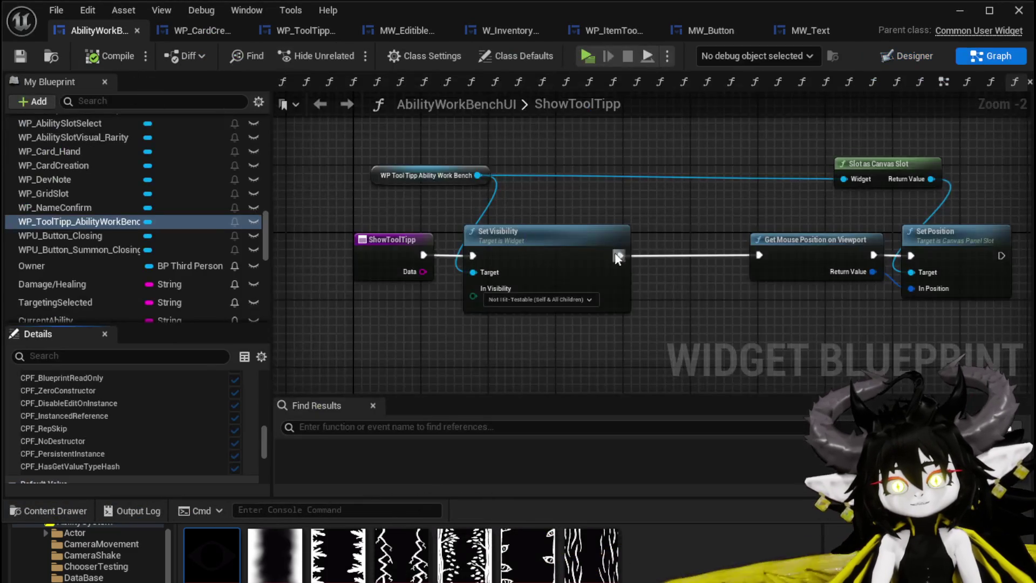
scroll(648, 216, "up", 3)
left_click(788, 220)
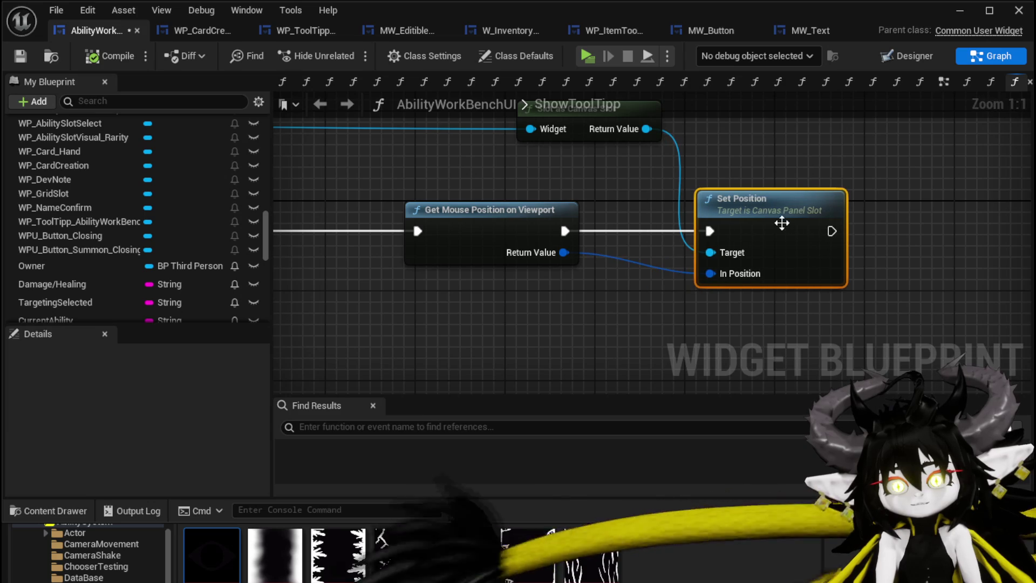
left_click_drag(442, 237, 351, 237)
left_click_drag(474, 252, 475, 298)
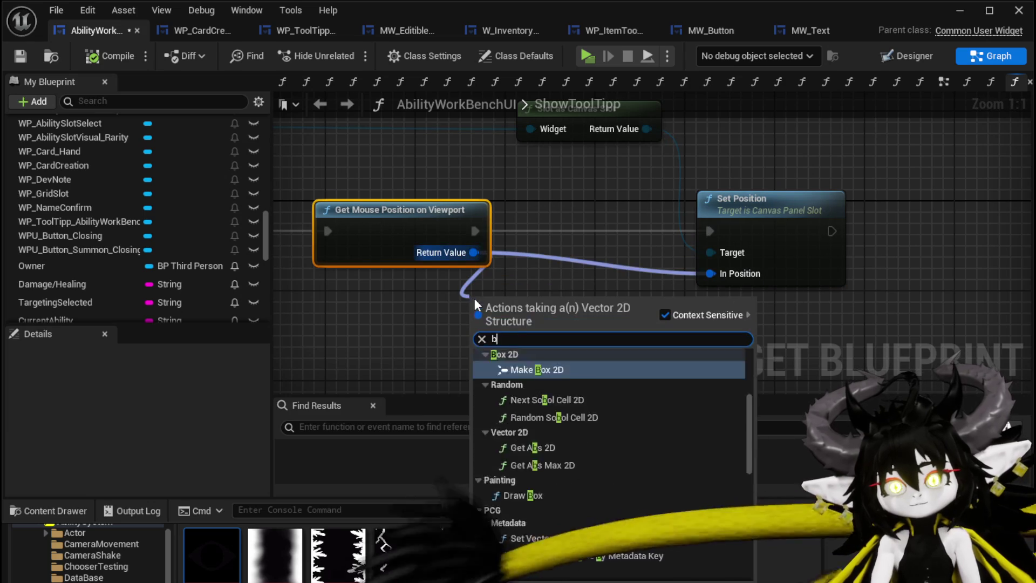
type("break")
left_click(542, 360)
Feed Set Position's In Position from a new Make Vector 2D node.
left_click_drag(624, 221, 647, 290)
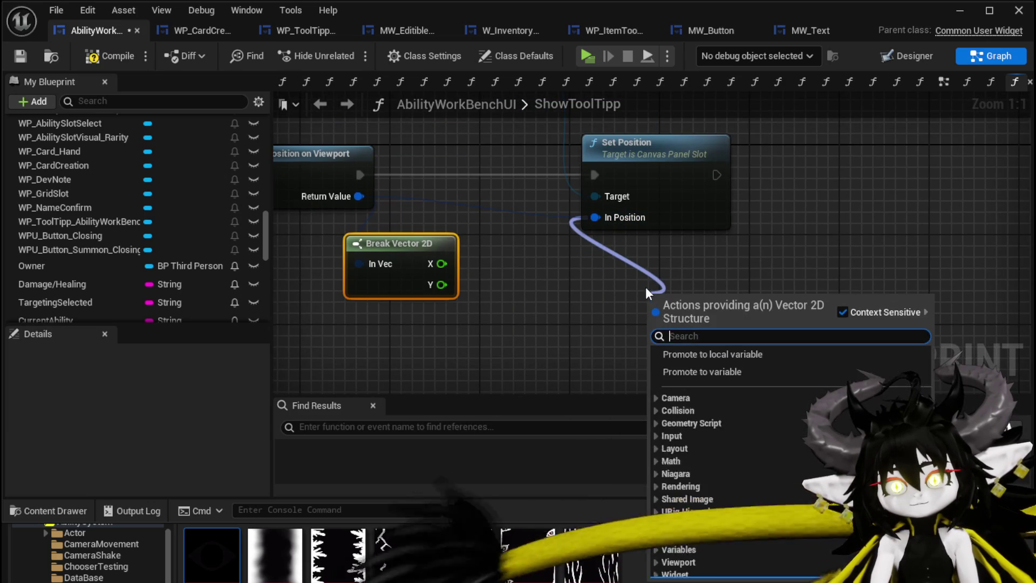
type("make")
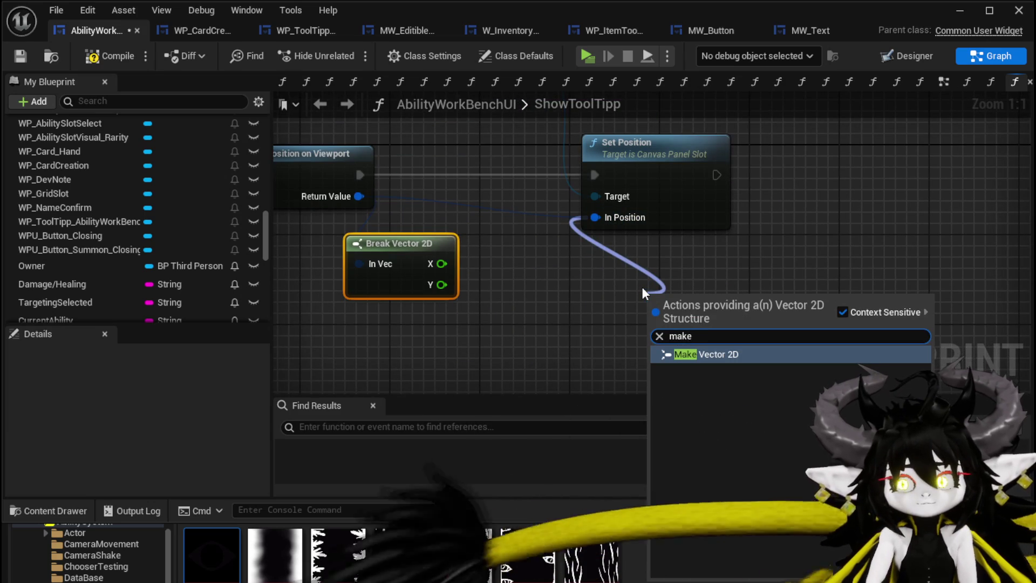
left_click(723, 354)
mouse_move(675, 296)
left_mouse_down()
mouse_move(624, 261)
mouse_move(622, 239)
left_mouse_up()
mouse_move(385, 249)
left_mouse_down()
mouse_move(340, 249)
mouse_move(432, 264)
left_mouse_up()
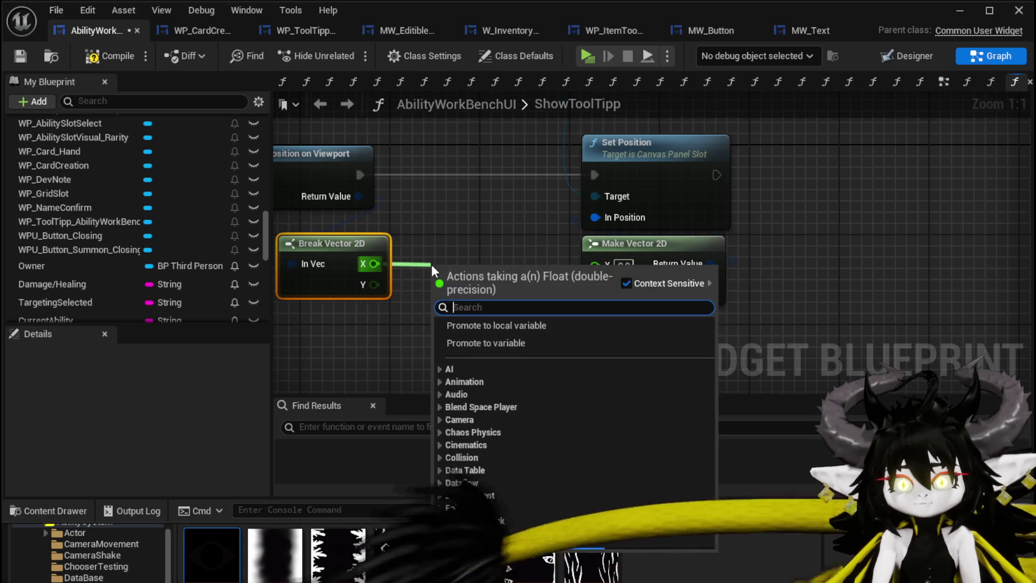
Subtract 300 from the mouse X and place the Subtract node between Break and Make.
type("-")
left_click(500, 407)
left_click(459, 292)
type("300")
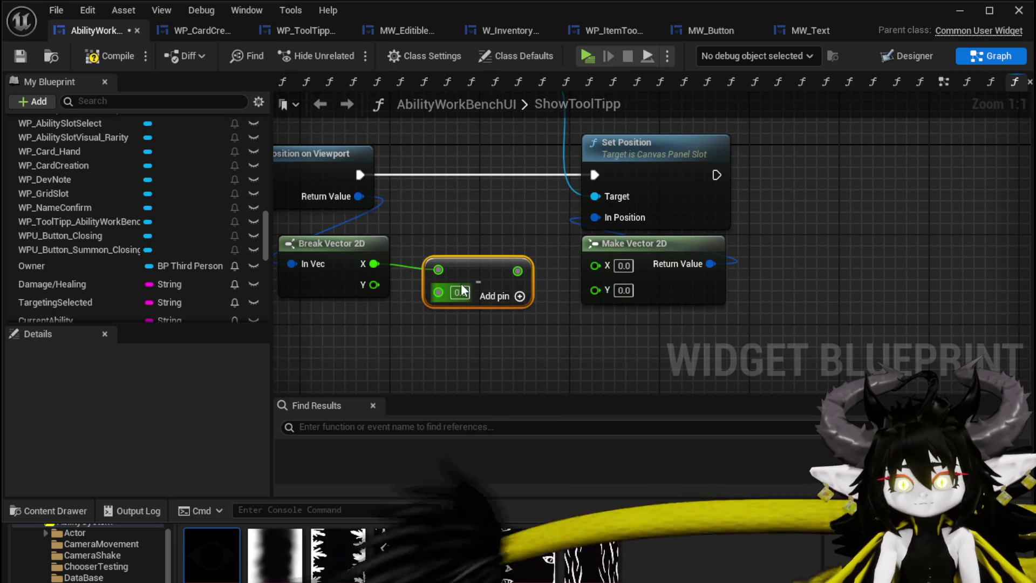
key("Return")
mouse_move(480, 284)
left_mouse_down()
mouse_move(507, 229)
mouse_move(596, 270)
left_mouse_up()
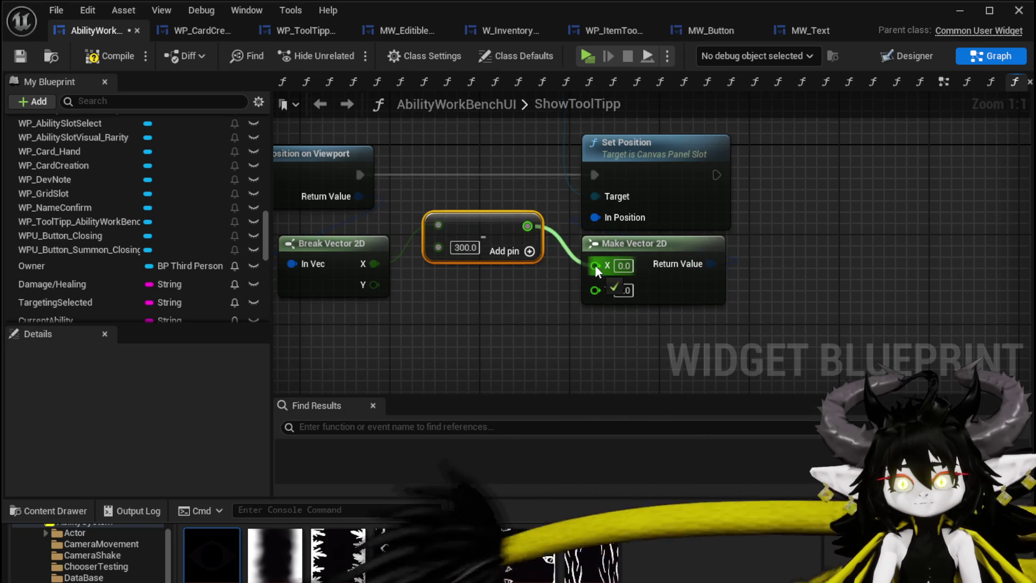
left_click(432, 298)
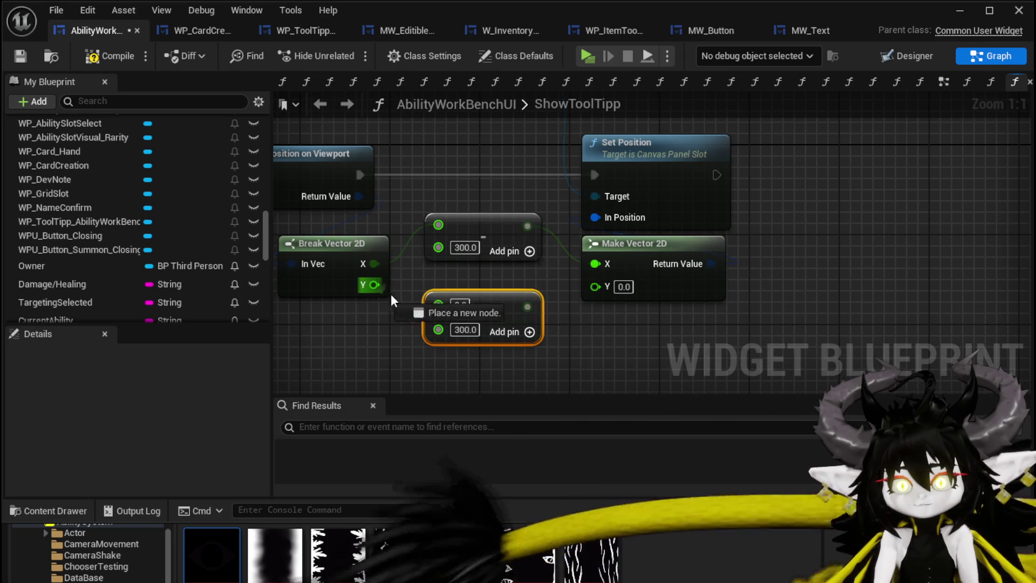
Compile and save the ShowToolTipp graph and return to the level to play-test.
left_click_drag(580, 322, 716, 431)
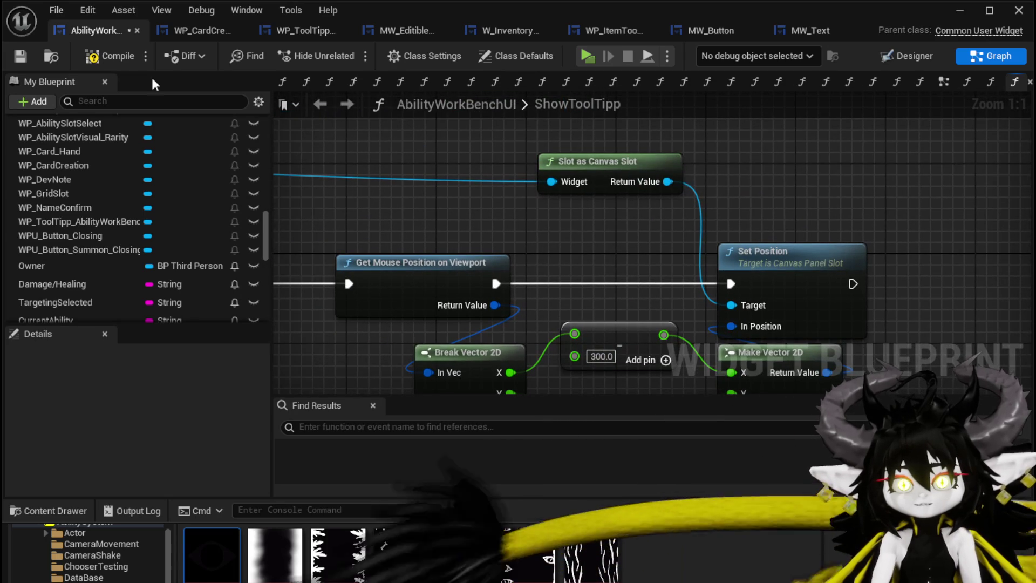
left_click(21, 60)
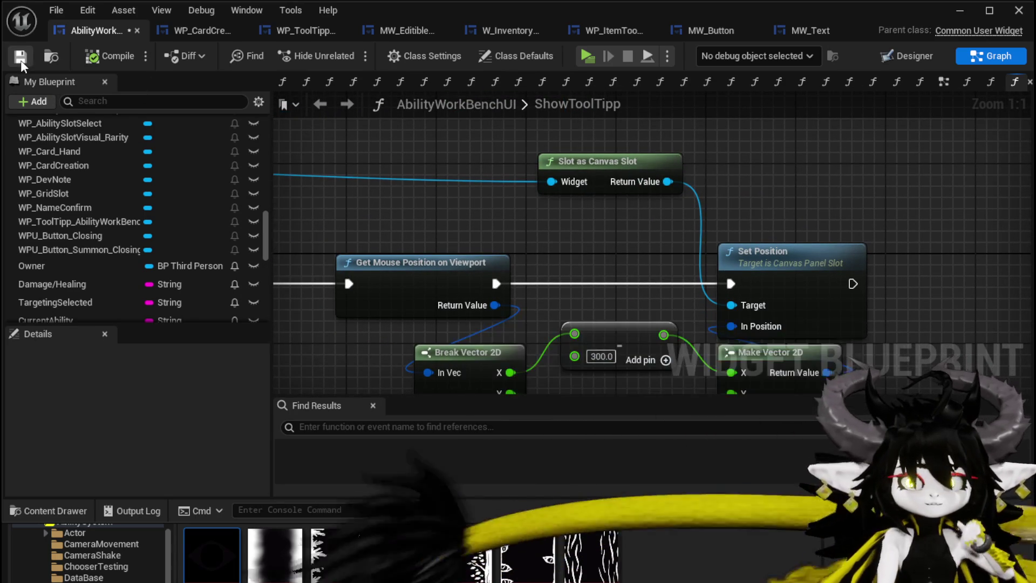
left_click(959, 10)
left_click(317, 48)
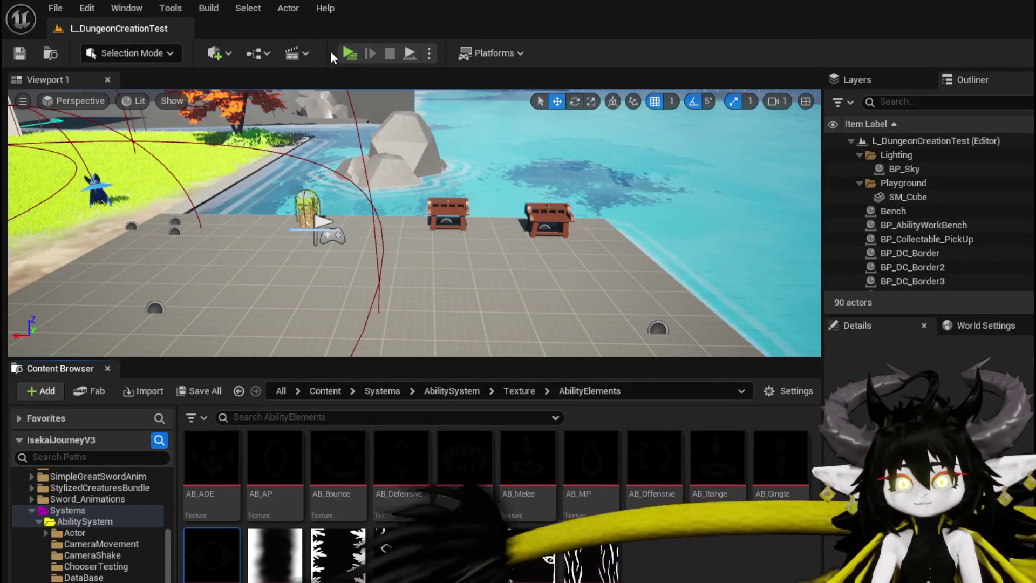
Walk to the workbench, open EarthSlimeFist, and hover to check where the tooltip appears.
key("w")
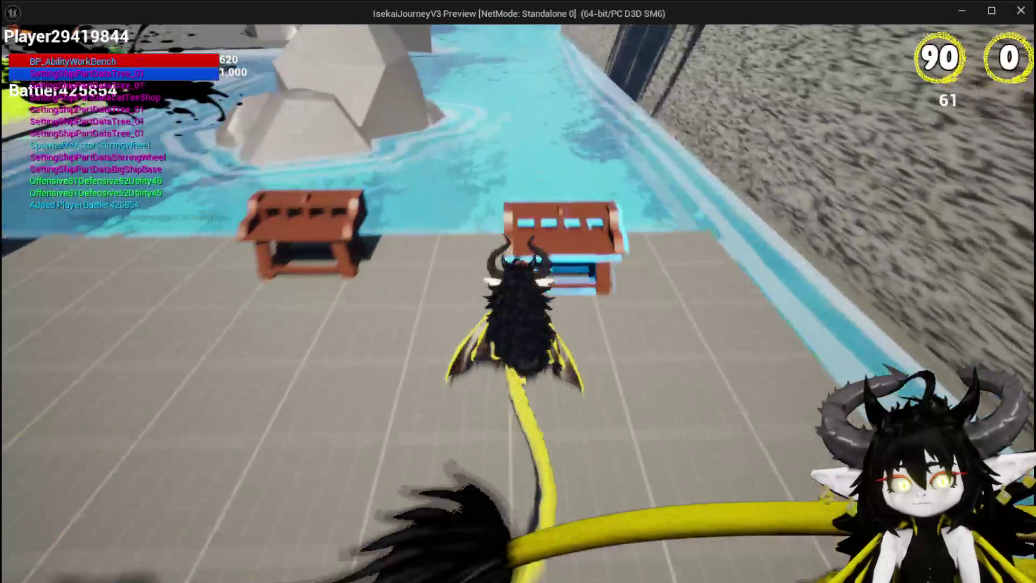
key("e")
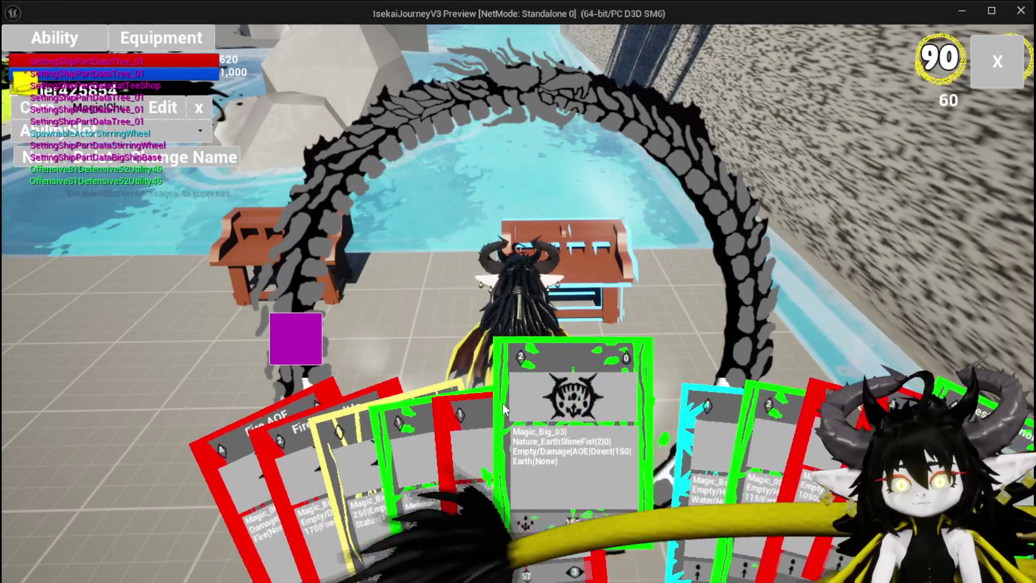
left_click(566, 421)
mouse_move(426, 207)
left_mouse_down()
mouse_move(627, 203)
mouse_move(503, 306)
mouse_move(627, 473)
mouse_move(397, 482)
mouse_move(439, 305)
mouse_move(429, 183)
mouse_move(407, 146)
mouse_move(643, 131)
mouse_move(619, 231)
mouse_move(609, 211)
left_mouse_up()
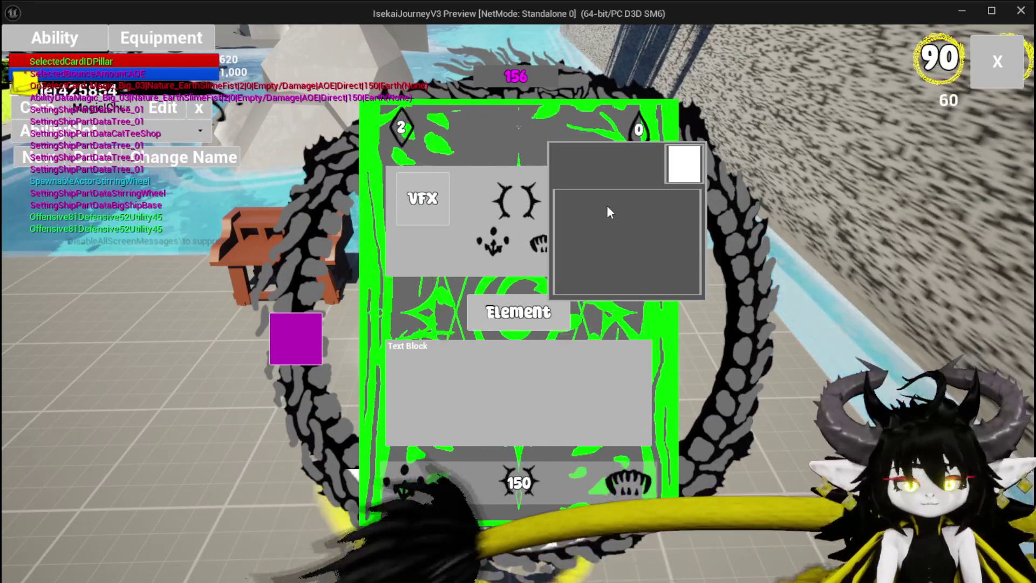
Stop the game, save the map and return to the ShowToolTipp graph.
key("Escape")
left_click(31, 49)
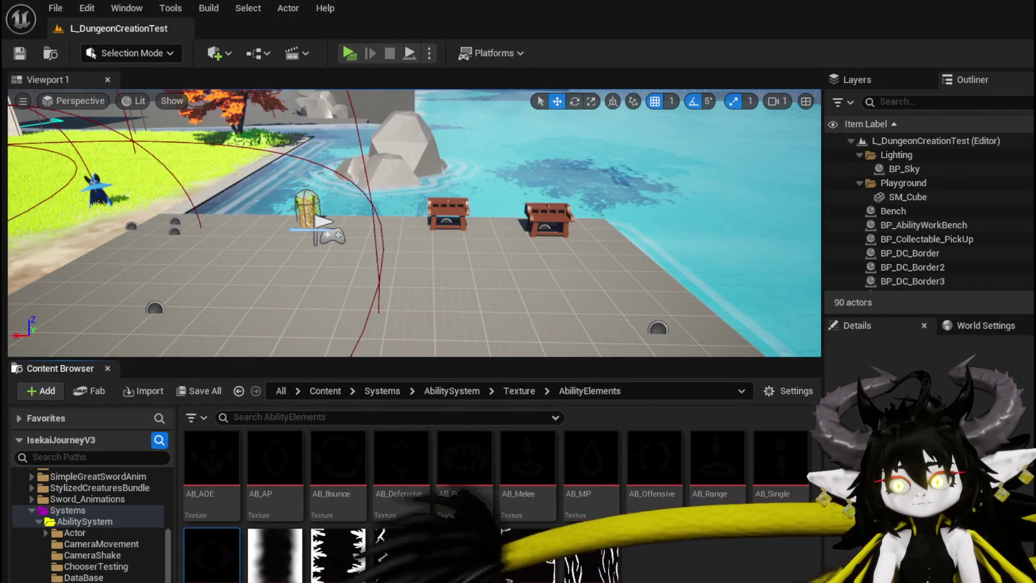
key("alt+Tab")
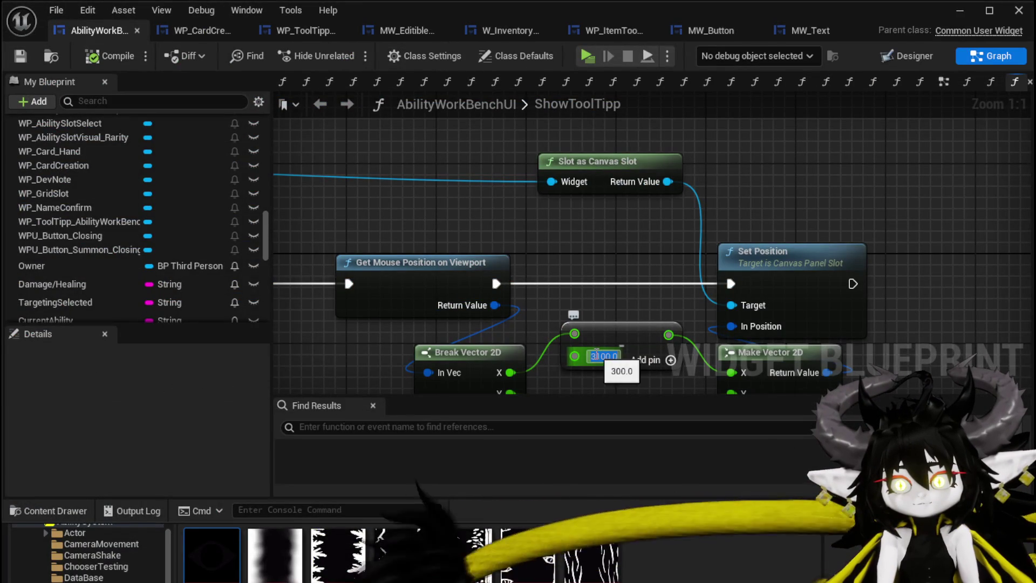
Enter 150 as the Subtract value, save the blueprint, and start a new play preview.
type("0")
key("Return")
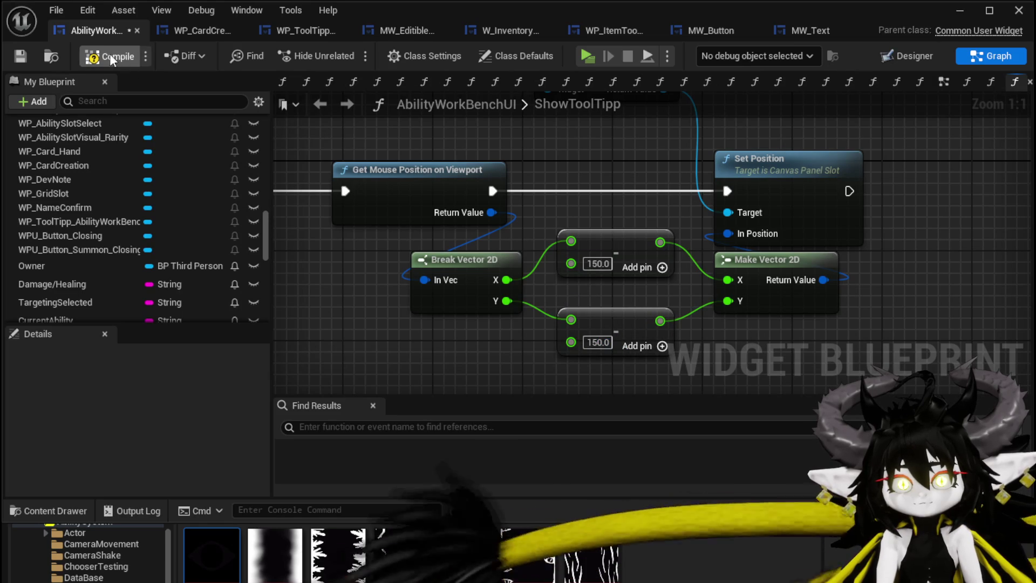
left_click(24, 55)
key("alt+Tab")
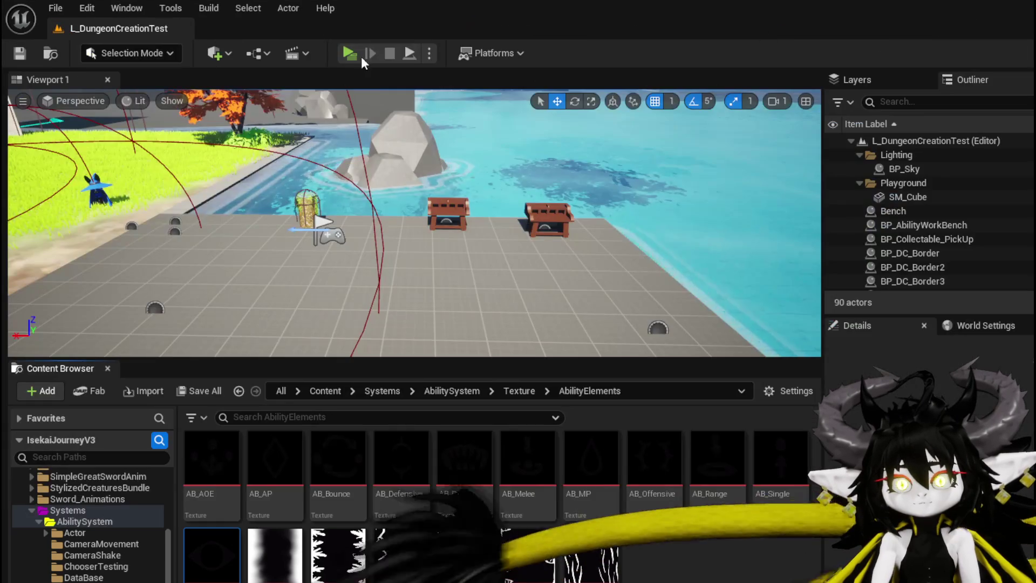
left_click(355, 53)
Walk to the workbench, open it, bring up the ability cards, and open a card's details panel.
key("w")
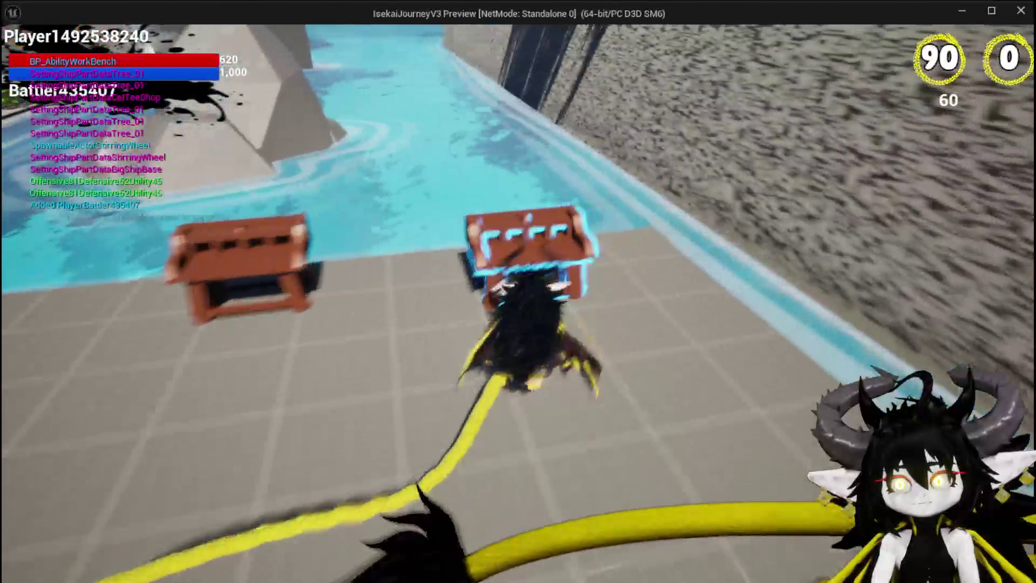
key("e")
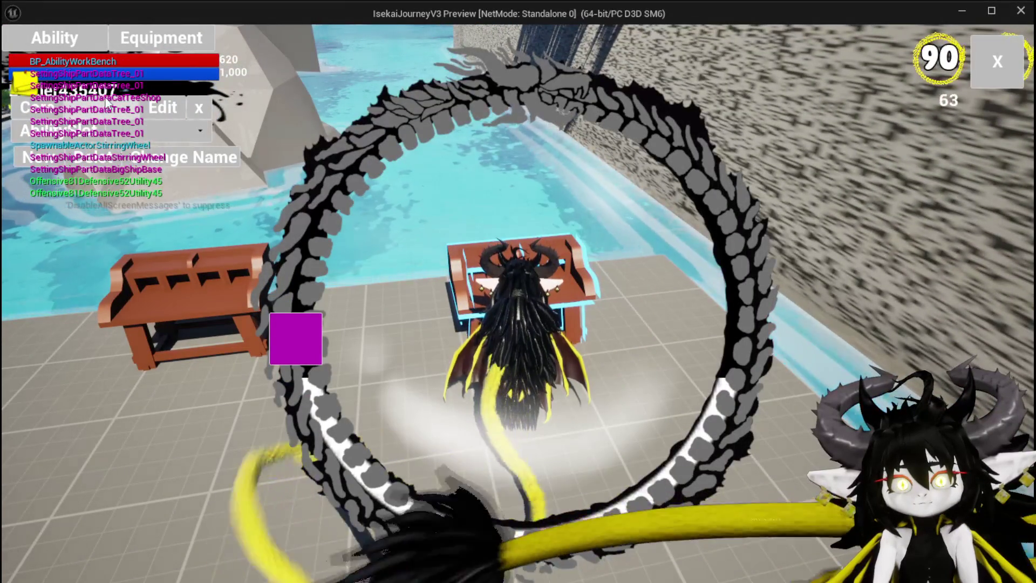
left_click(137, 141)
left_click(546, 436)
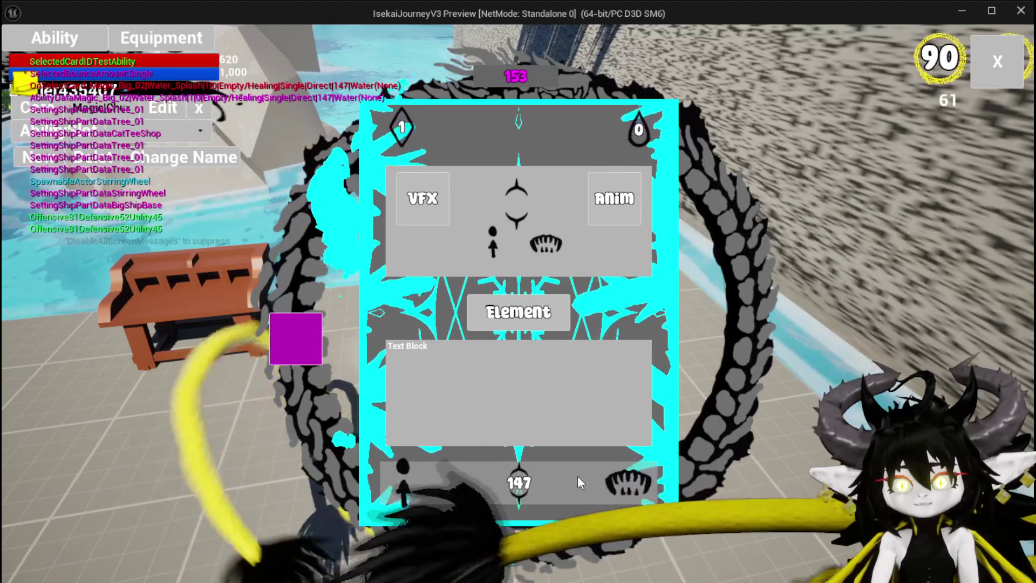
Hover the card's buttons to check the tooltip with the 150 offset, then stop the play session.
mouse_move(637, 484)
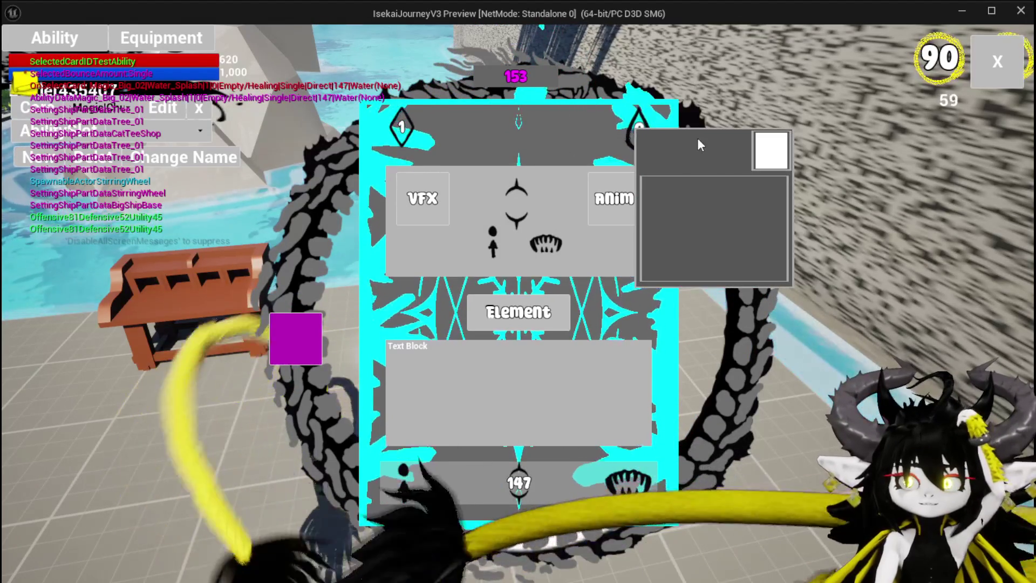
mouse_move(426, 128)
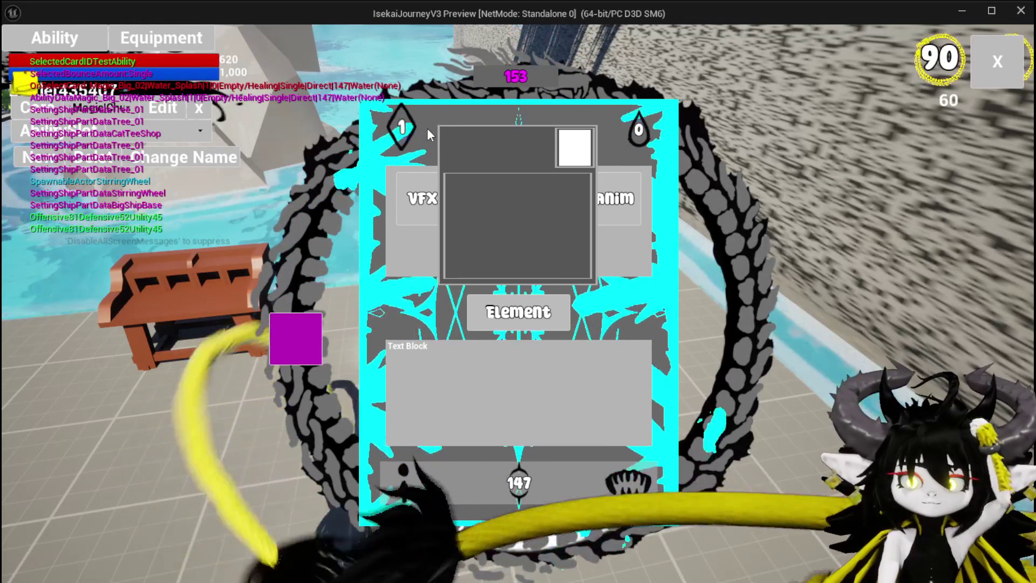
mouse_move(419, 477)
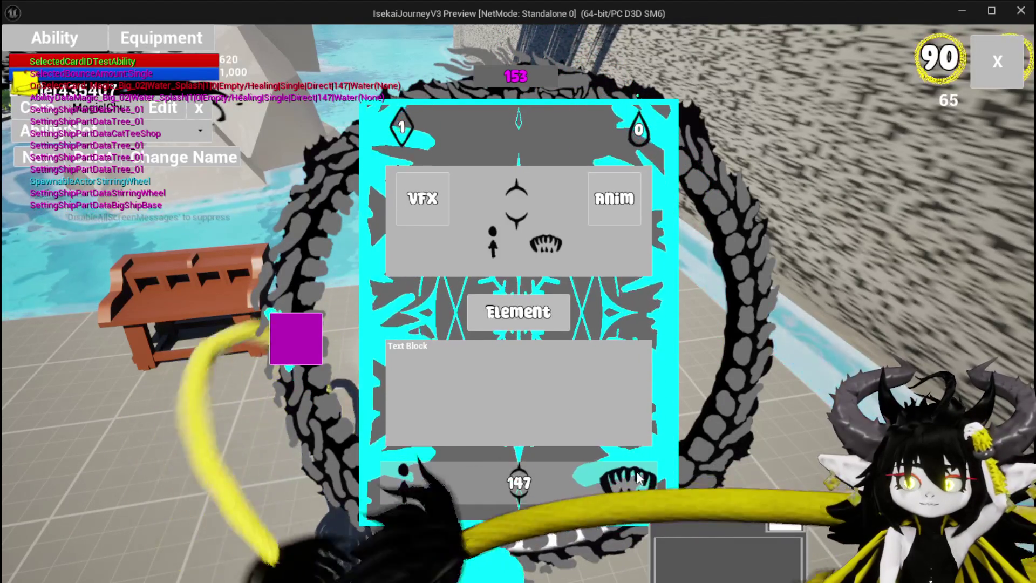
key("alt+Tab")
key("Escape")
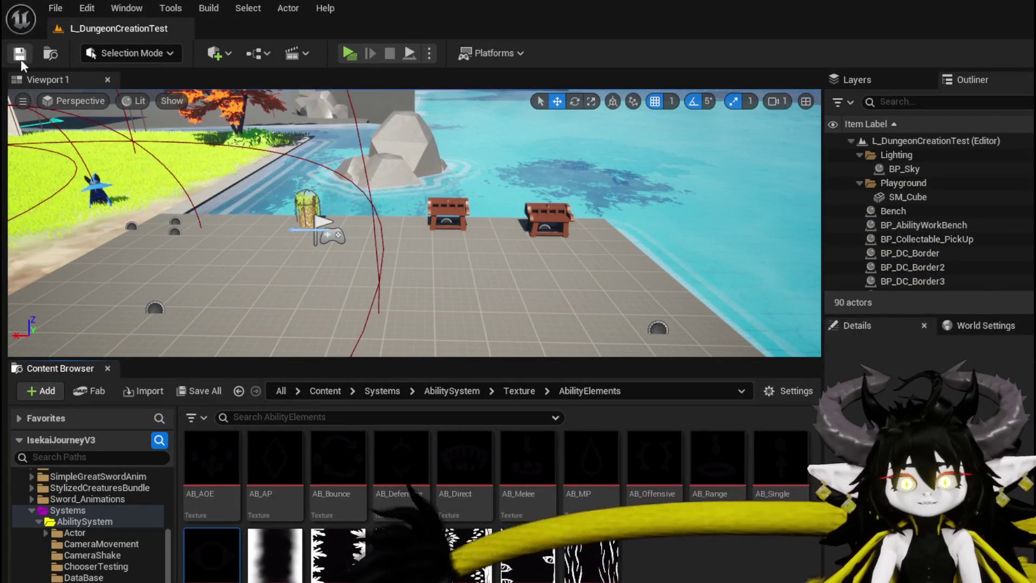
Save the map, then add a Print String node after Set Position in ShowToolTipp.
key("ctrl+s")
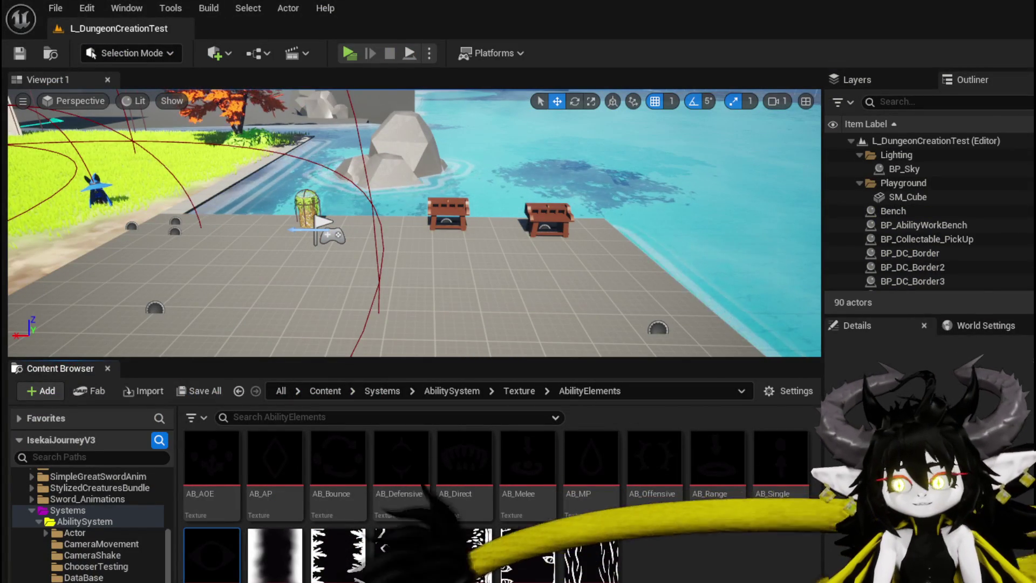
key("alt+Tab")
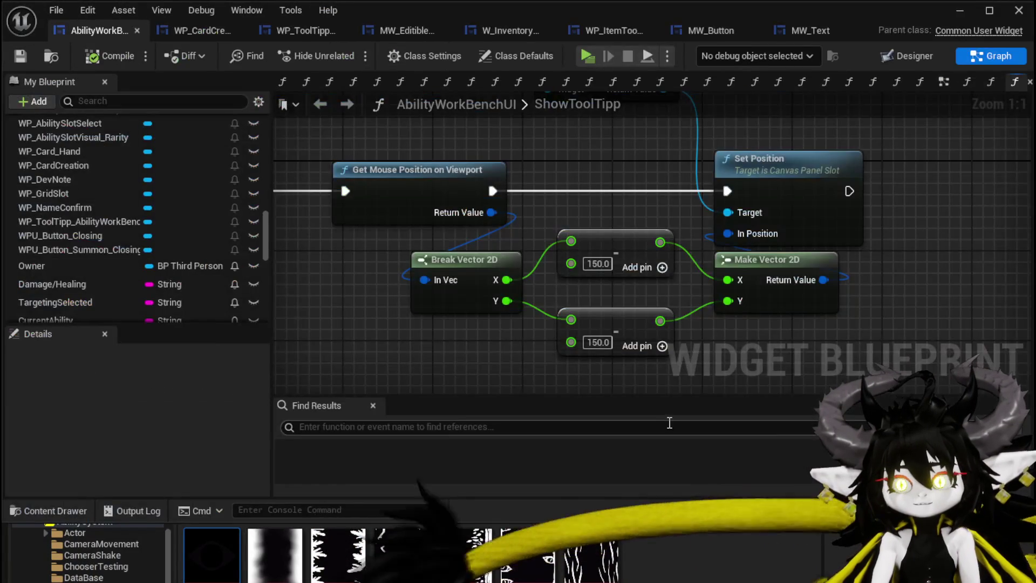
mouse_move(621, 112)
left_mouse_down()
mouse_move(517, 170)
mouse_move(507, 198)
left_mouse_up()
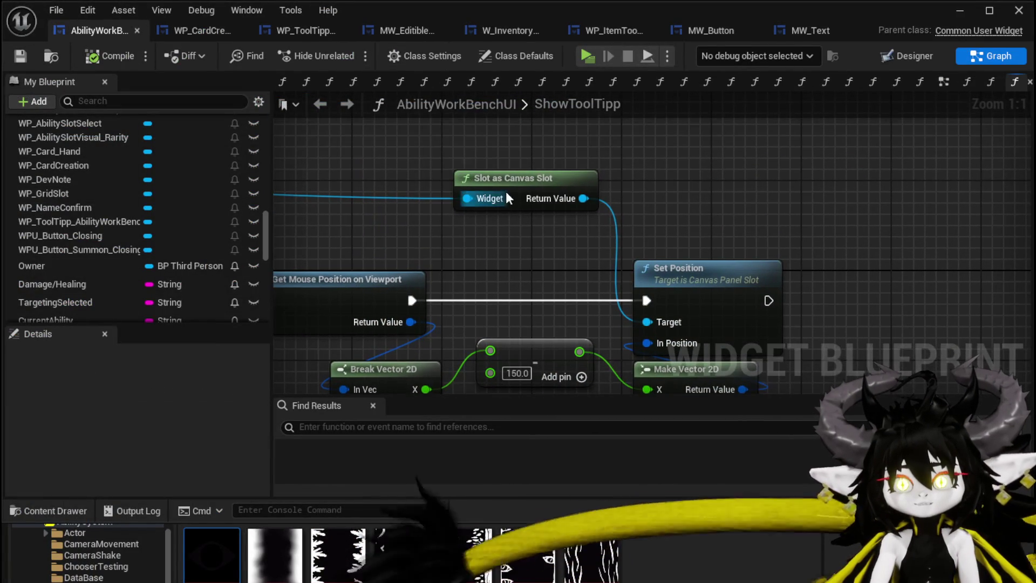
mouse_move(575, 230)
left_mouse_down()
mouse_move(743, 212)
mouse_move(729, 189)
mouse_move(756, 254)
left_mouse_up()
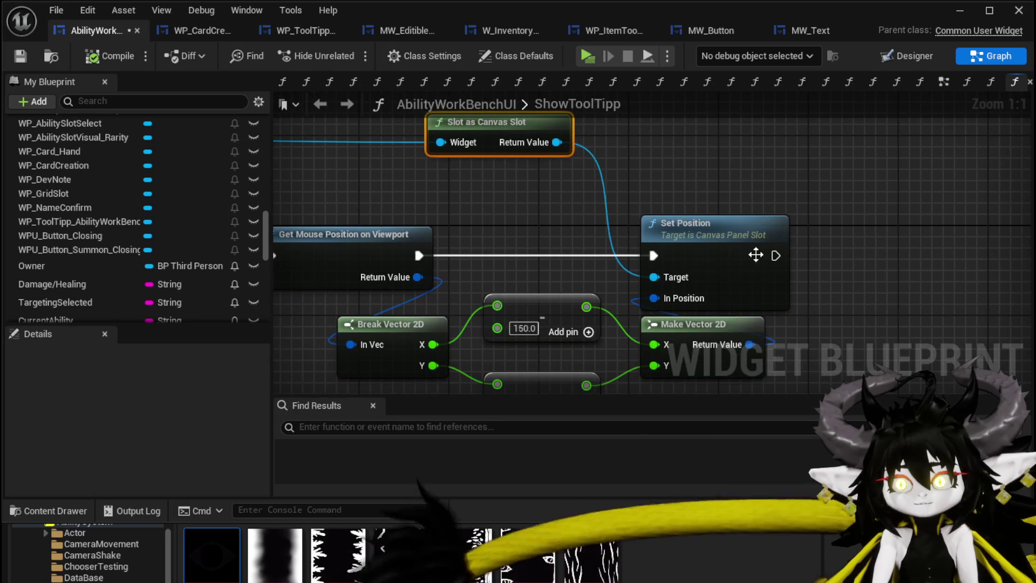
type("Print Str")
key("Return")
Feed Print String from an Append node with mouse X into input A and mouse Y into B.
left_click_drag(882, 220, 838, 169)
type("Appen")
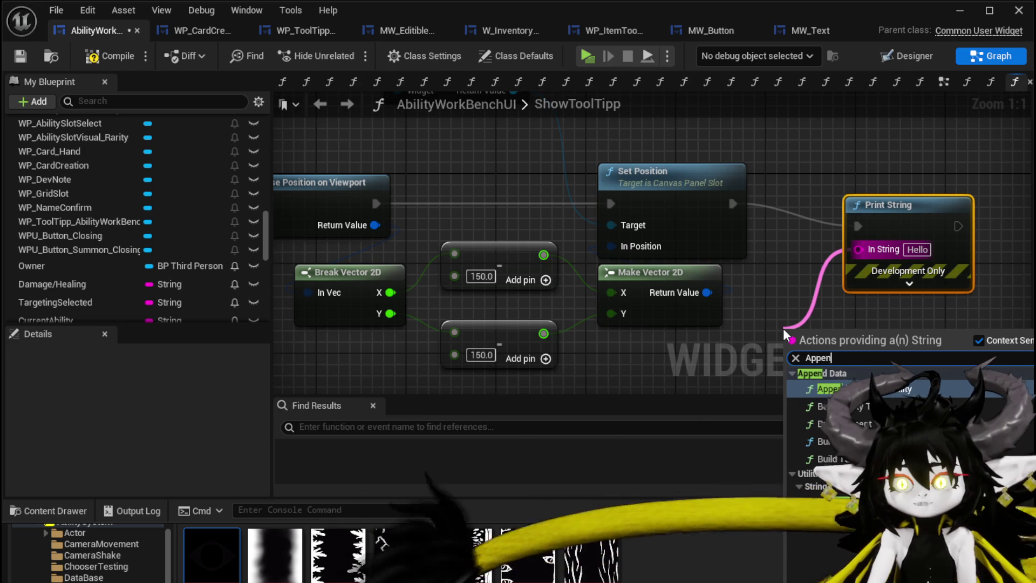
key("Return")
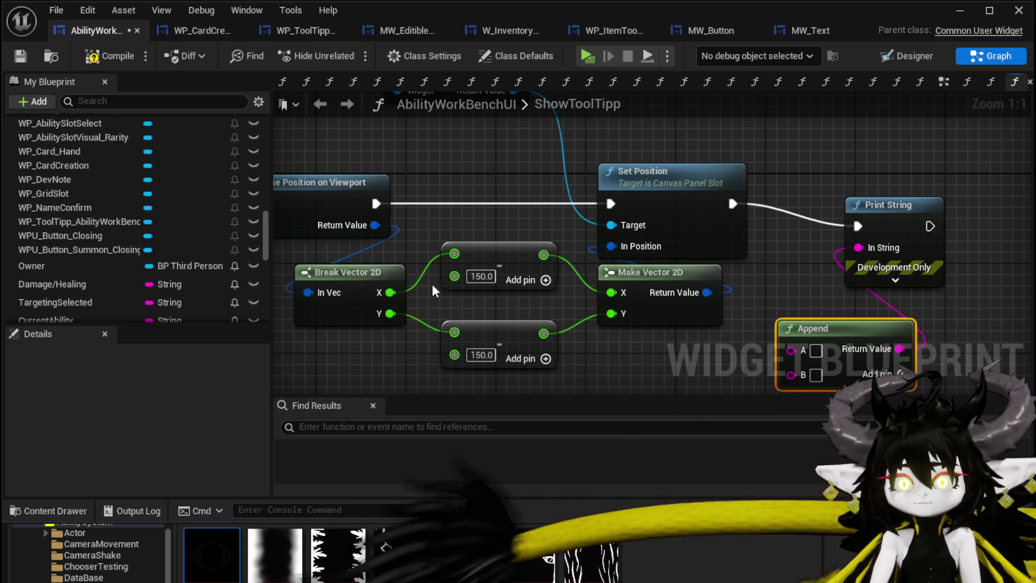
left_click_drag(778, 350, 782, 346)
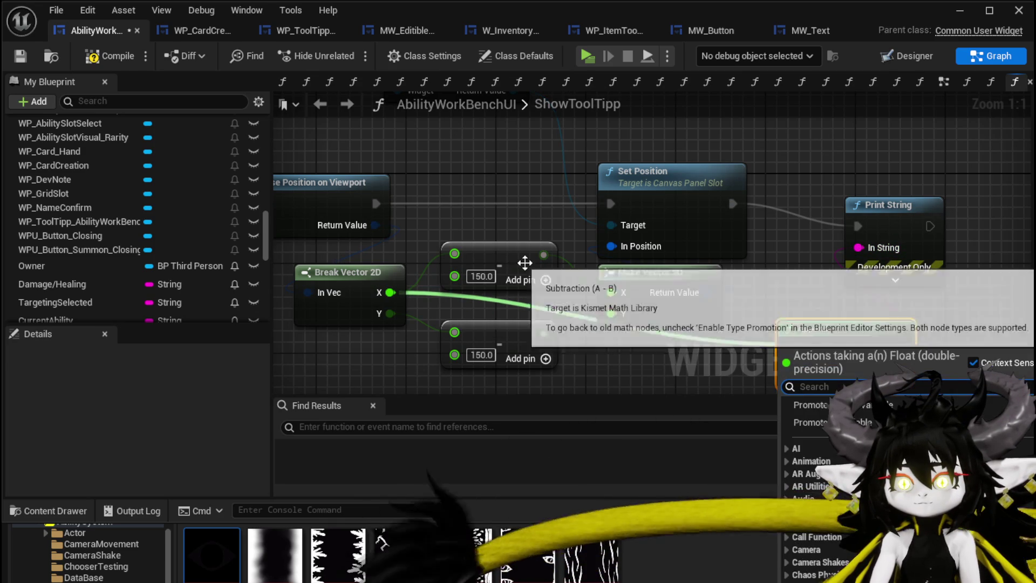
mouse_move(543, 254)
left_mouse_down()
mouse_move(804, 369)
mouse_move(675, 324)
mouse_move(533, 227)
left_mouse_up()
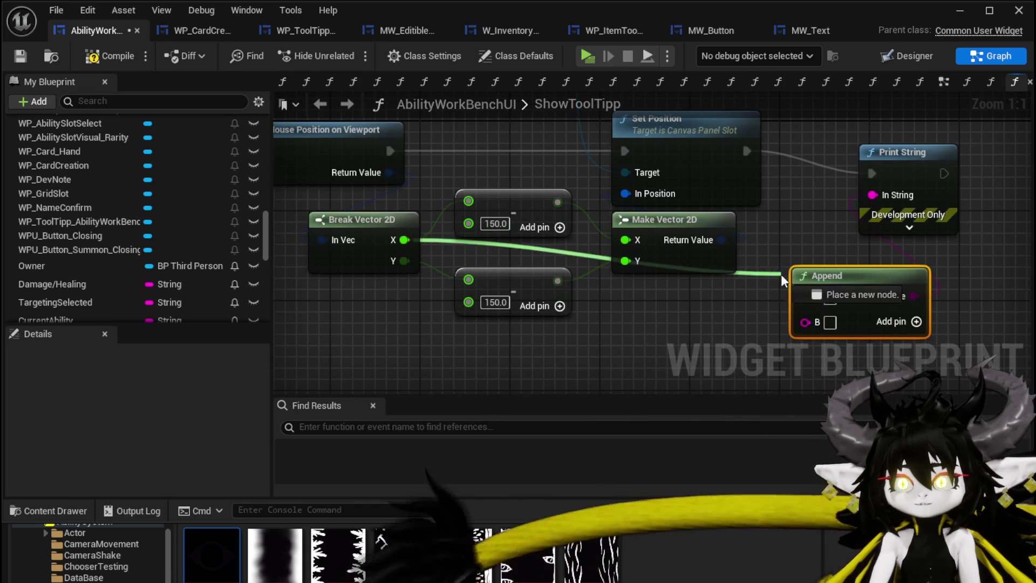
left_click_drag(801, 305, 803, 299)
left_click_drag(871, 351, 805, 319)
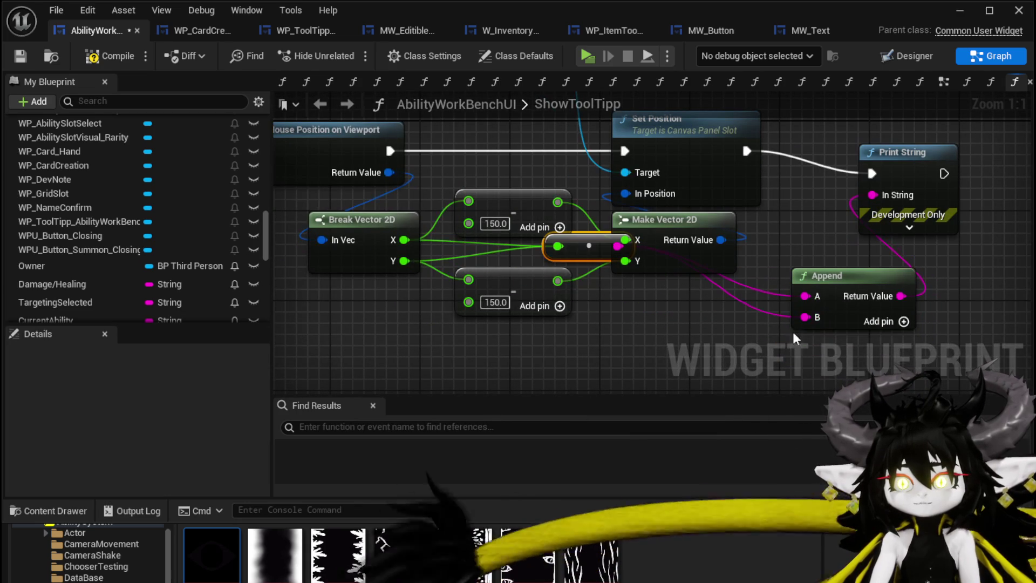
Save the blueprint and start a new play-test from the level editor.
left_click(20, 57)
left_click(960, 11)
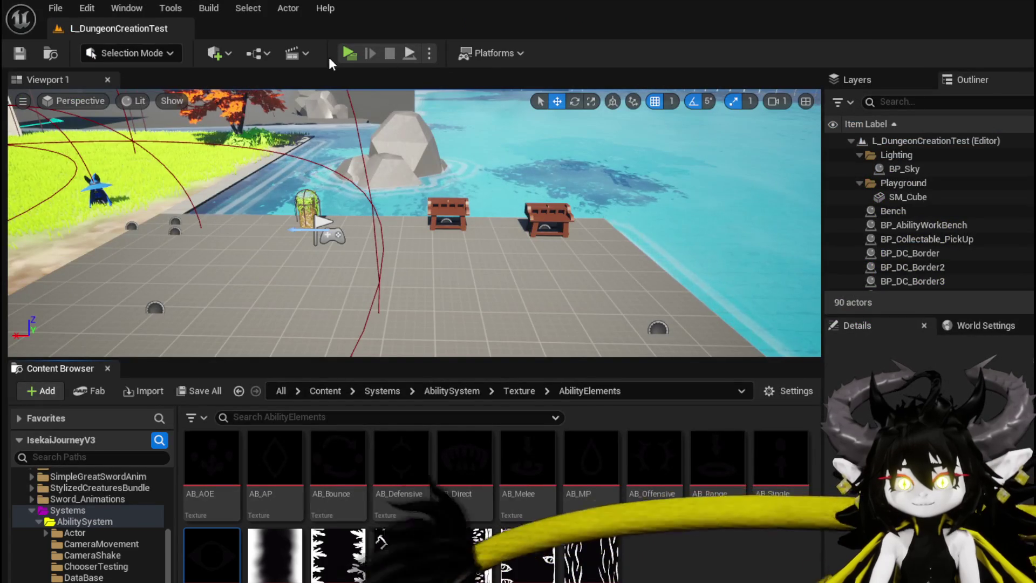
left_click(345, 48)
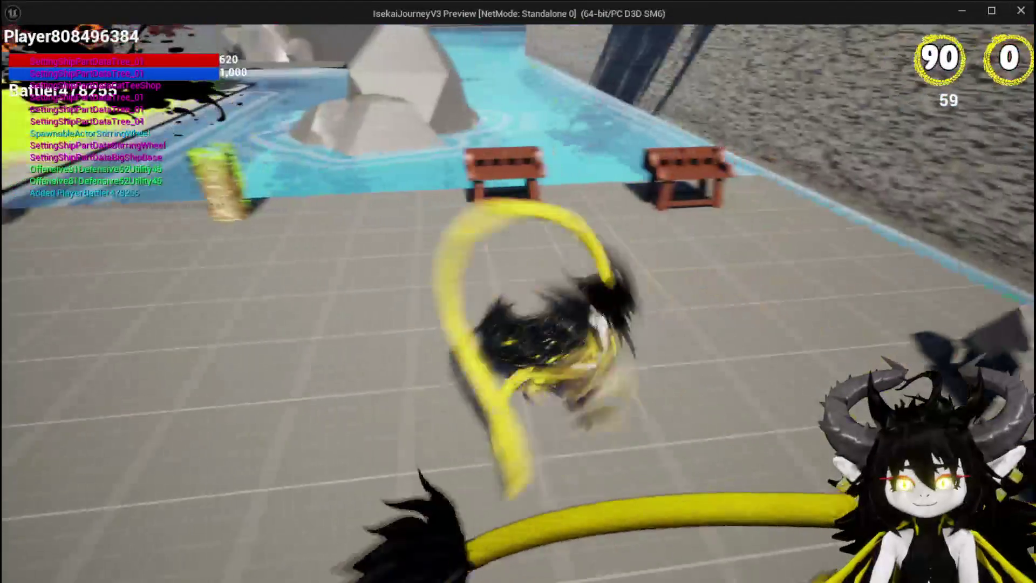
Open the workbench, choose the Magic|ChibaMagicSummon|001 ability, and open a green card's details panel.
key("w")
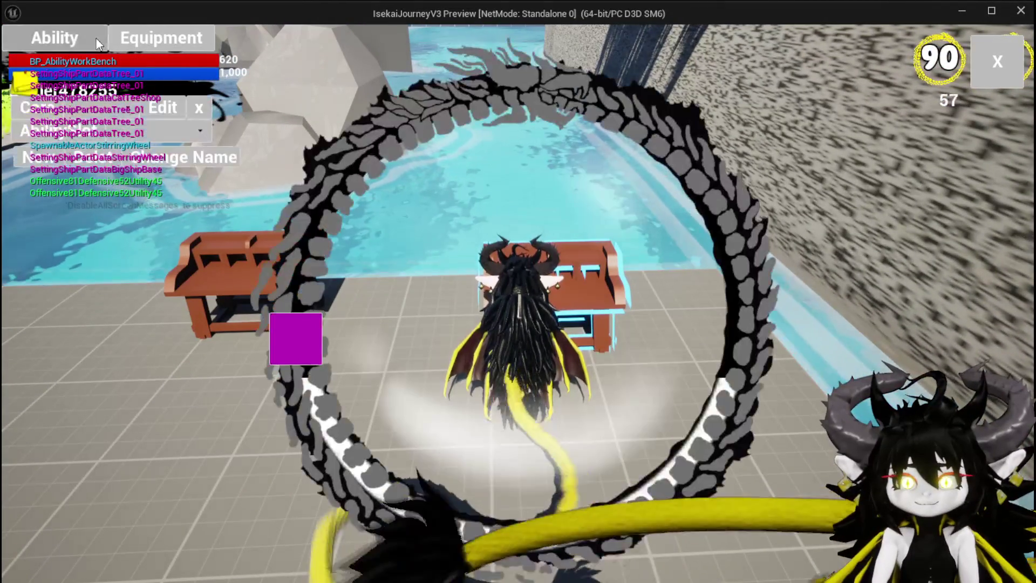
left_click(117, 132)
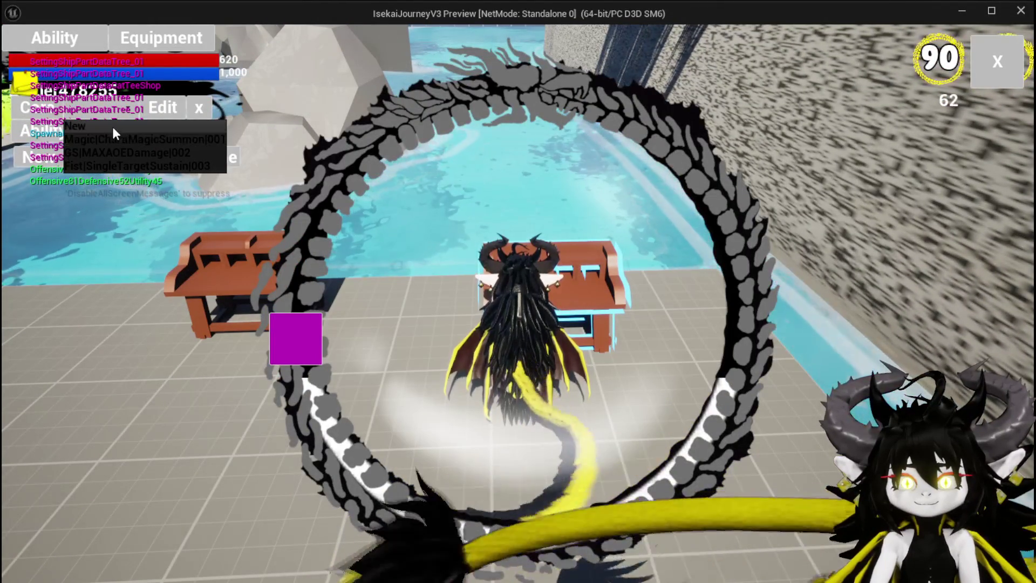
left_click(114, 141)
left_click(640, 443)
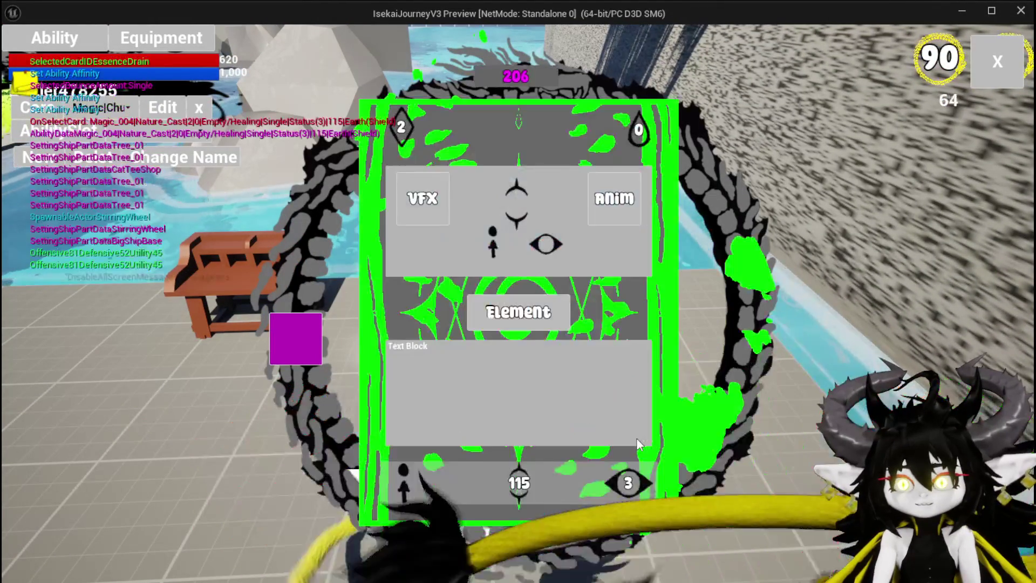
Hover the card's buttons to see the printed mouse X and Y, then stop play and save.
mouse_move(525, 475)
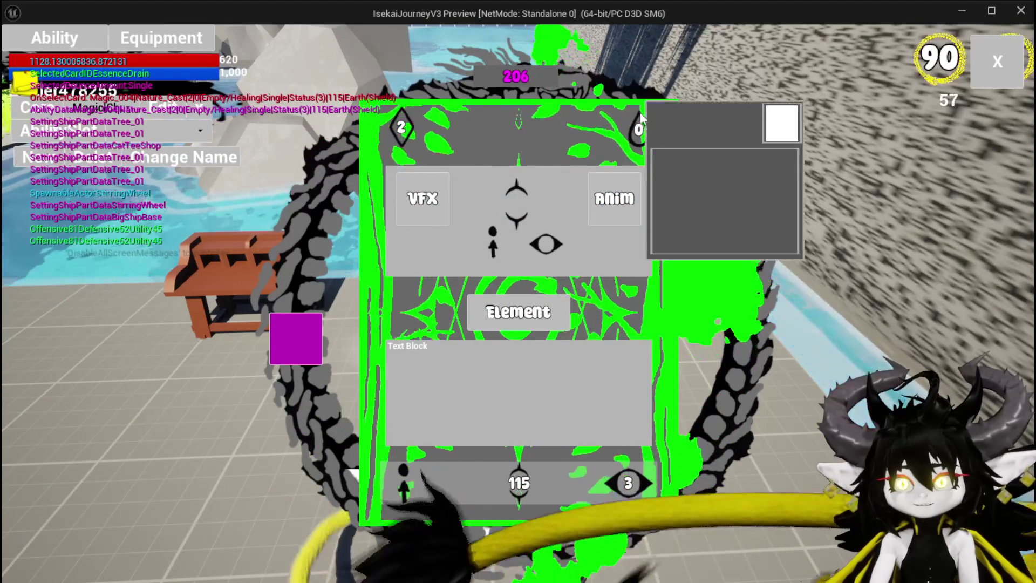
mouse_move(585, 106)
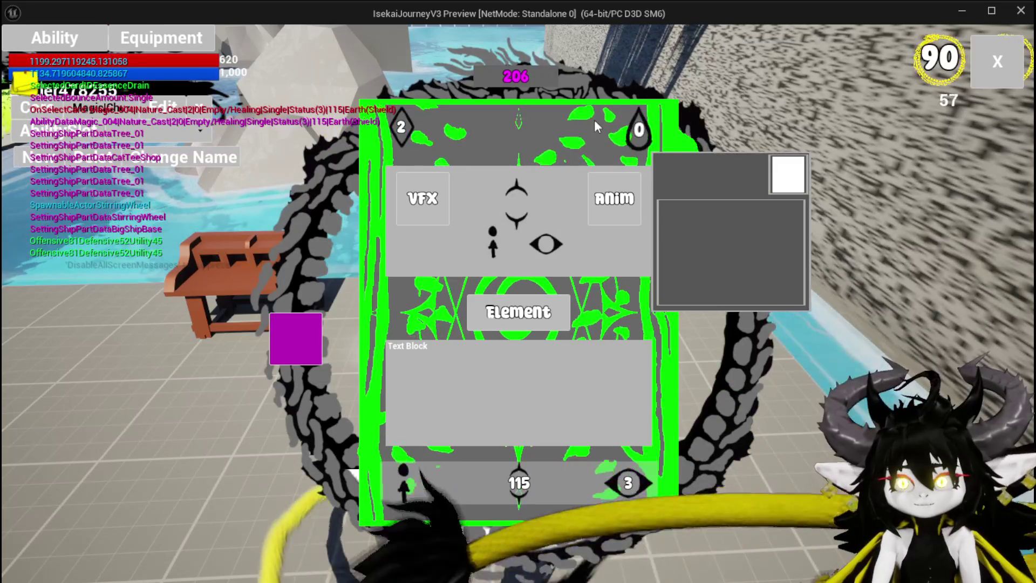
mouse_move(440, 485)
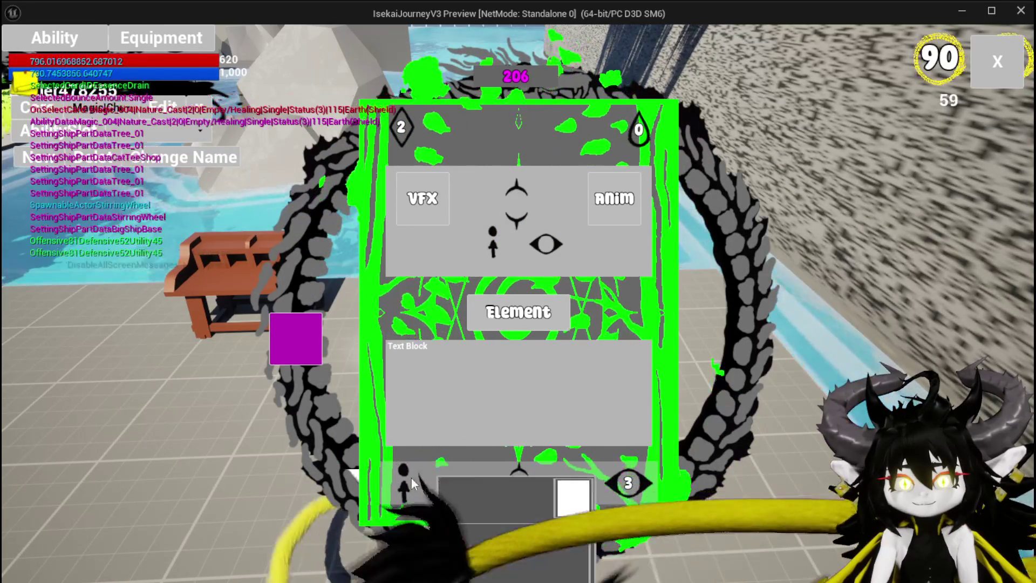
mouse_move(398, 478)
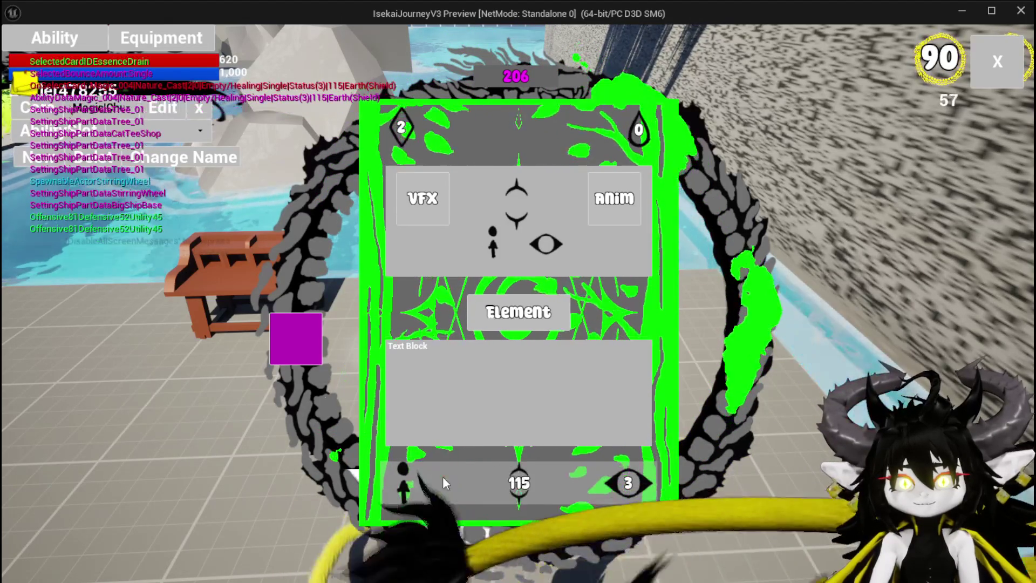
key("alt+Tab")
key("Escape")
key("ctrl+s")
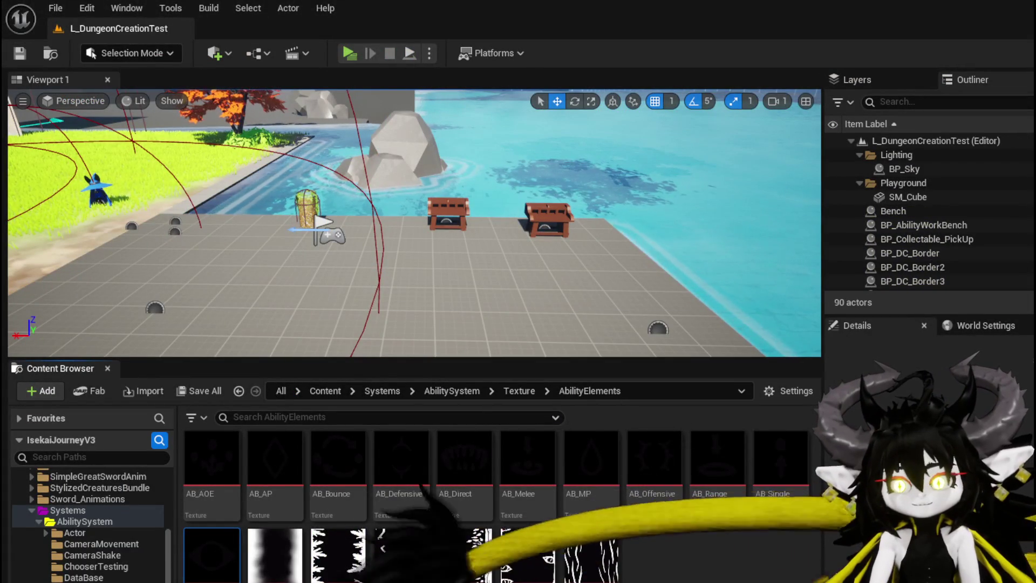
Add third and fourth input pins to ShowToolTipp's Append node for the X and Y labels, then return to the level.
key("alt+Tab")
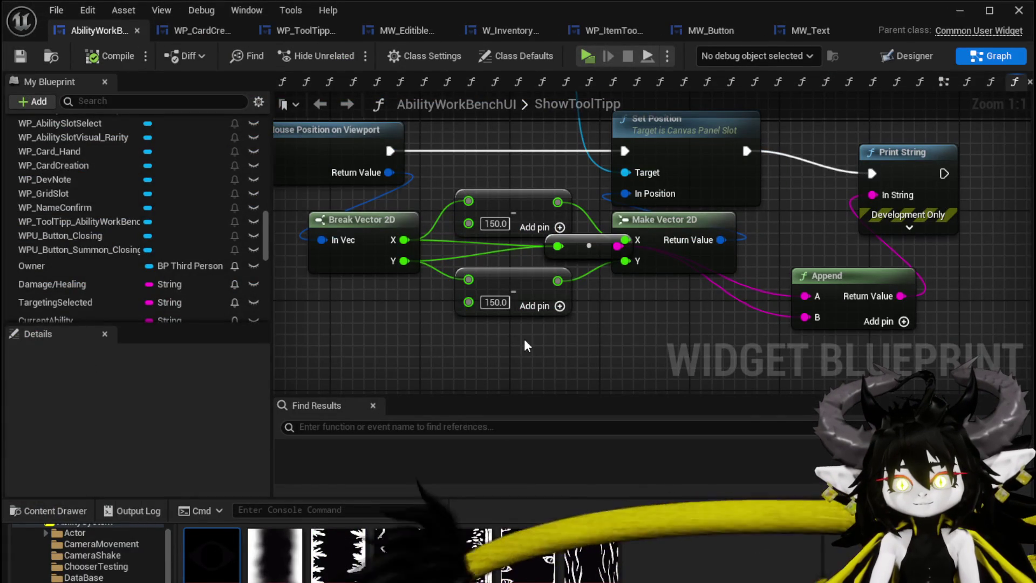
left_click_drag(586, 245, 600, 422)
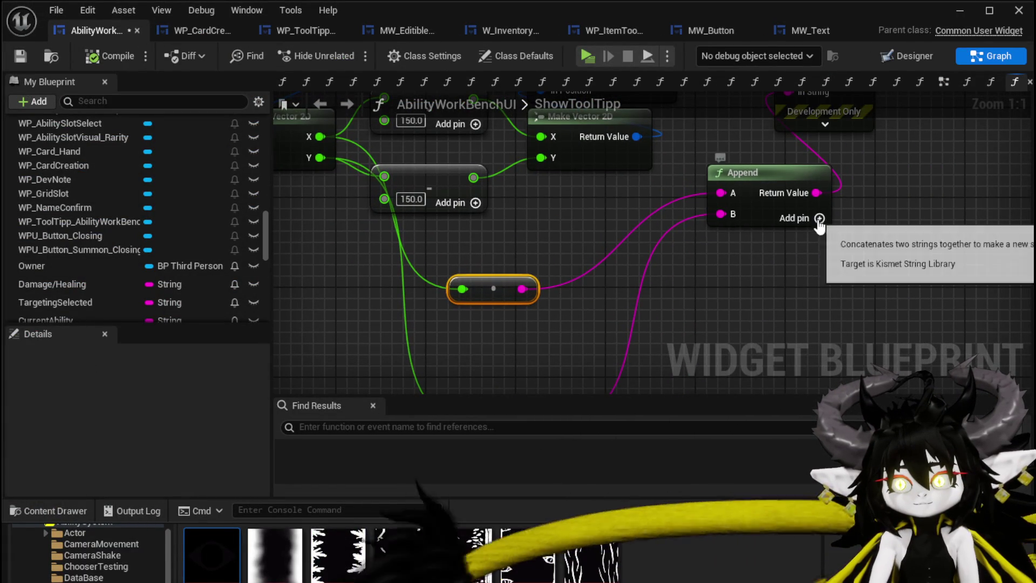
left_click(831, 218)
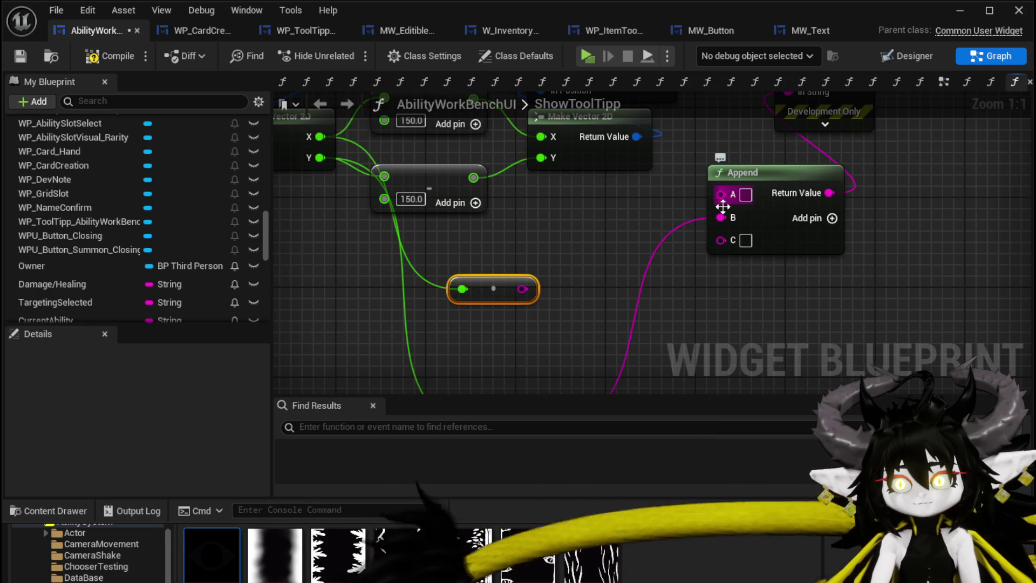
left_click(833, 218)
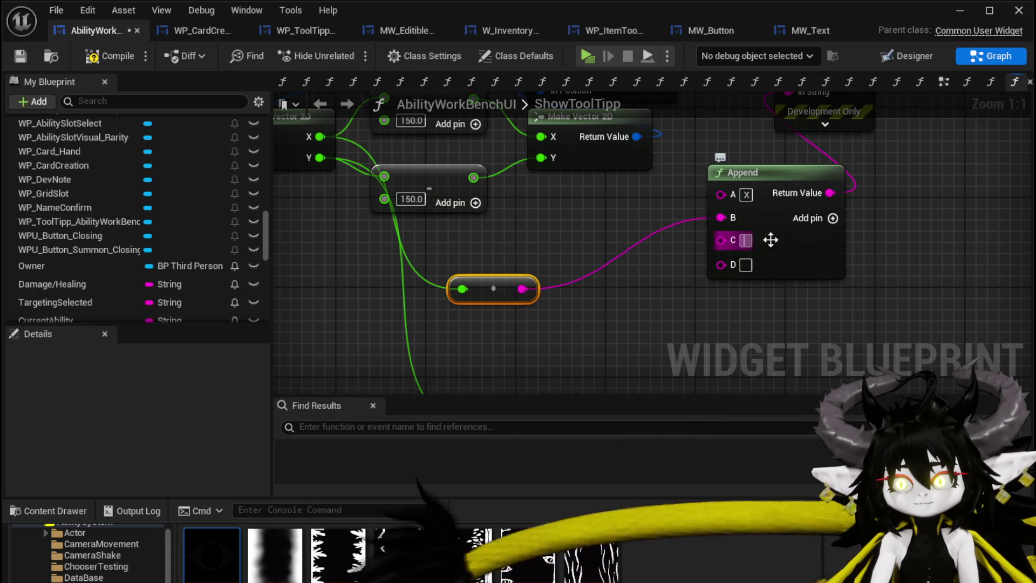
type("Y")
left_click_drag(791, 248, 781, 176)
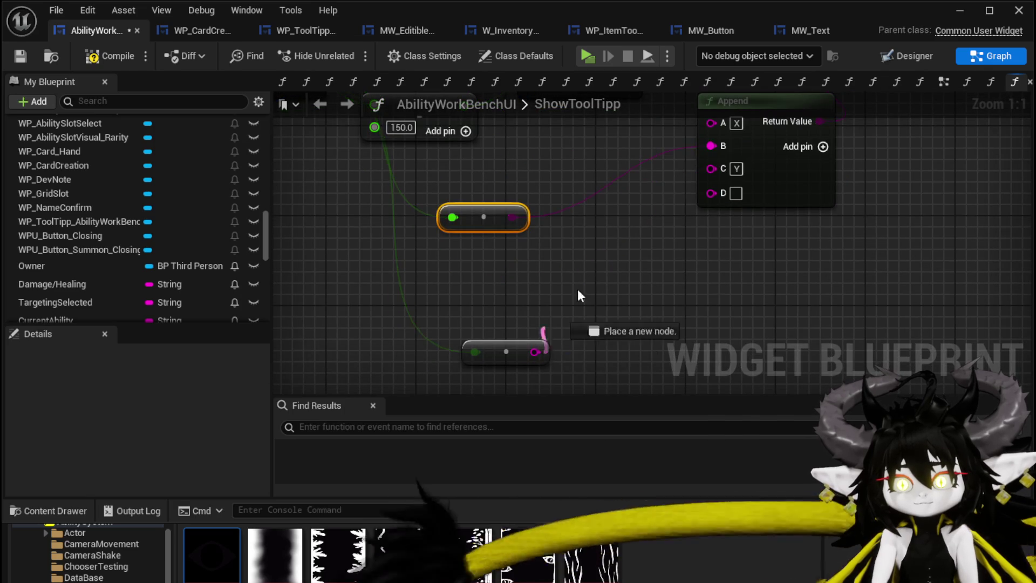
left_click_drag(712, 194, 579, 280)
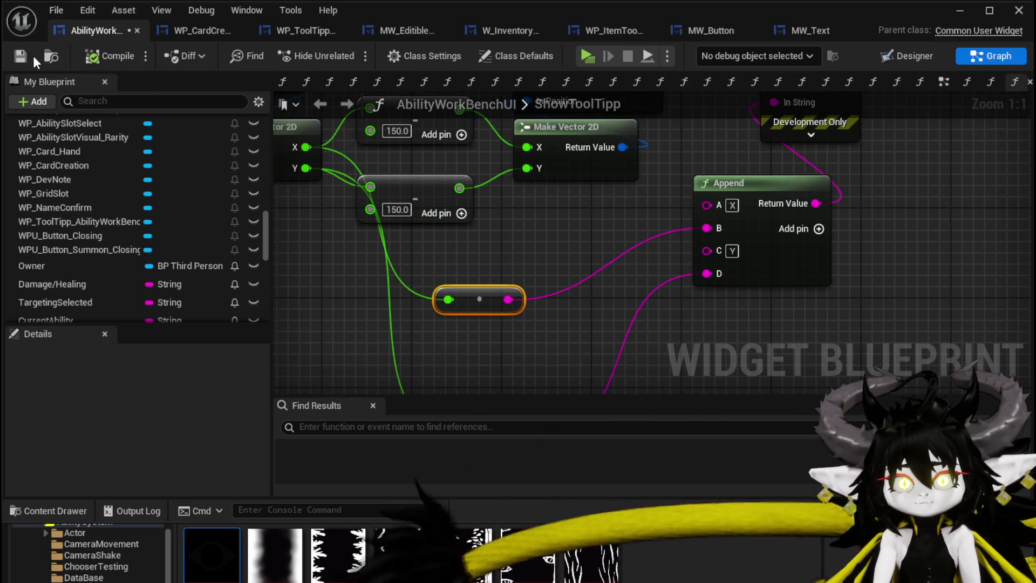
left_click(960, 11)
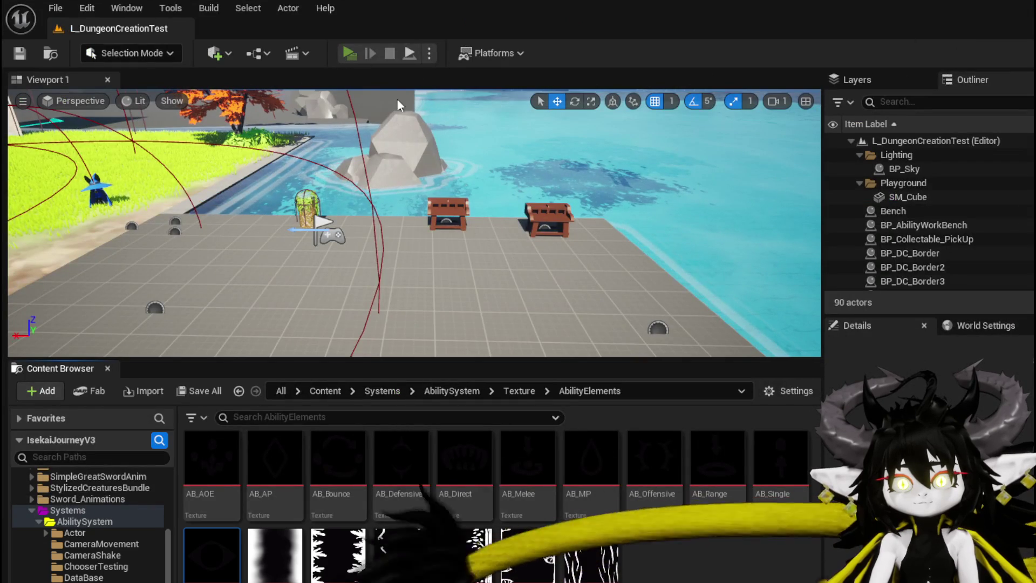
Start play, open the workbench's ability UI, open the spell card, and maximize the game preview.
left_click(350, 53)
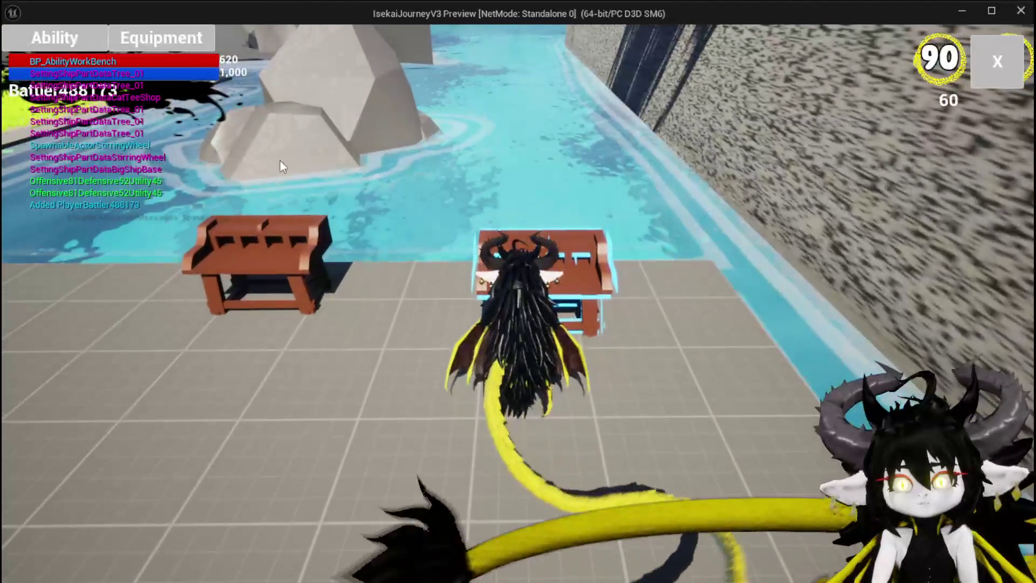
key("e")
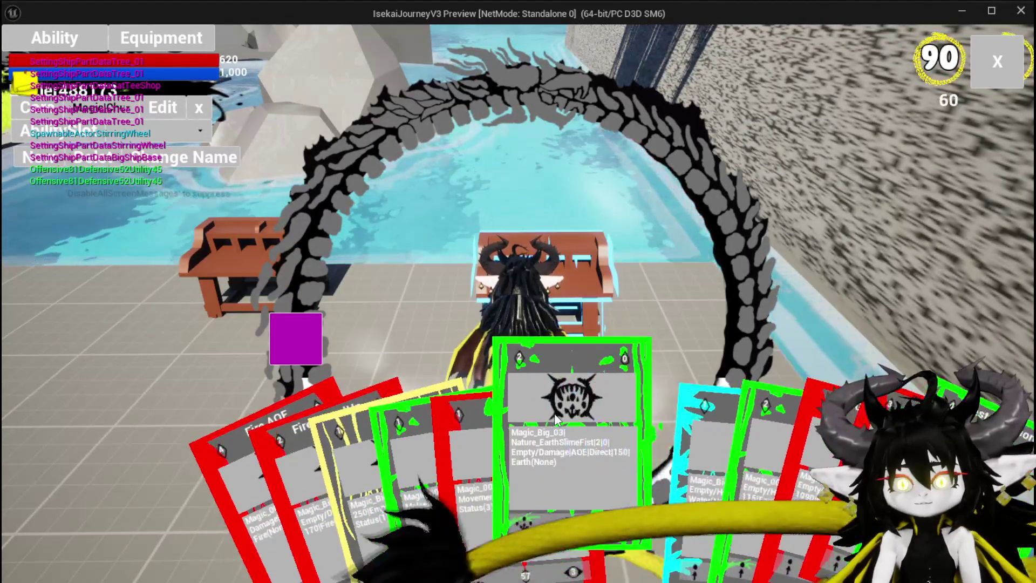
left_click(556, 418)
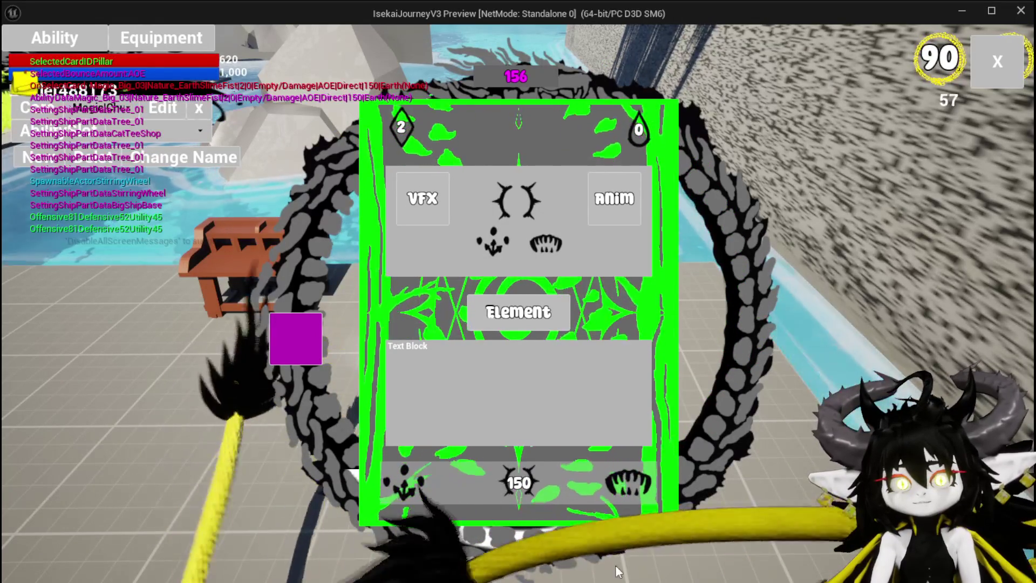
left_click(989, 11)
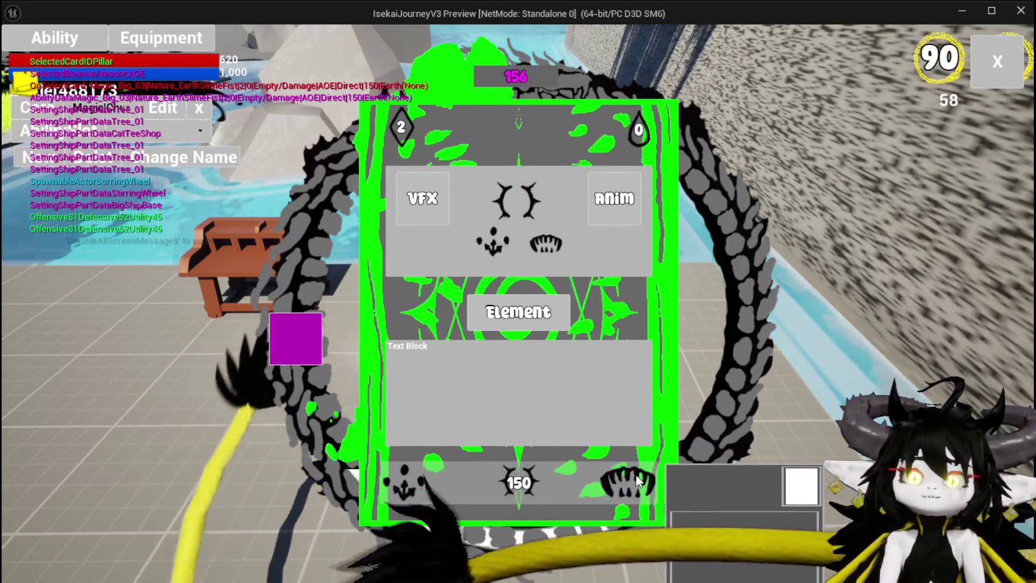
Click around the card's bottom, sides and top to print labelled X/Y positions, then stop and Save All.
left_click(637, 480)
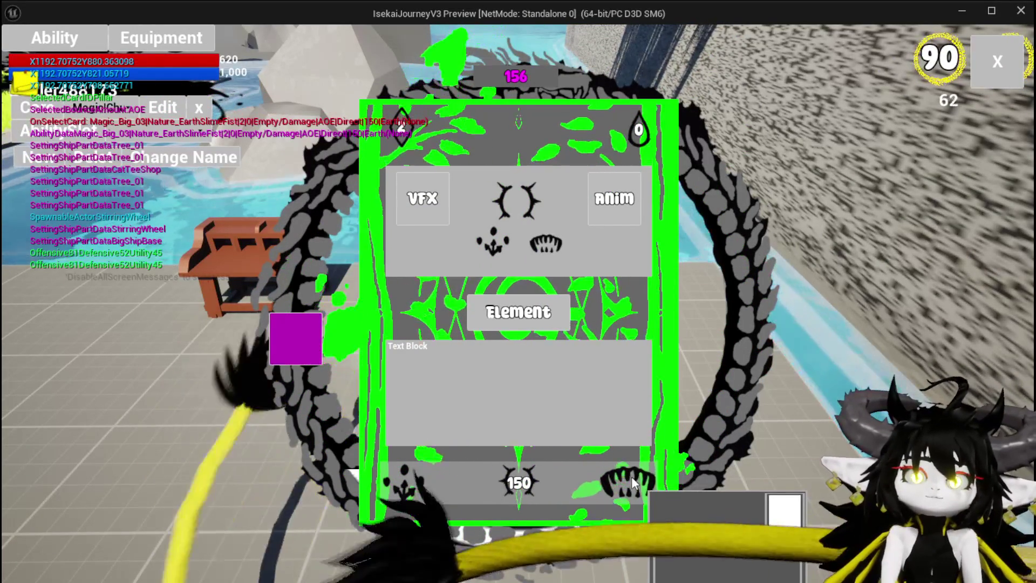
left_click(429, 456)
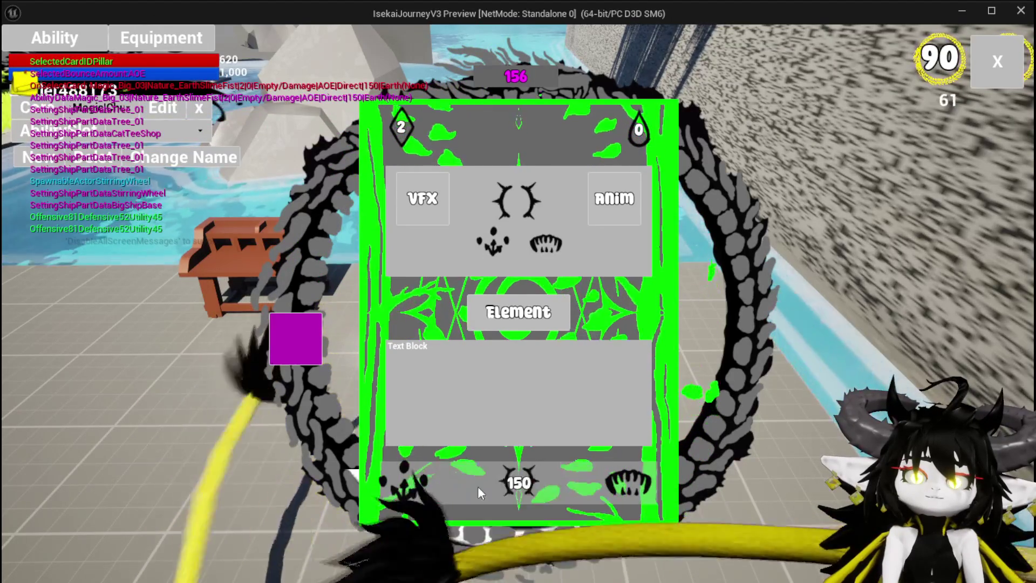
left_click(500, 484)
left_click(567, 372)
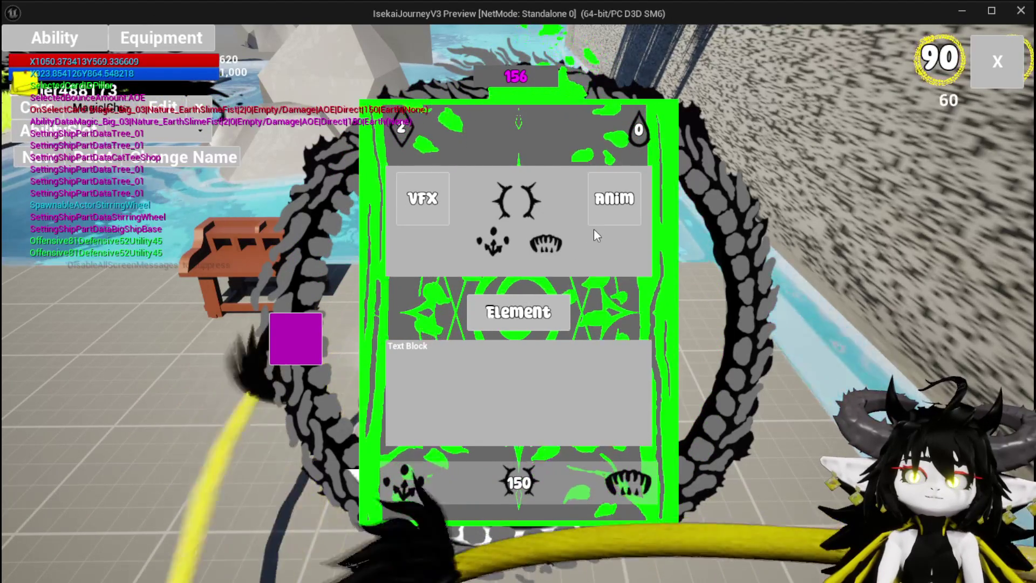
left_click(668, 88)
left_click(426, 129)
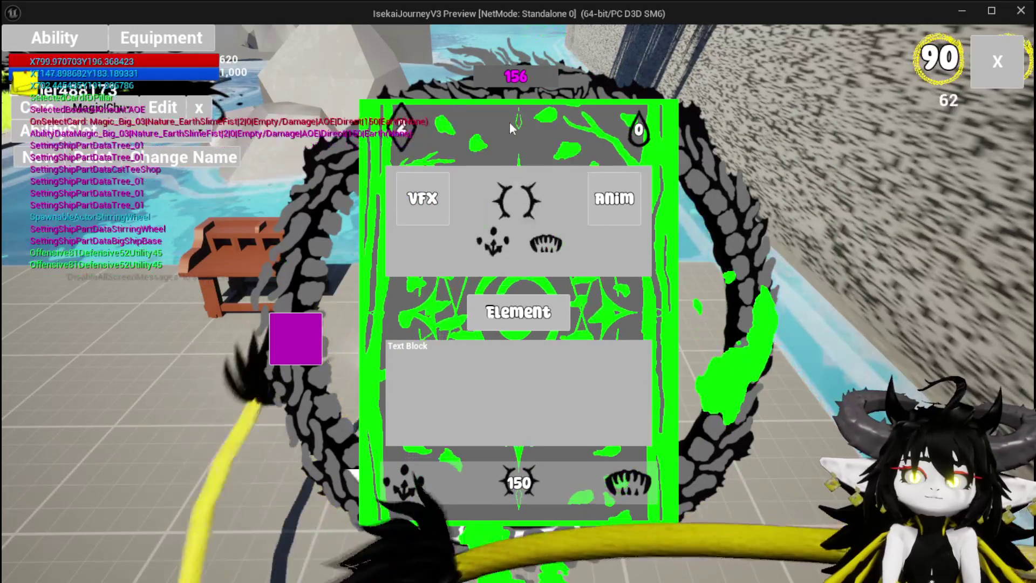
mouse_move(626, 125)
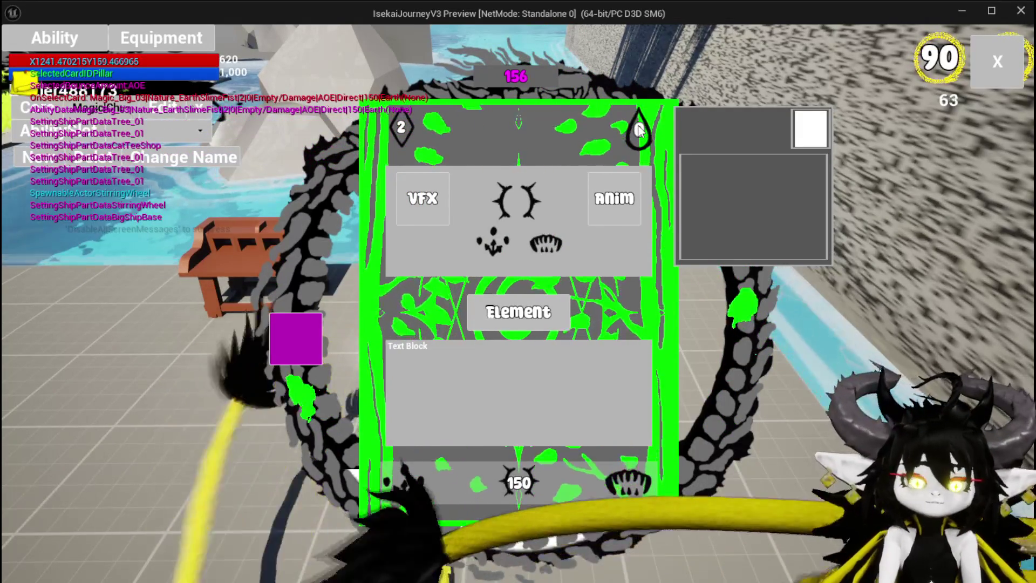
key("Escape")
left_click(14, 61)
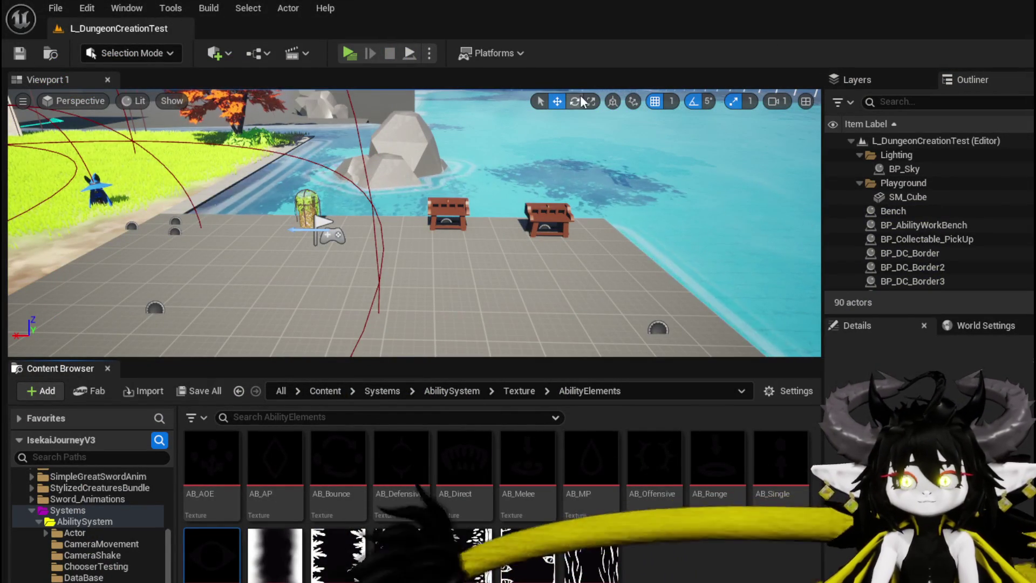
Open the Magic_Big_03 card at the workbench and hover its cost, droplet and fang icons.
left_click(349, 52)
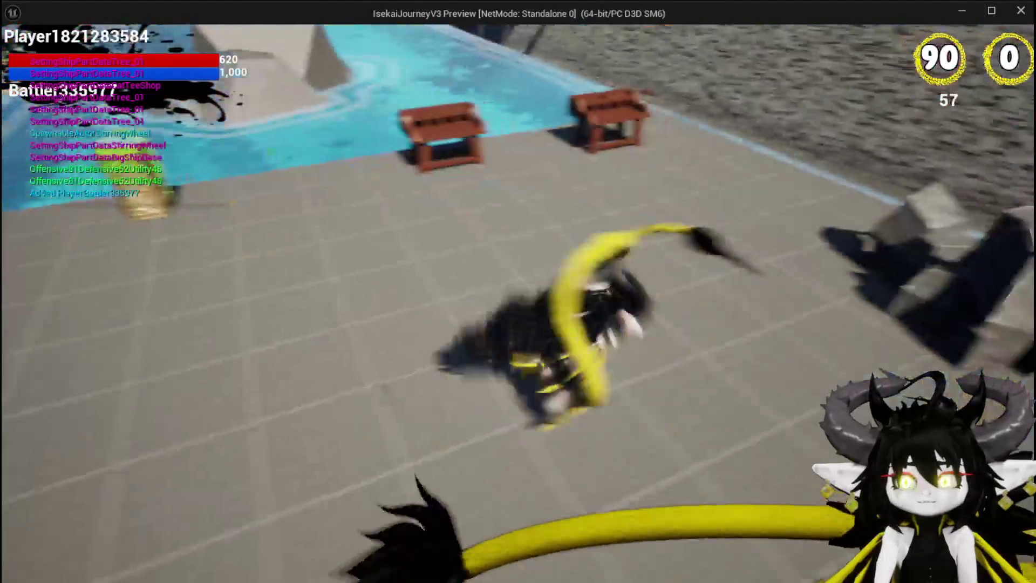
key("e")
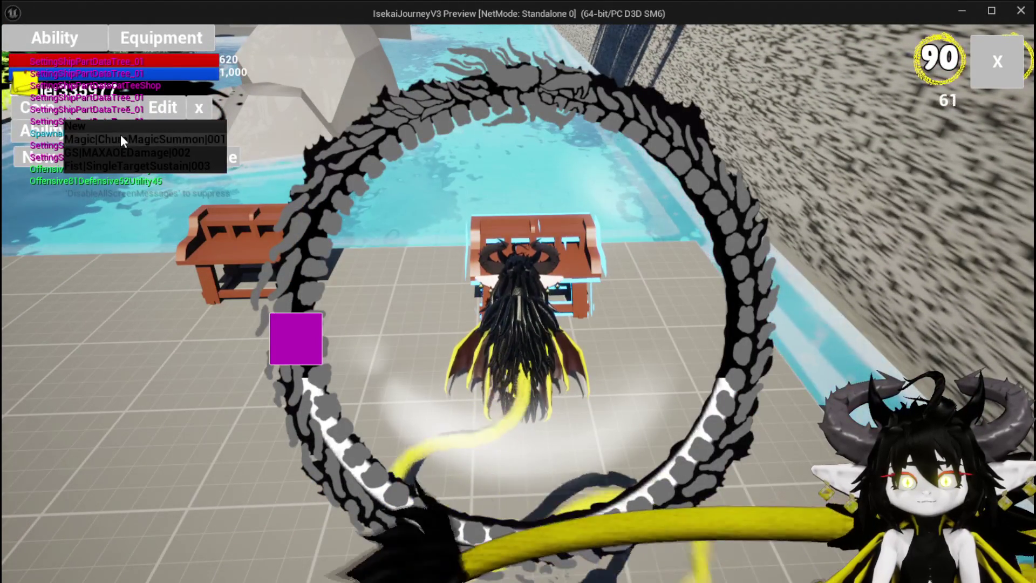
left_click(565, 449)
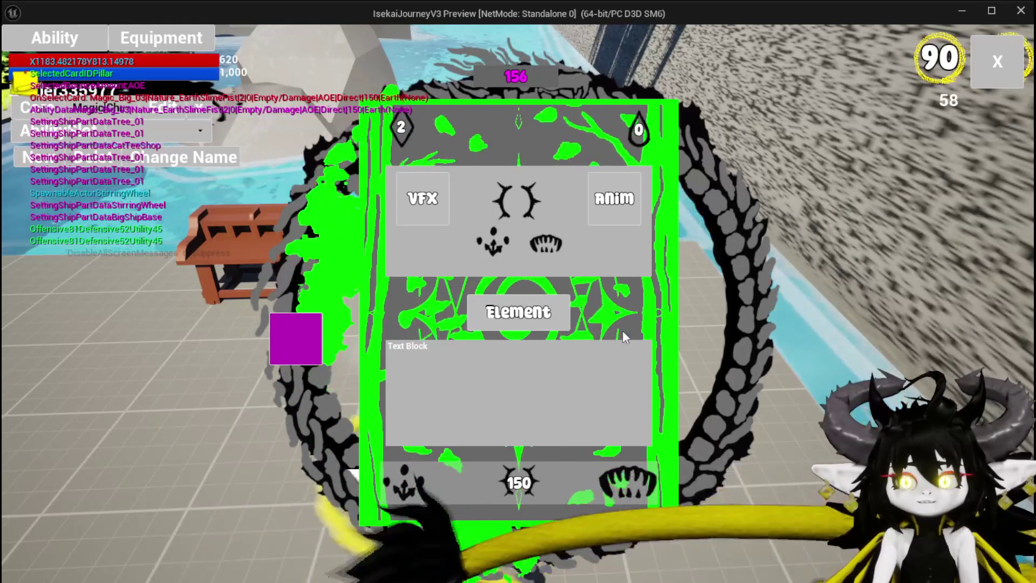
mouse_move(649, 141)
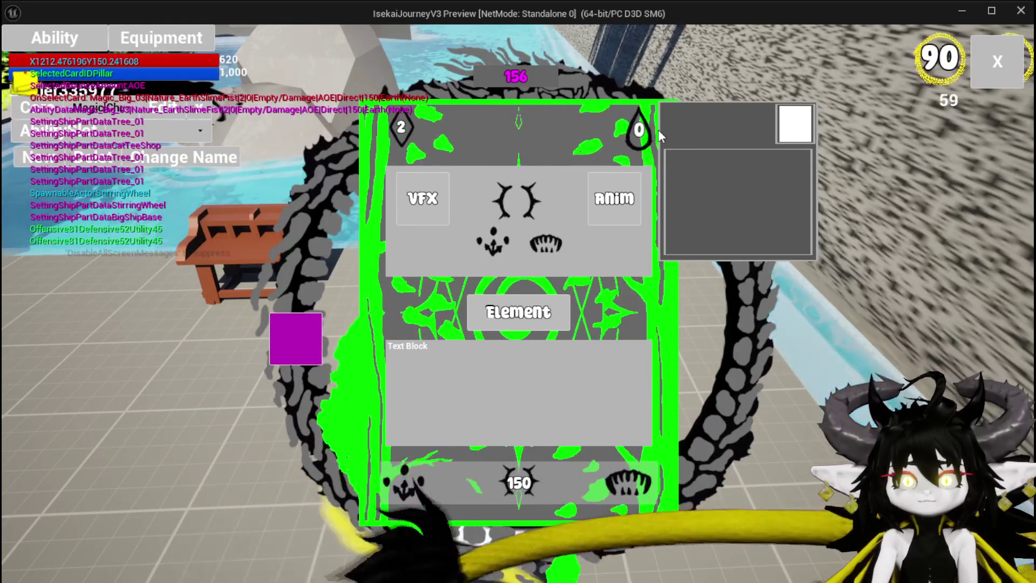
mouse_move(396, 128)
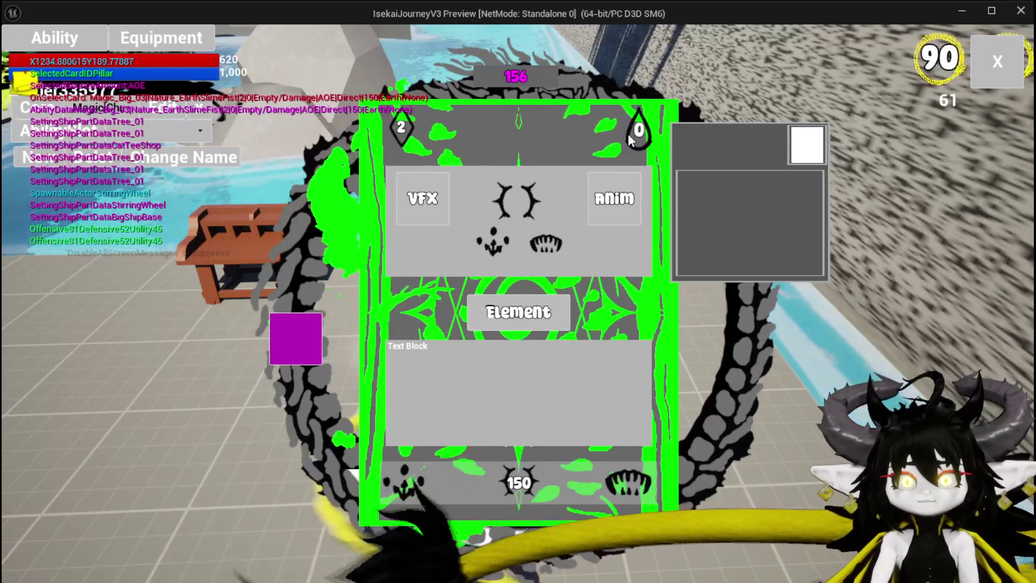
mouse_move(624, 491)
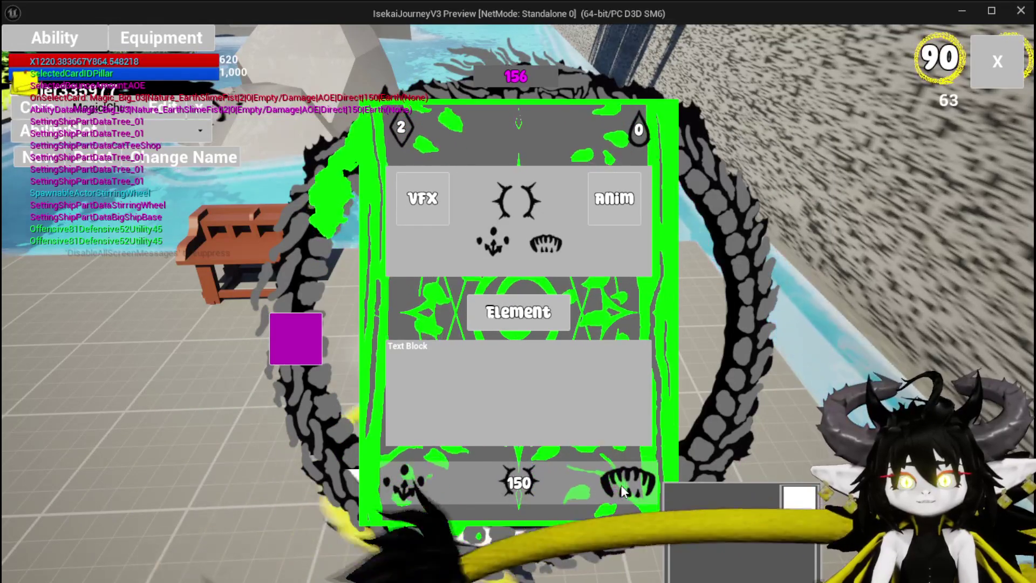